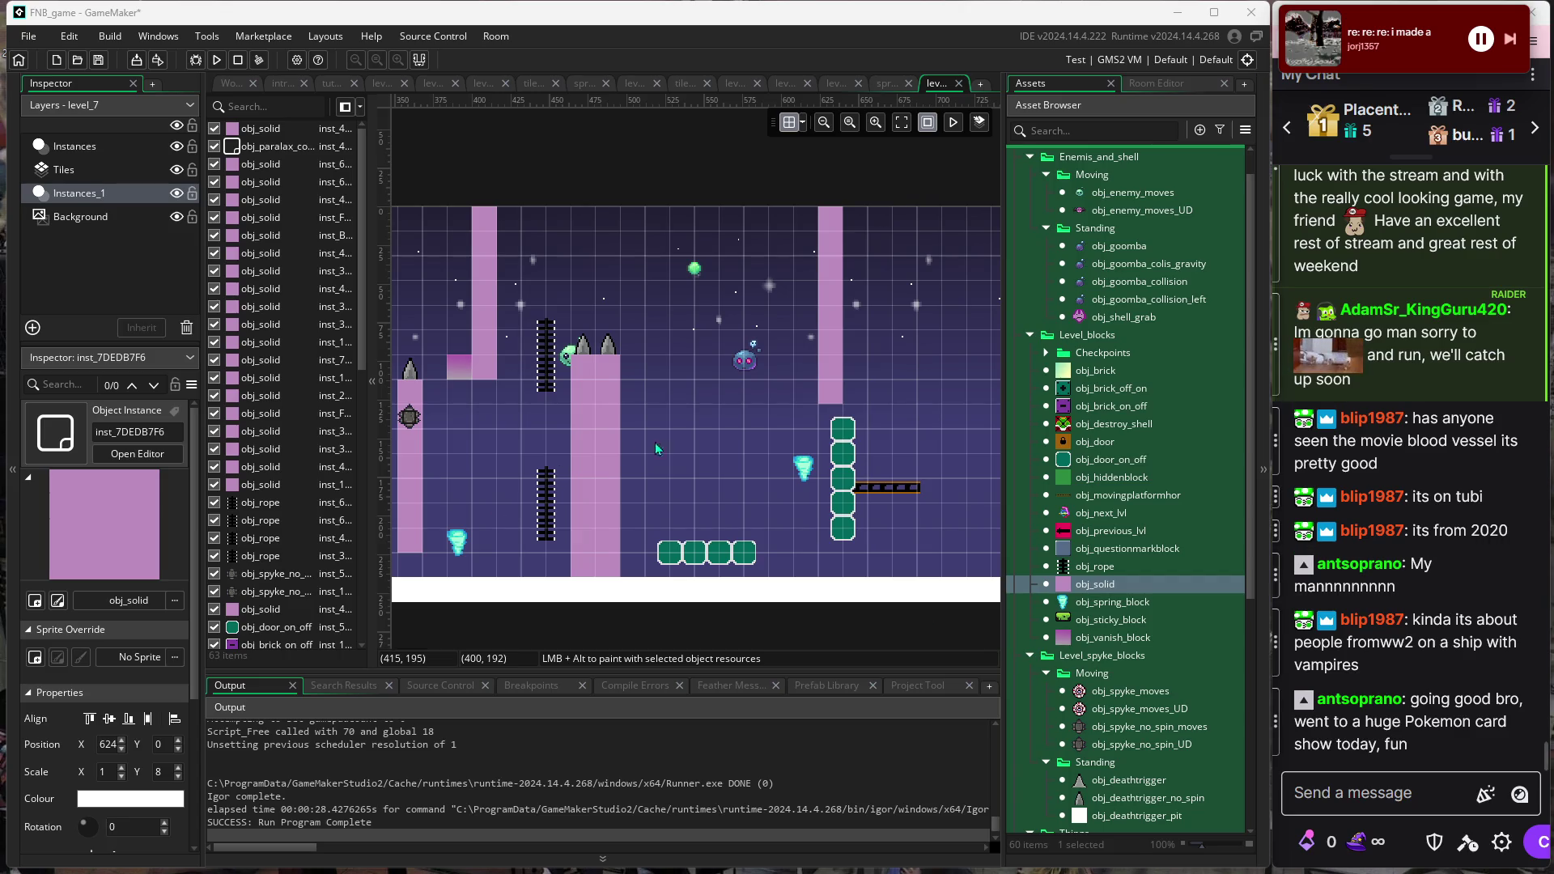
# Move the right pink pillar rightward to X 656.
pyautogui.click(694, 268)
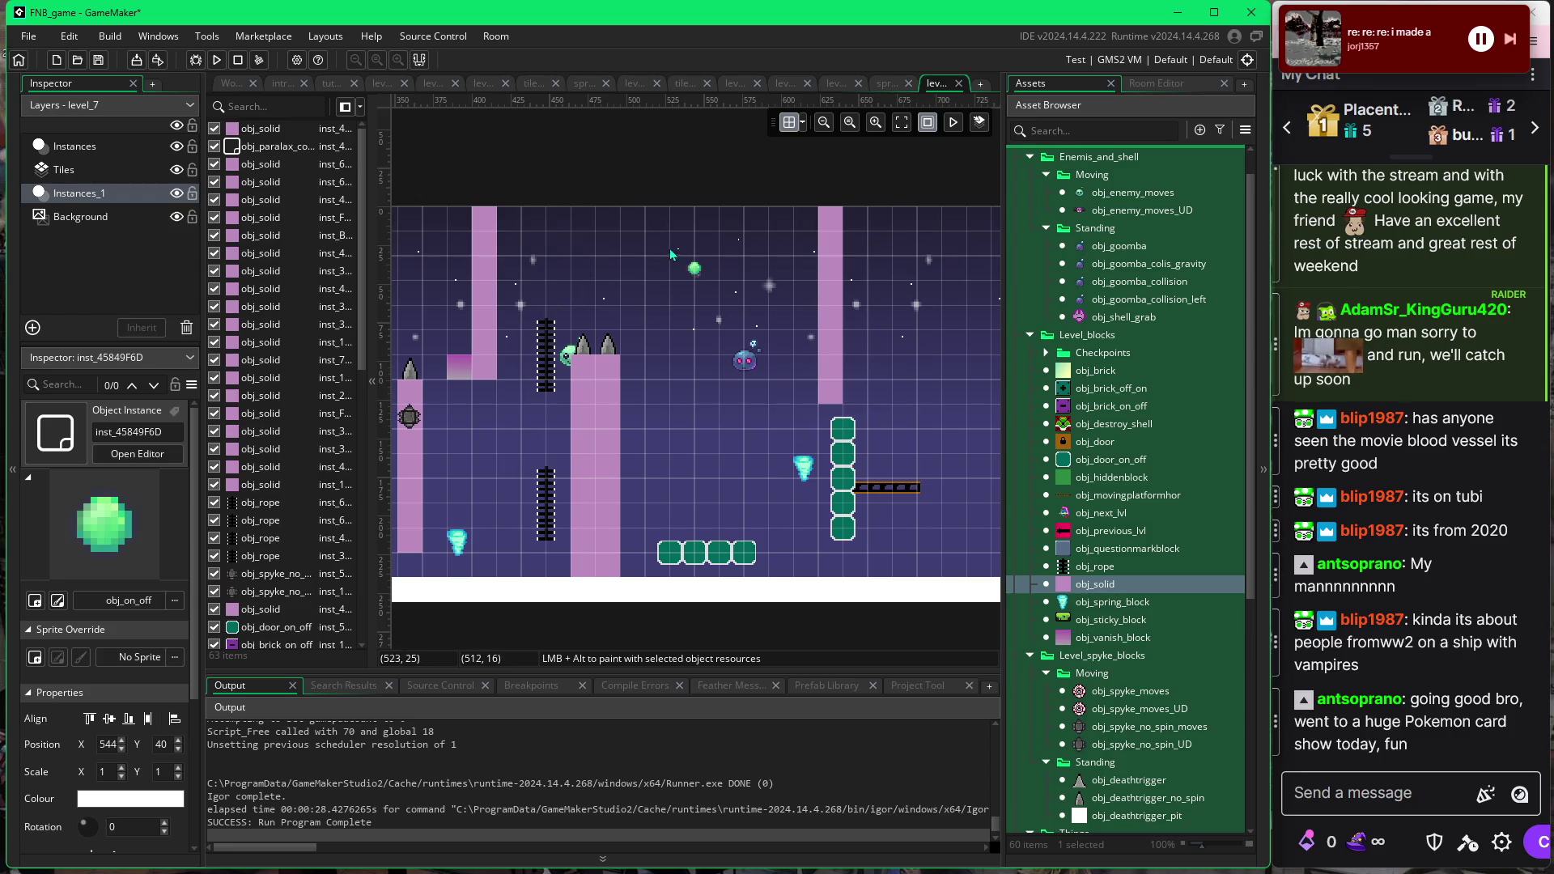
pyautogui.click(759, 367)
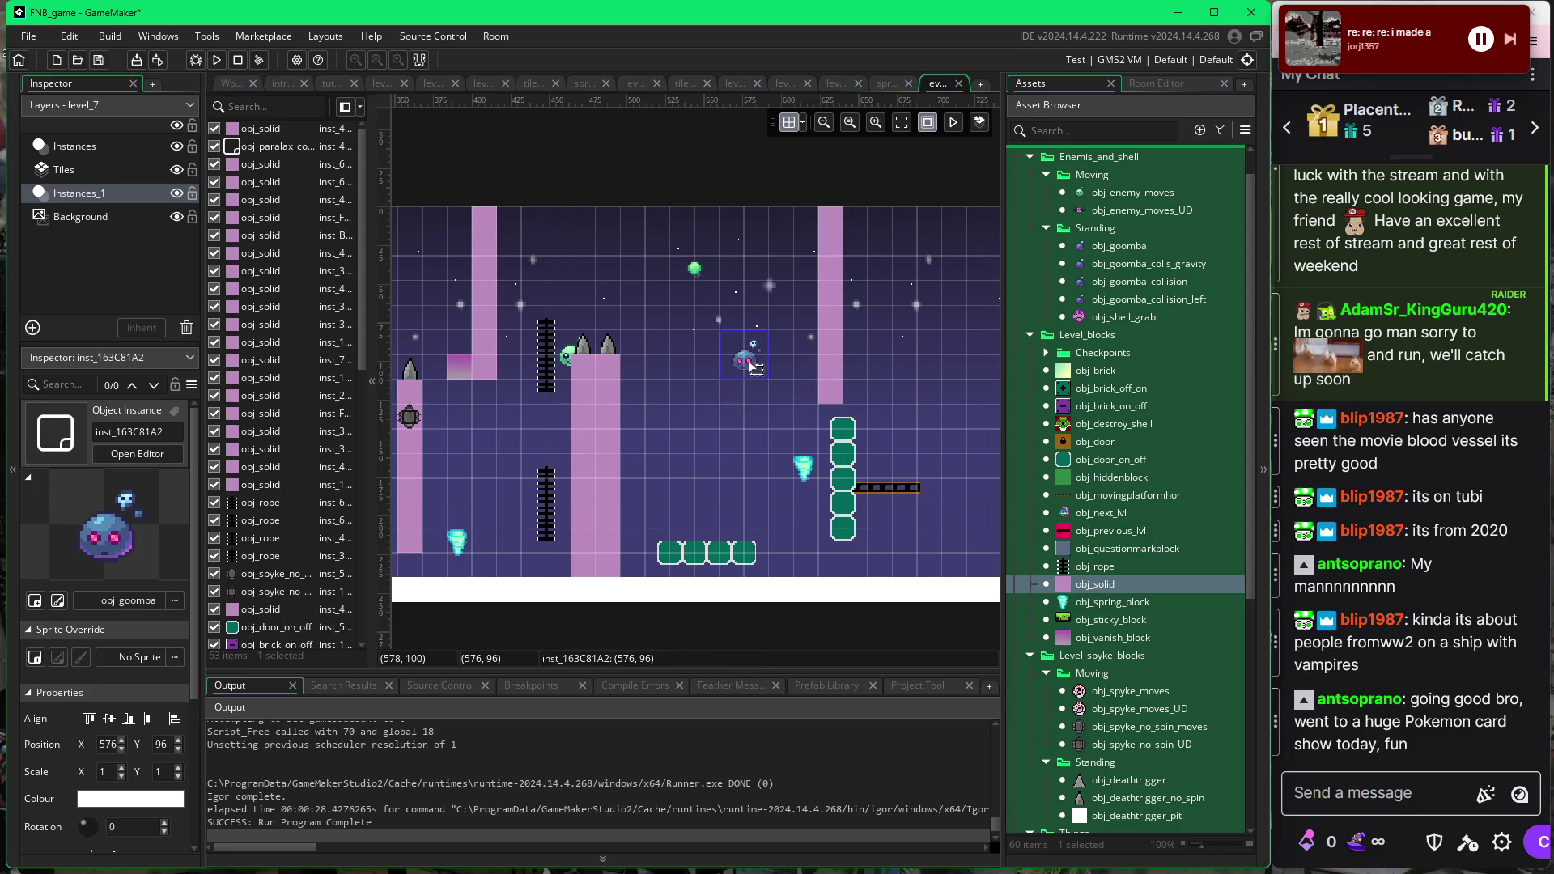
pyautogui.moveTo(841, 397); pyautogui.dragTo(890, 397)
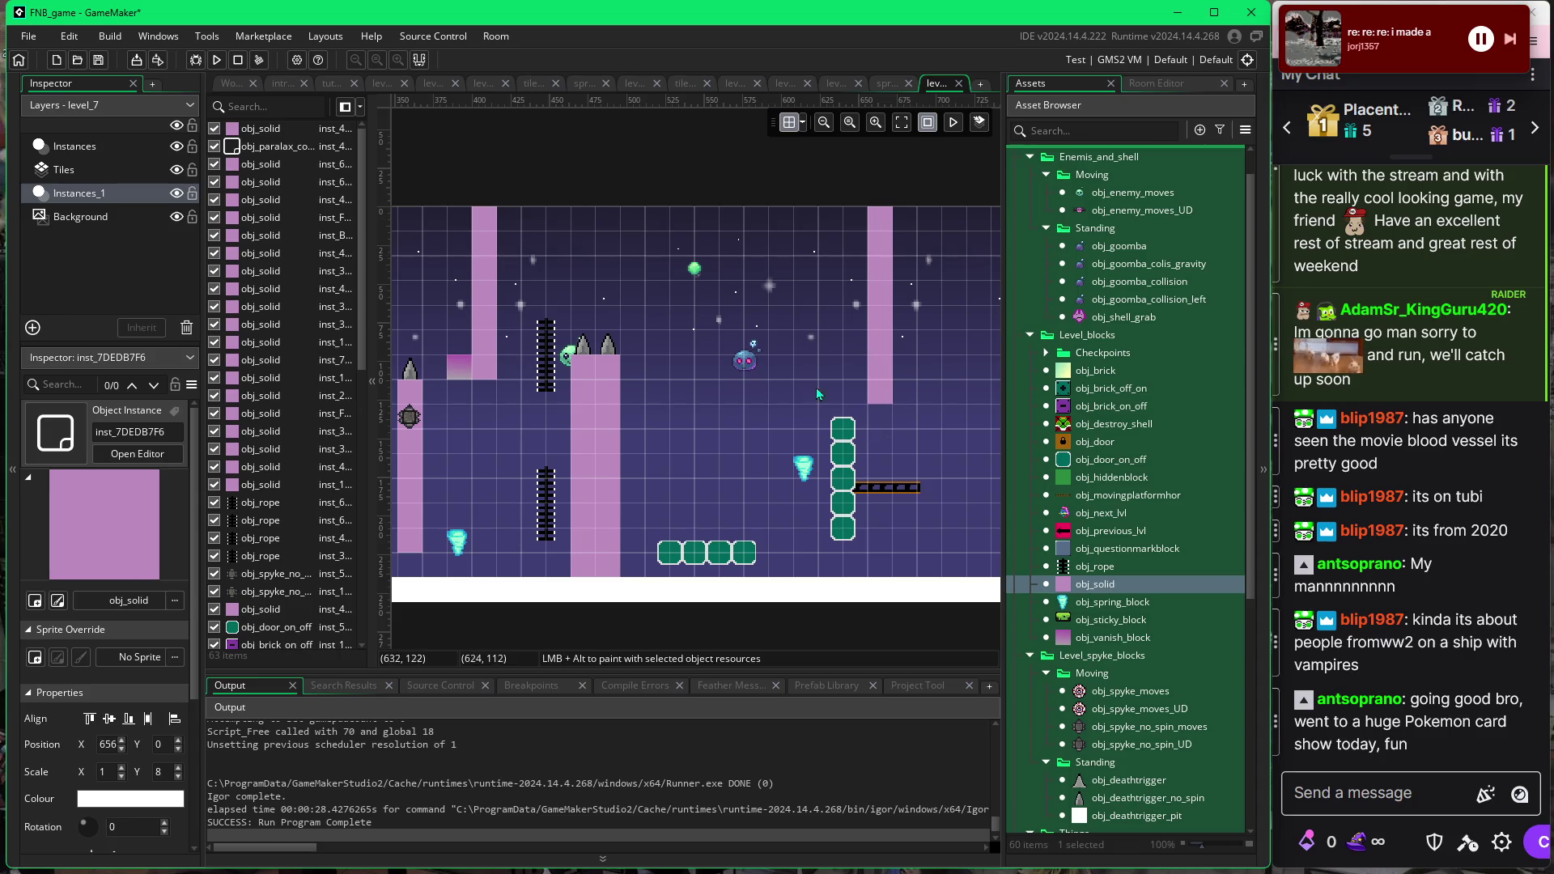
# Nudge the goomba right to X 608 and hang a new obj_solid pillar from the ceiling.
pyautogui.click(756, 367)
pyautogui.moveTo(782, 365); pyautogui.dragTo(818, 365)
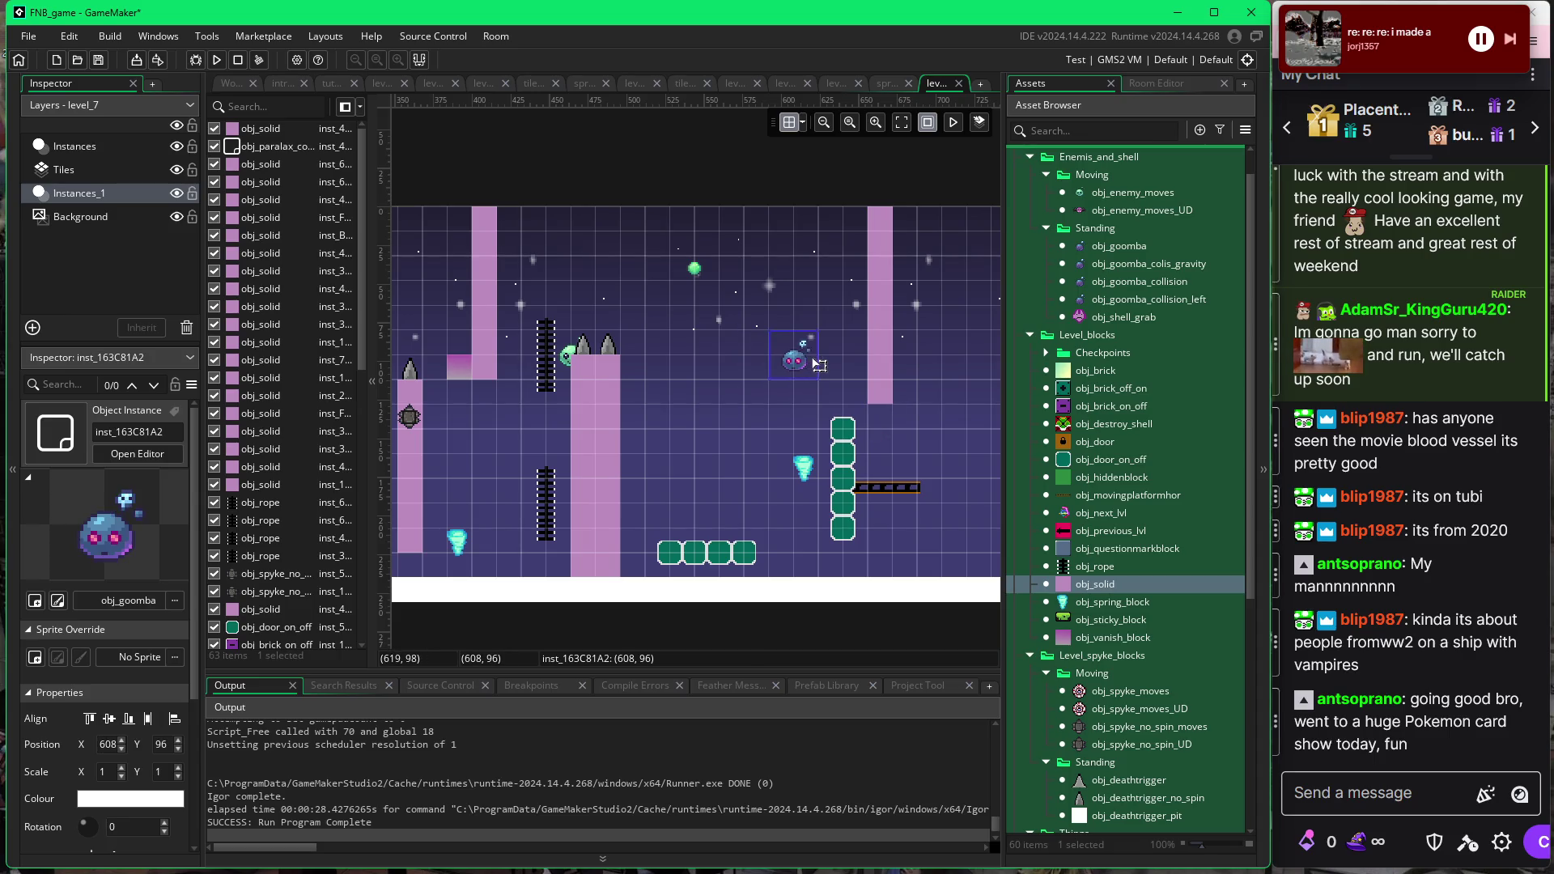
pyautogui.click(881, 373)
pyautogui.moveTo(1088, 582)
pyautogui.mouseDown()
pyautogui.moveTo(771, 360)
pyautogui.moveTo(761, 207)
pyautogui.mouseUp()
# Move the goomba right and down to 640, 112.
pyautogui.click(809, 327)
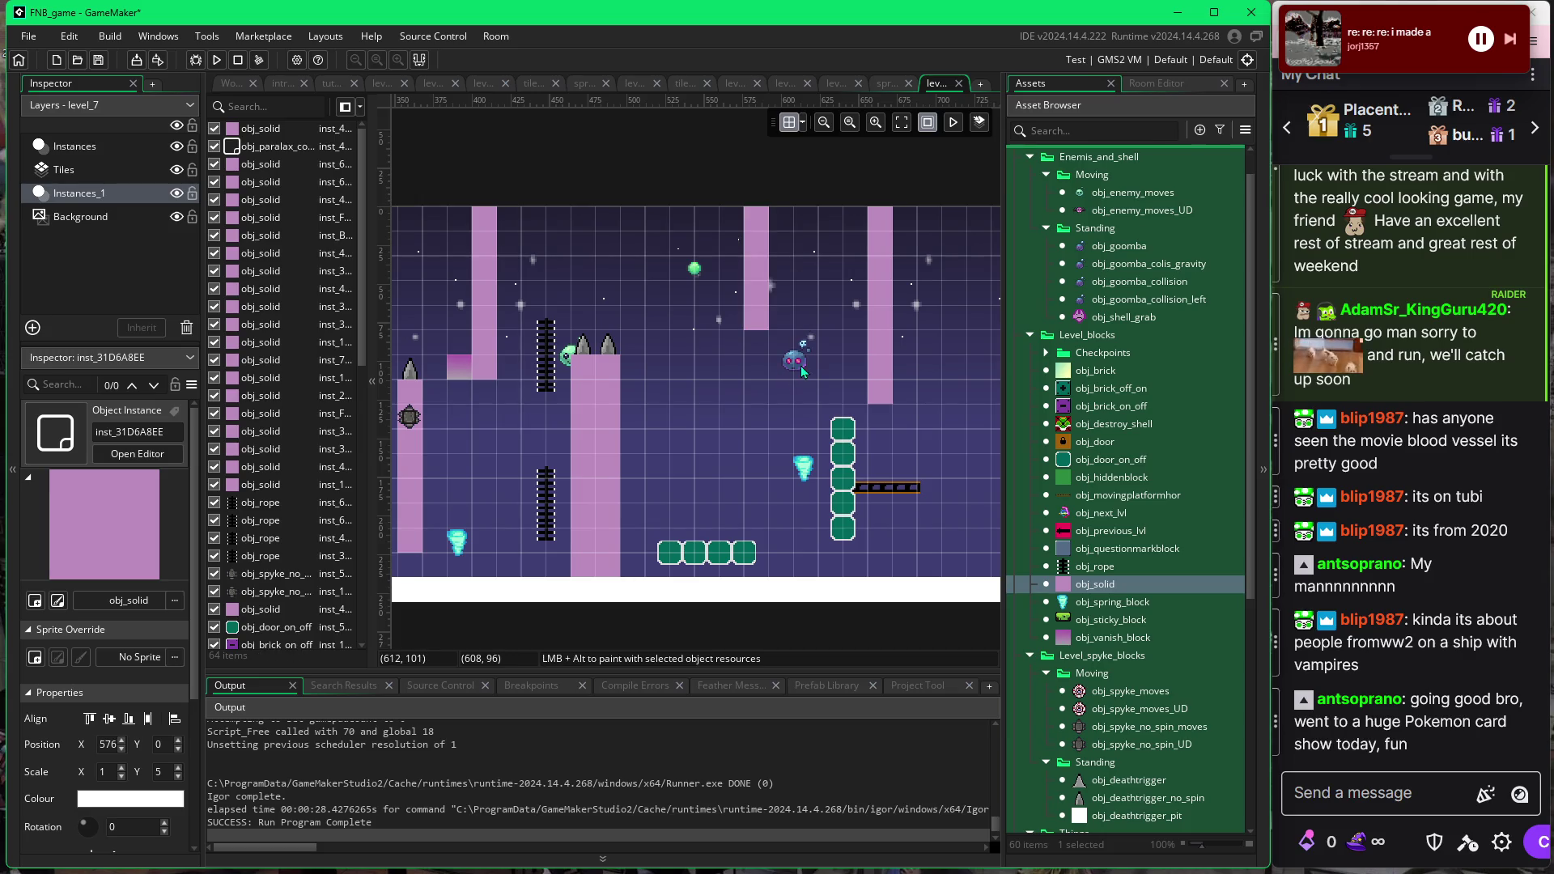
pyautogui.moveTo(798, 368); pyautogui.dragTo(845, 393)
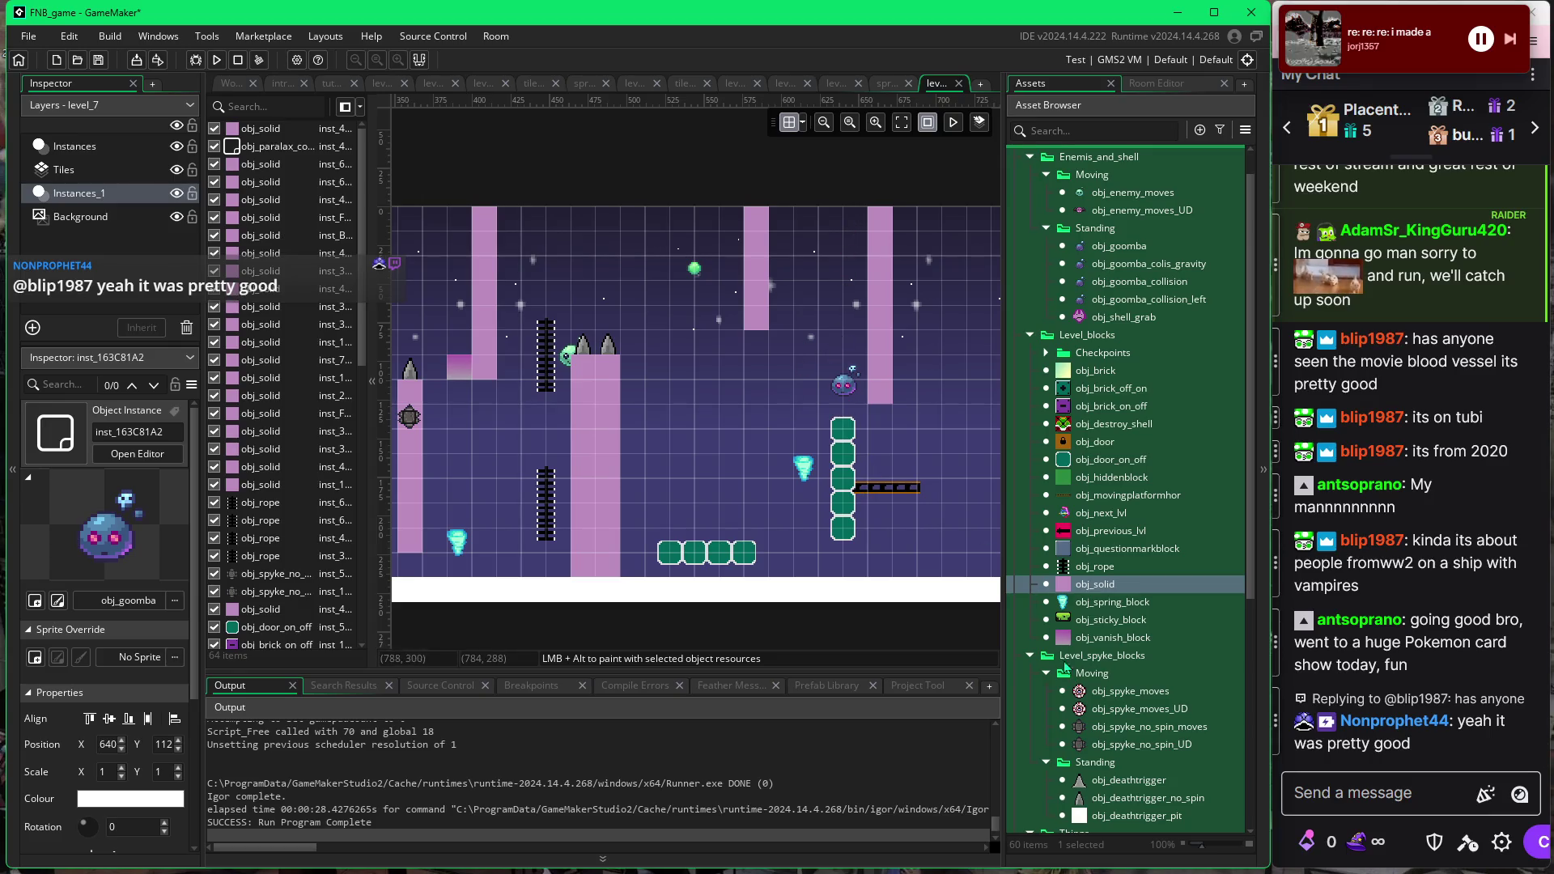
pyautogui.scroll(-3, 1065, 809)
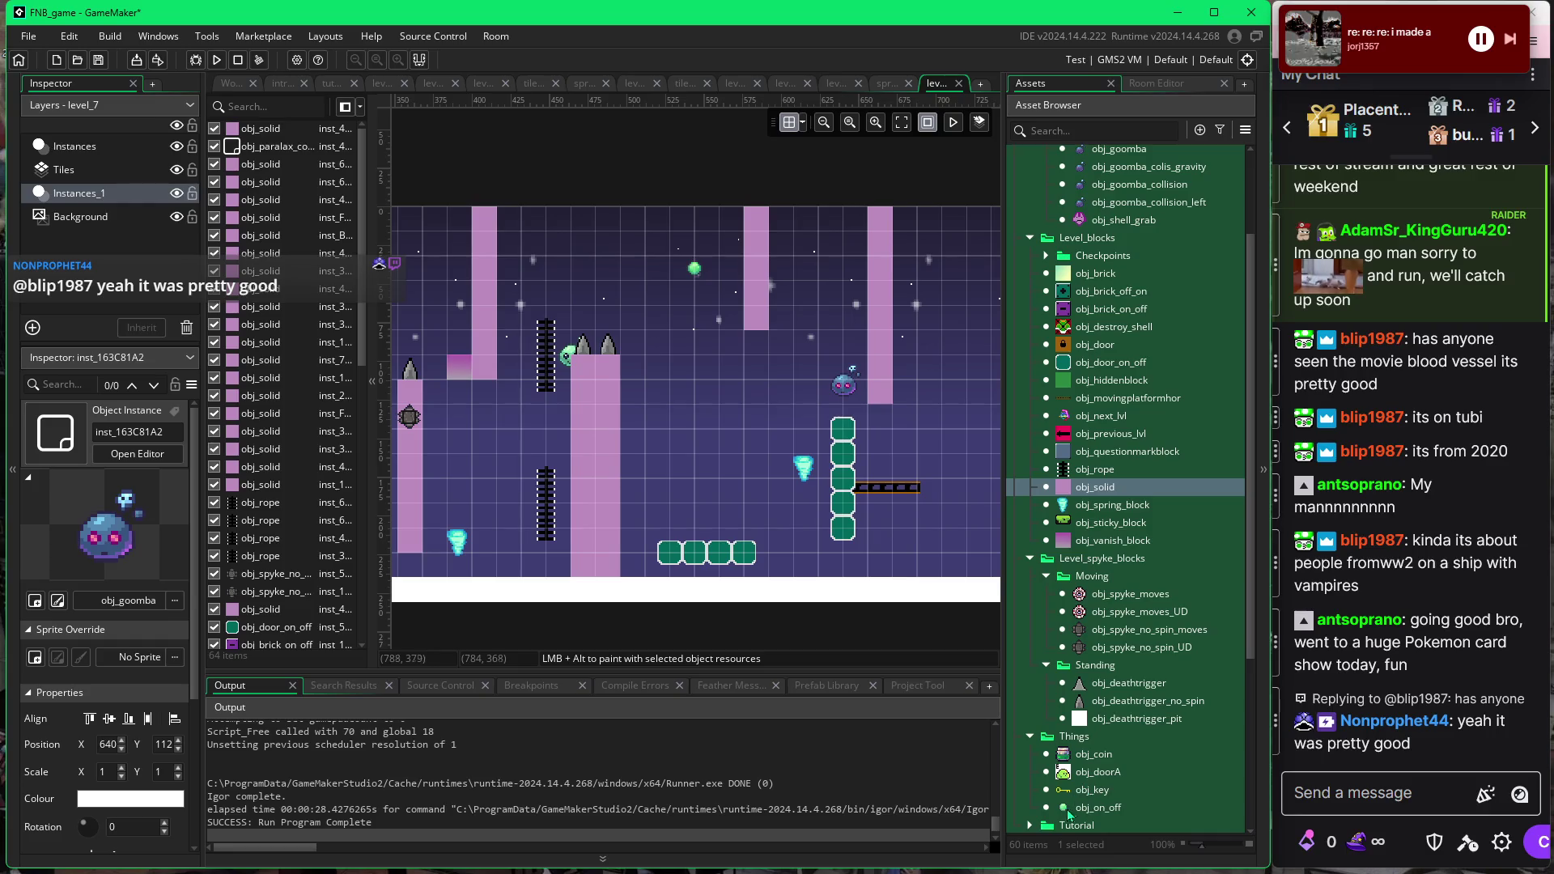
# Place an obj_on_off orb at 640, 48, just above the goomba.
pyautogui.click(1065, 809)
pyautogui.keyDown('alt'); pyautogui.click(847, 318); pyautogui.keyUp('alt')
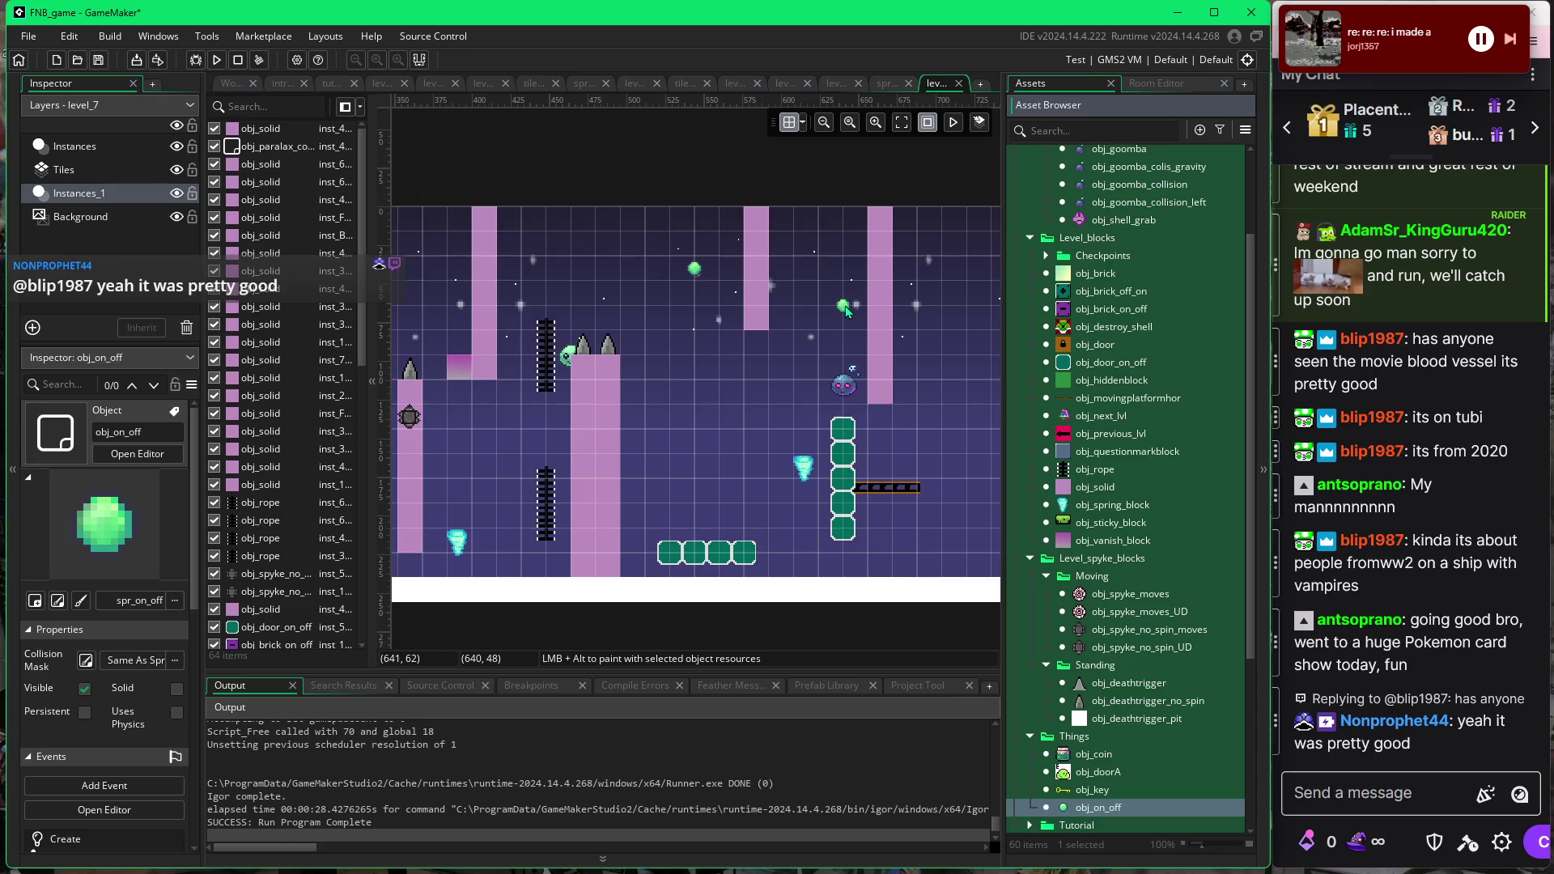
pyautogui.moveTo(847, 311); pyautogui.dragTo(847, 310)
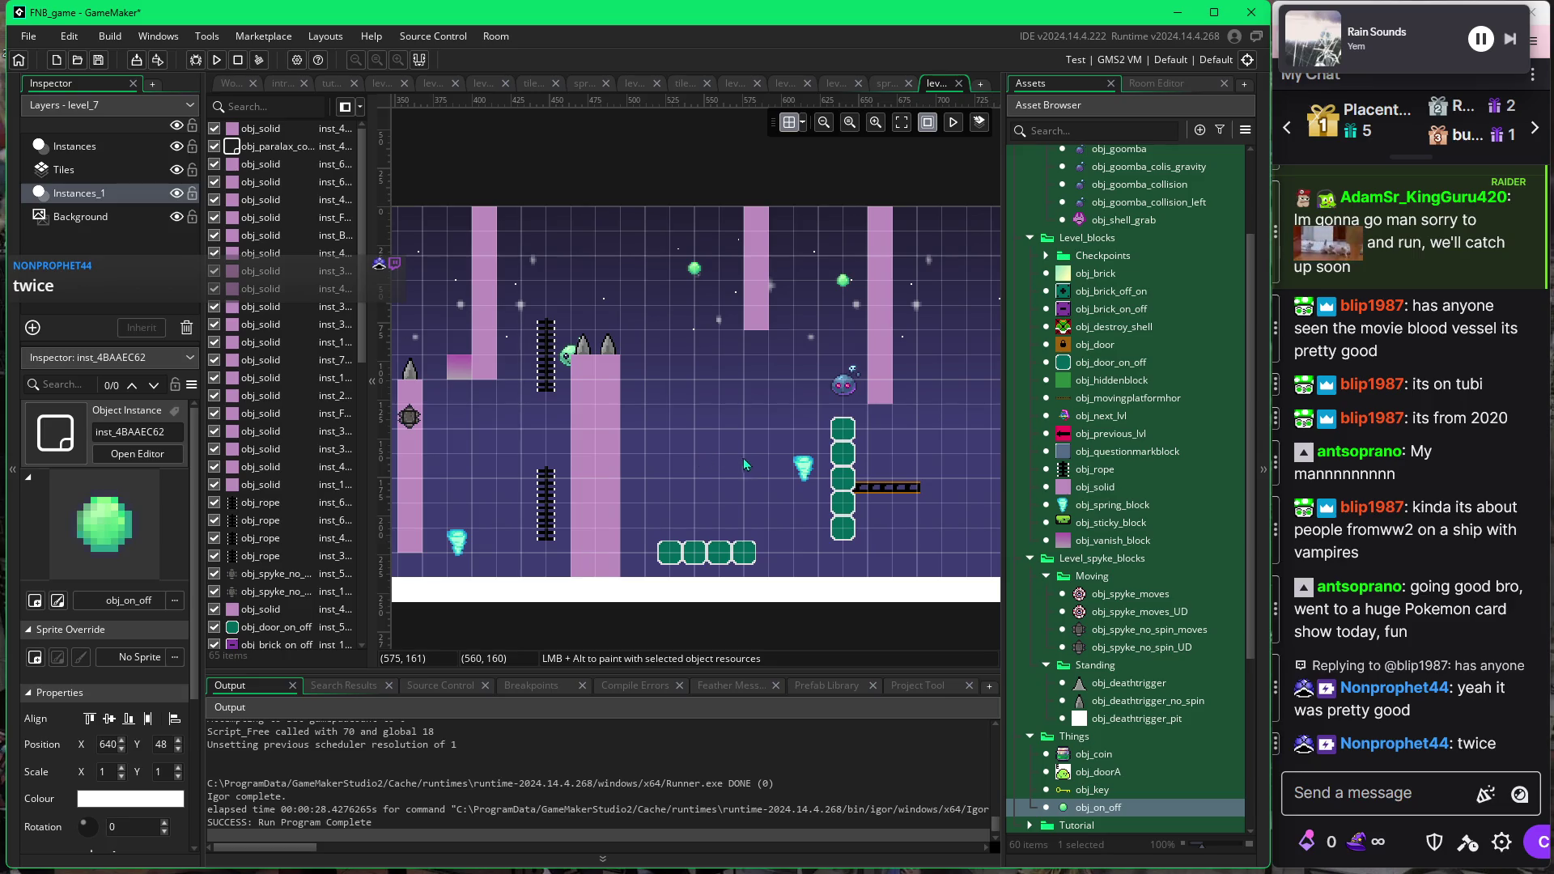
pyautogui.moveTo(560, 433); pyautogui.dragTo(750, 430)
# Move the top green door block to 656, 144.
pyautogui.moveTo(484, 433); pyautogui.dragTo(635, 438)
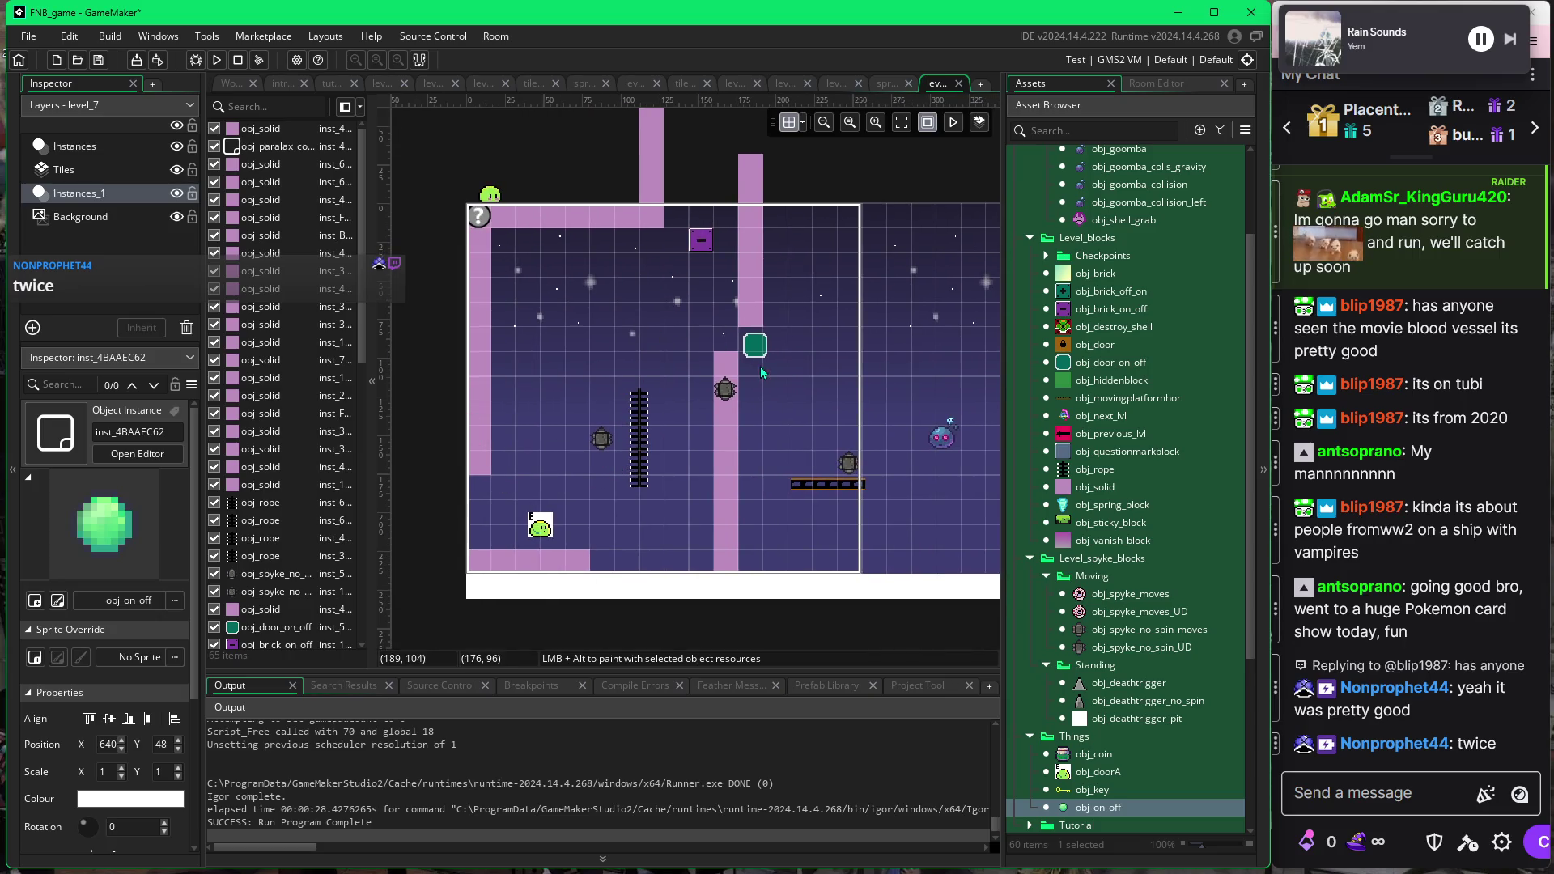
pyautogui.moveTo(813, 473); pyautogui.dragTo(630, 473)
pyautogui.moveTo(831, 368); pyautogui.dragTo(648, 368)
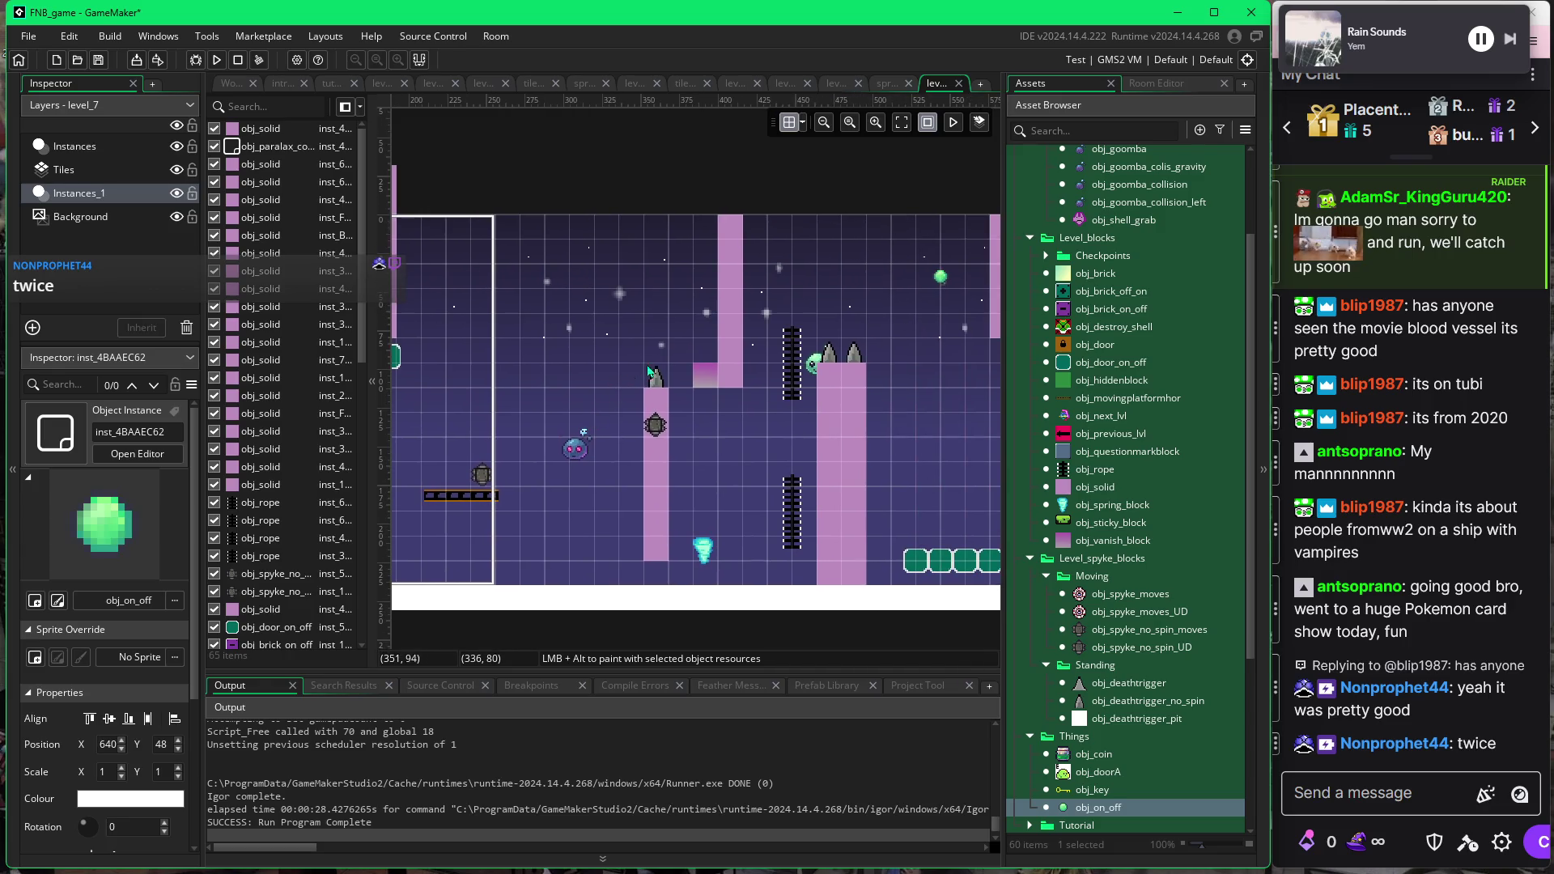
pyautogui.moveTo(740, 509); pyautogui.dragTo(642, 498)
pyautogui.moveTo(684, 303); pyautogui.dragTo(564, 318)
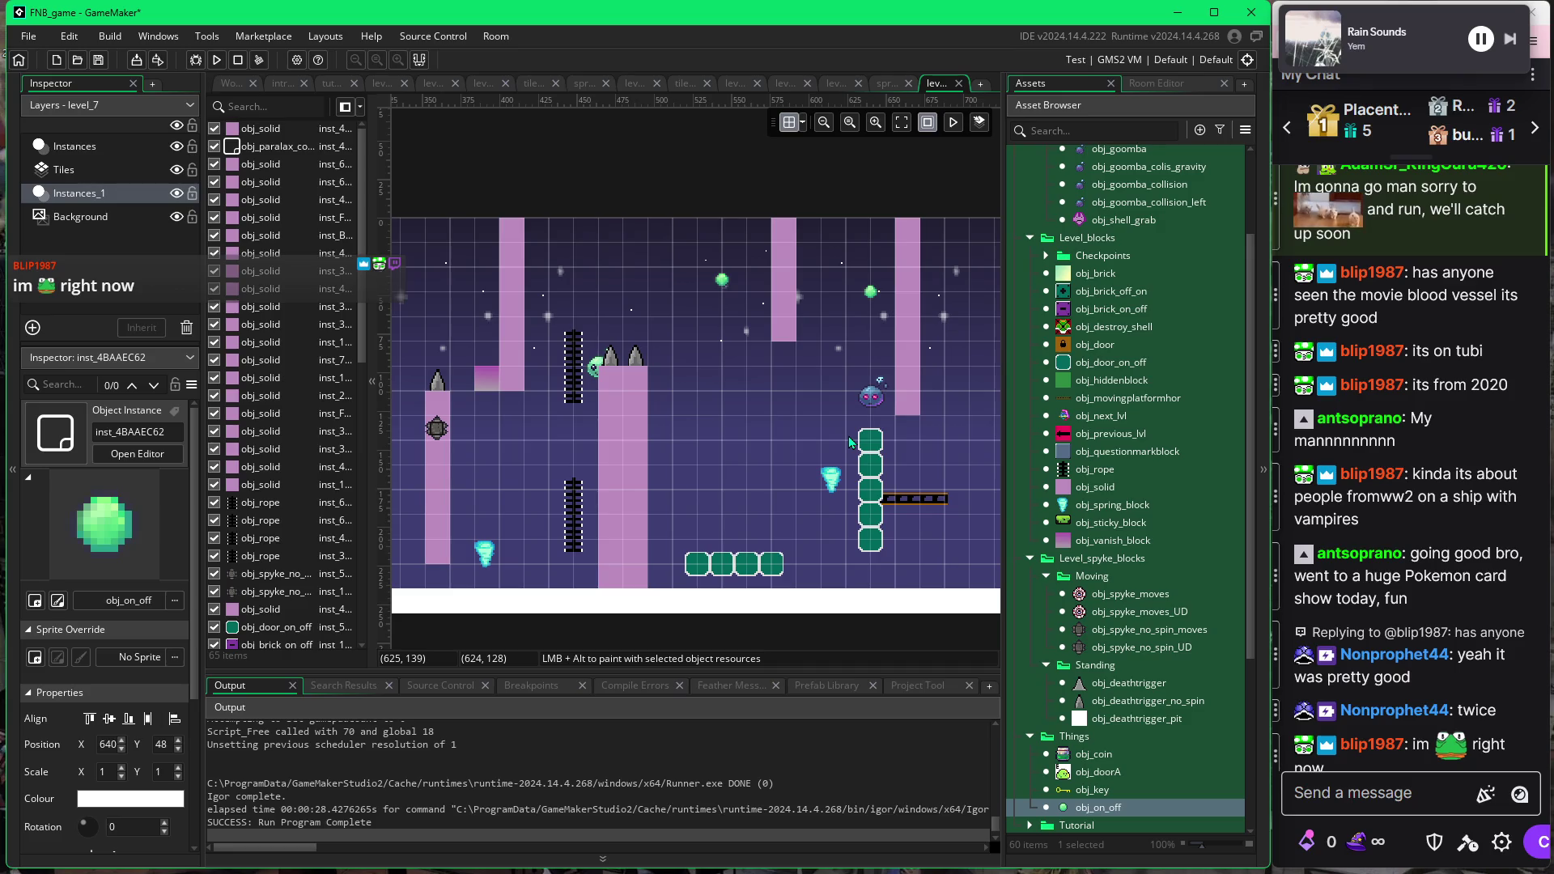
pyautogui.moveTo(872, 439); pyautogui.dragTo(927, 446)
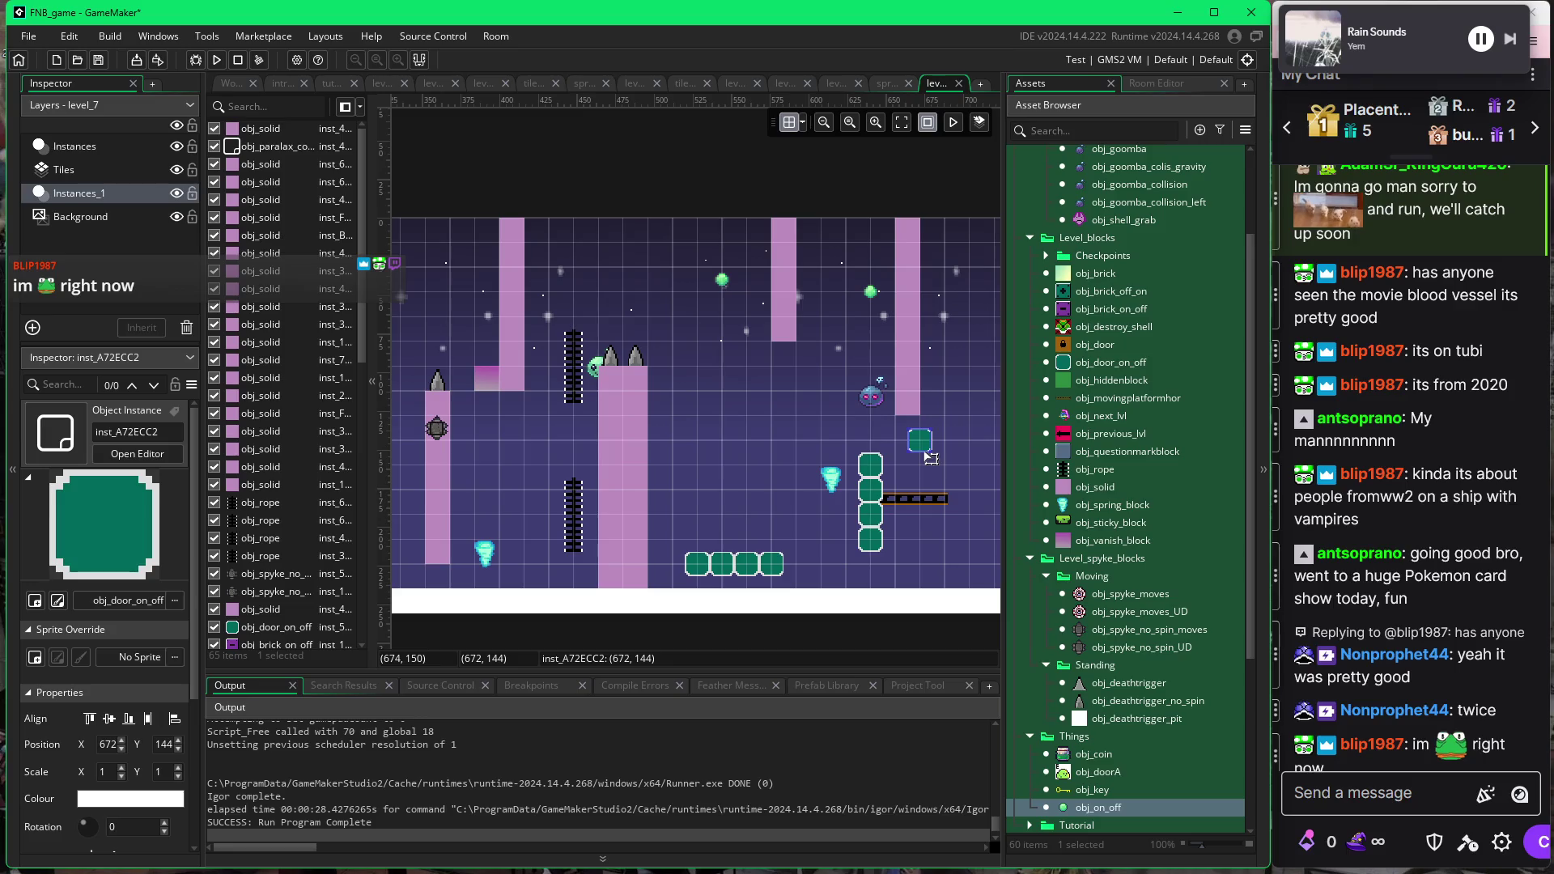
pyautogui.moveTo(912, 443); pyautogui.dragTo(896, 542)
# Check the grid settings and nudge the moving platform right to X 646.
pyautogui.click(872, 476)
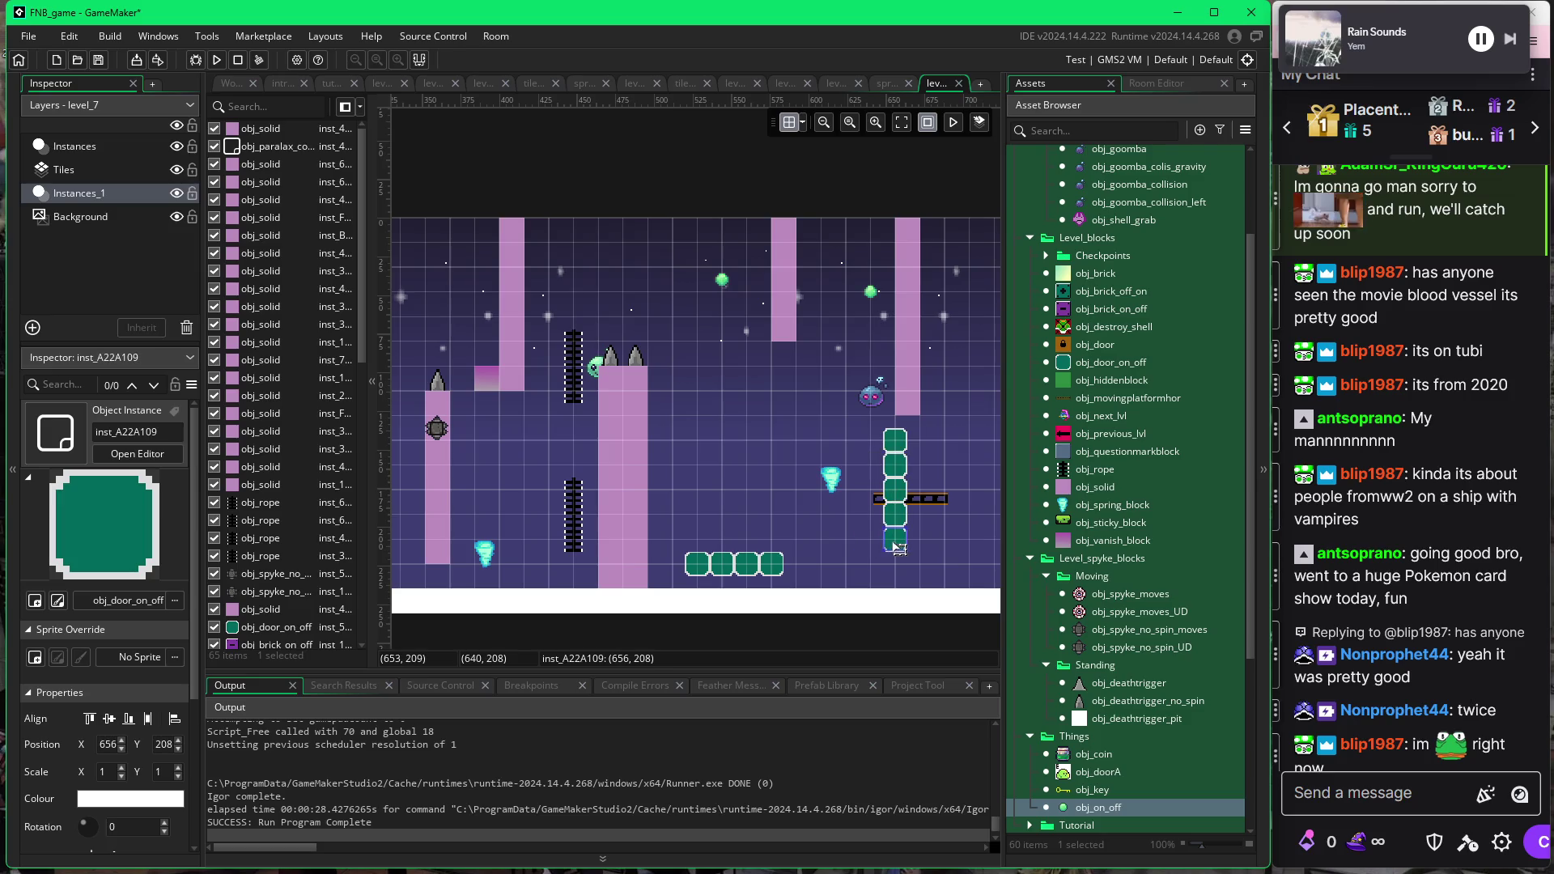
pyautogui.click(803, 123)
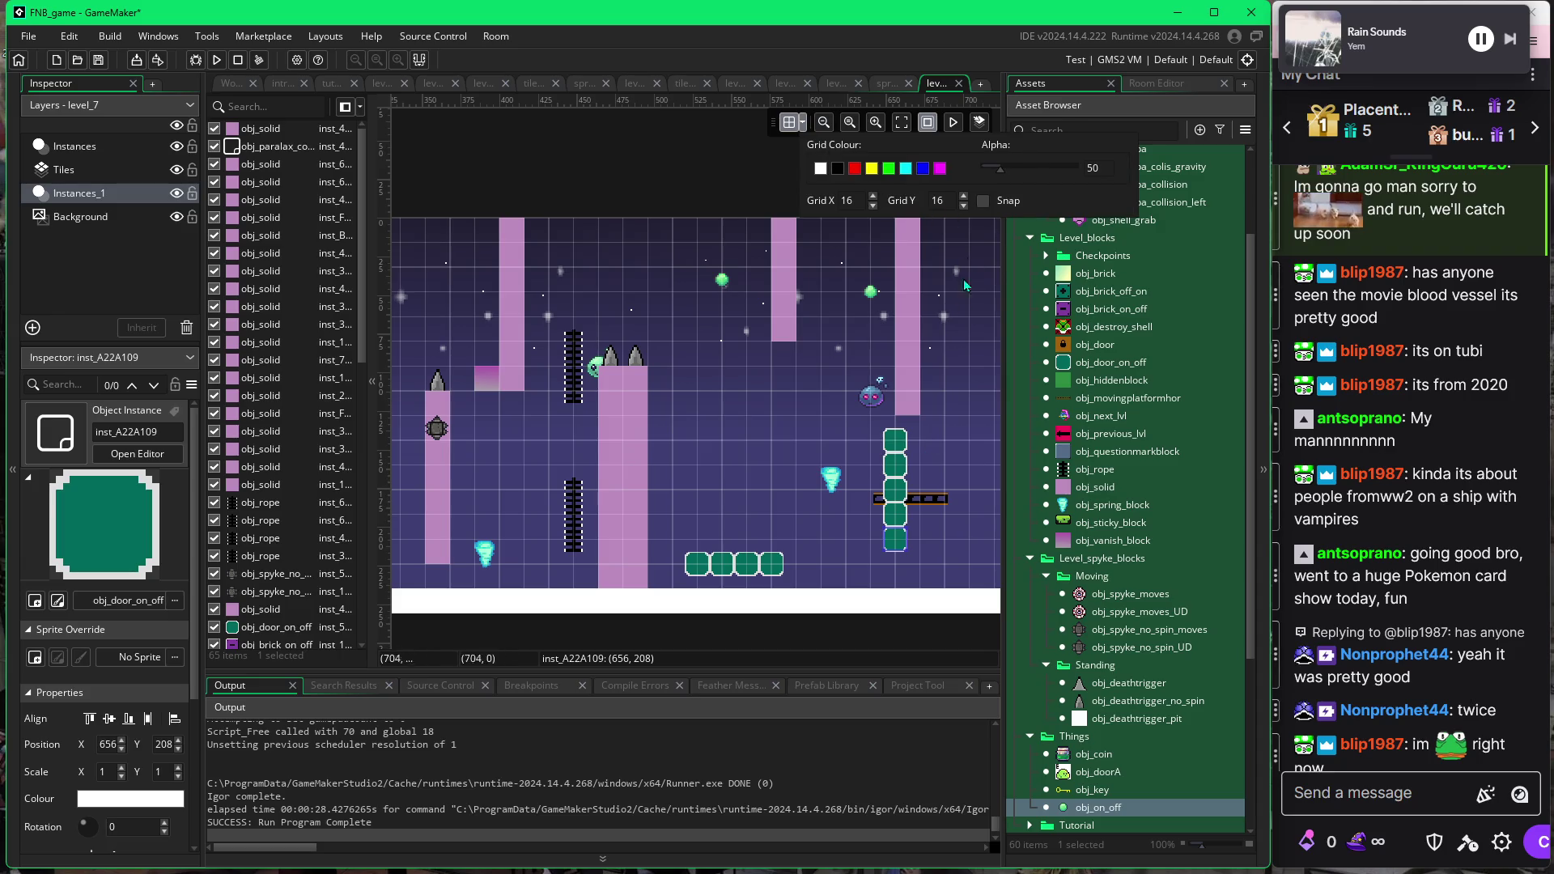
pyautogui.click(928, 502)
pyautogui.moveTo(929, 502); pyautogui.dragTo(937, 502)
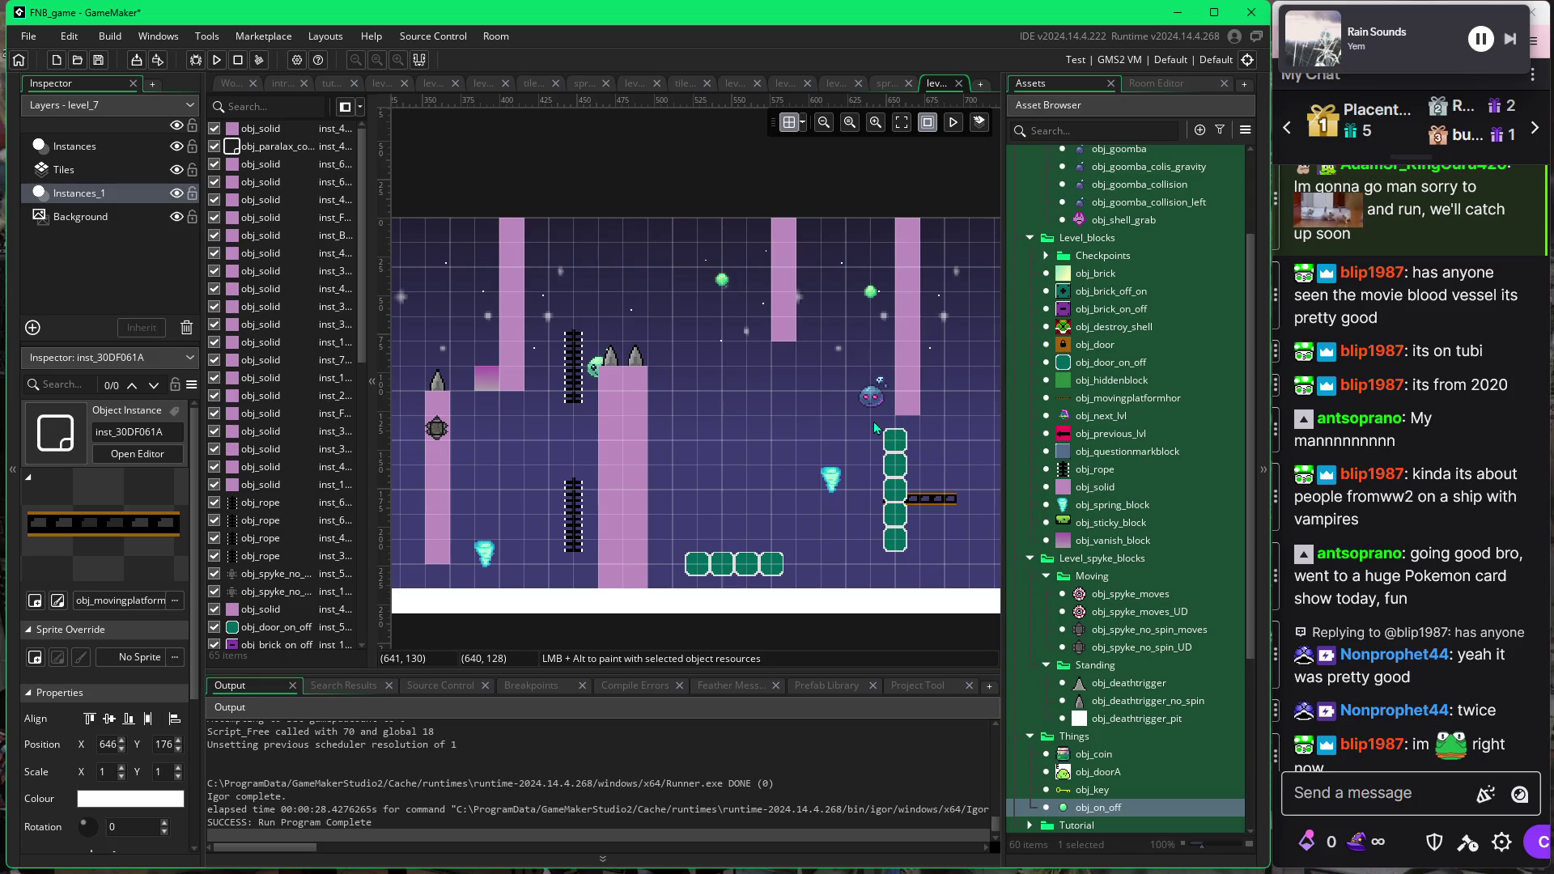
# Build and run level_7, jumping the slime toward the ladder and platforms.
pyautogui.press('F5')
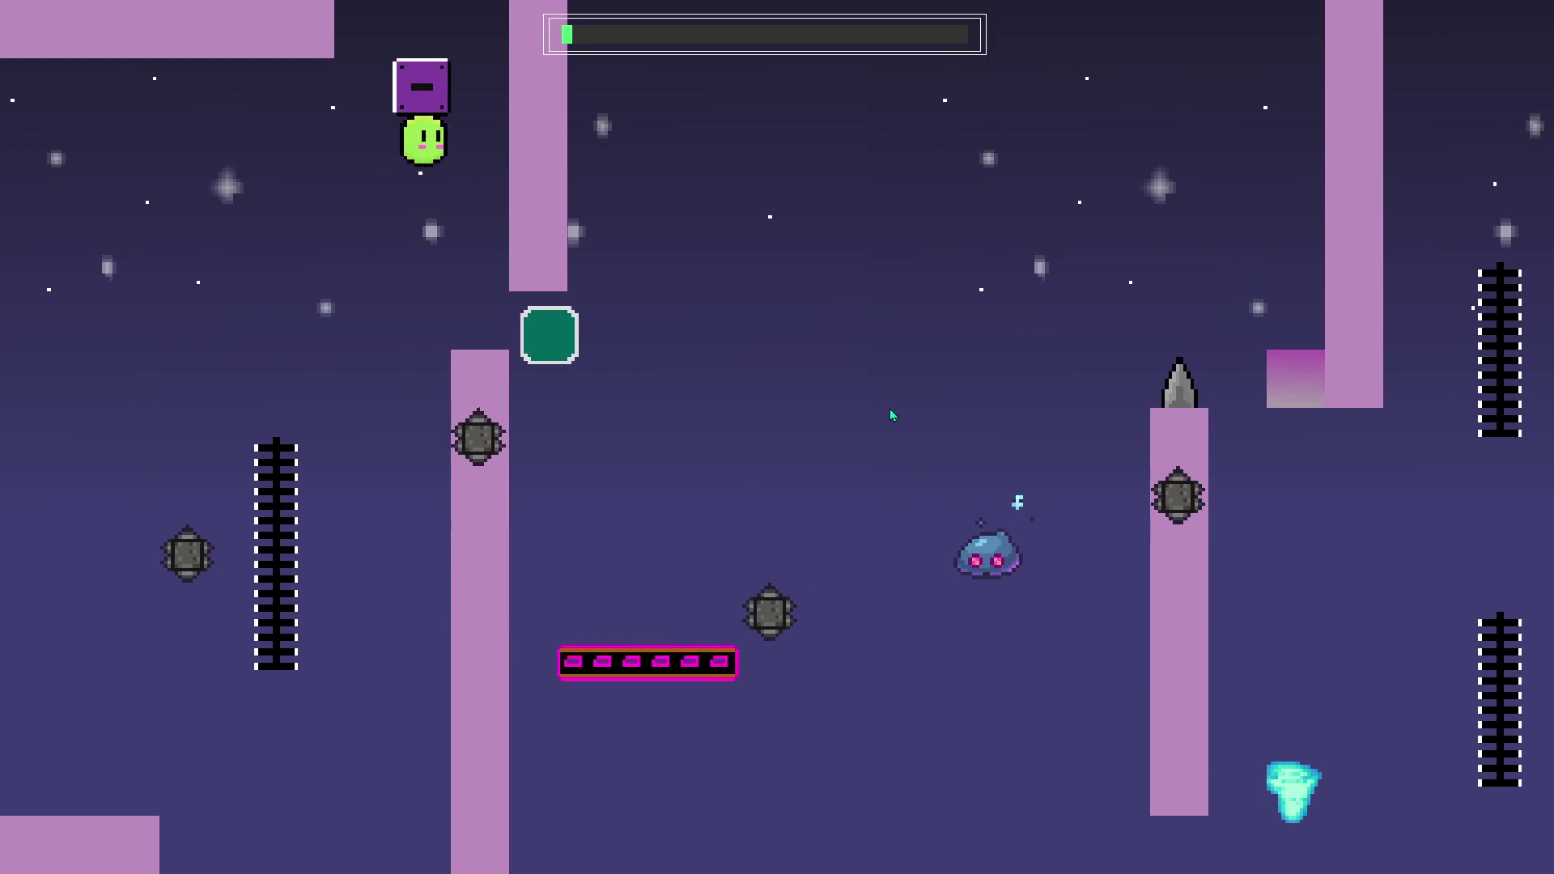
pyautogui.press('space')
pyautogui.press('Right')
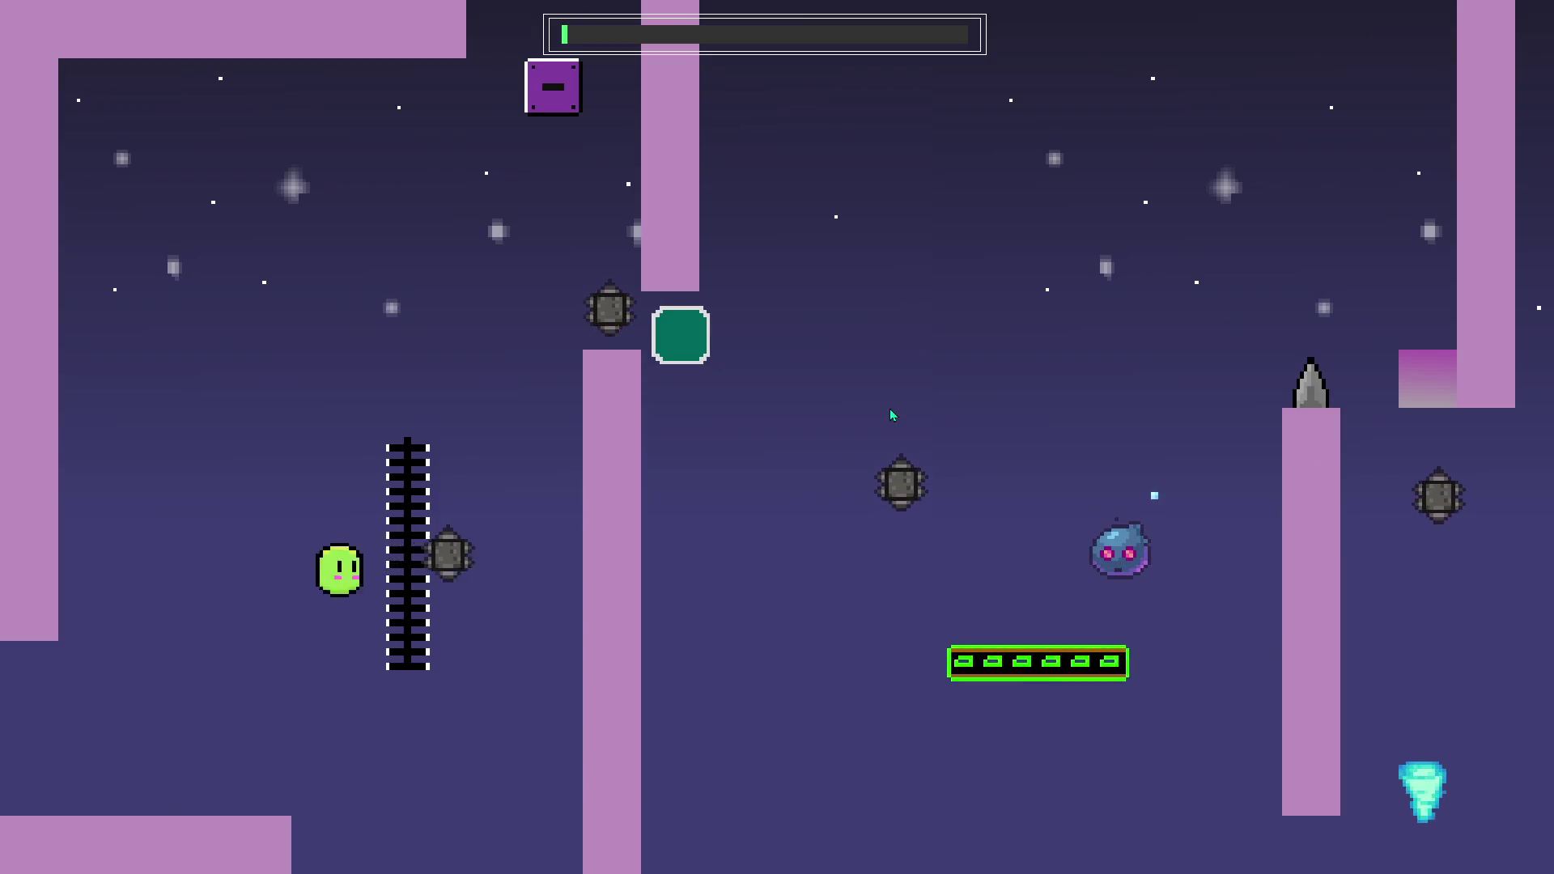
pyautogui.press('space')
pyautogui.press('Right')
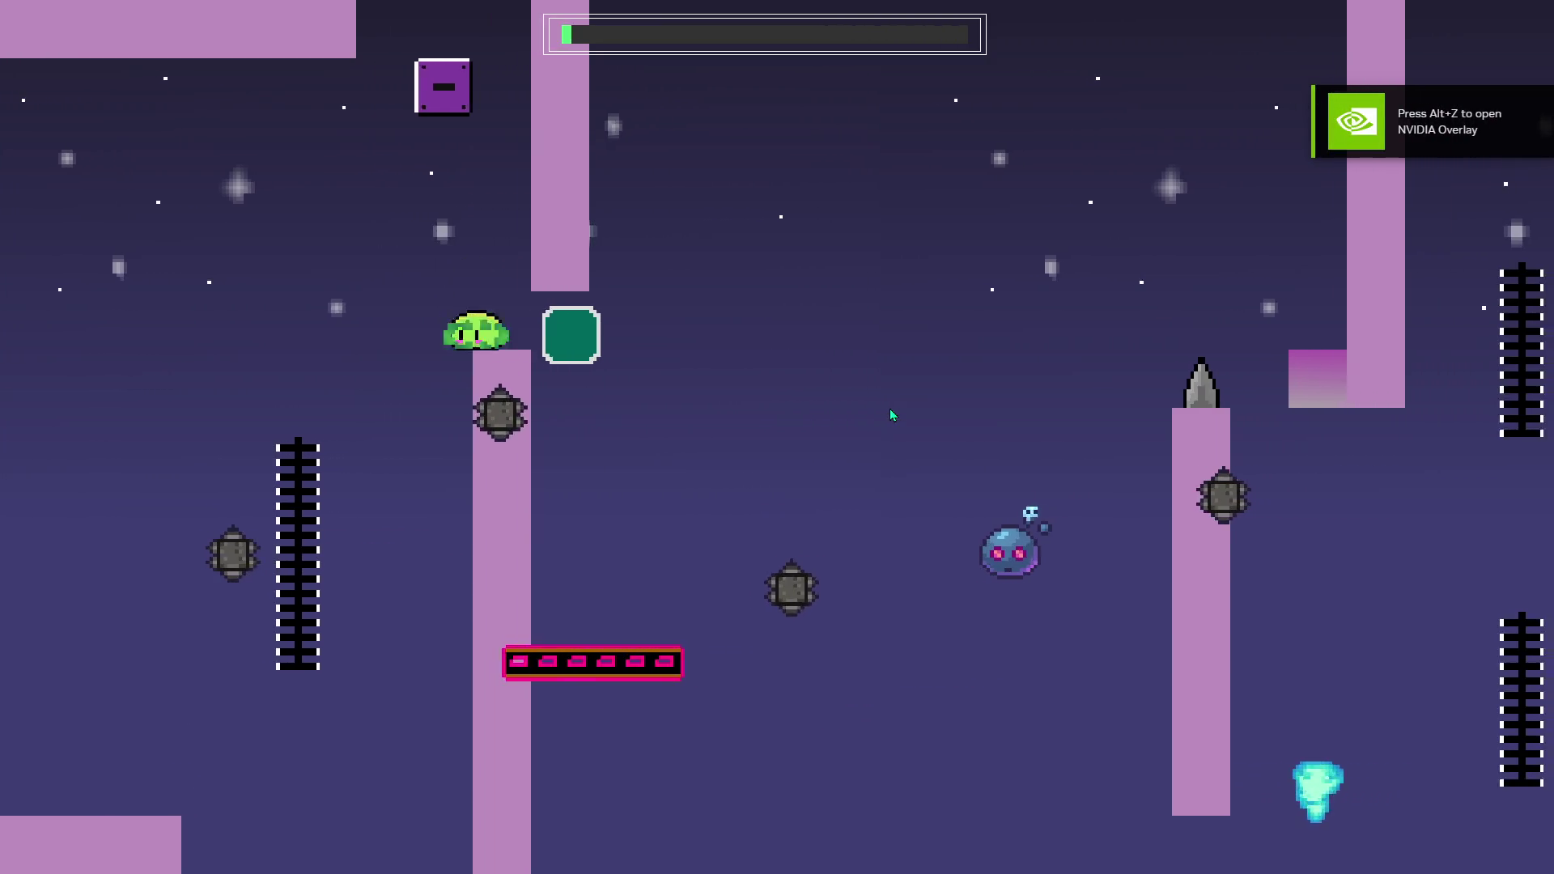
pyautogui.press('Left')
pyautogui.press('space')
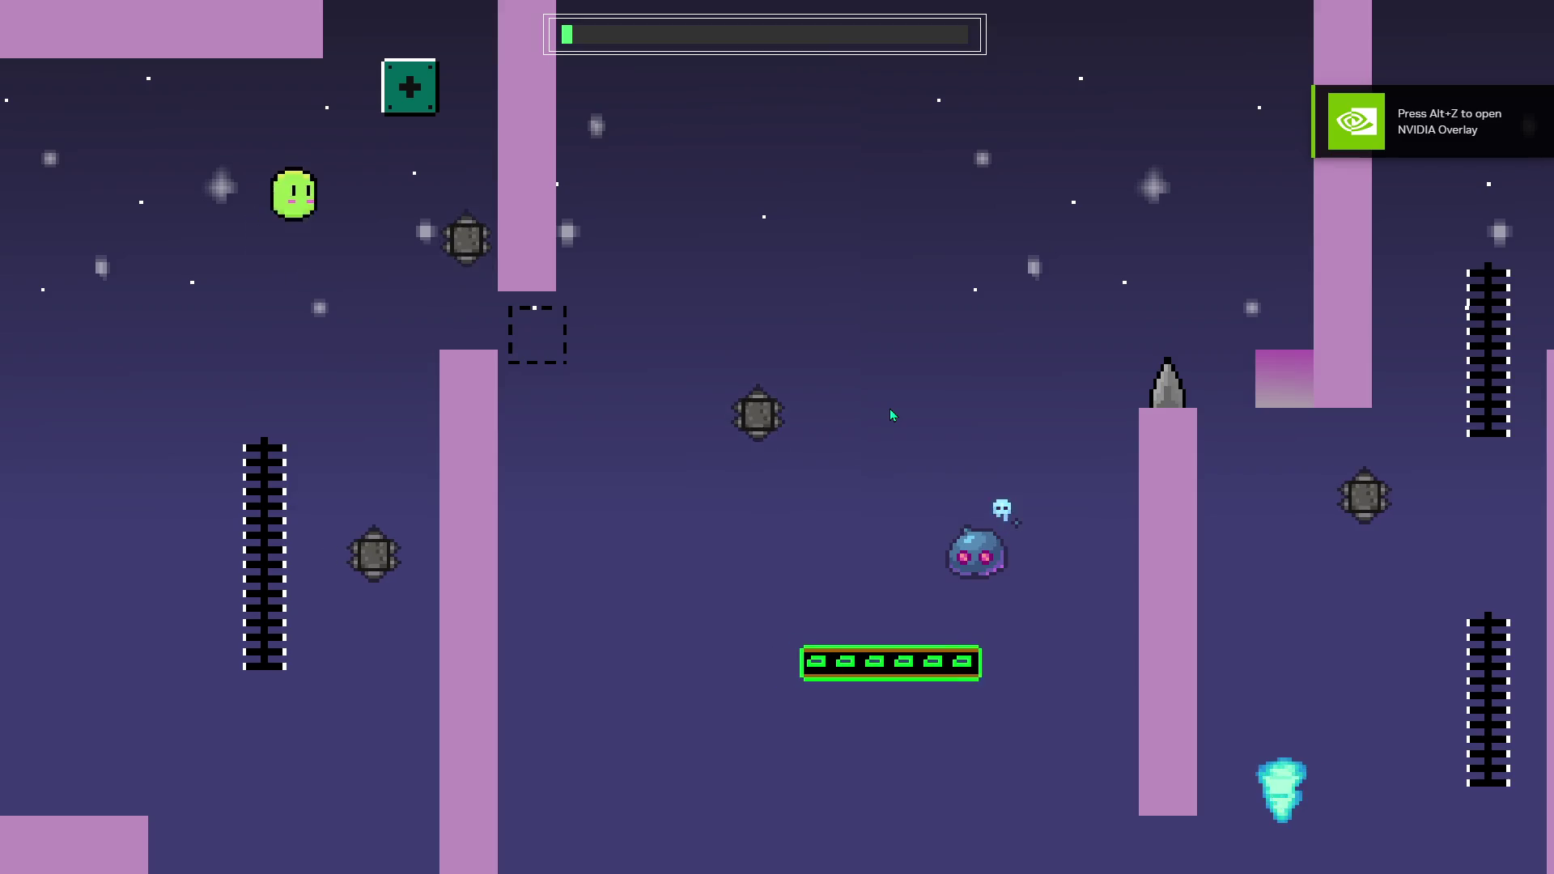
pyautogui.press('Right')
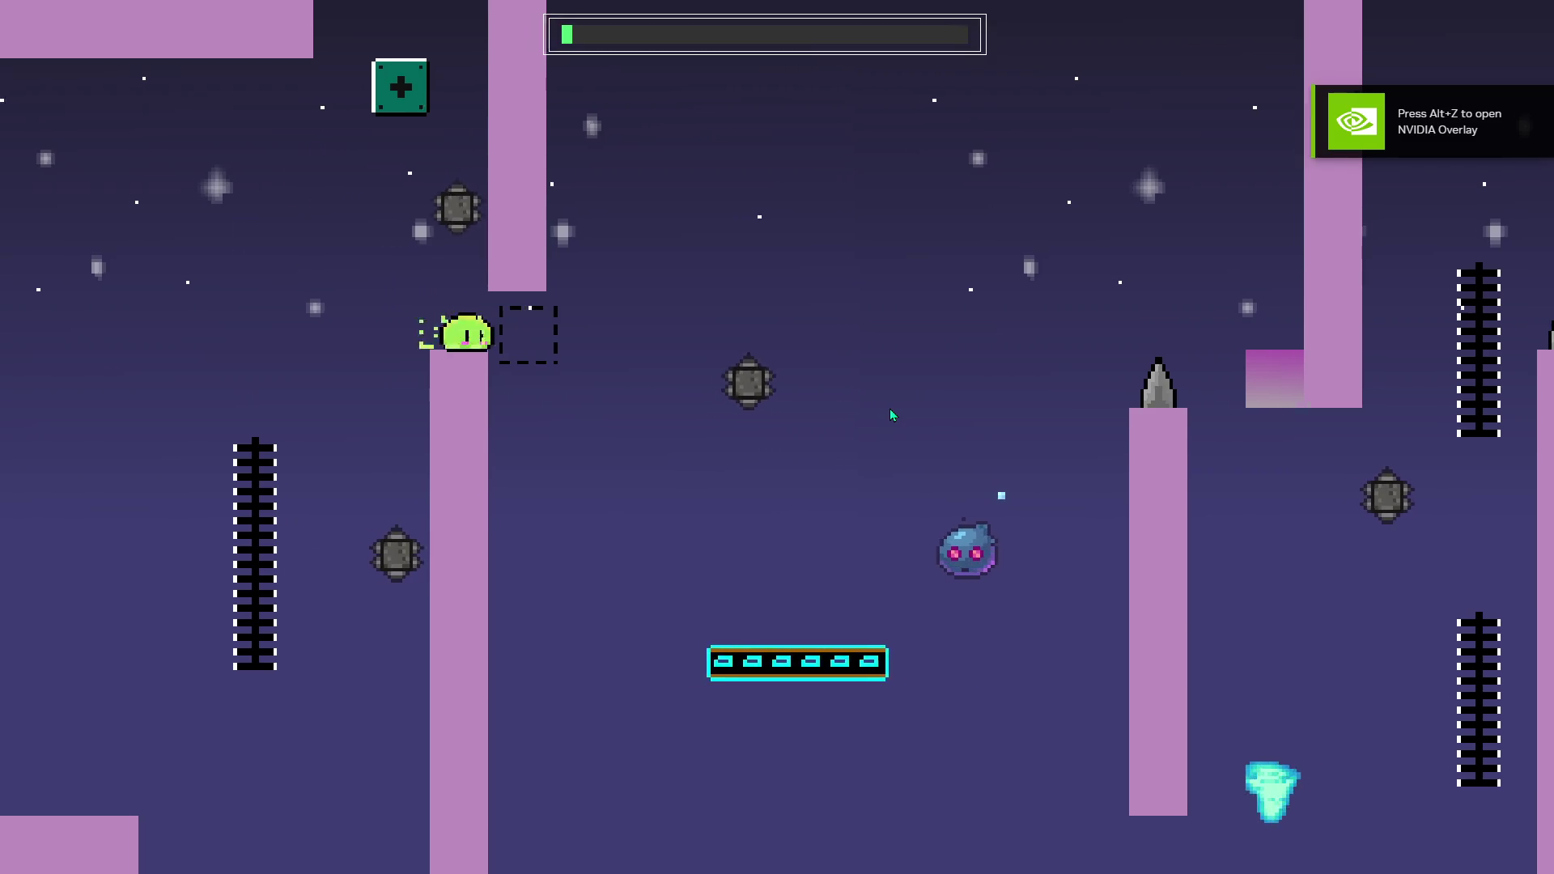
# Jump the slime over the ladder top and drop it onto the bottom platform.
pyautogui.press('space')
pyautogui.press('Right')
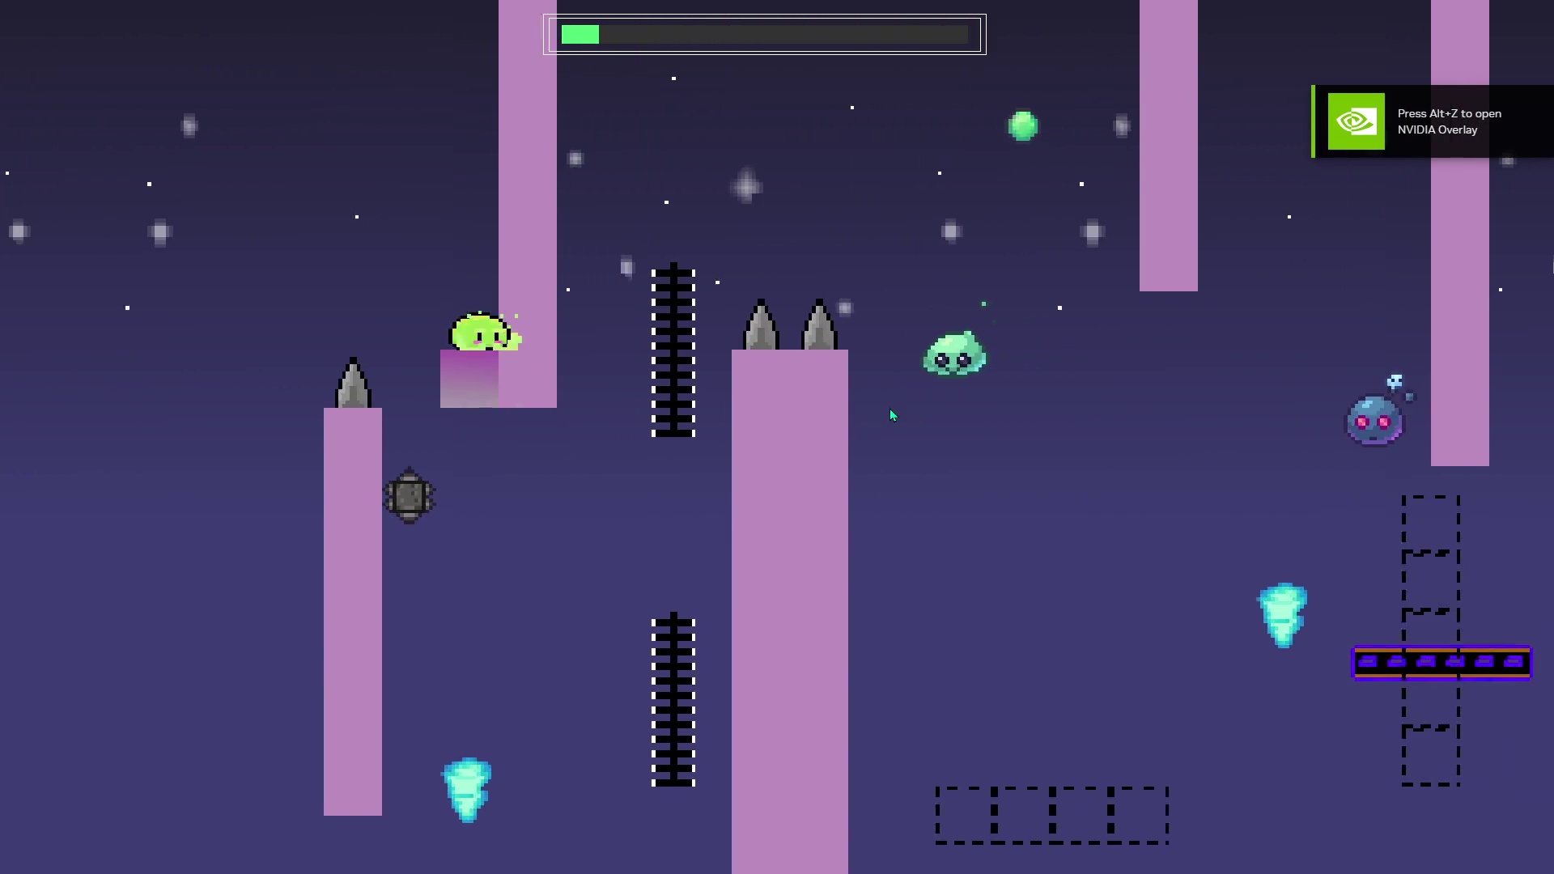
pyautogui.press('space')
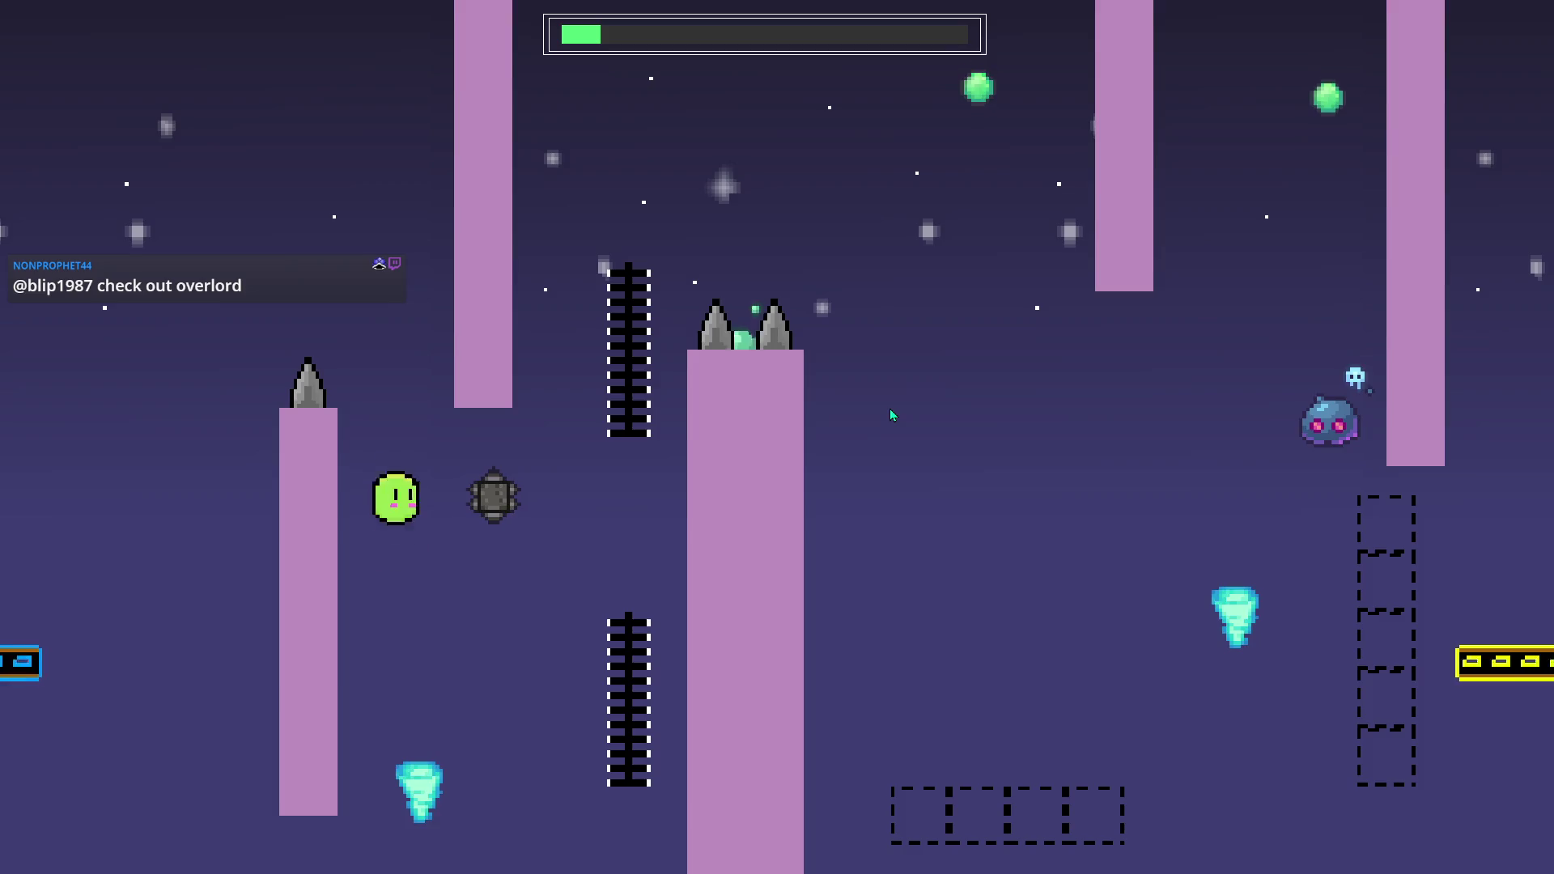
pyautogui.press('Right')
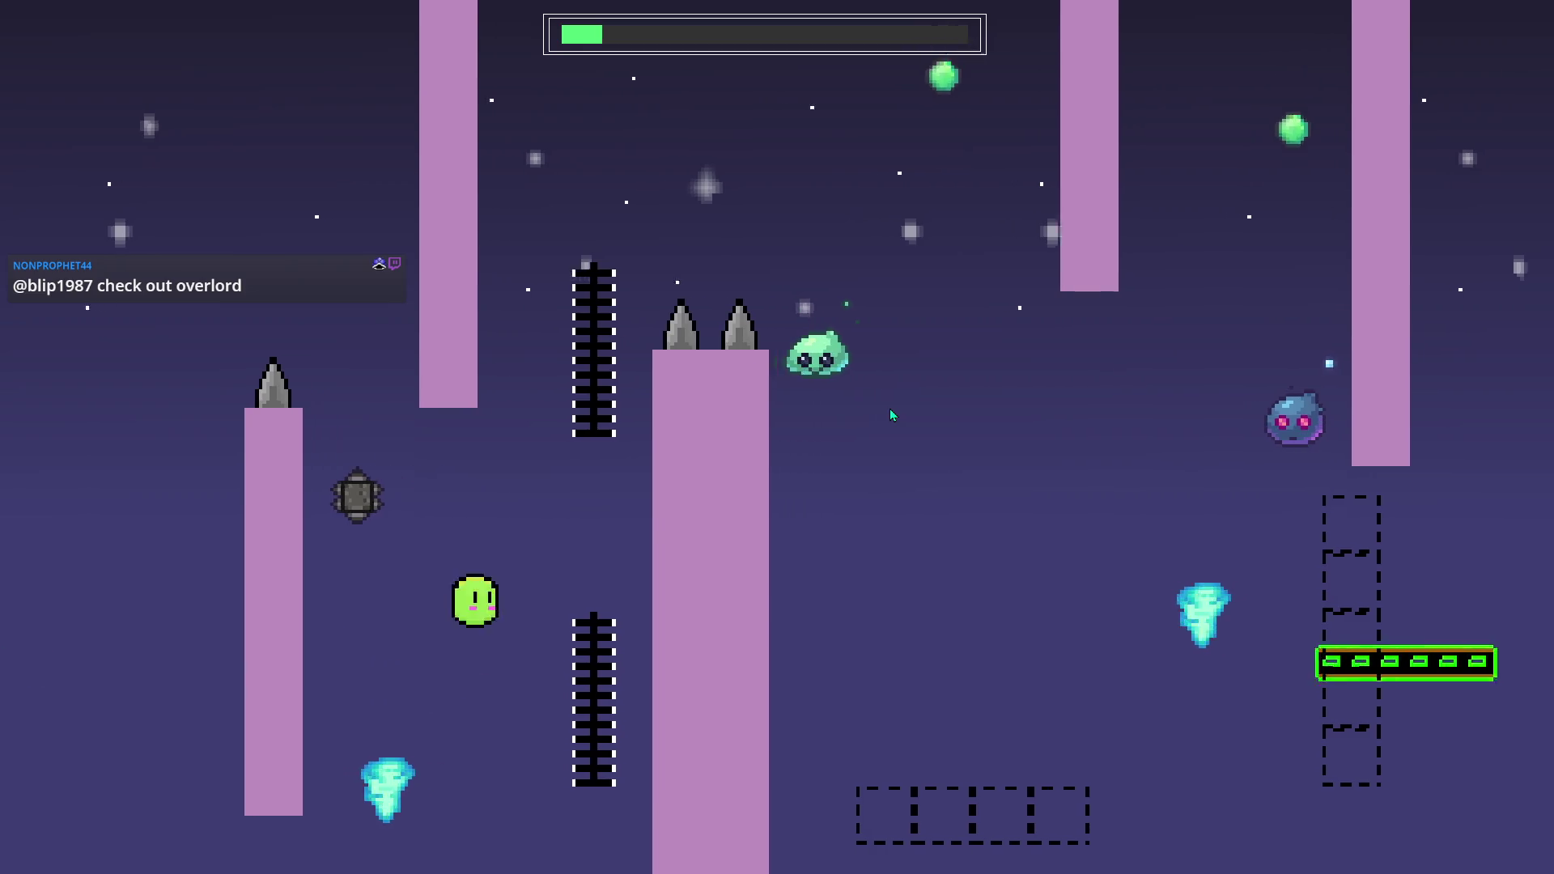
pyautogui.press('space')
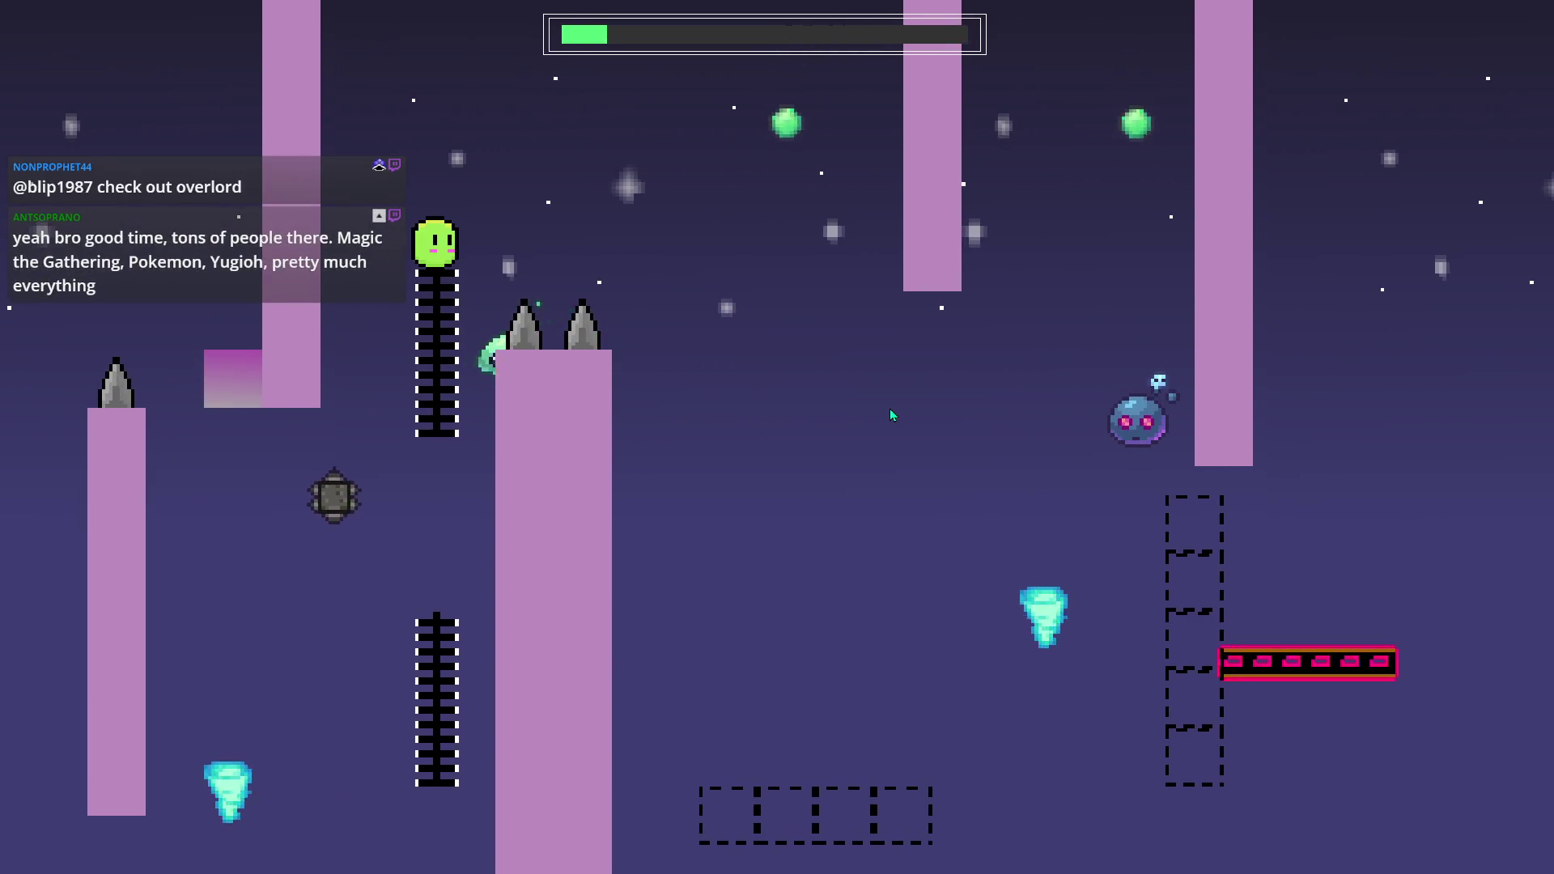
pyautogui.press('Right')
pyautogui.press('space')
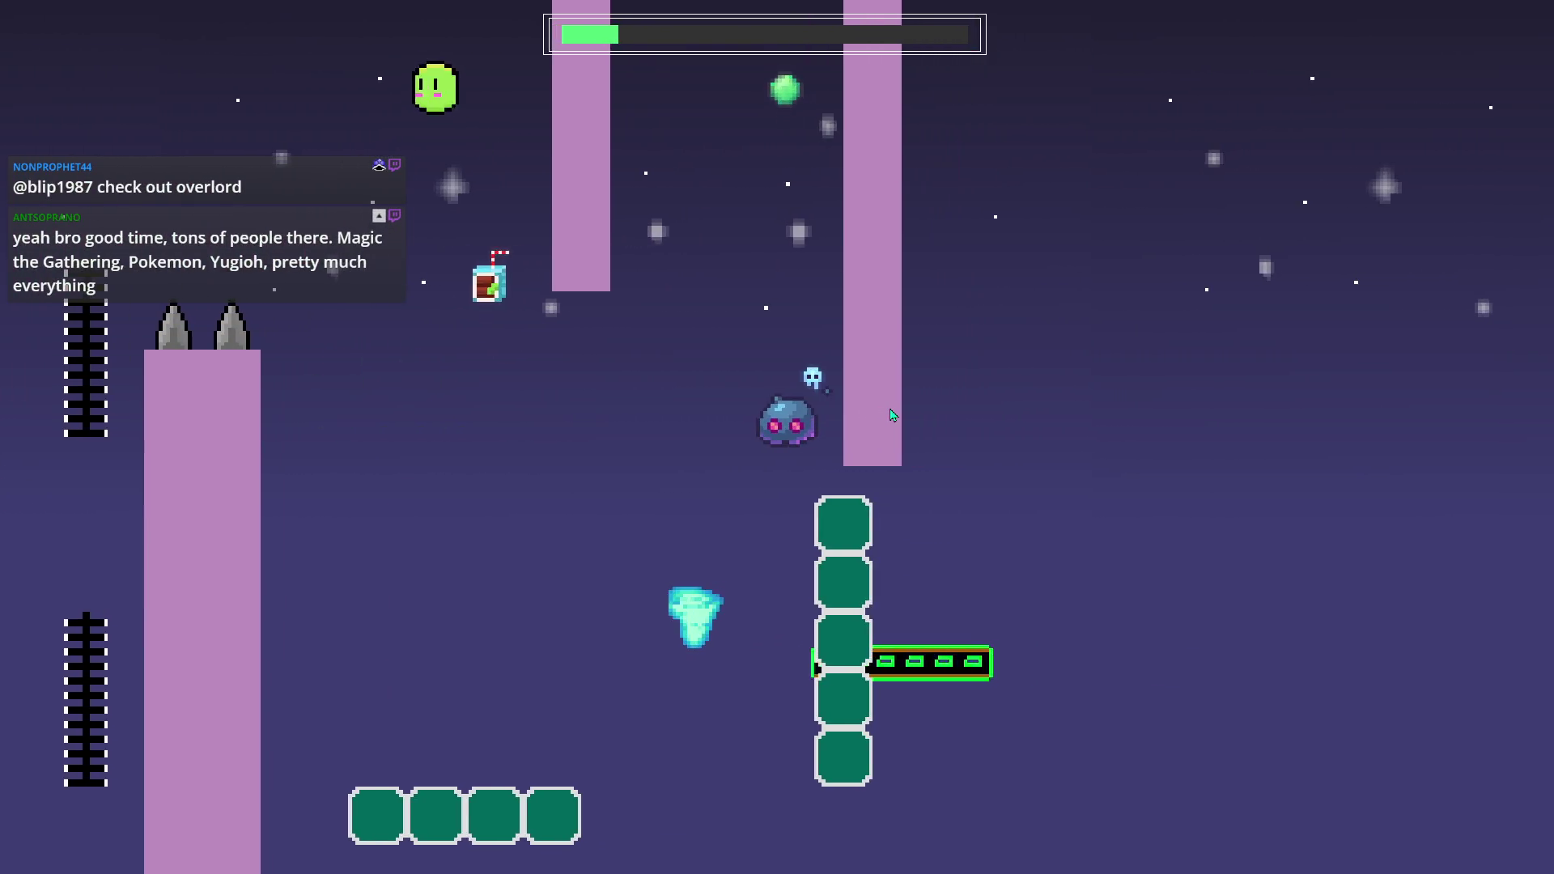
pyautogui.press('Right')
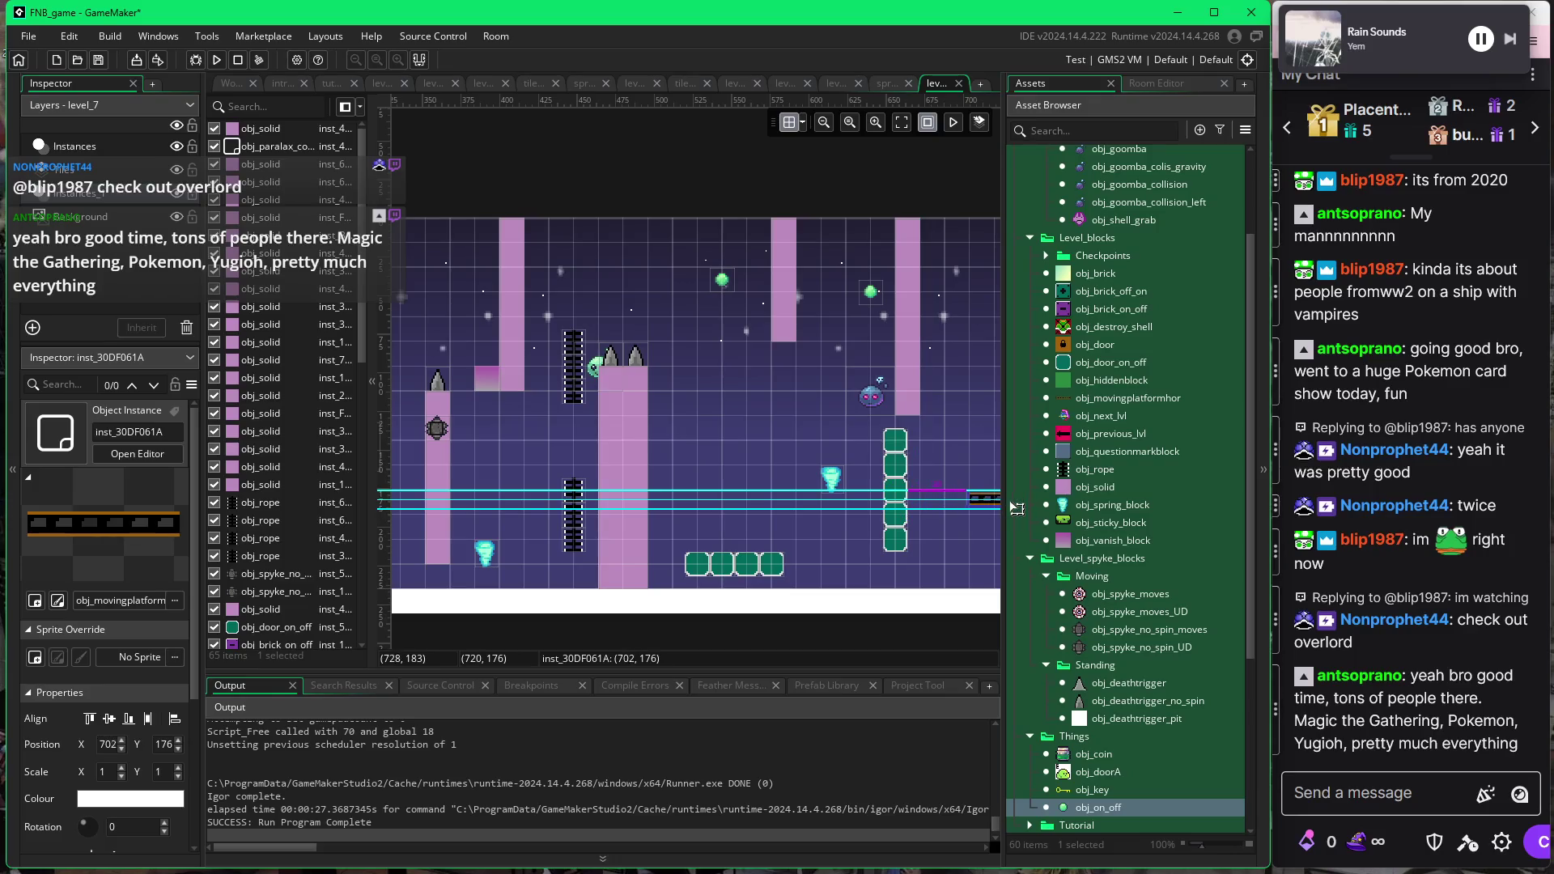
# Nudge the obj_movingplatform instance right to X 706.
pyautogui.moveTo(1016, 509); pyautogui.dragTo(1020, 508)
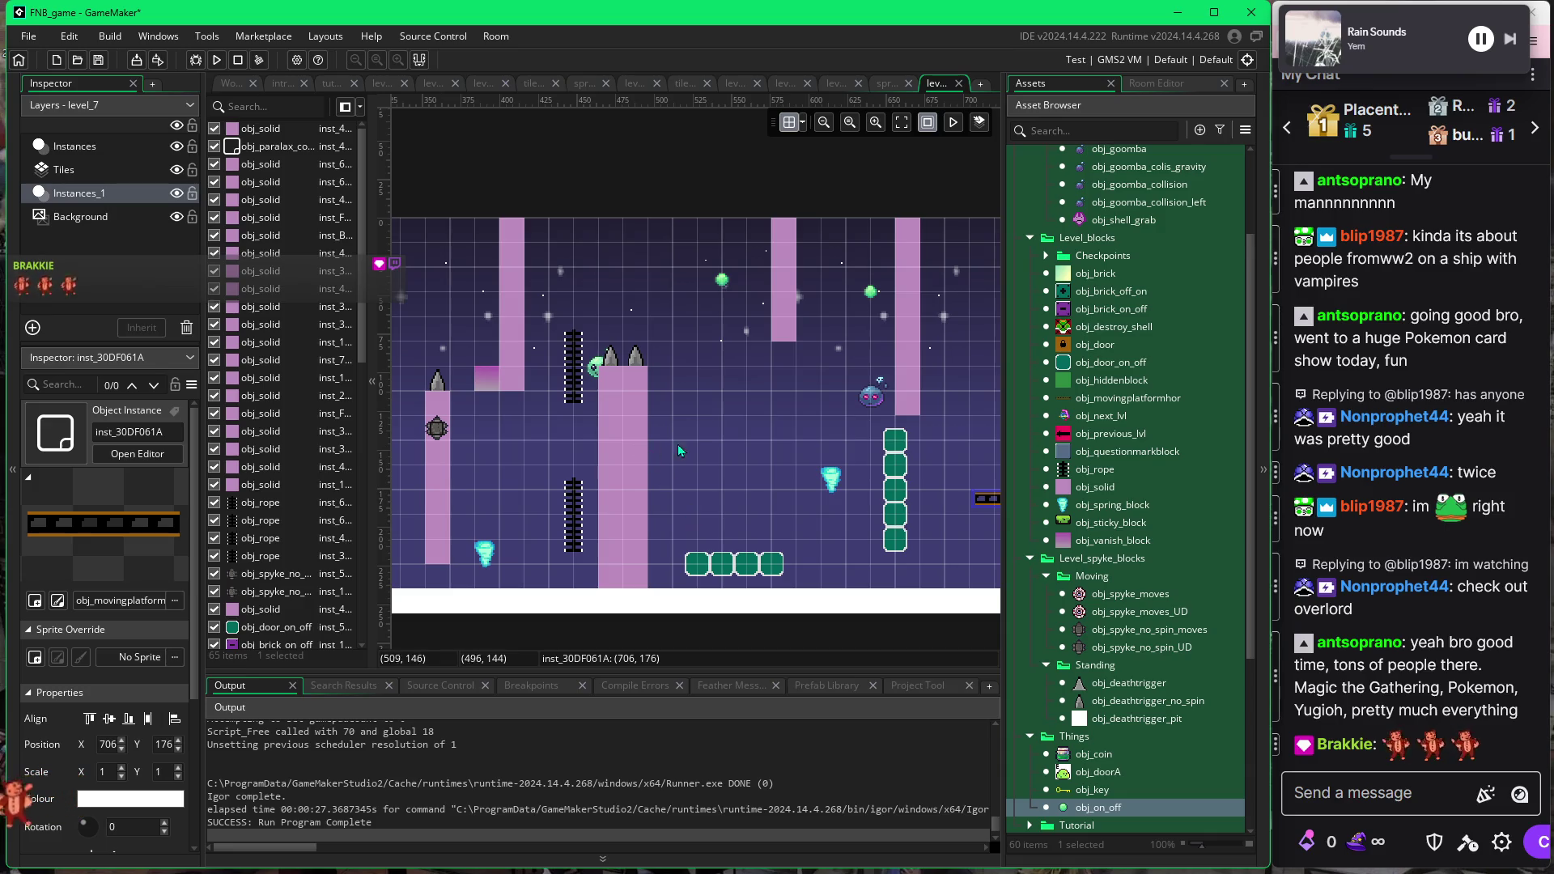
pyautogui.hscroll(2, 679, 455)
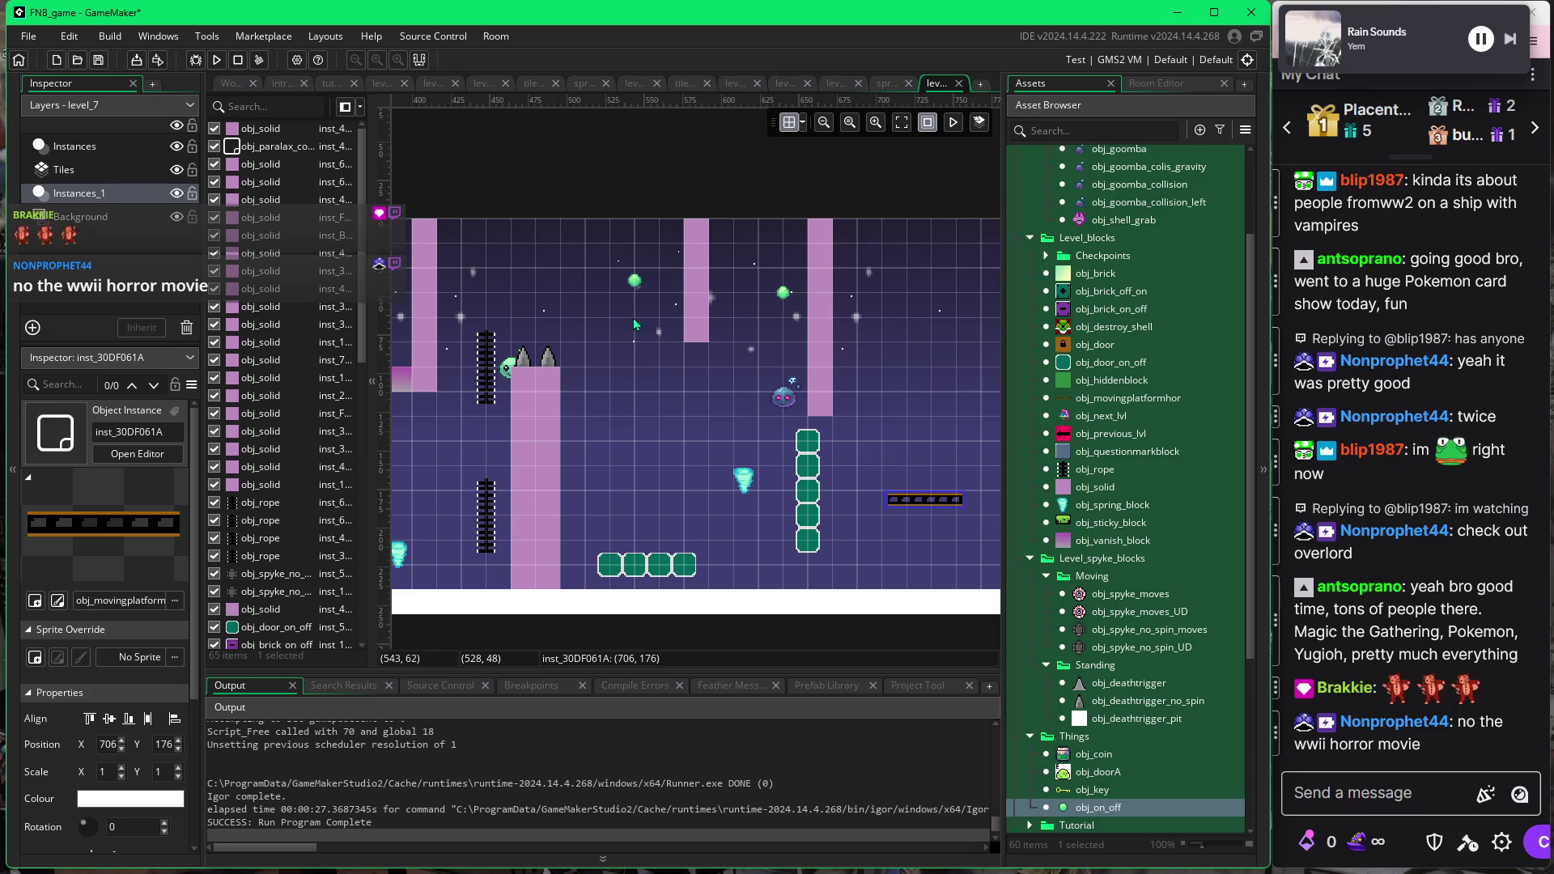
# Run level_7 again and jump the blob up the ladders and low blocks.
pyautogui.press('F5')
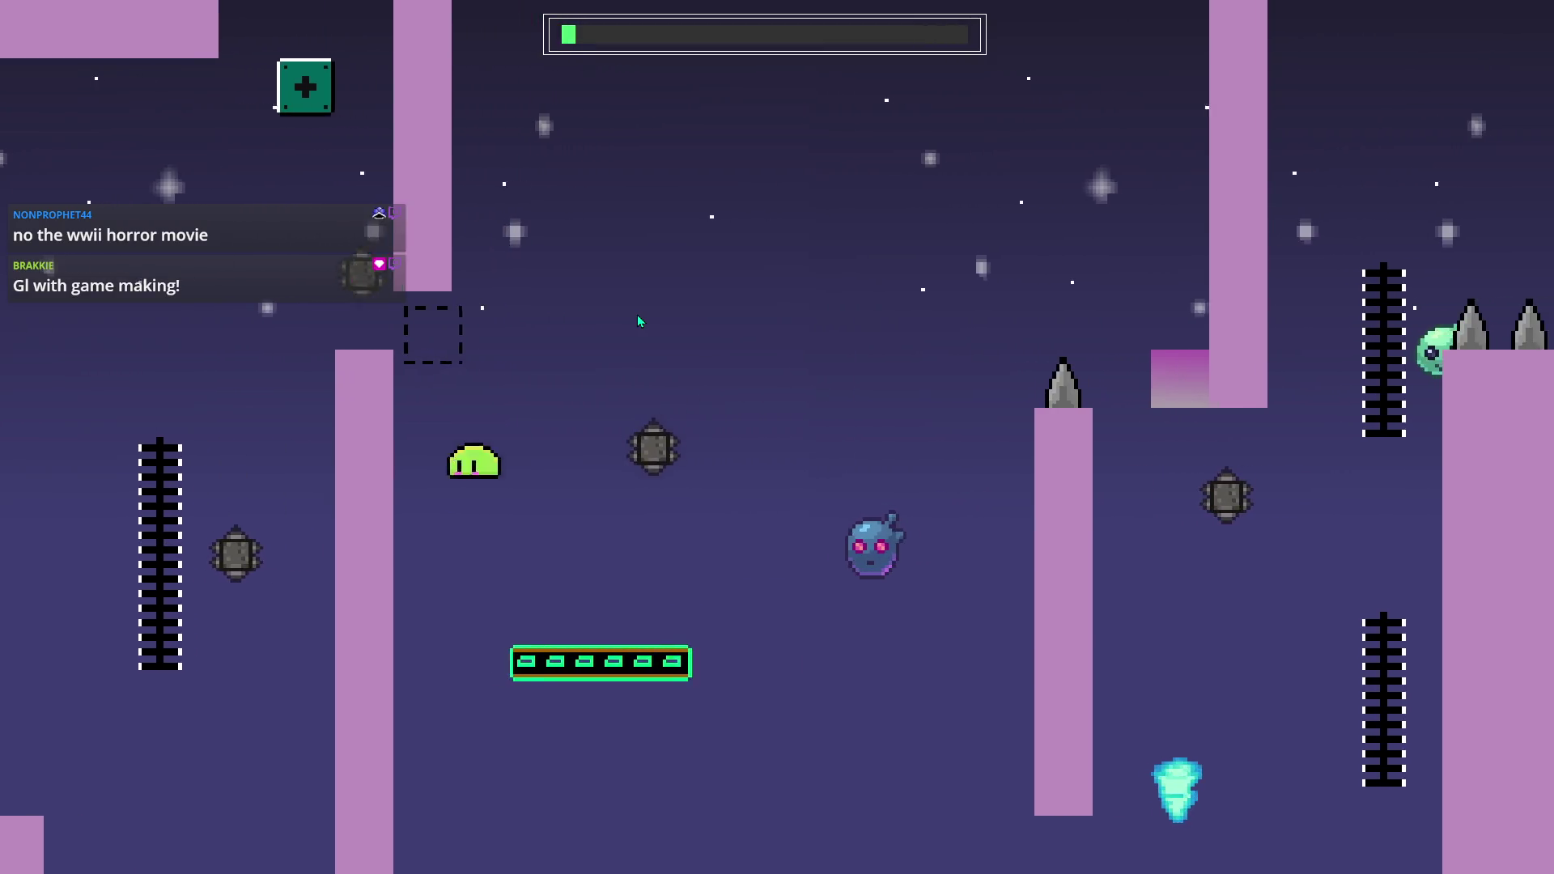
pyautogui.press('space')
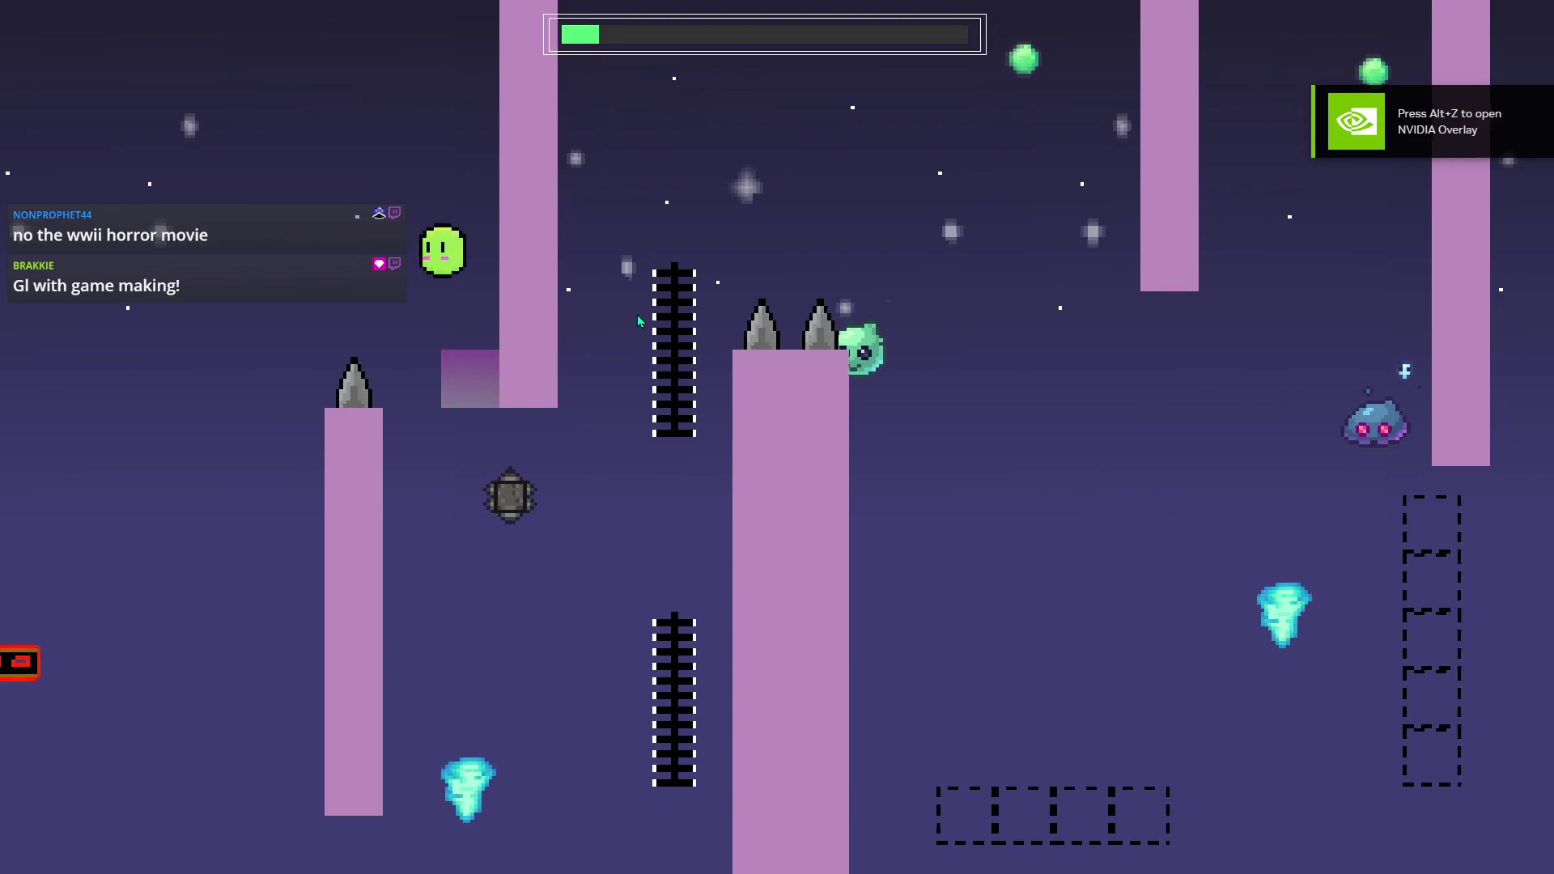
pyautogui.press('space')
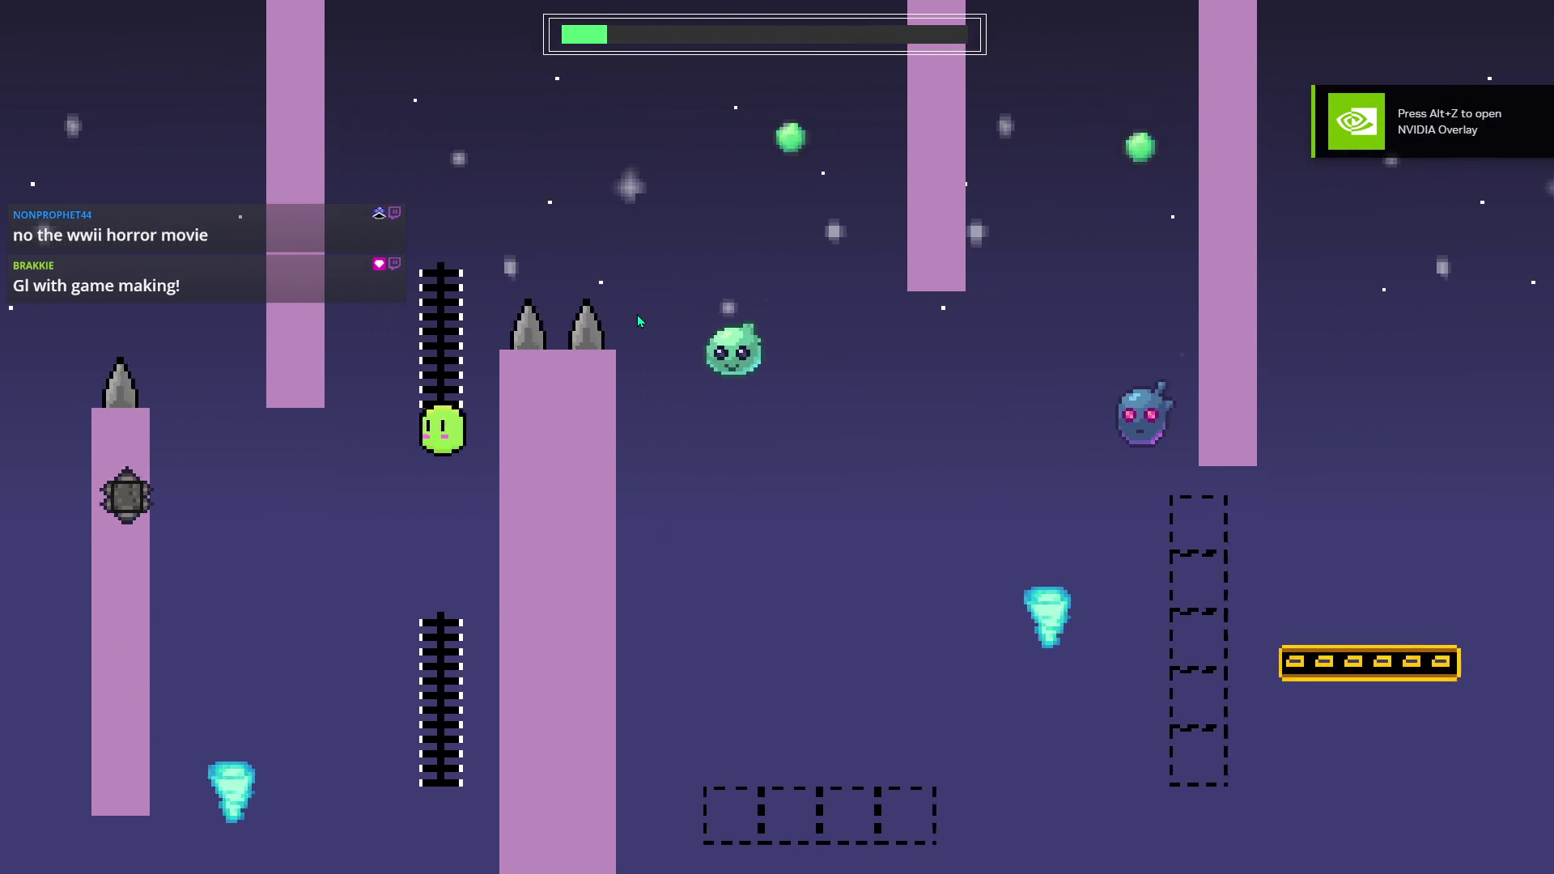
pyautogui.press('space')
pyautogui.press('space')
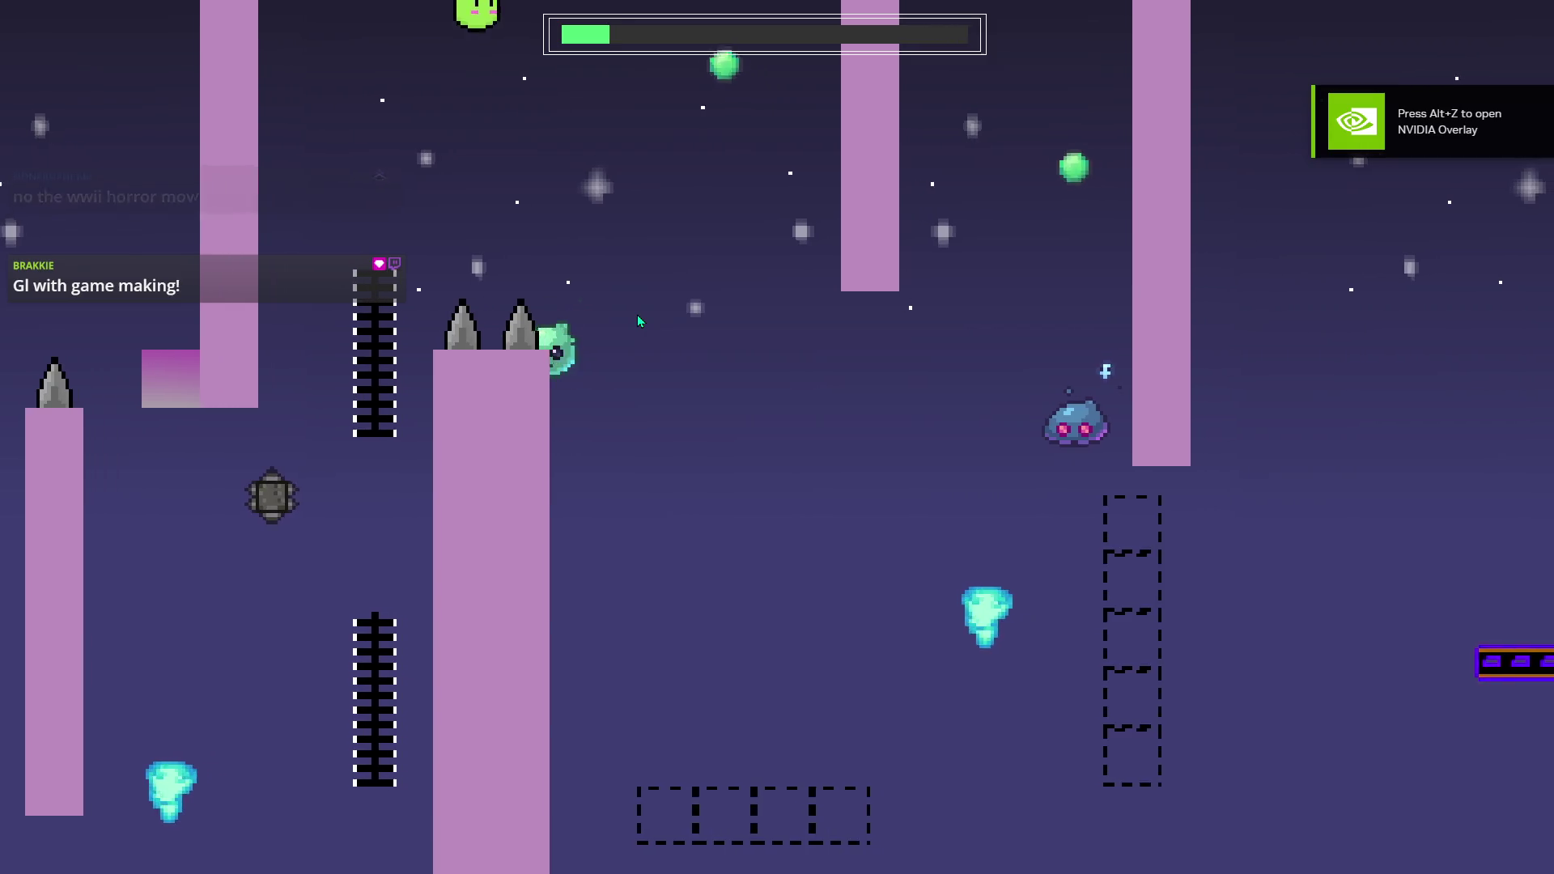
pyautogui.press('space')
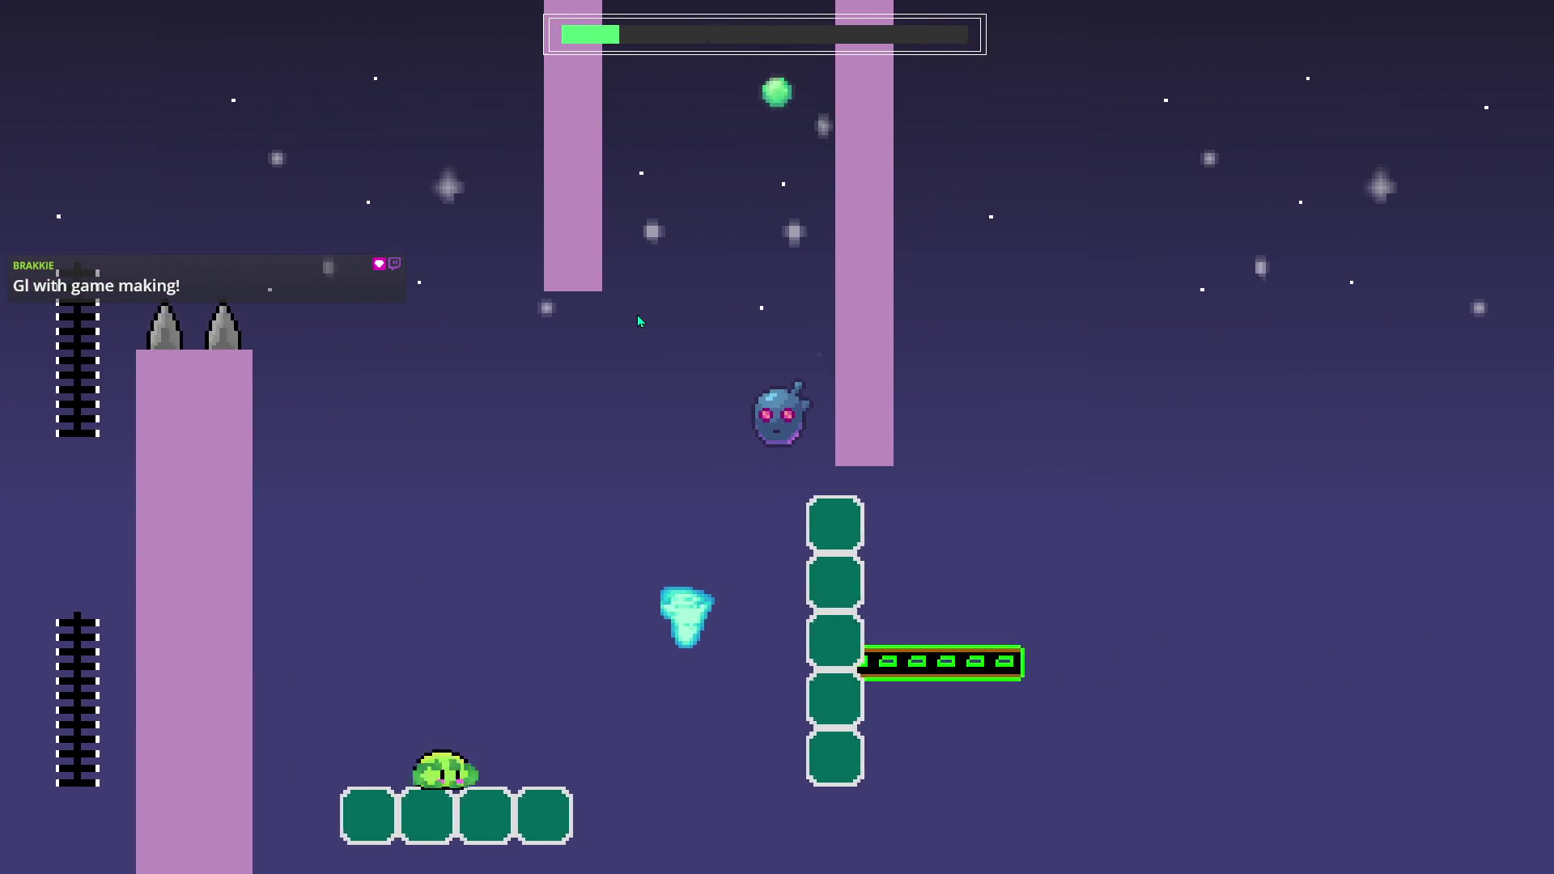
pyautogui.press('space')
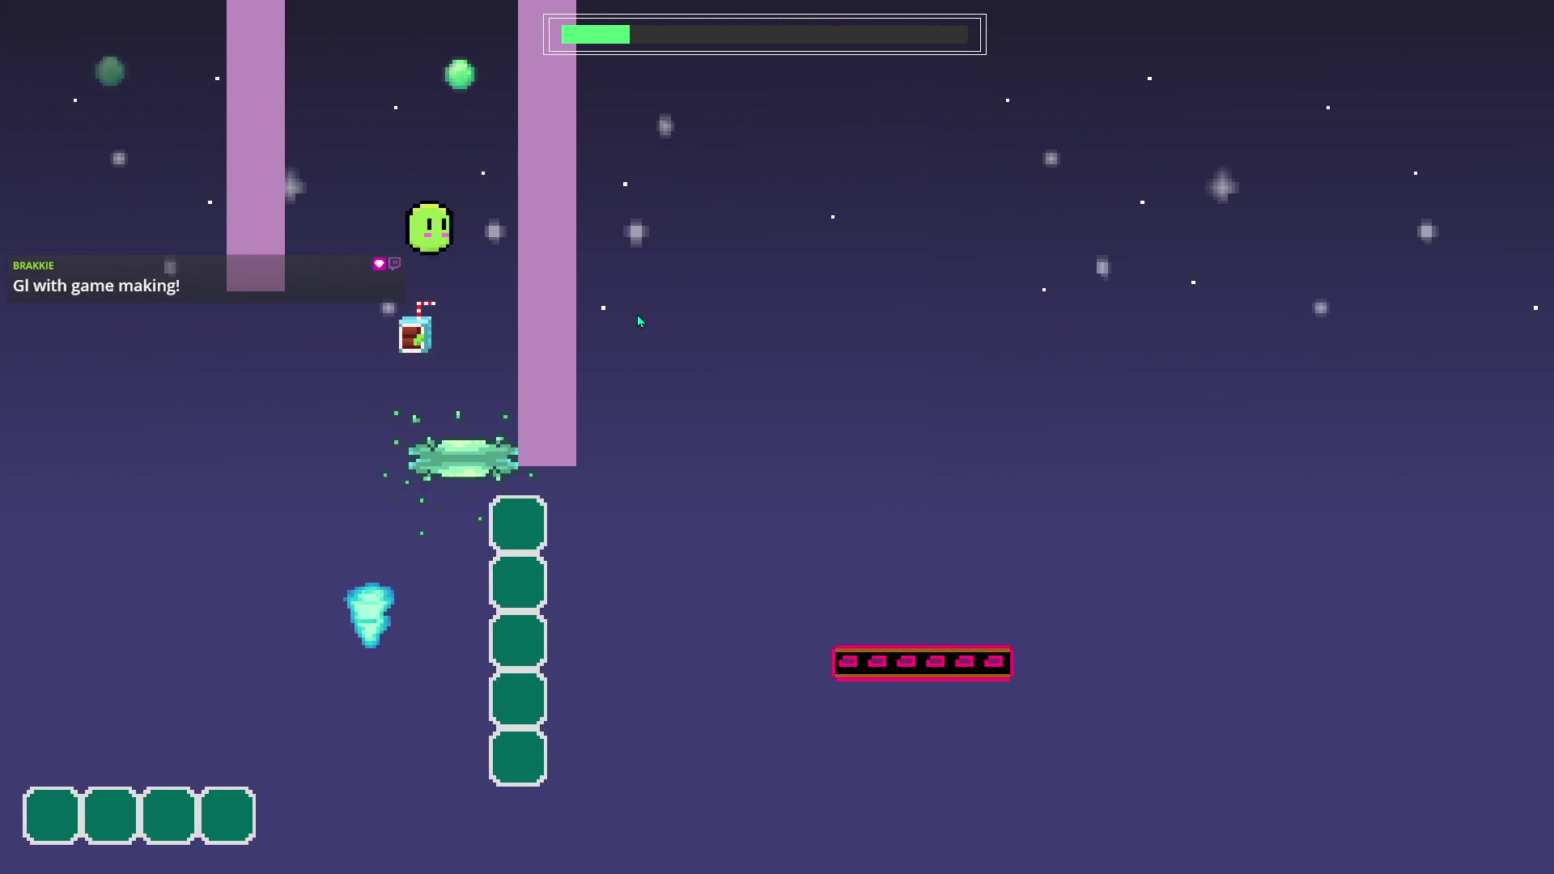
pyautogui.press('space')
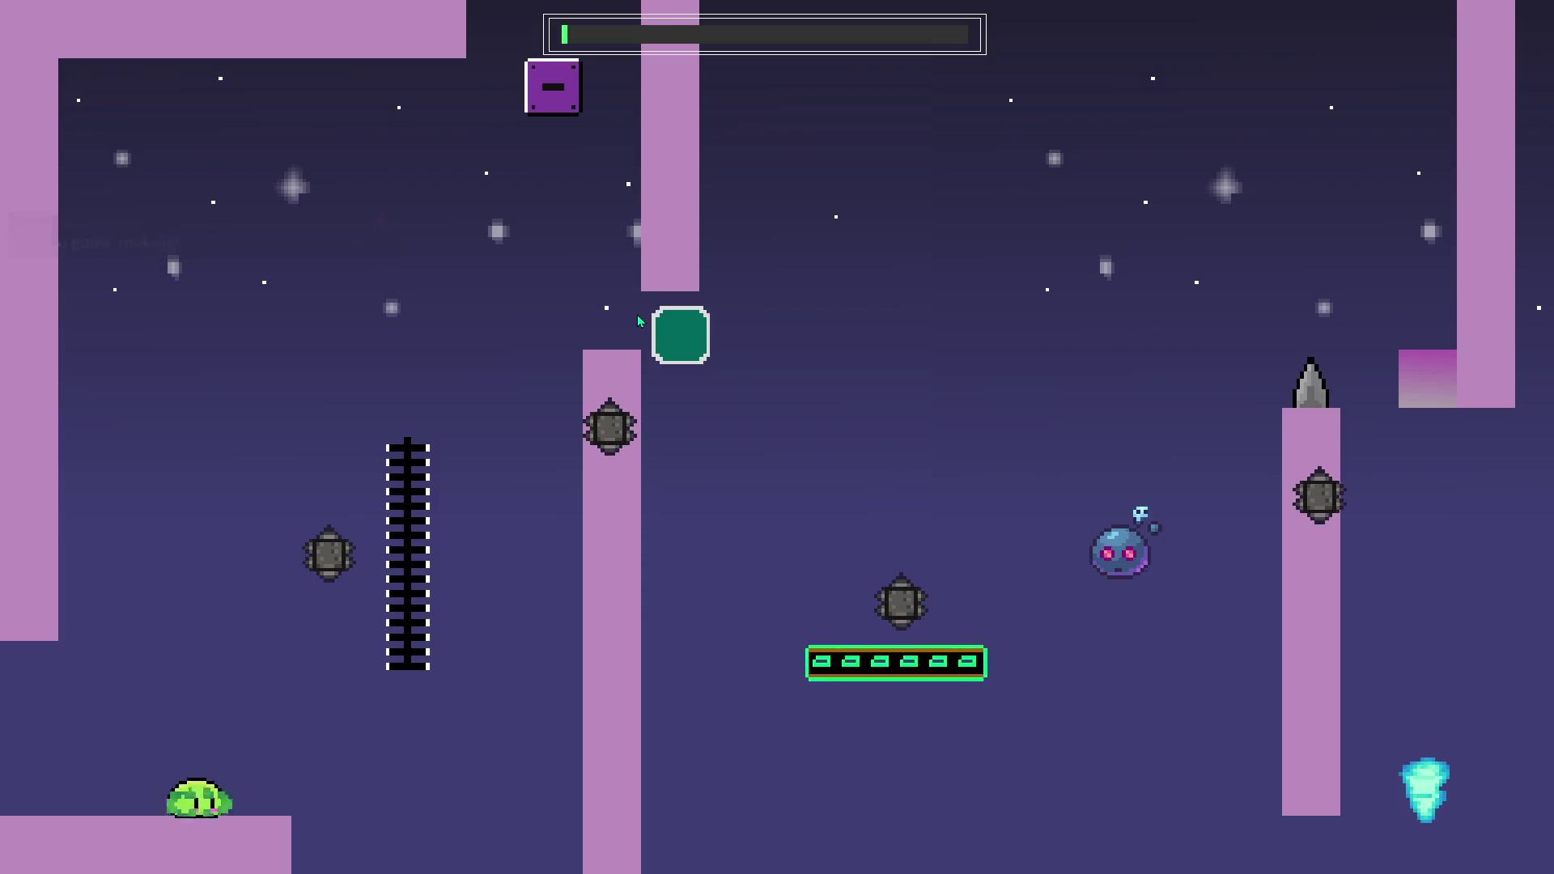
pyautogui.press('space')
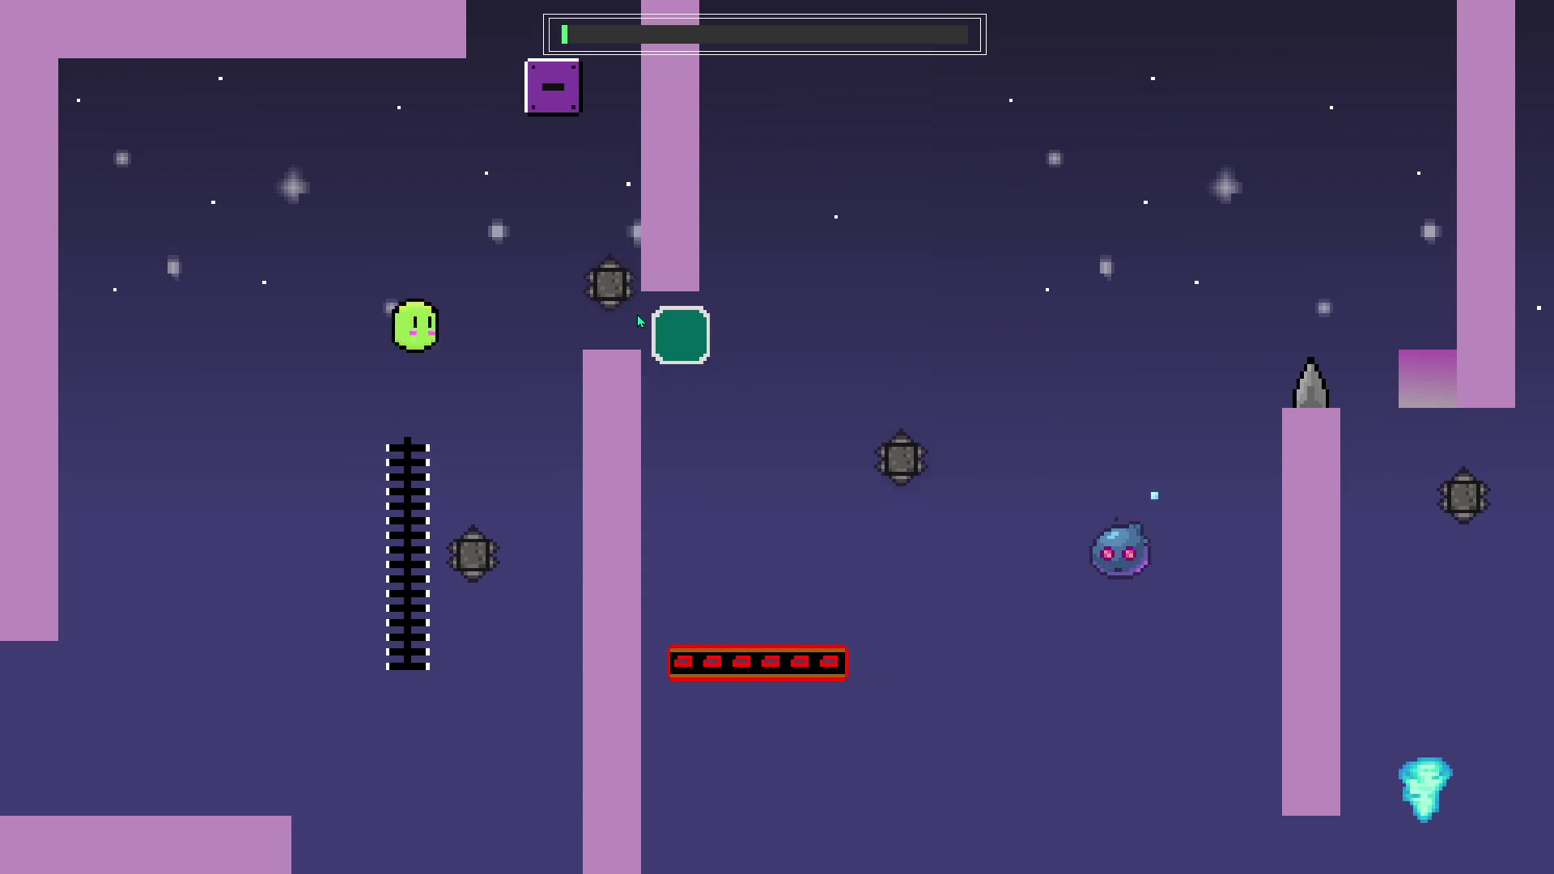
pyautogui.press('space')
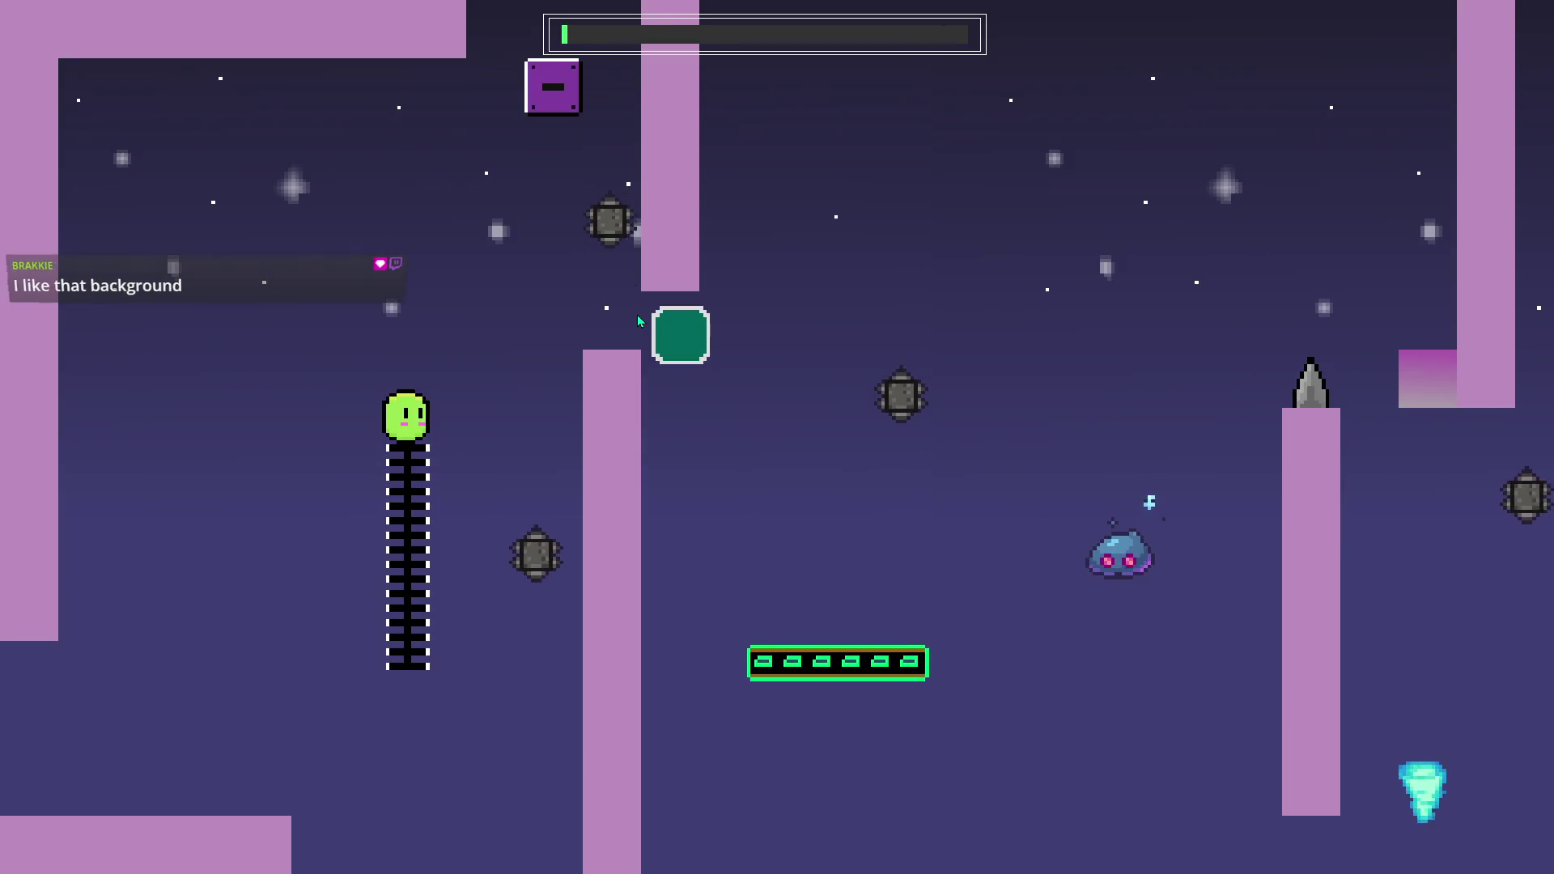
# Toggle the switch blocks and jump the blob from the ladder onto the moving platform.
pyautogui.press('space')
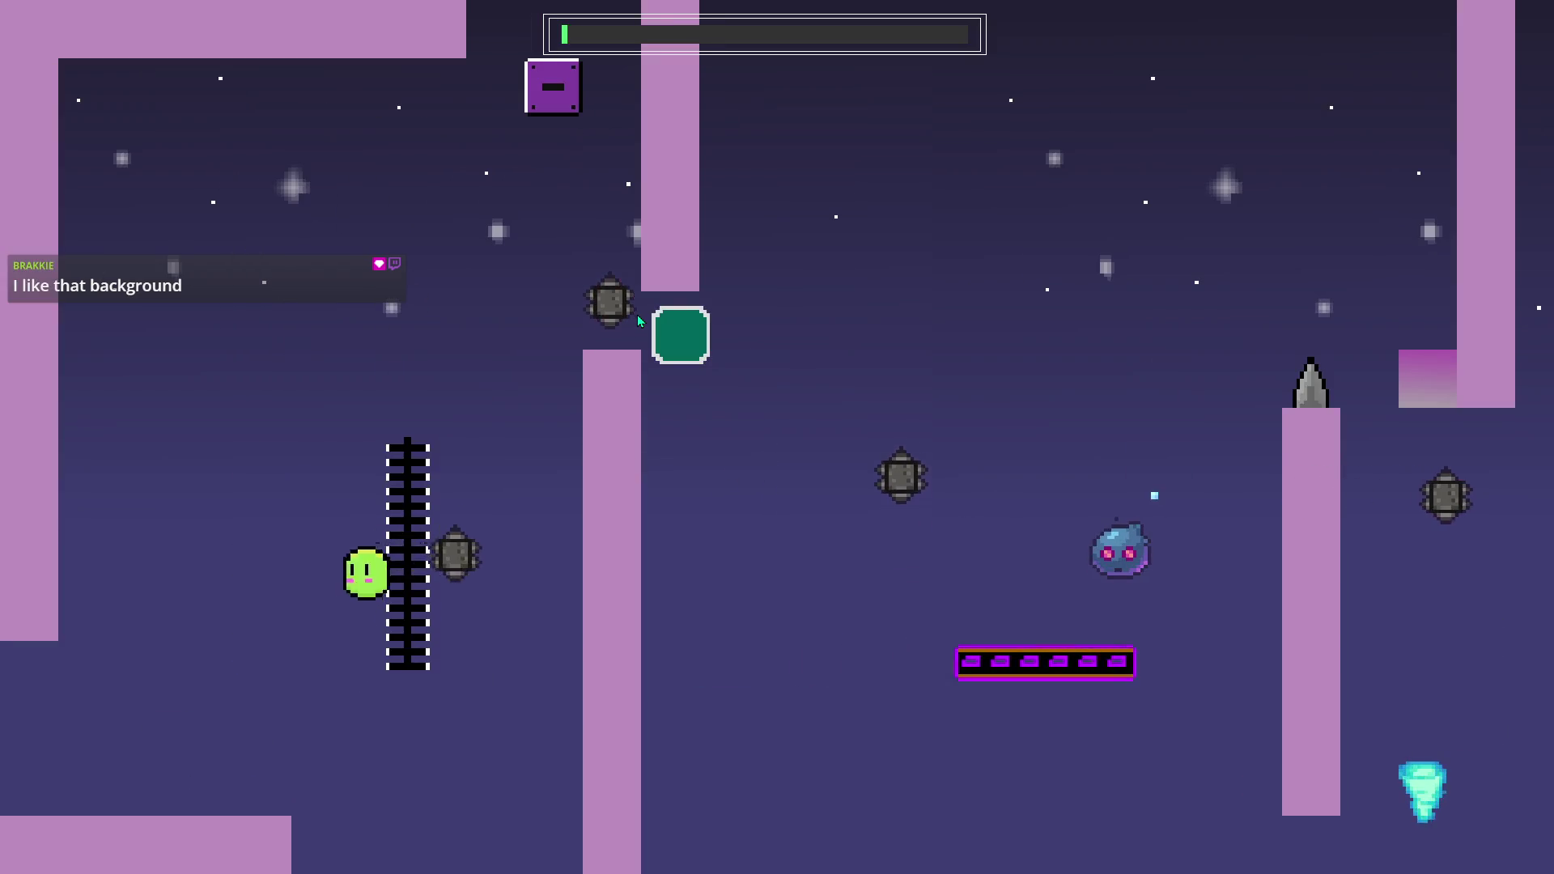
pyautogui.press('space')
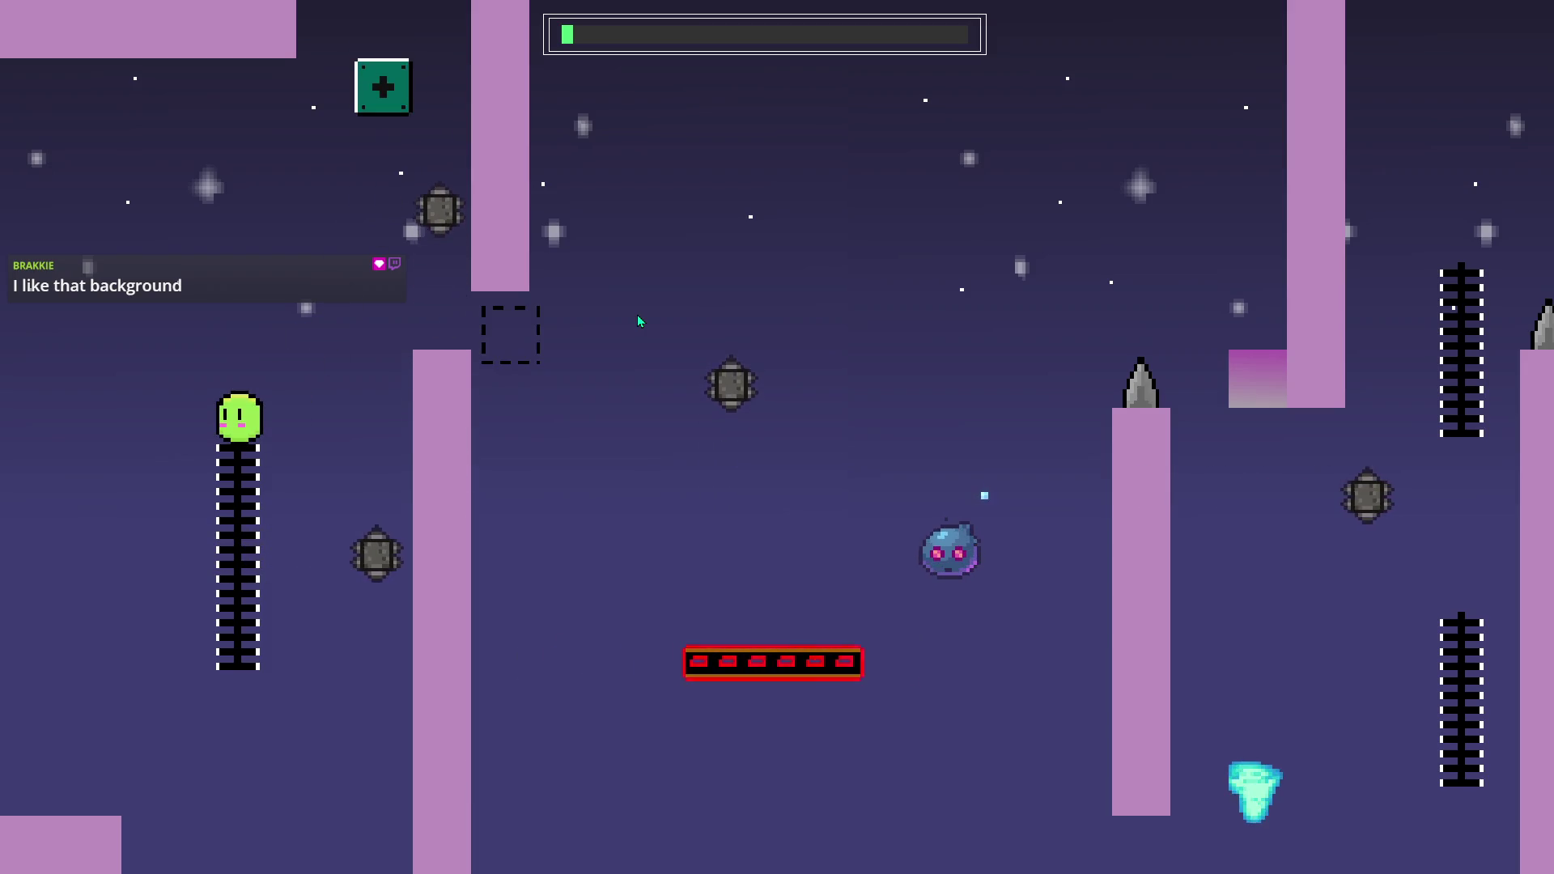
pyautogui.press('space')
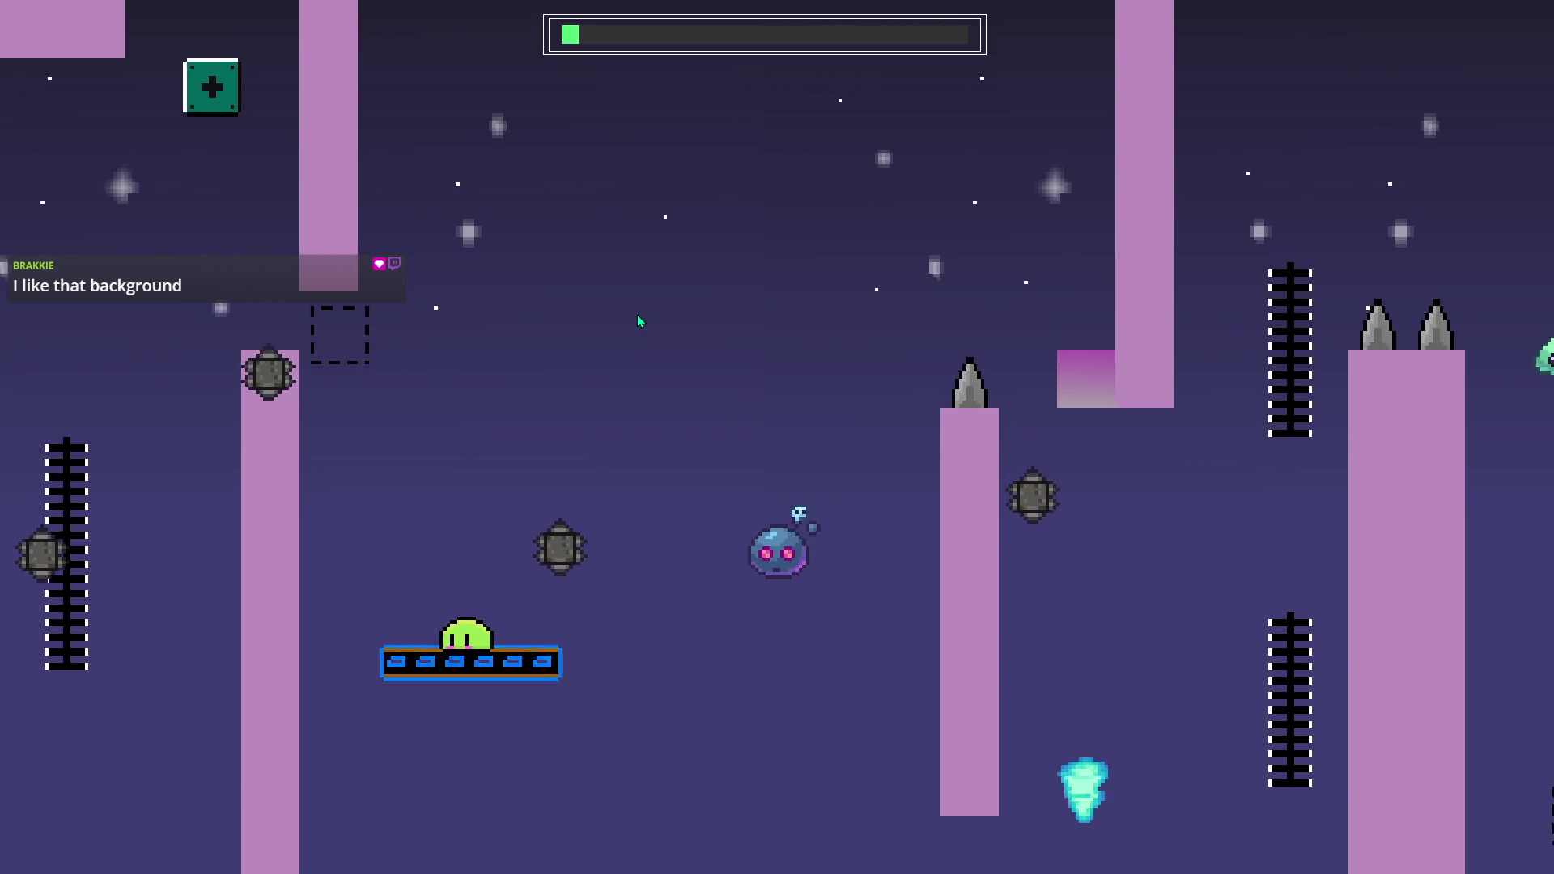
pyautogui.press('space')
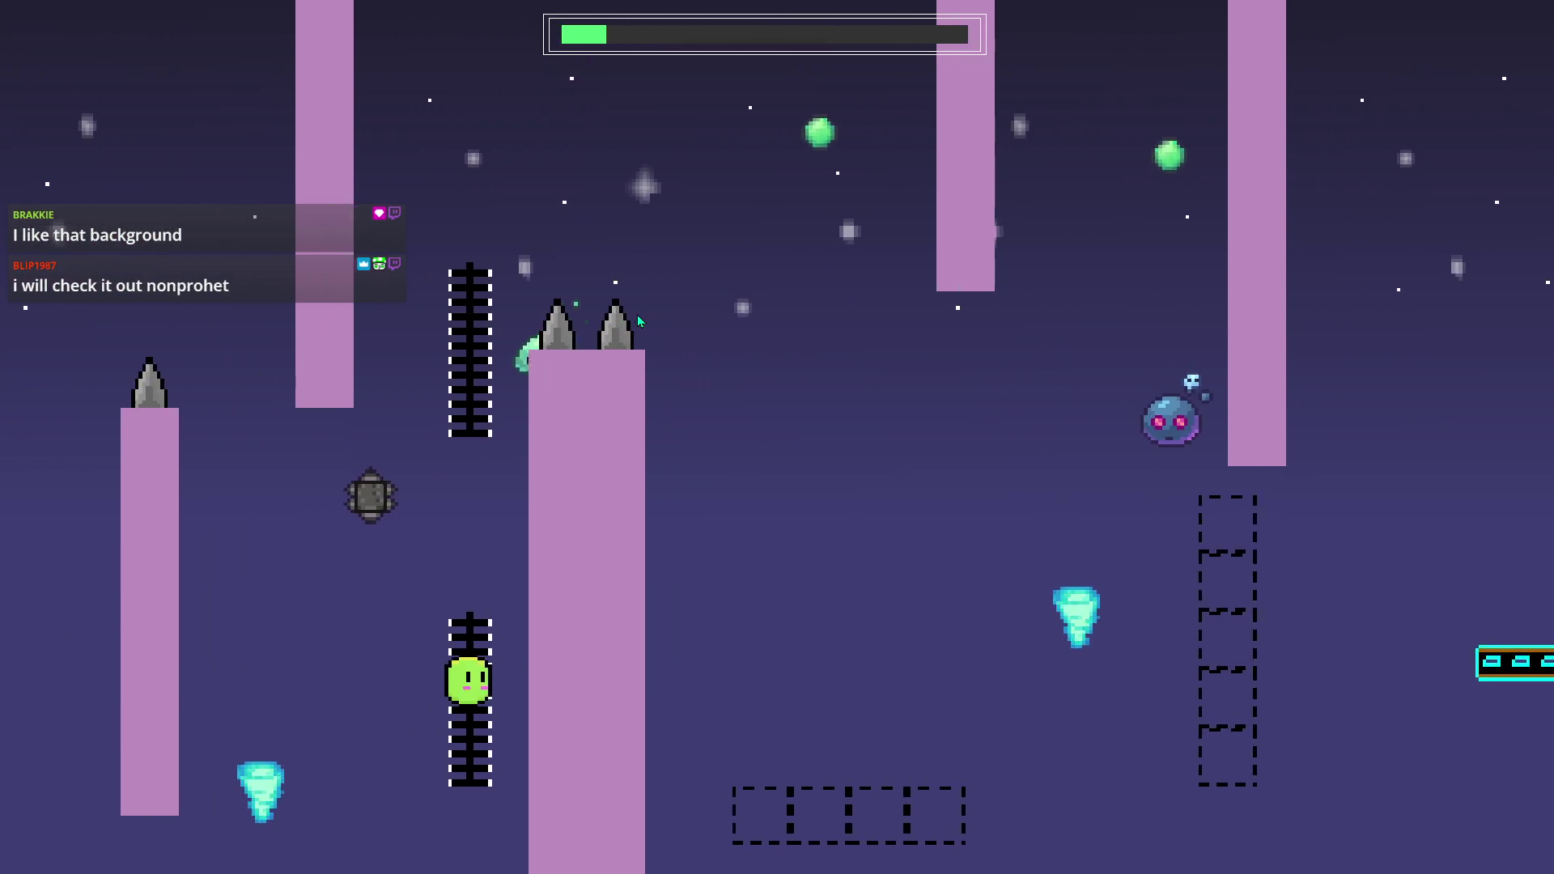
pyautogui.press('space')
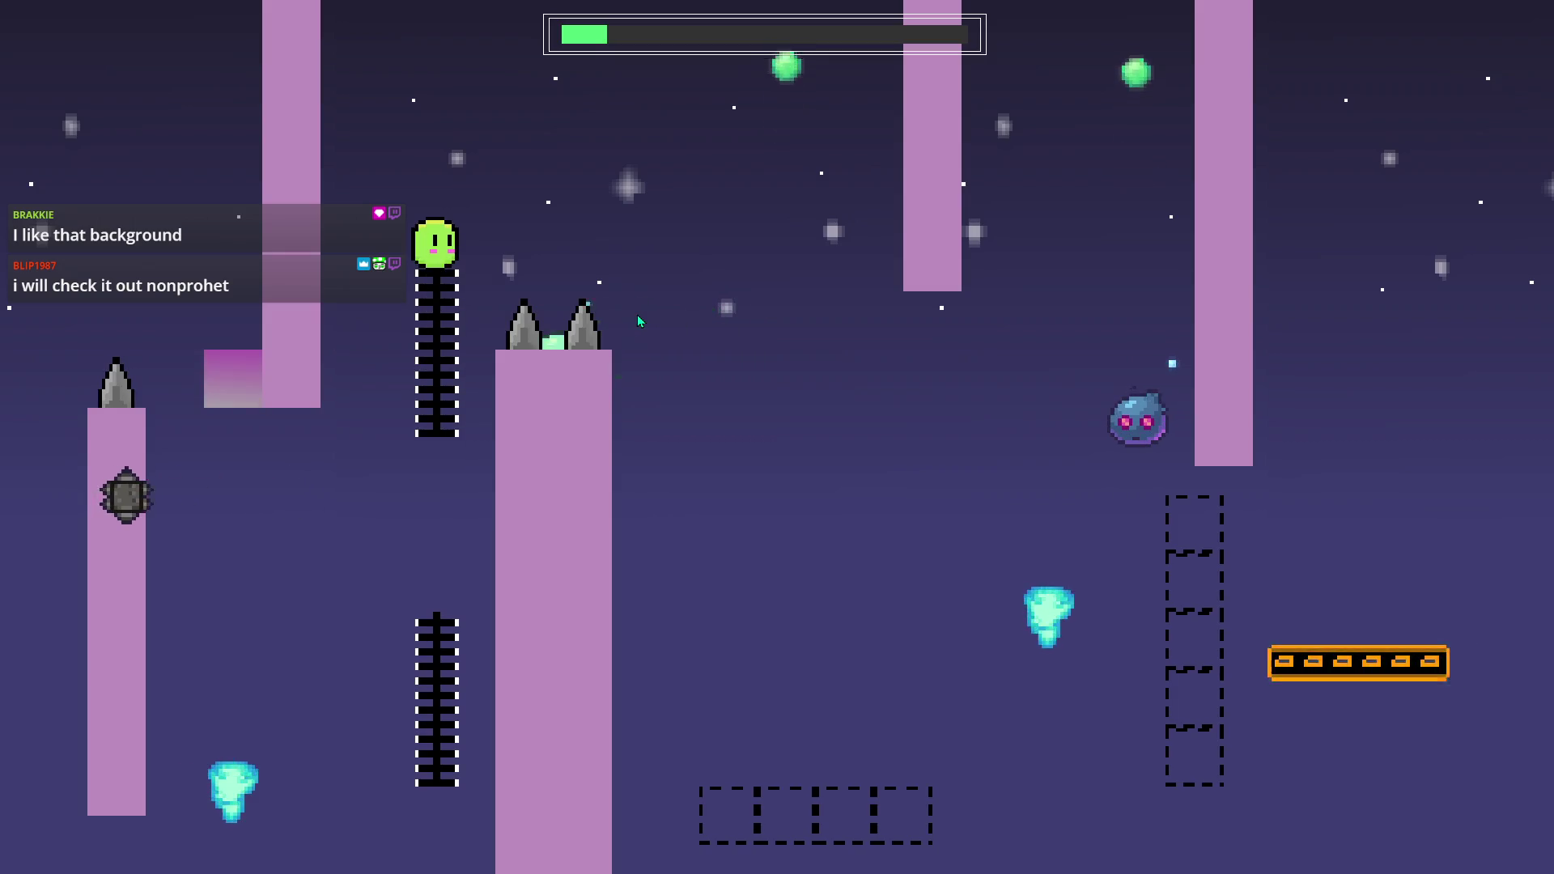
pyautogui.press('space')
pyautogui.press('space')
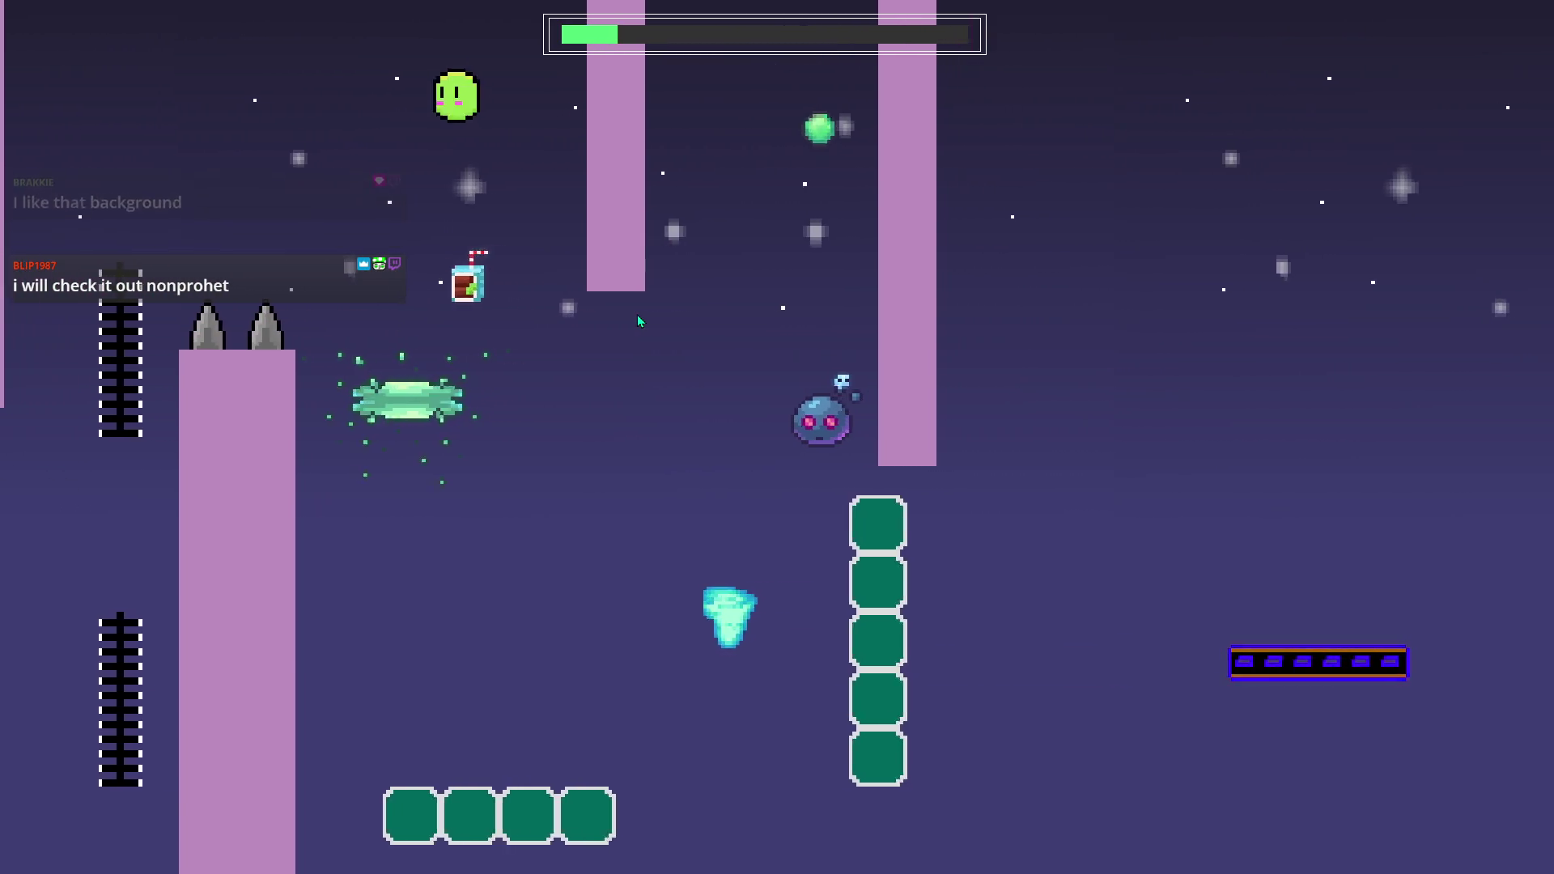
pyautogui.press('space')
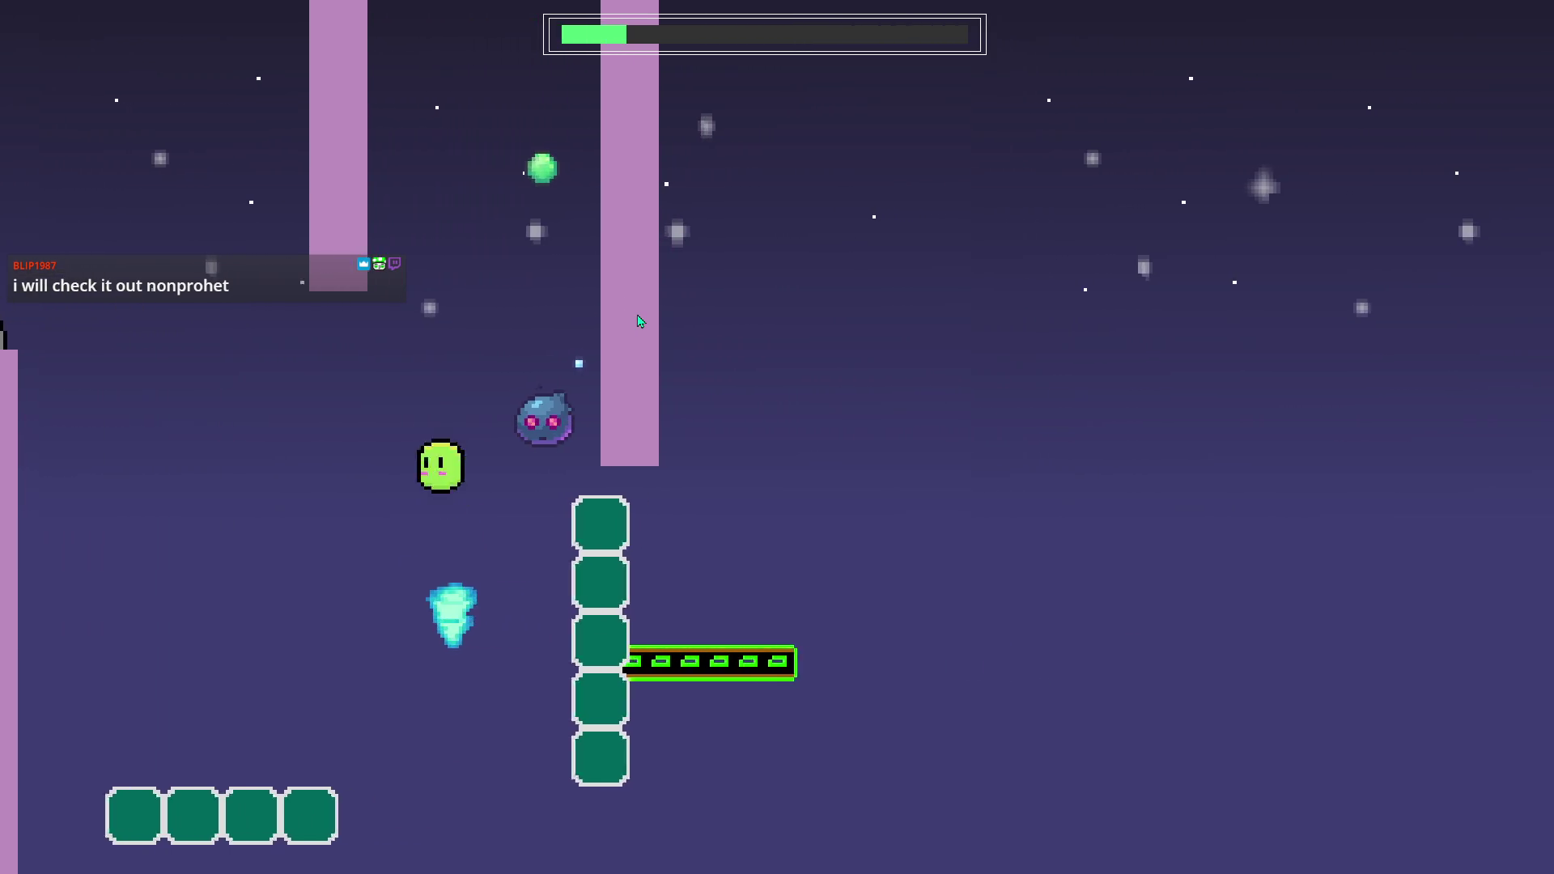
pyautogui.press('space')
pyautogui.press('space')
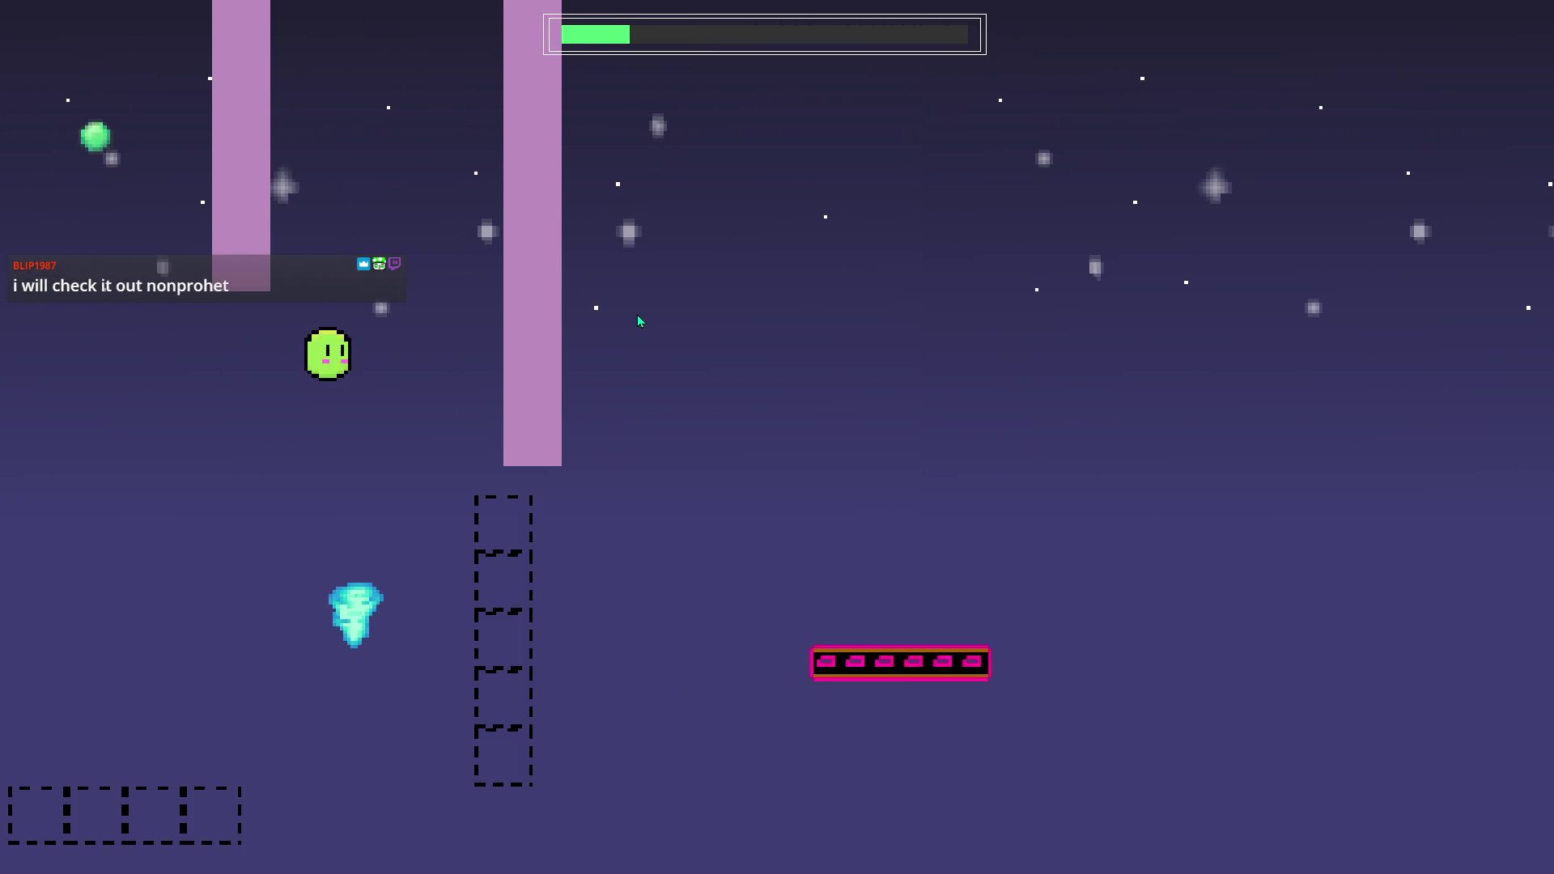
pyautogui.press('space')
pyautogui.press('space')
pyautogui.press('space')
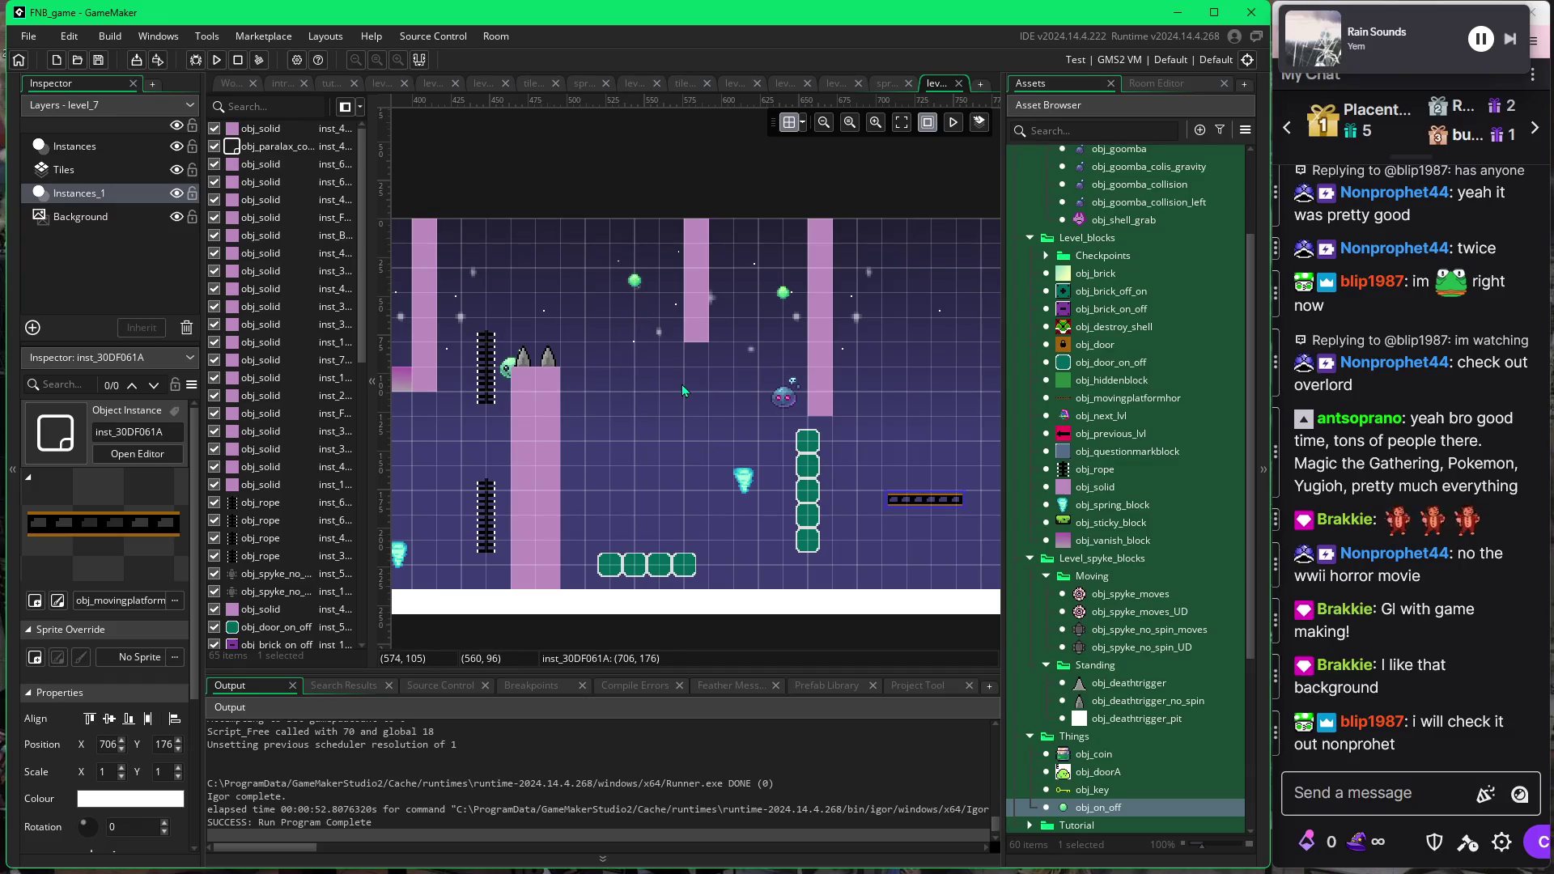
pyautogui.hscroll(-5, 715, 391)
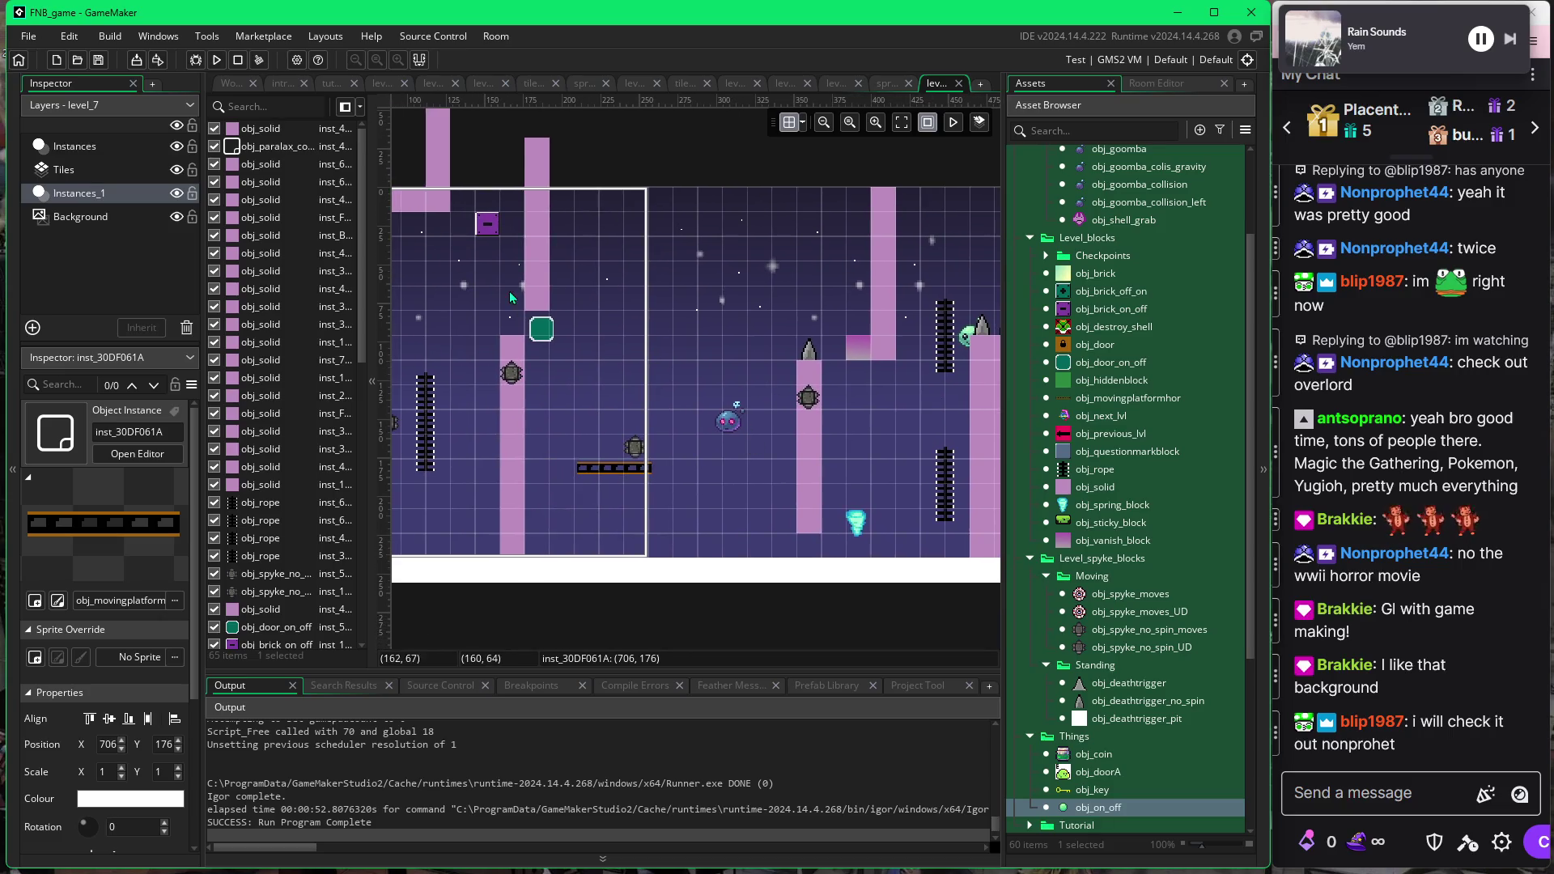
pyautogui.click(332, 84)
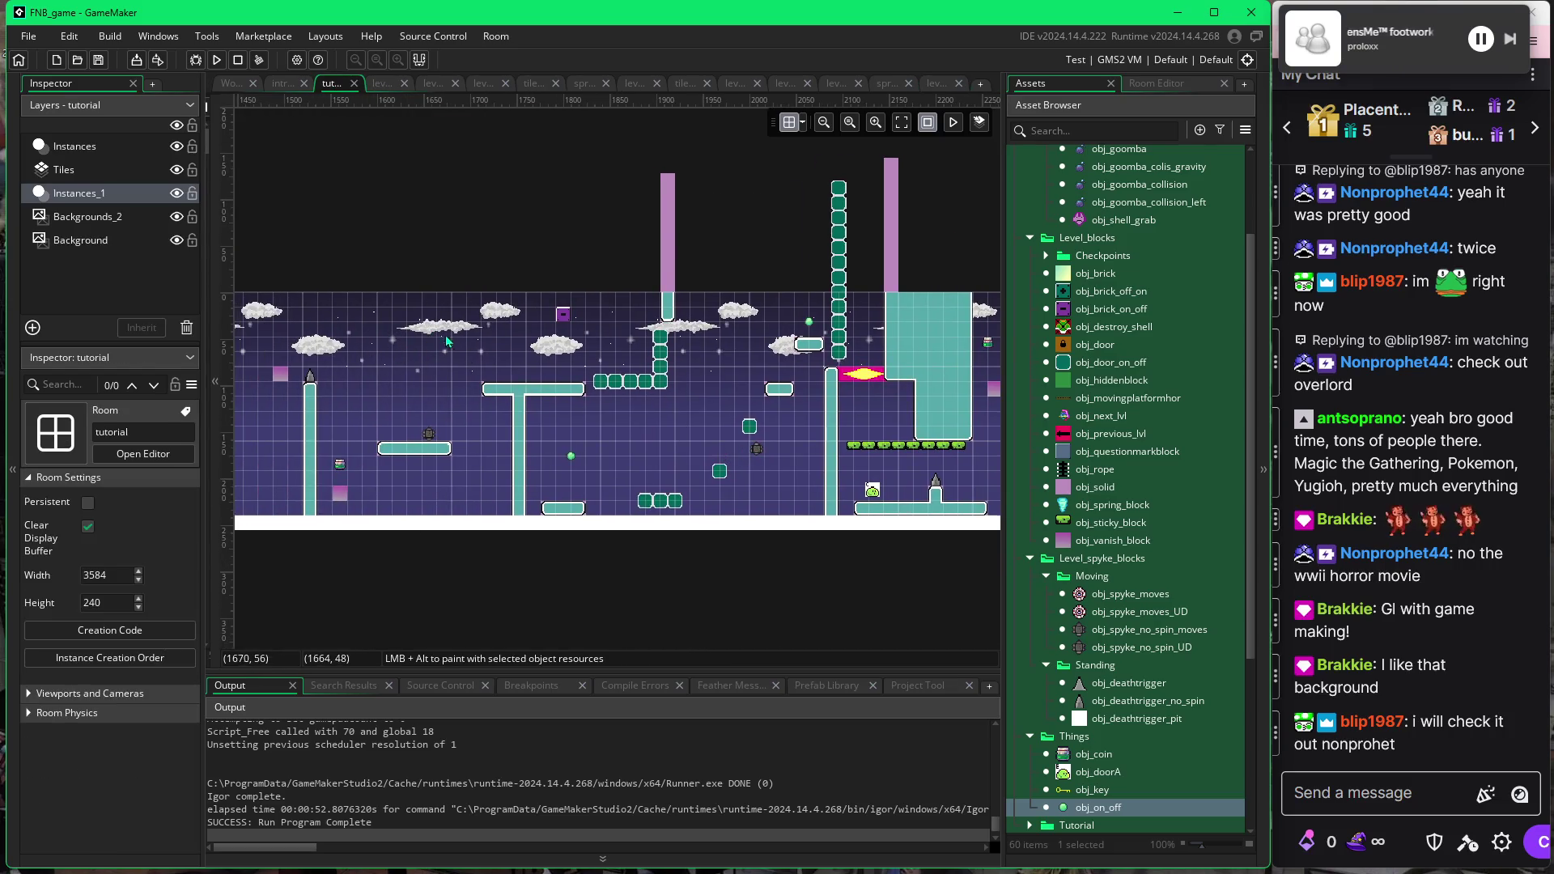
pyautogui.hscroll(-8, 419, 353)
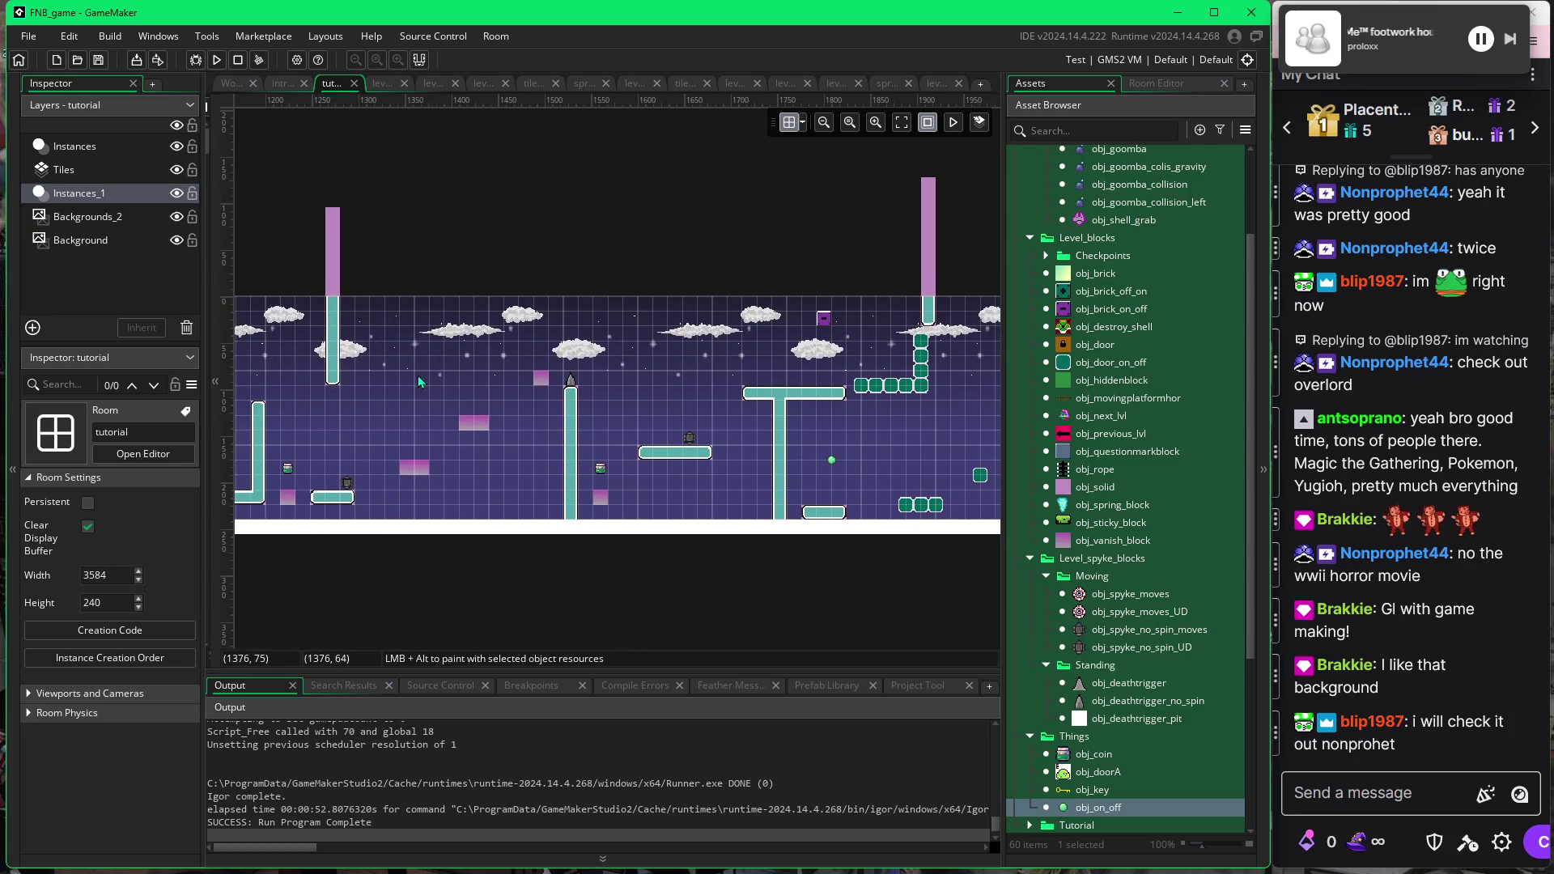
pyautogui.hscroll(-4, 479, 353)
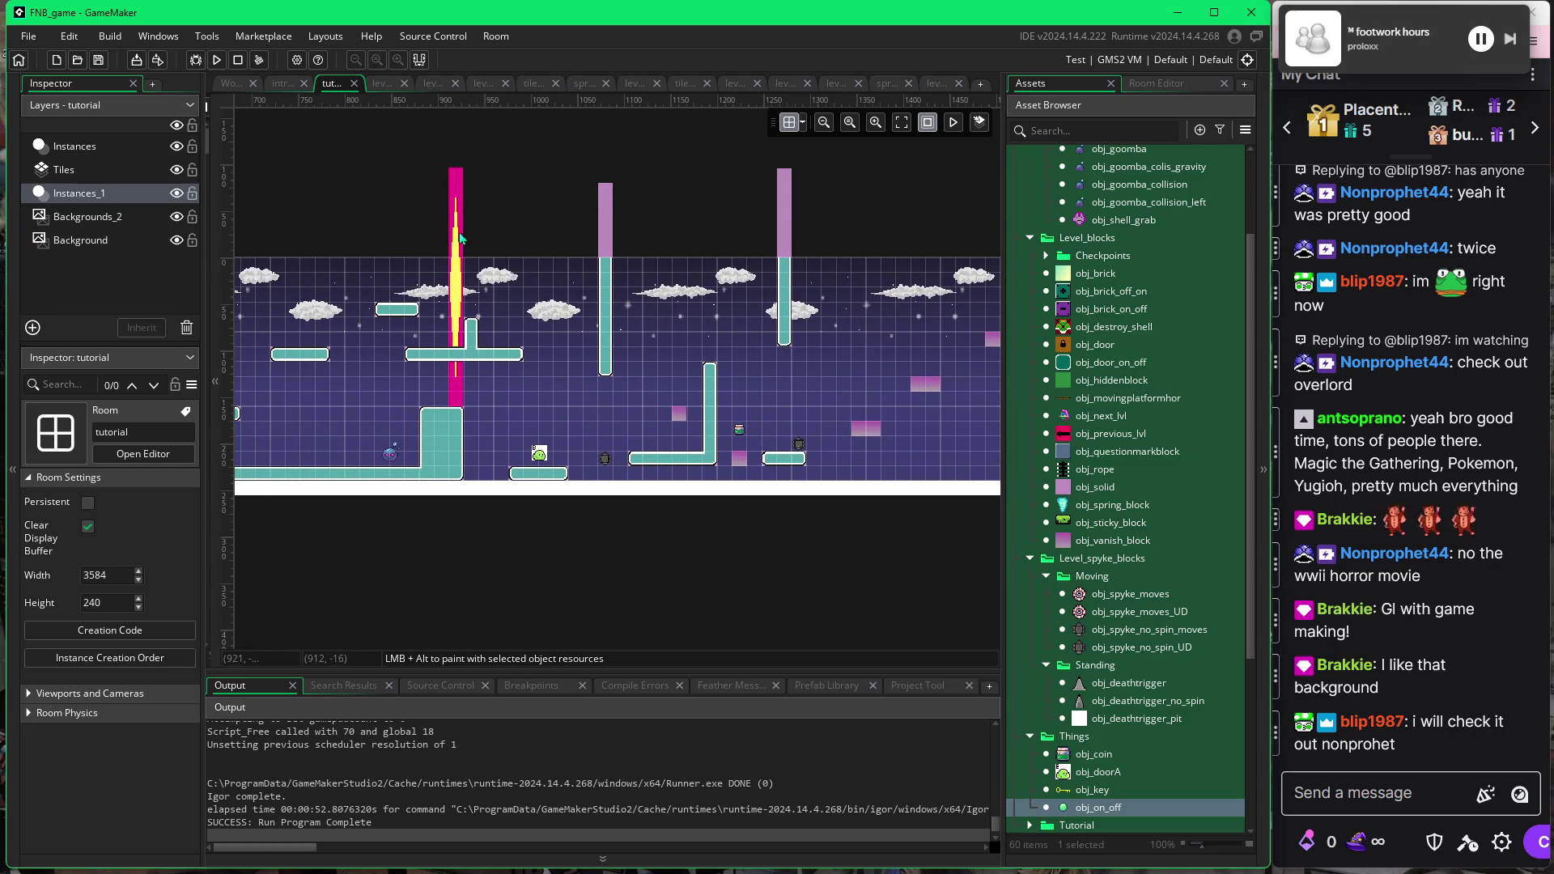
pyautogui.moveTo(397, 377); pyautogui.dragTo(698, 353)
pyautogui.hscroll(-3, 540, 326)
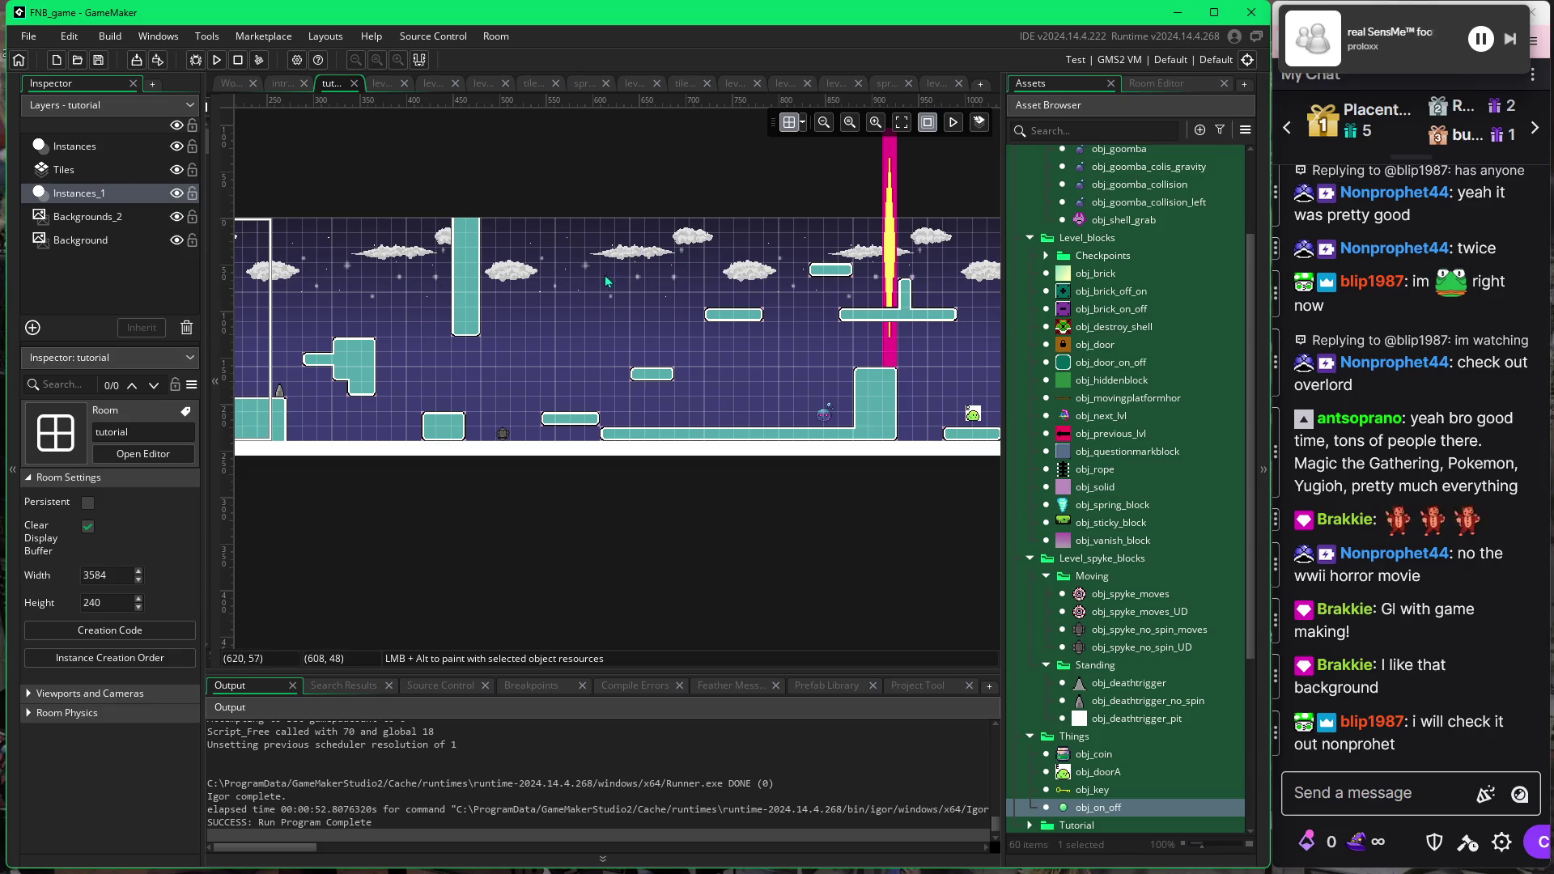
pyautogui.hscroll(15, 605, 275)
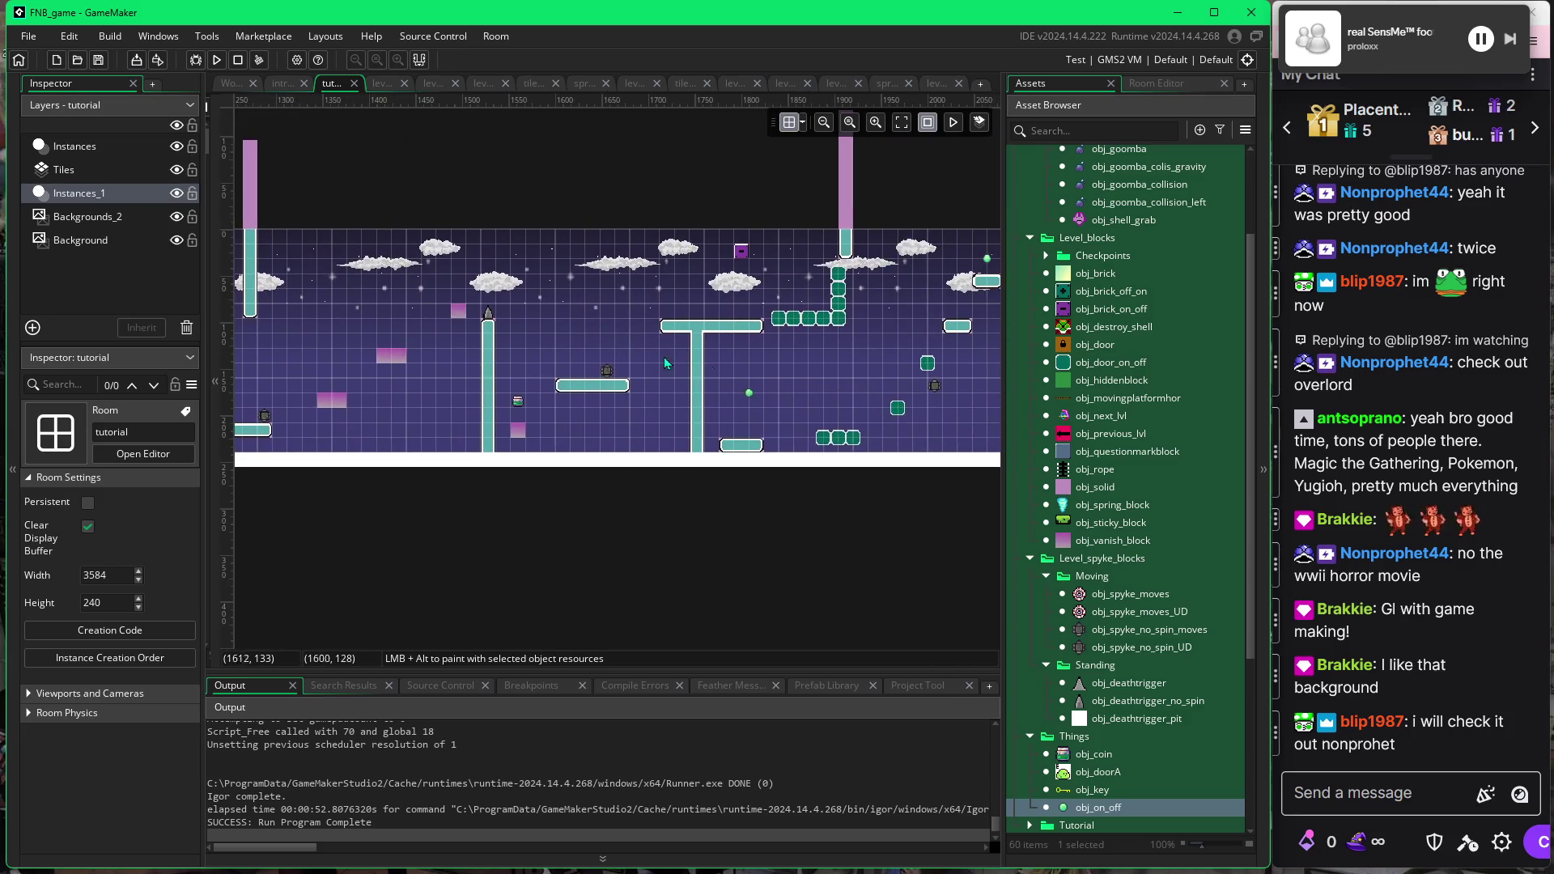
pyautogui.hscroll(6, 666, 363)
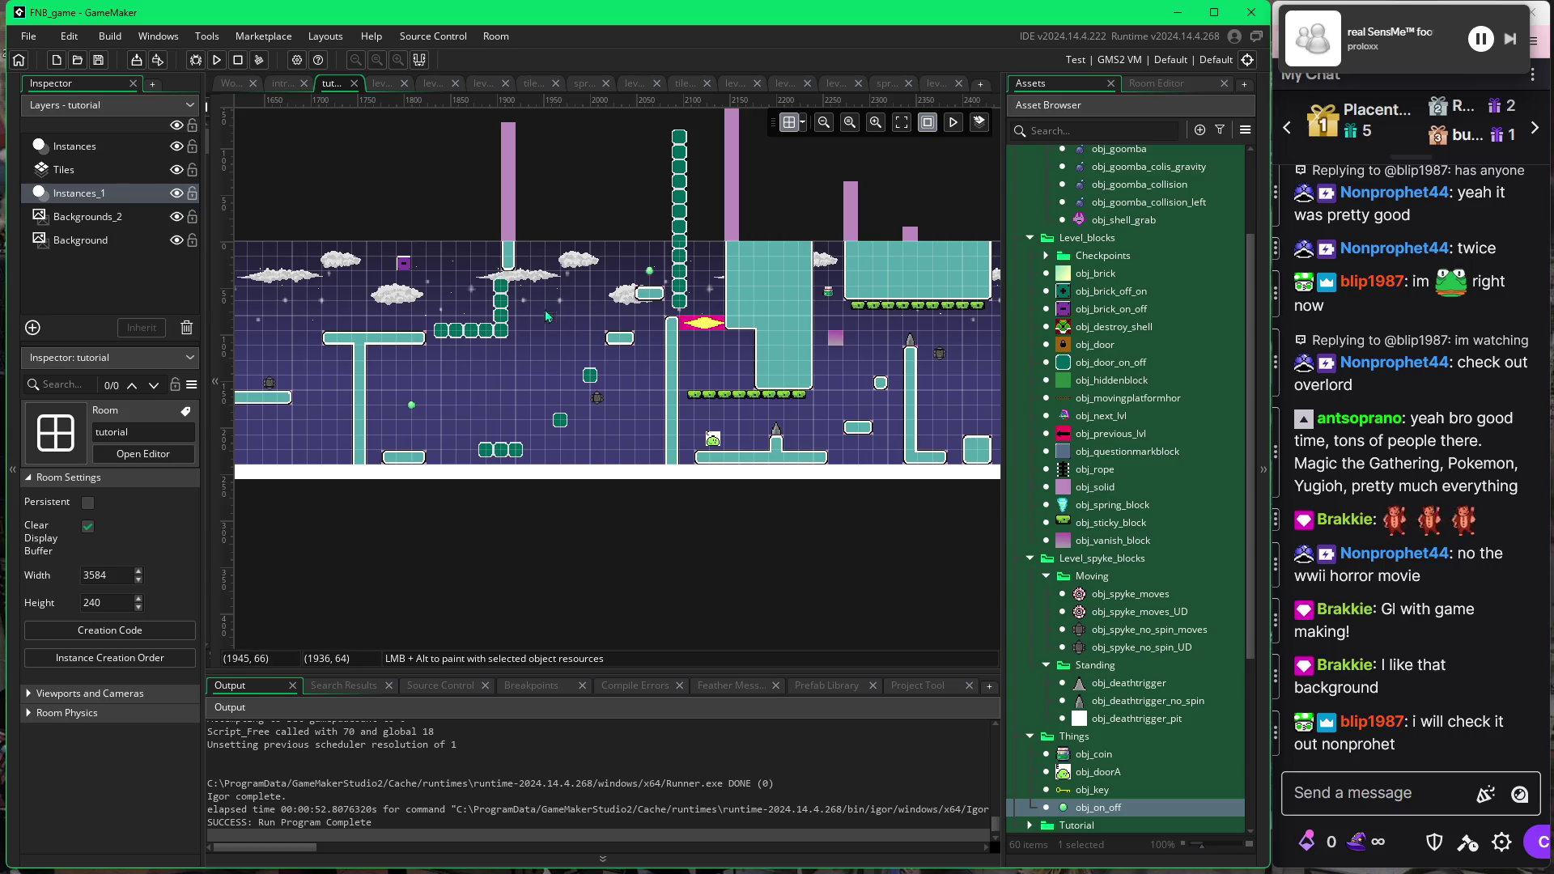
pyautogui.click(932, 85)
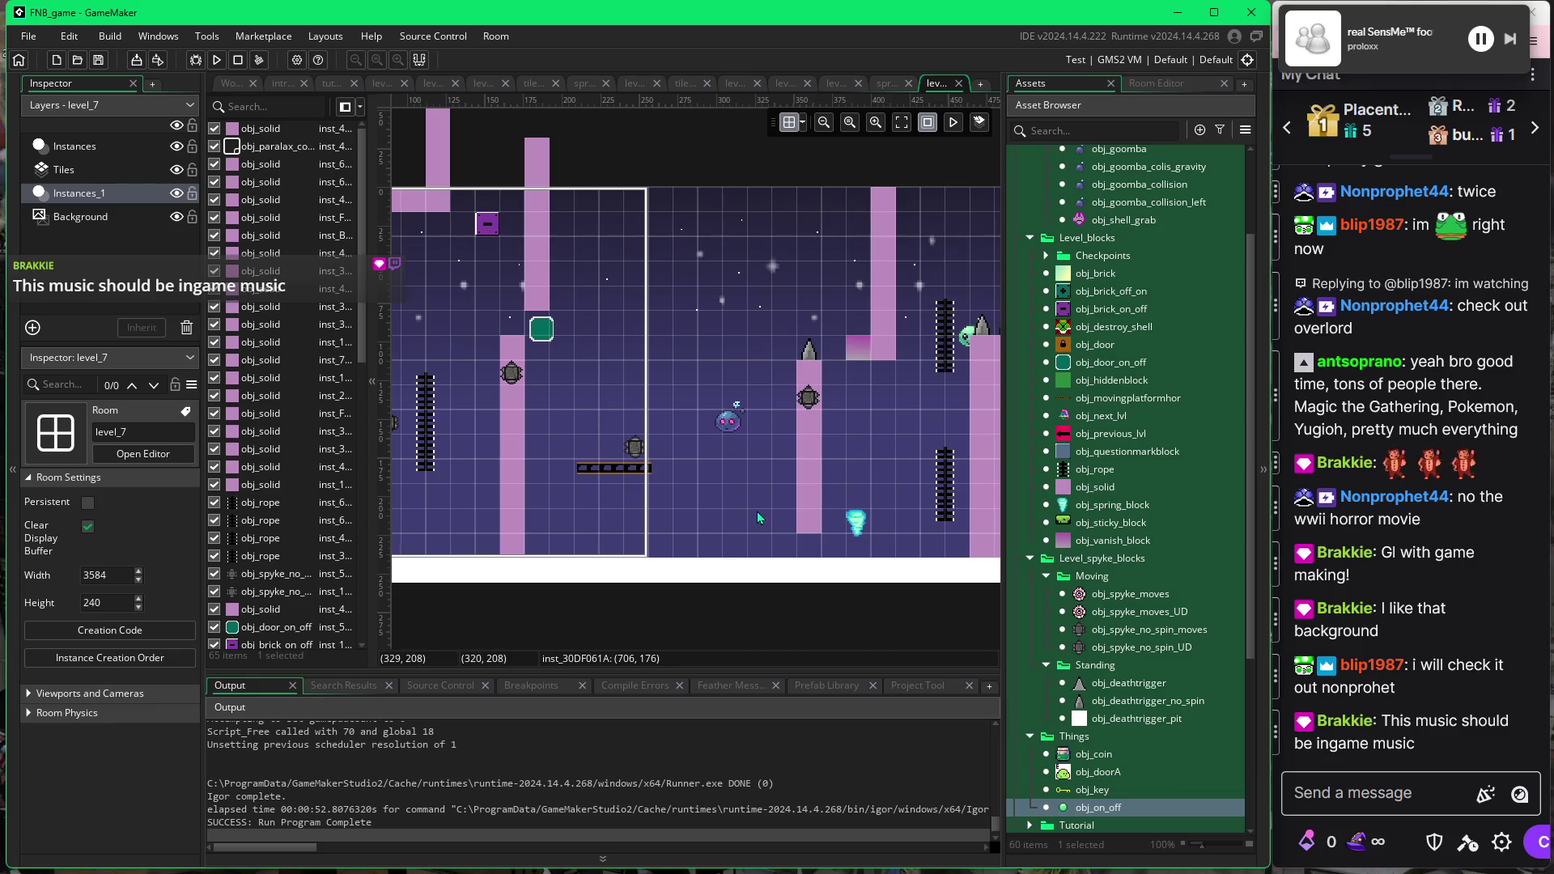
# Stretch the spike-topped pink pillar downward, then undo the uneven stretch.
pyautogui.hscroll(3, 729, 510)
pyautogui.click(701, 454)
pyautogui.moveTo(701, 532); pyautogui.dragTo(701, 544)
pyautogui.click(672, 513)
pyautogui.hotkey('ctrl', 'z')
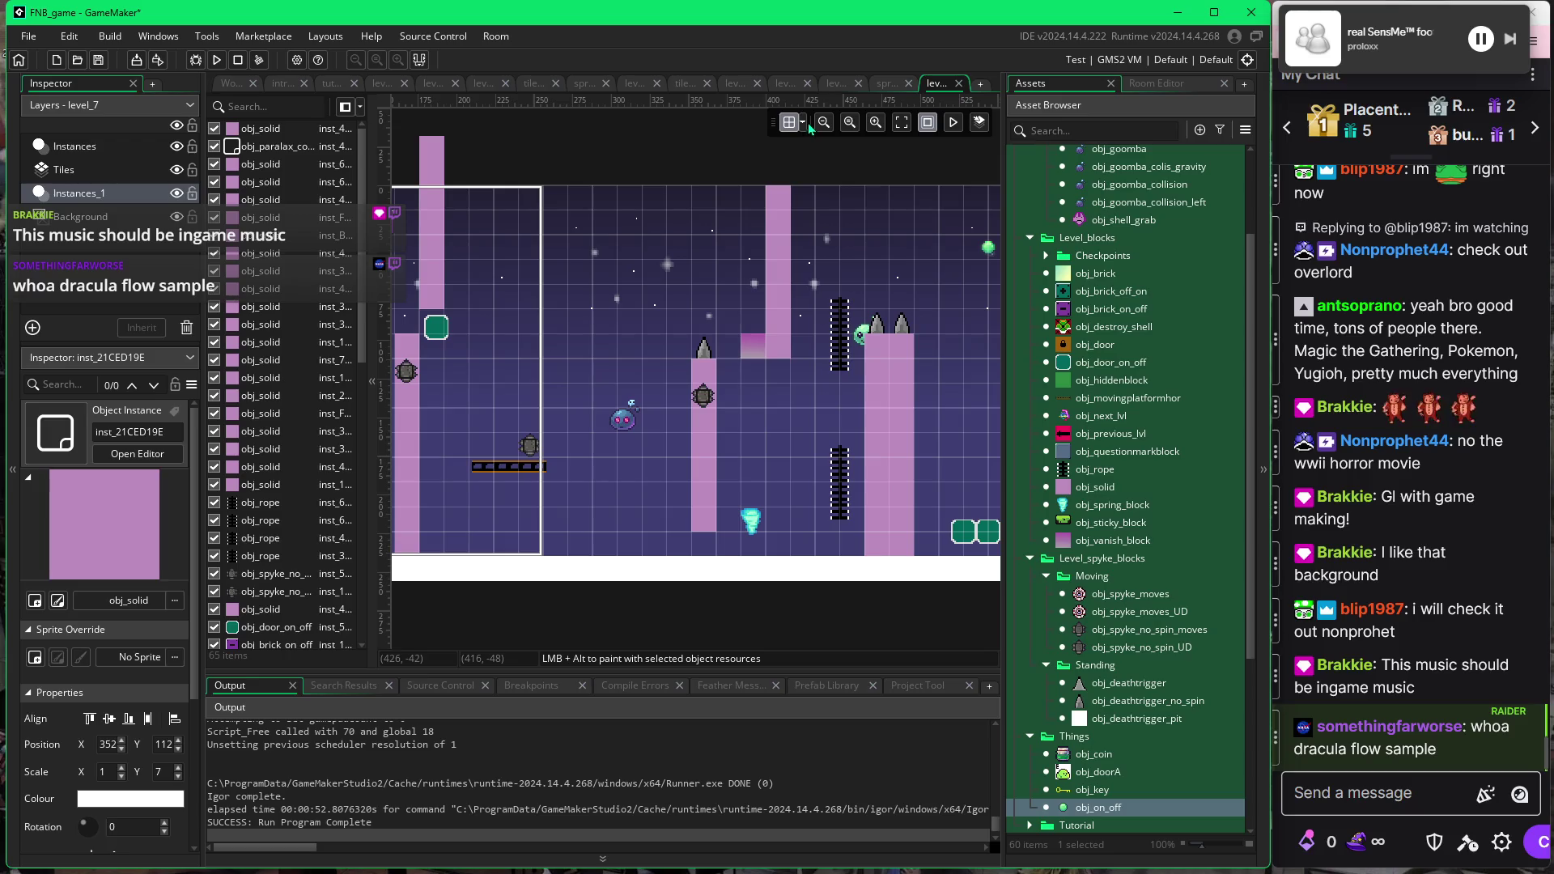
# Extend the pillar one grid cell to the floor (Scale Y 7 to 8).
pyautogui.click(808, 123)
pyautogui.click(706, 524)
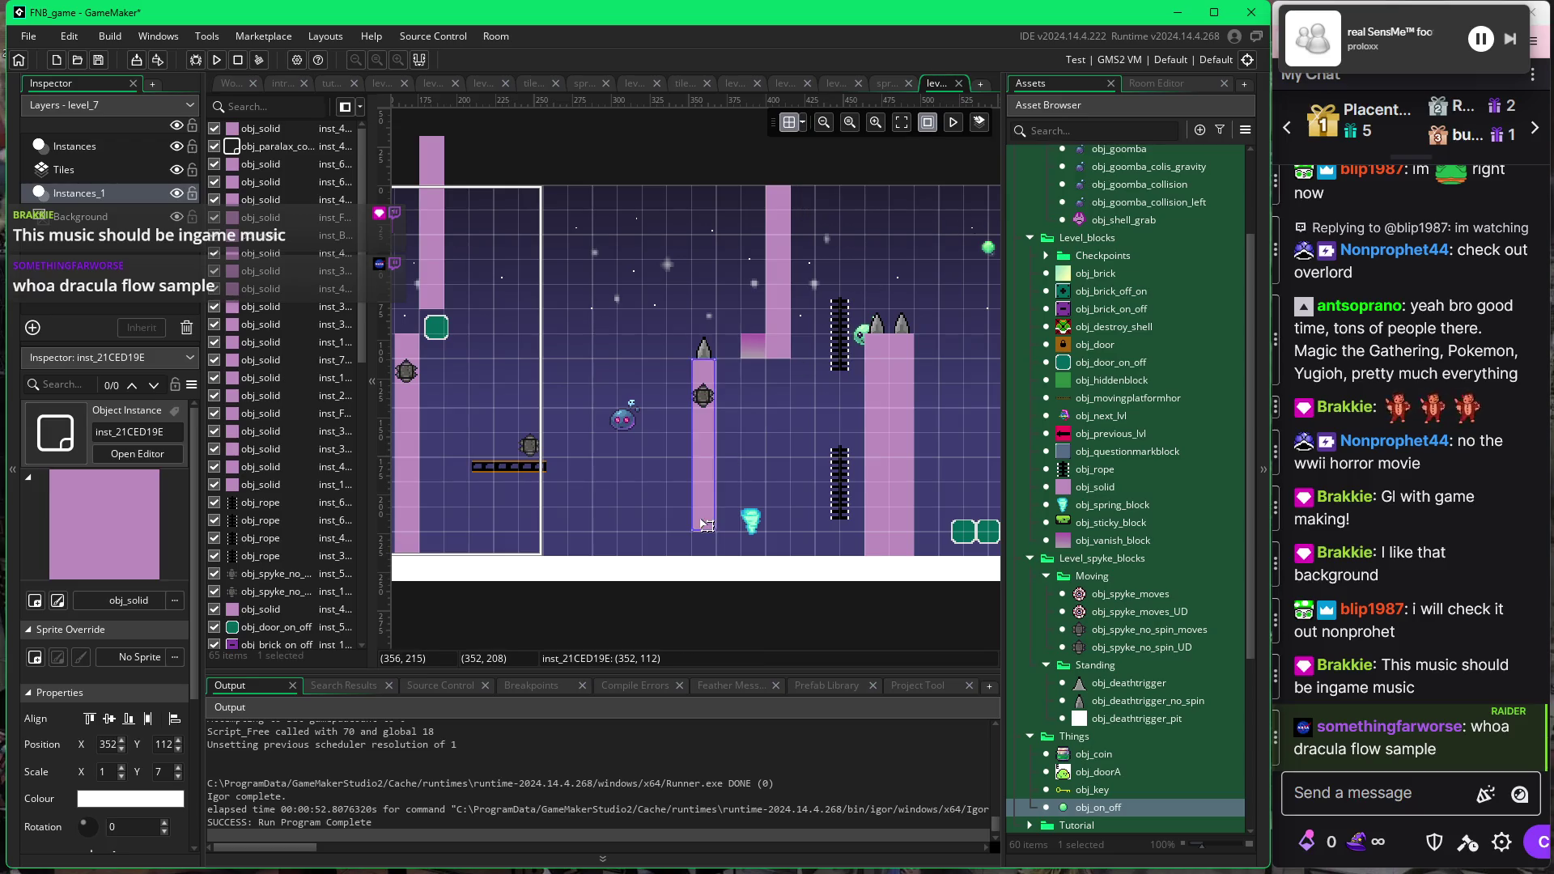
pyautogui.moveTo(702, 536); pyautogui.dragTo(701, 560)
pyautogui.click(673, 528)
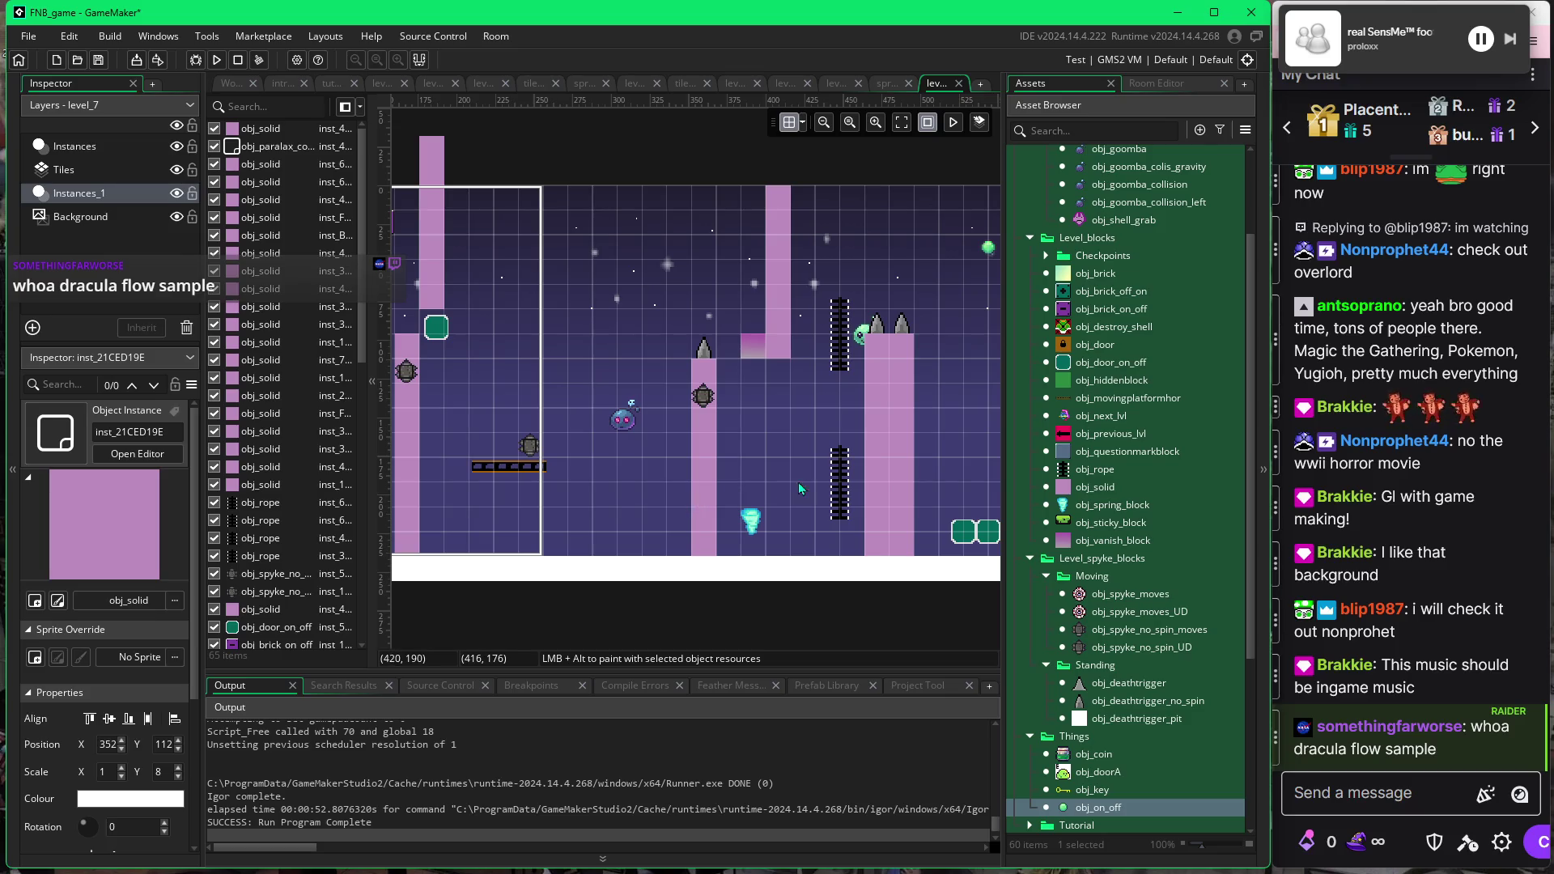
pyautogui.hscroll(5, 799, 429)
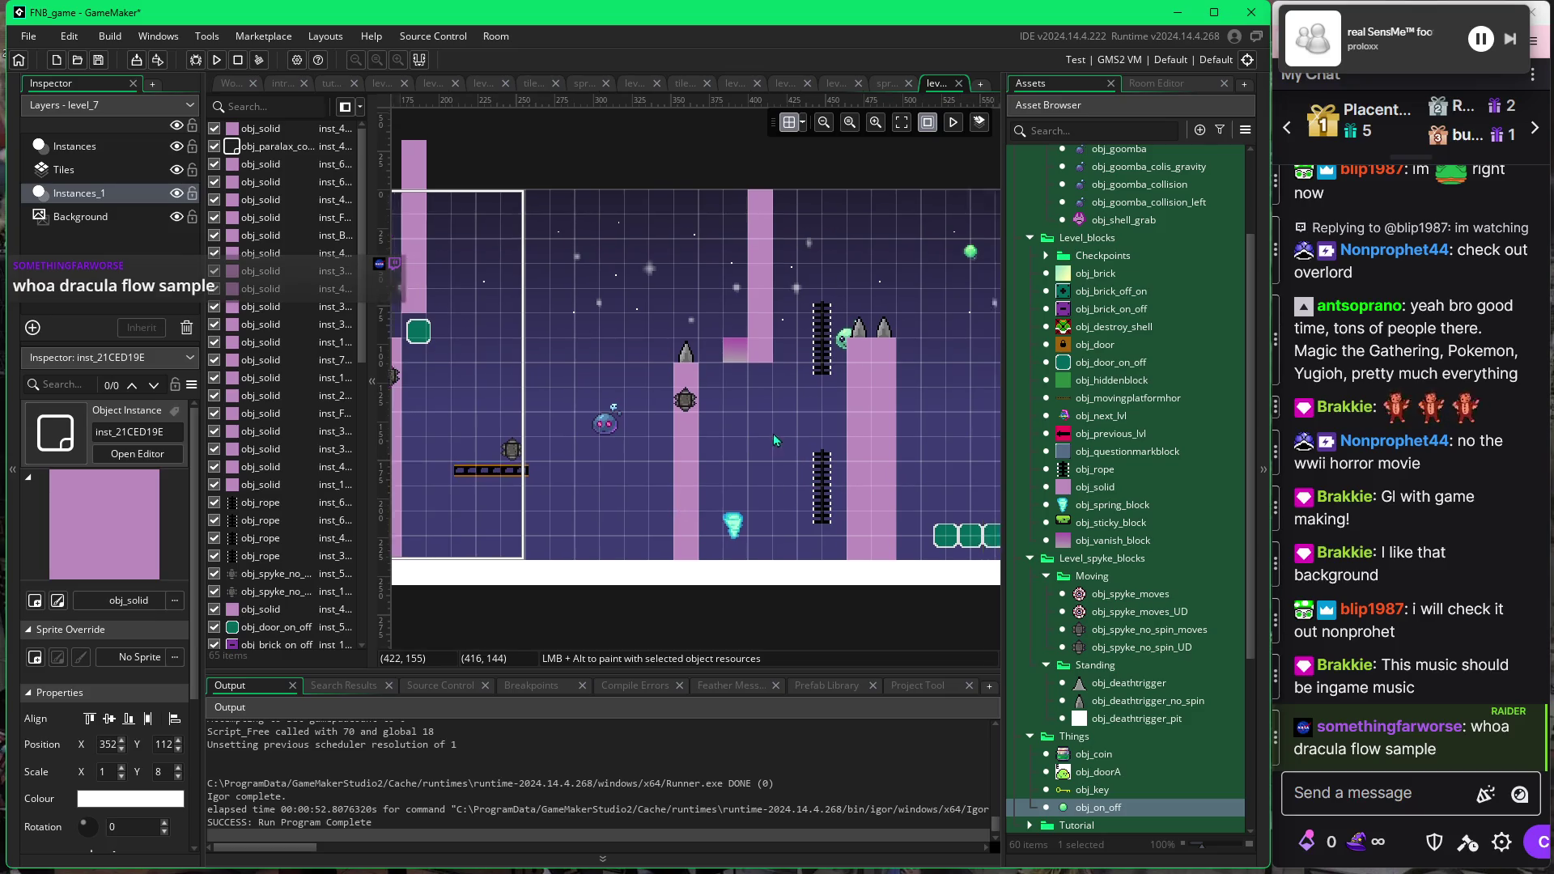
pyautogui.hscroll(3, 904, 526)
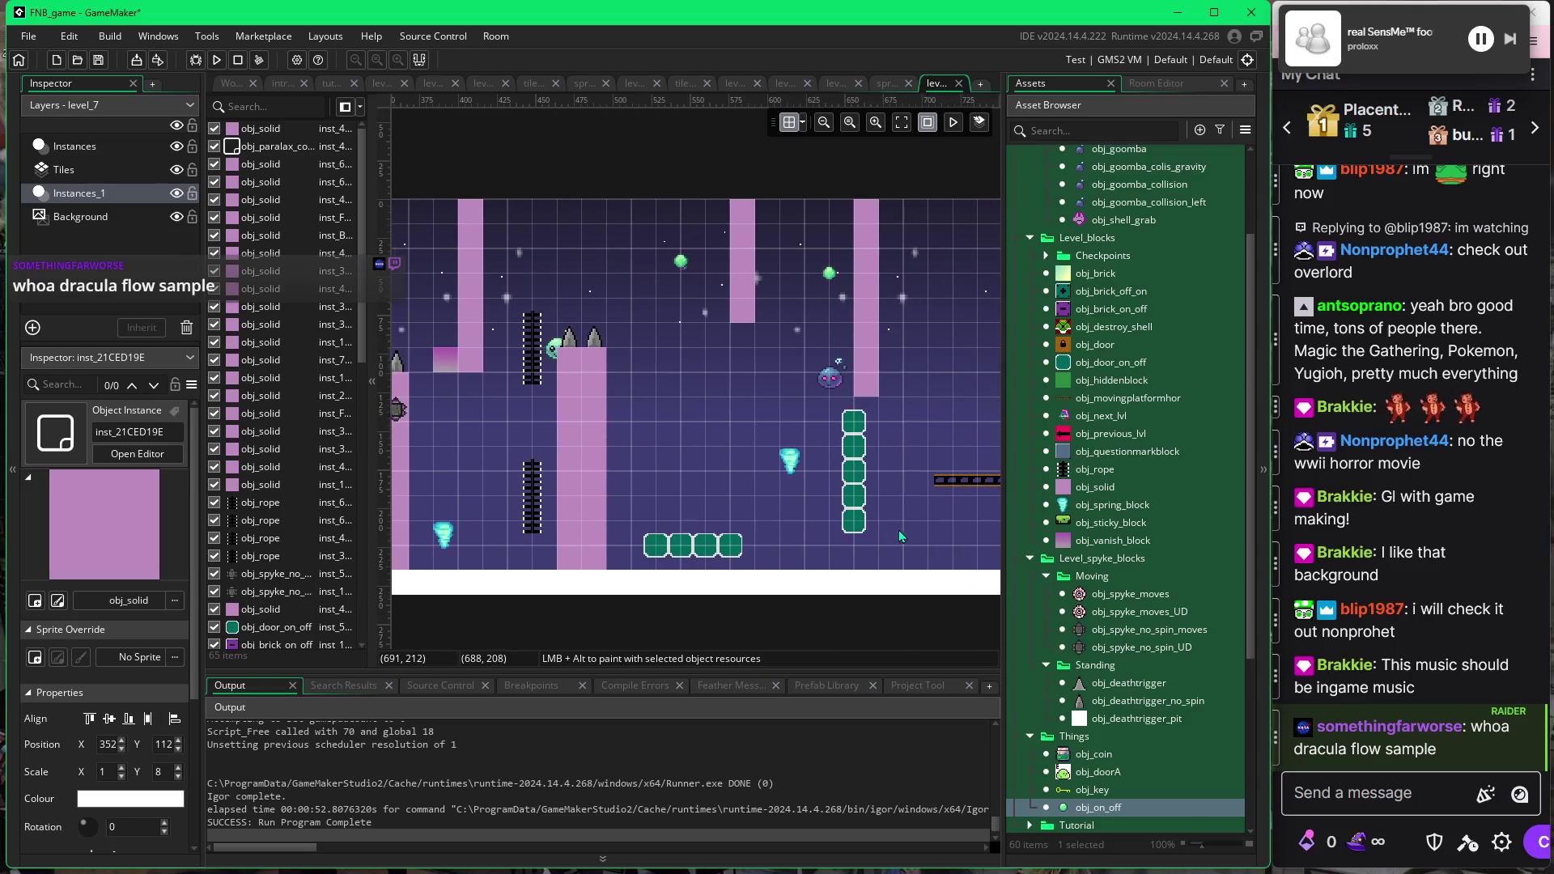
pyautogui.hscroll(2, 820, 529)
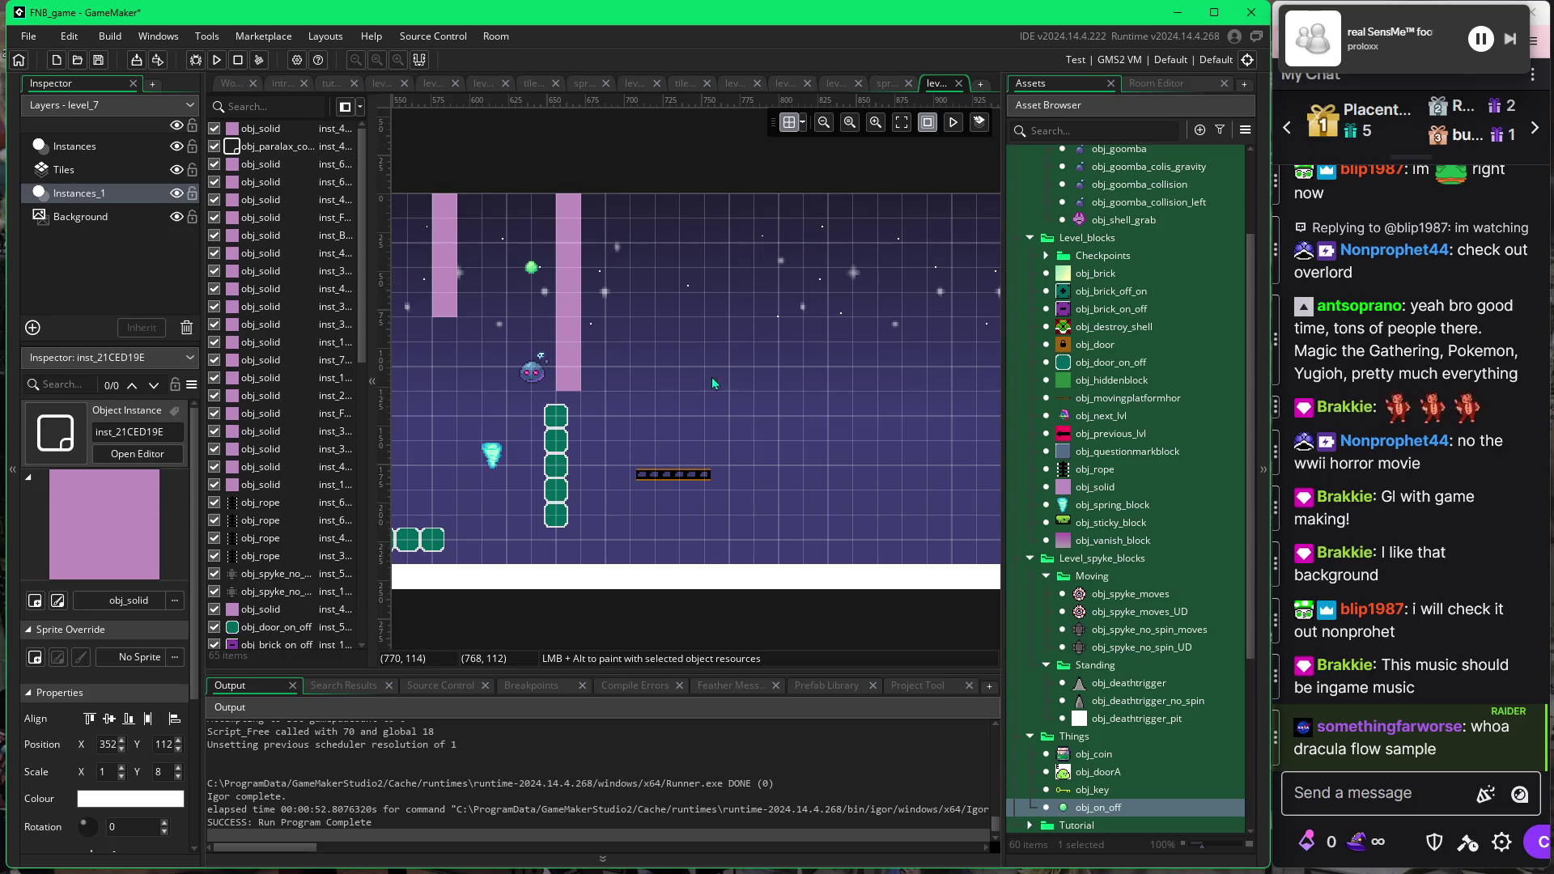
# Place a non-spinning spike on the small platform.
pyautogui.click(1080, 703)
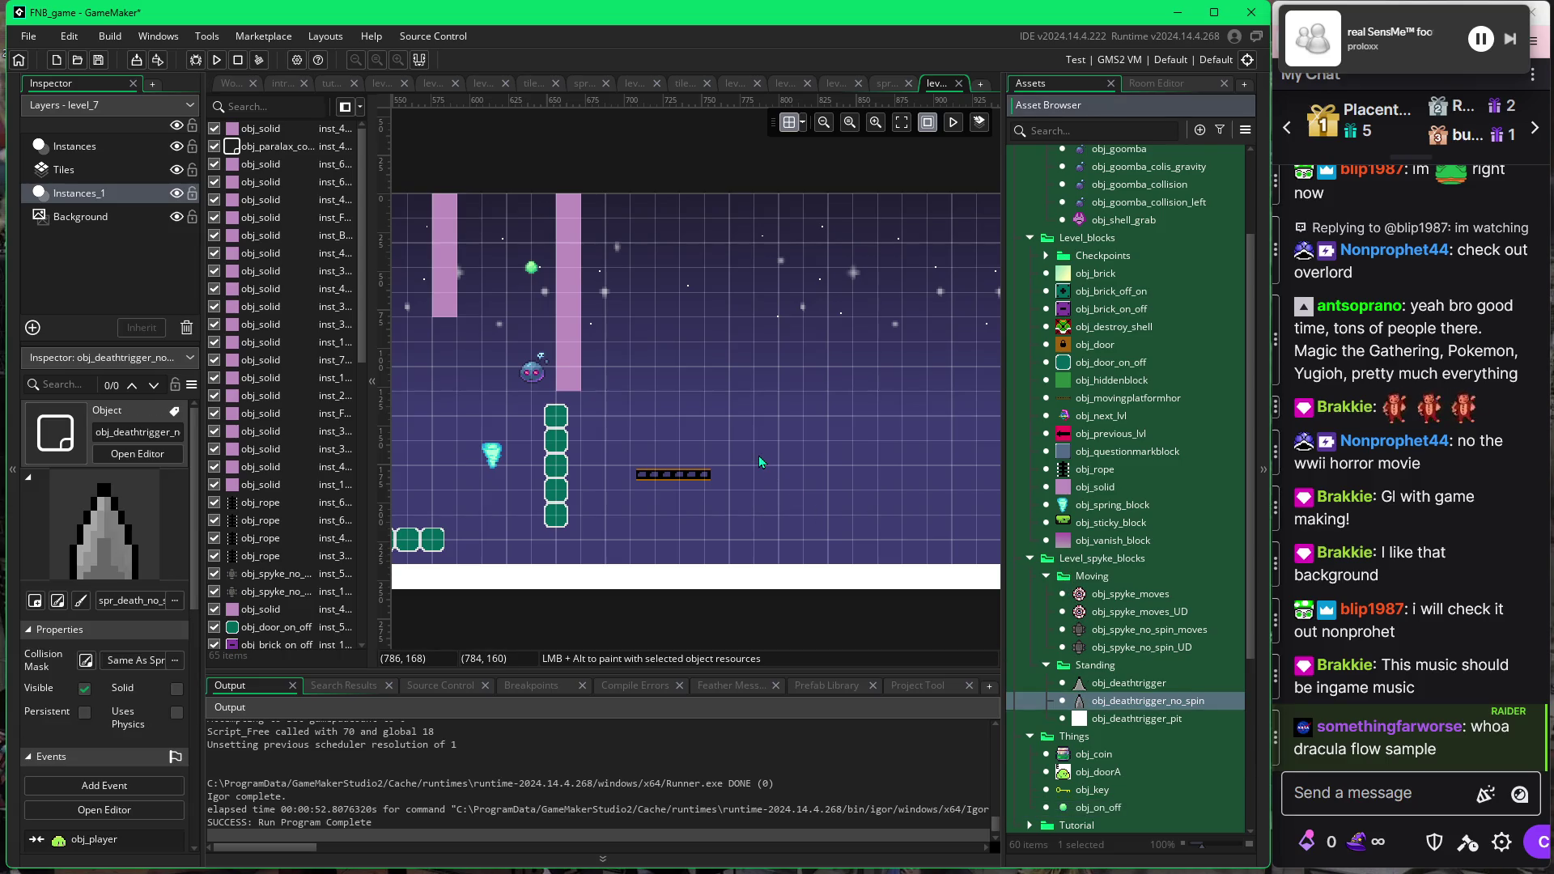
pyautogui.click(698, 453)
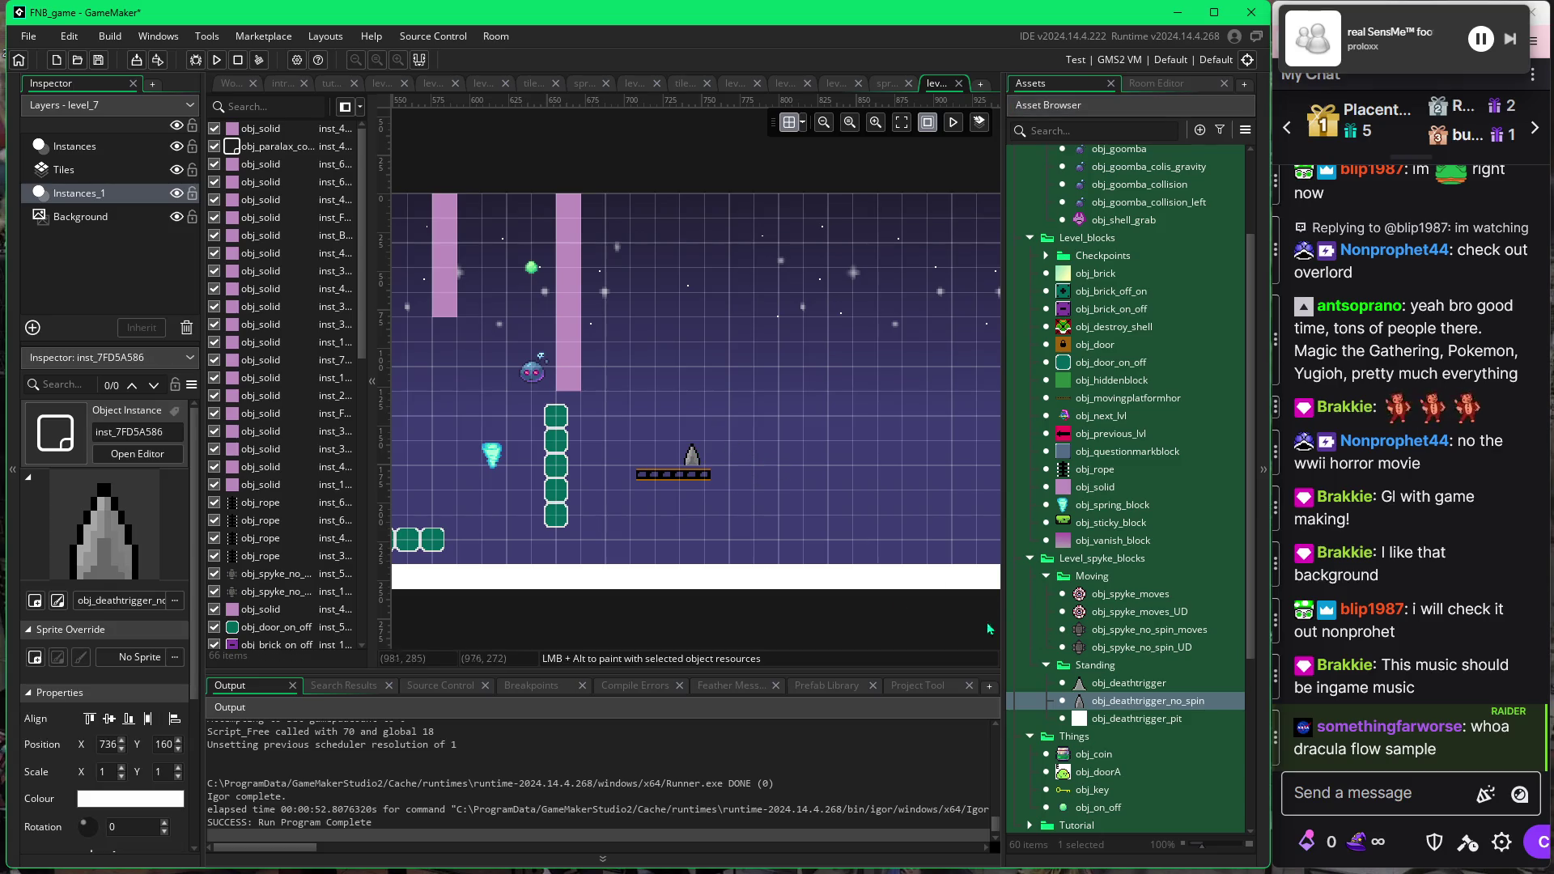
pyautogui.click(689, 466)
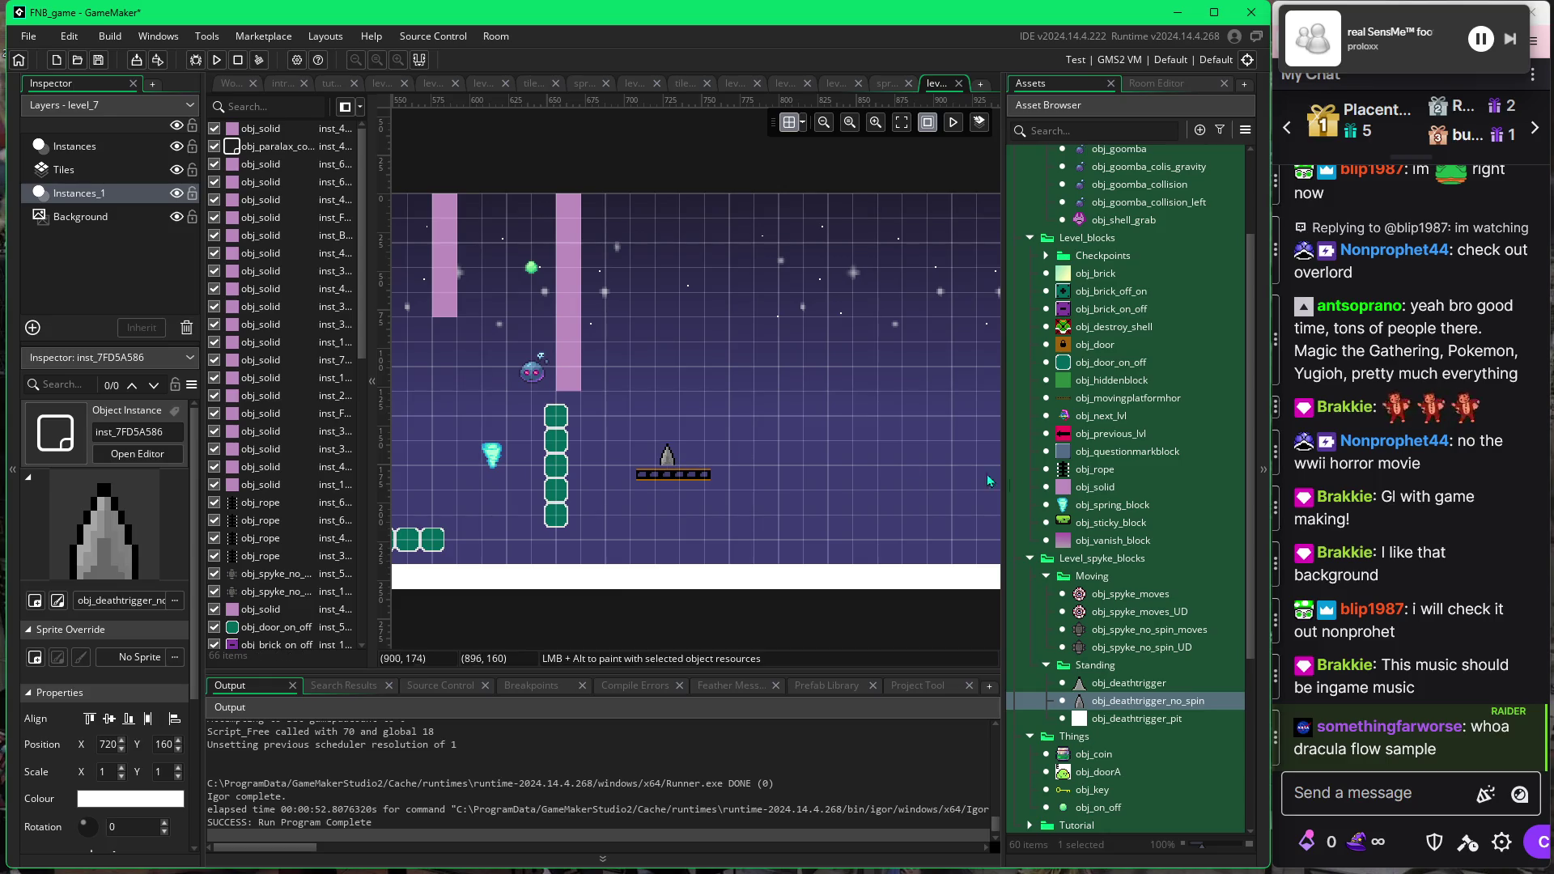
# Add an obj_solid block under the spike, stretch it to the floor, and run the game.
pyautogui.click(1044, 485)
pyautogui.keyDown('alt'); pyautogui.click(665, 486); pyautogui.keyUp('alt')
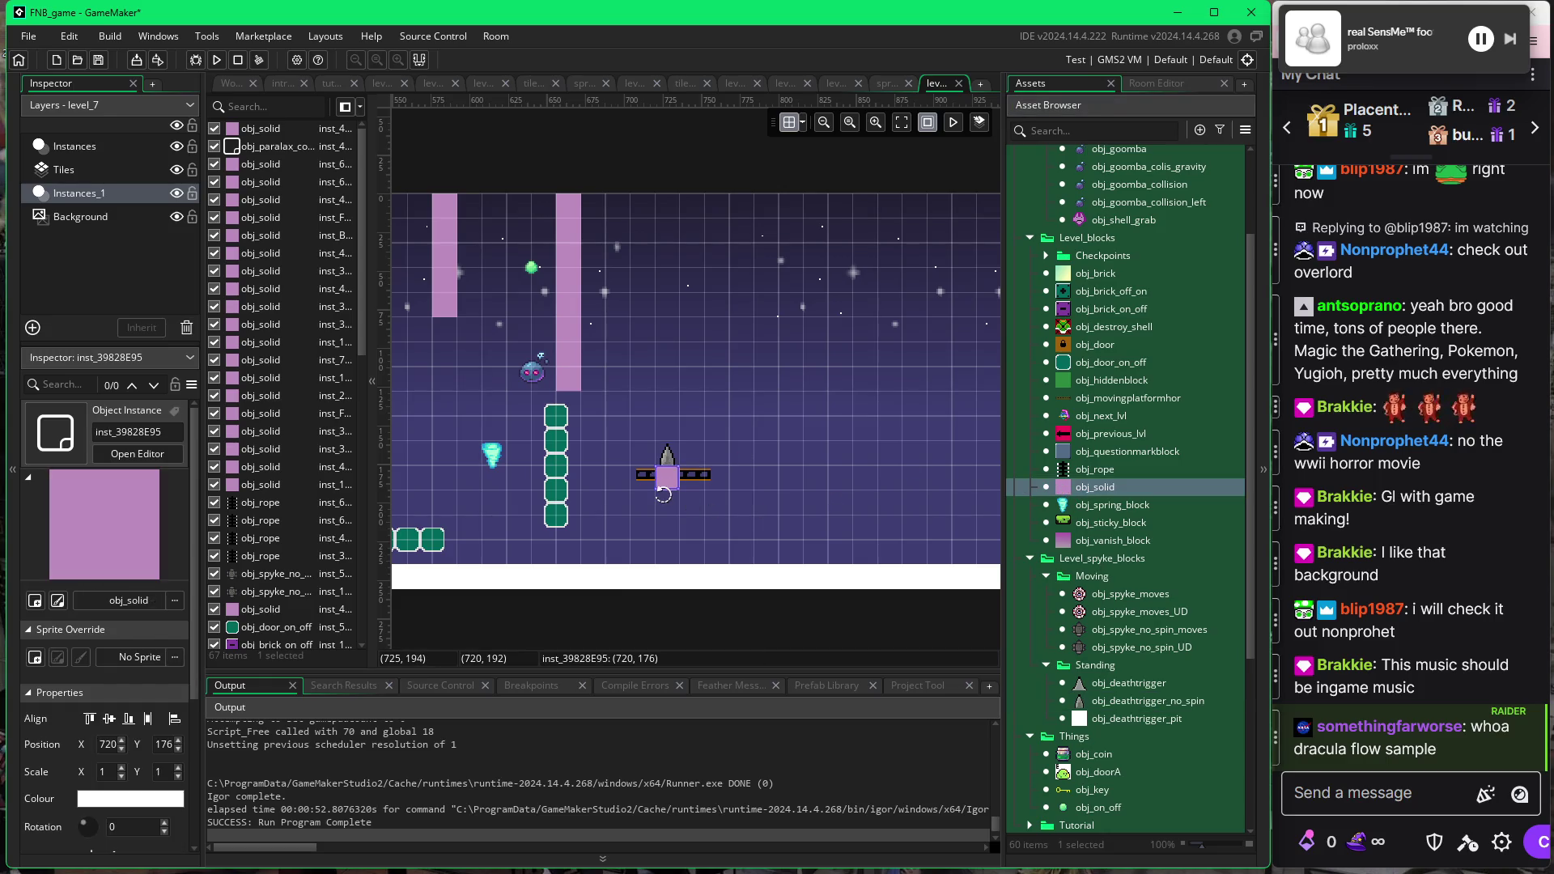
pyautogui.moveTo(669, 490); pyautogui.dragTo(665, 554)
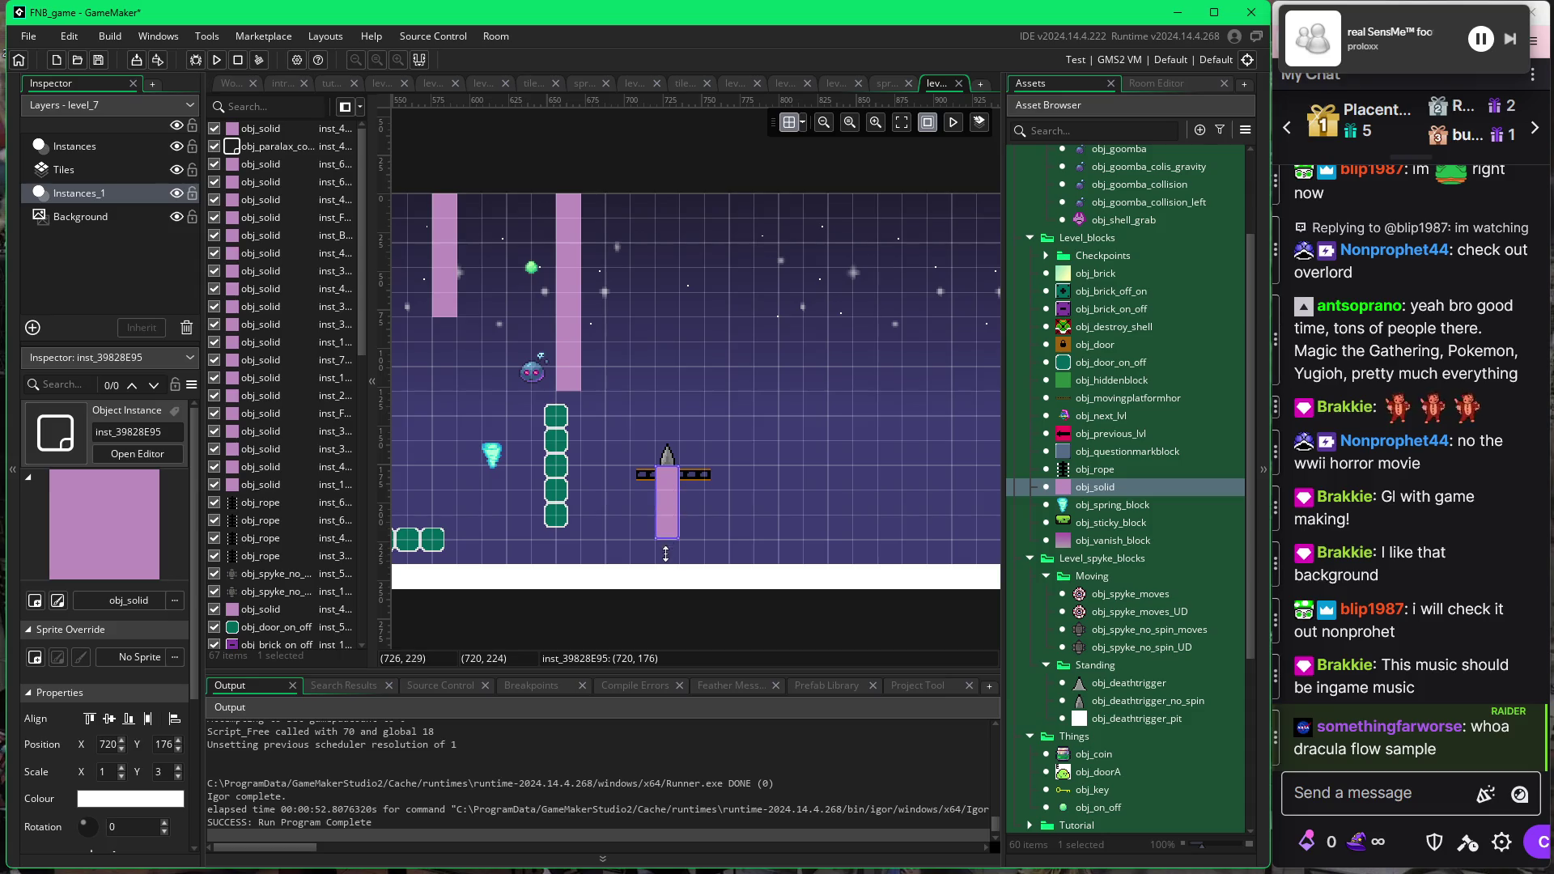
pyautogui.click(728, 522)
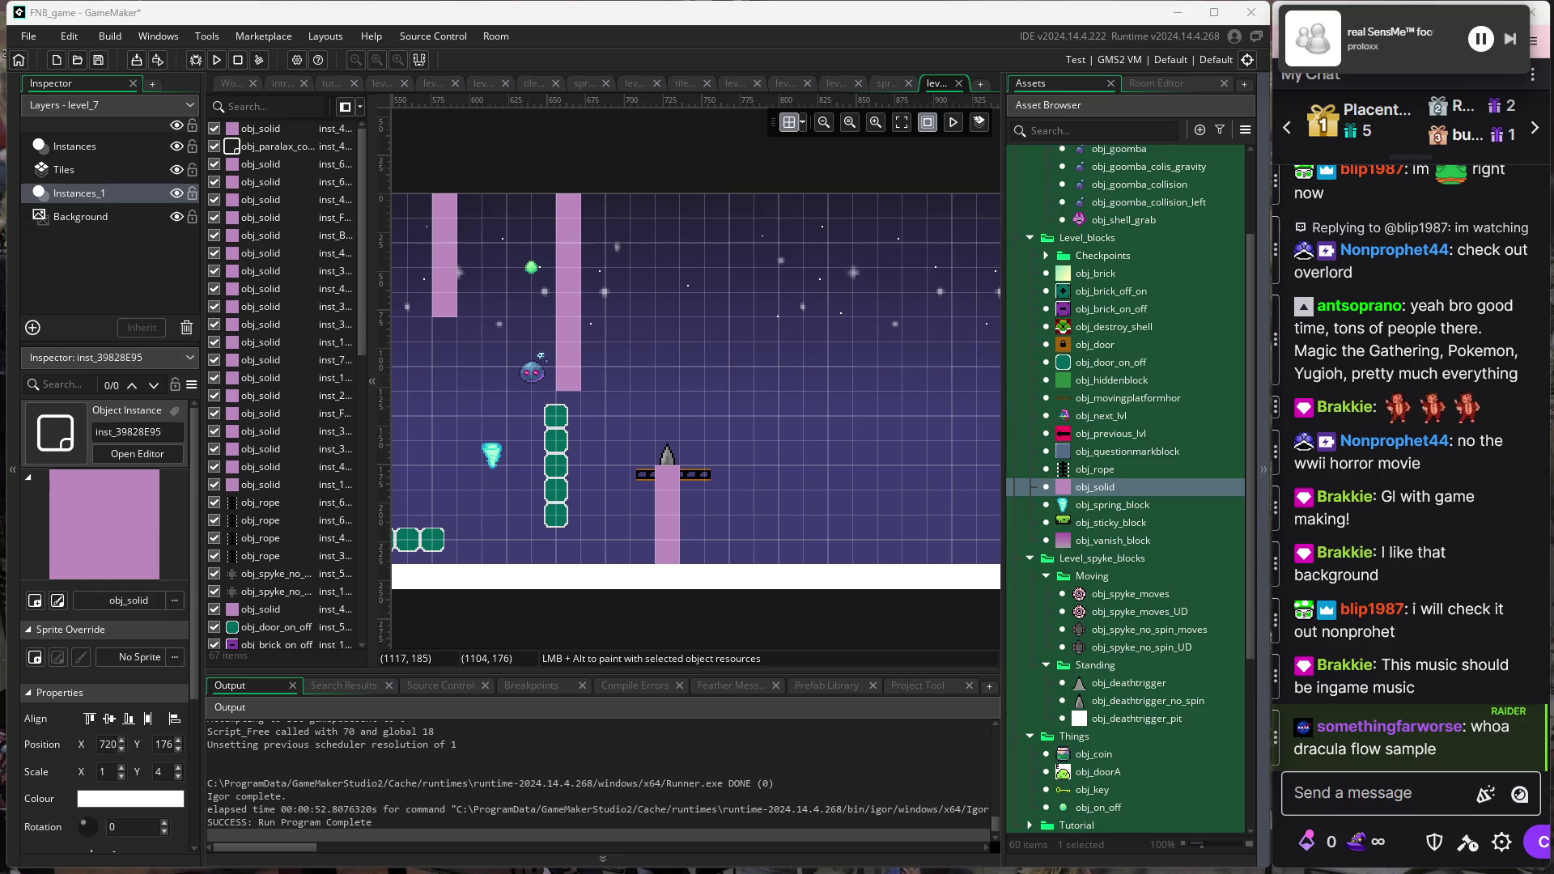
pyautogui.click(793, 371)
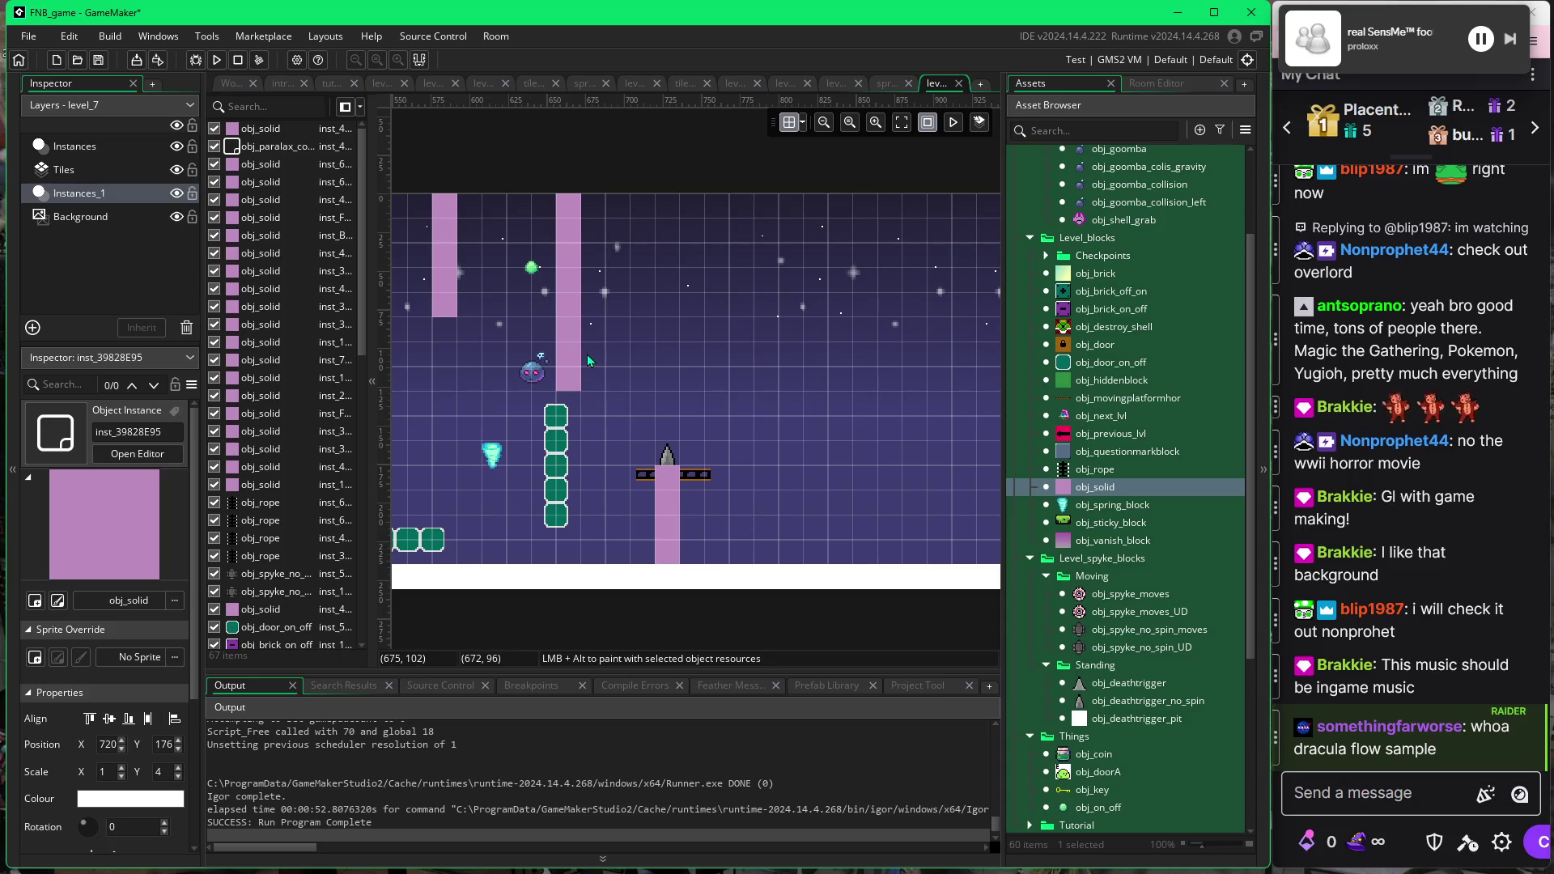
pyautogui.press('F5')
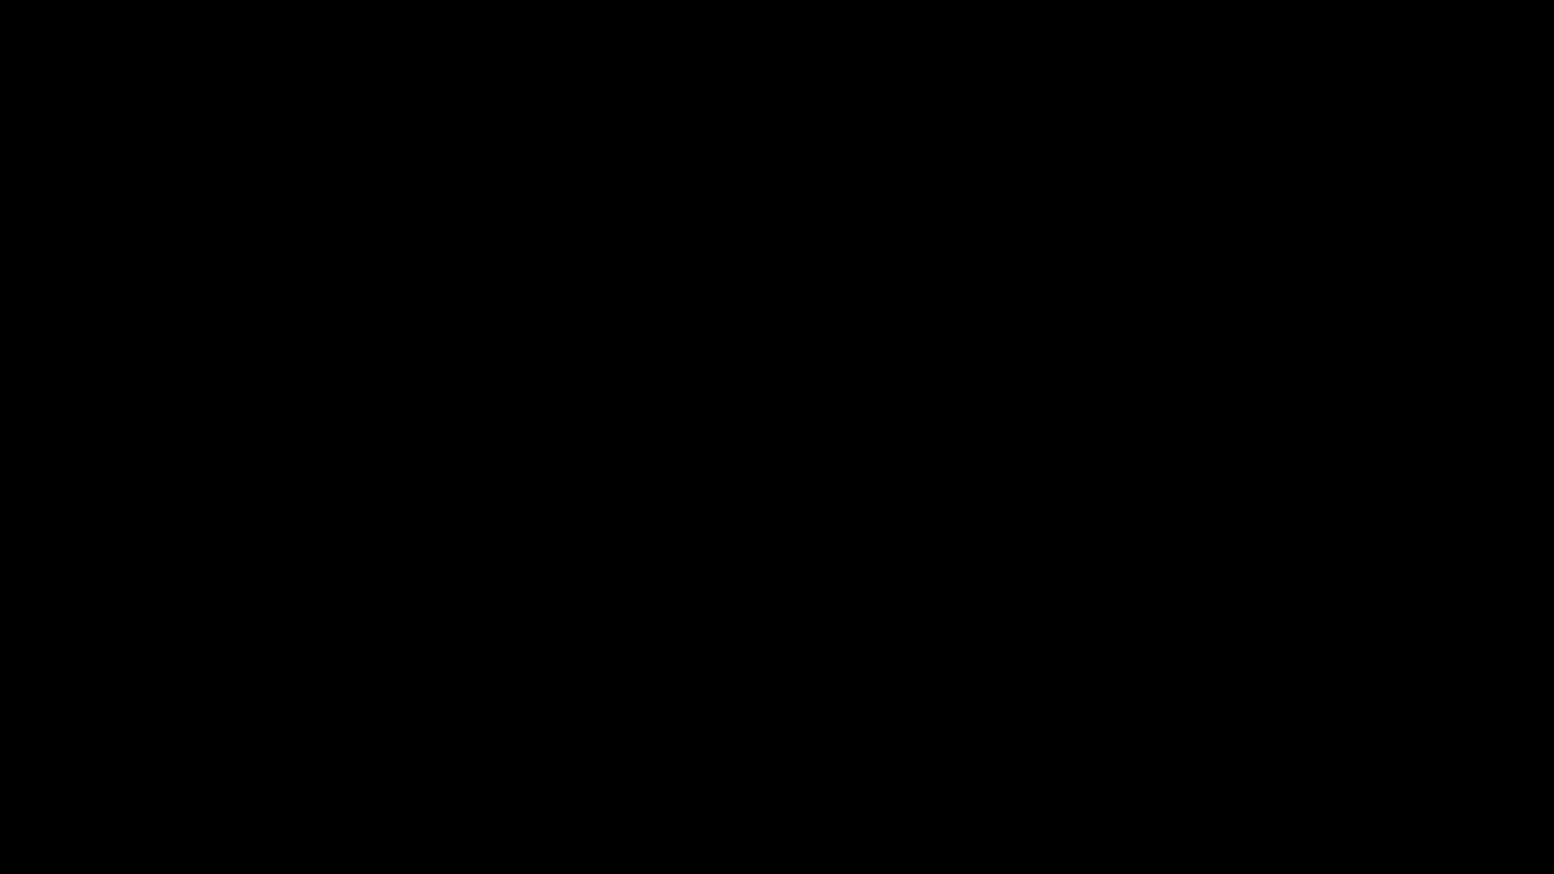
# Ride the moving platform, climb the lower ladder and steer onto the updraft.
pyautogui.press('Left')
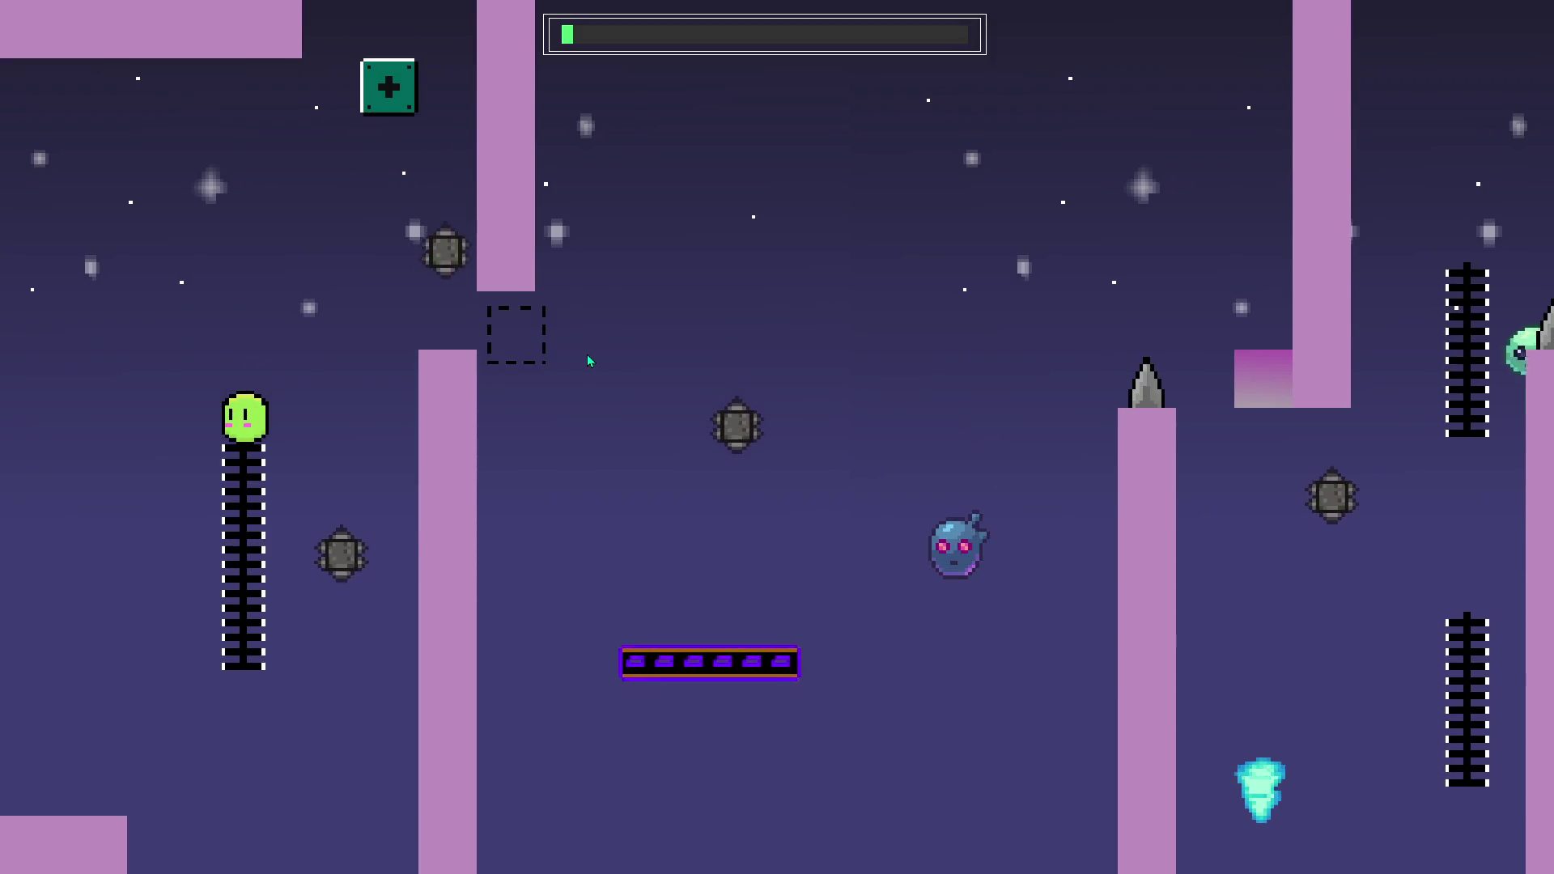
pyautogui.press('space')
pyautogui.press('Right')
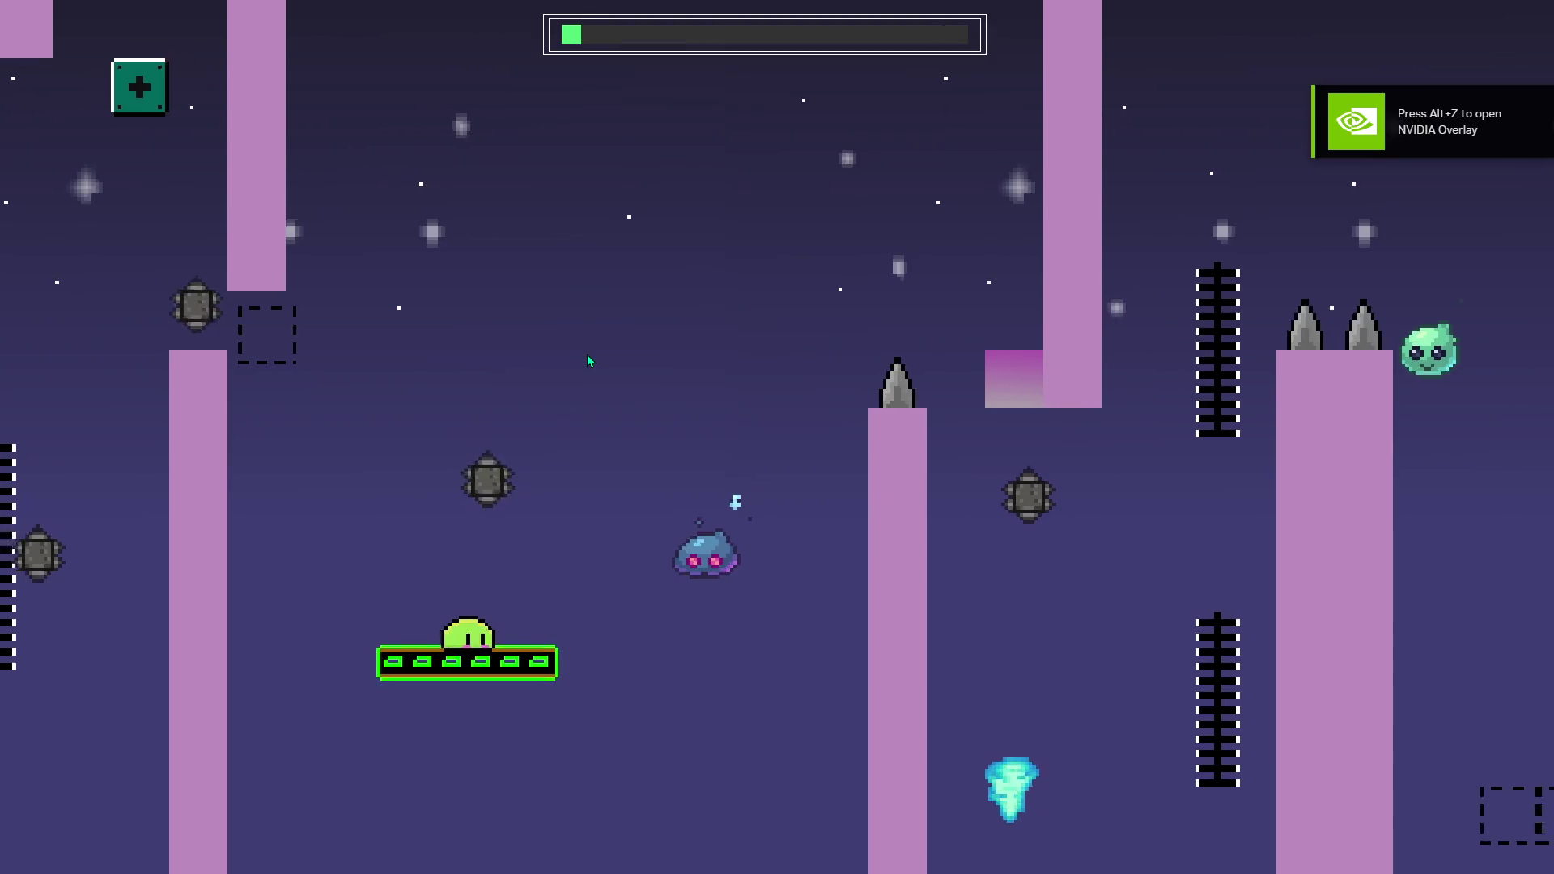
pyautogui.press('space')
pyautogui.press('space')
pyautogui.press('Right')
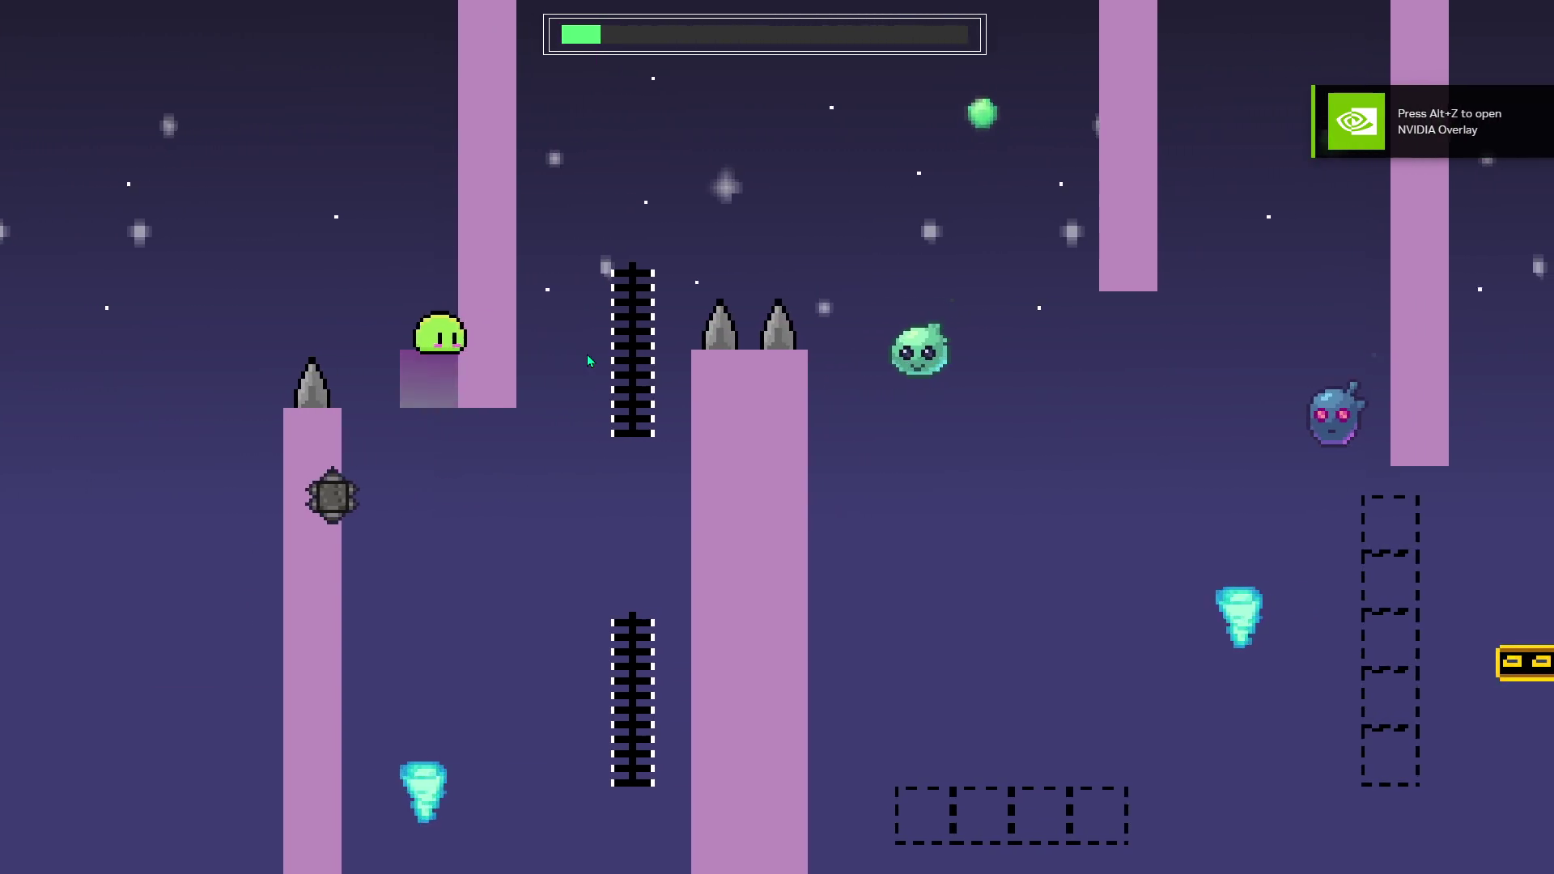
pyautogui.press('Right')
pyautogui.press('Up')
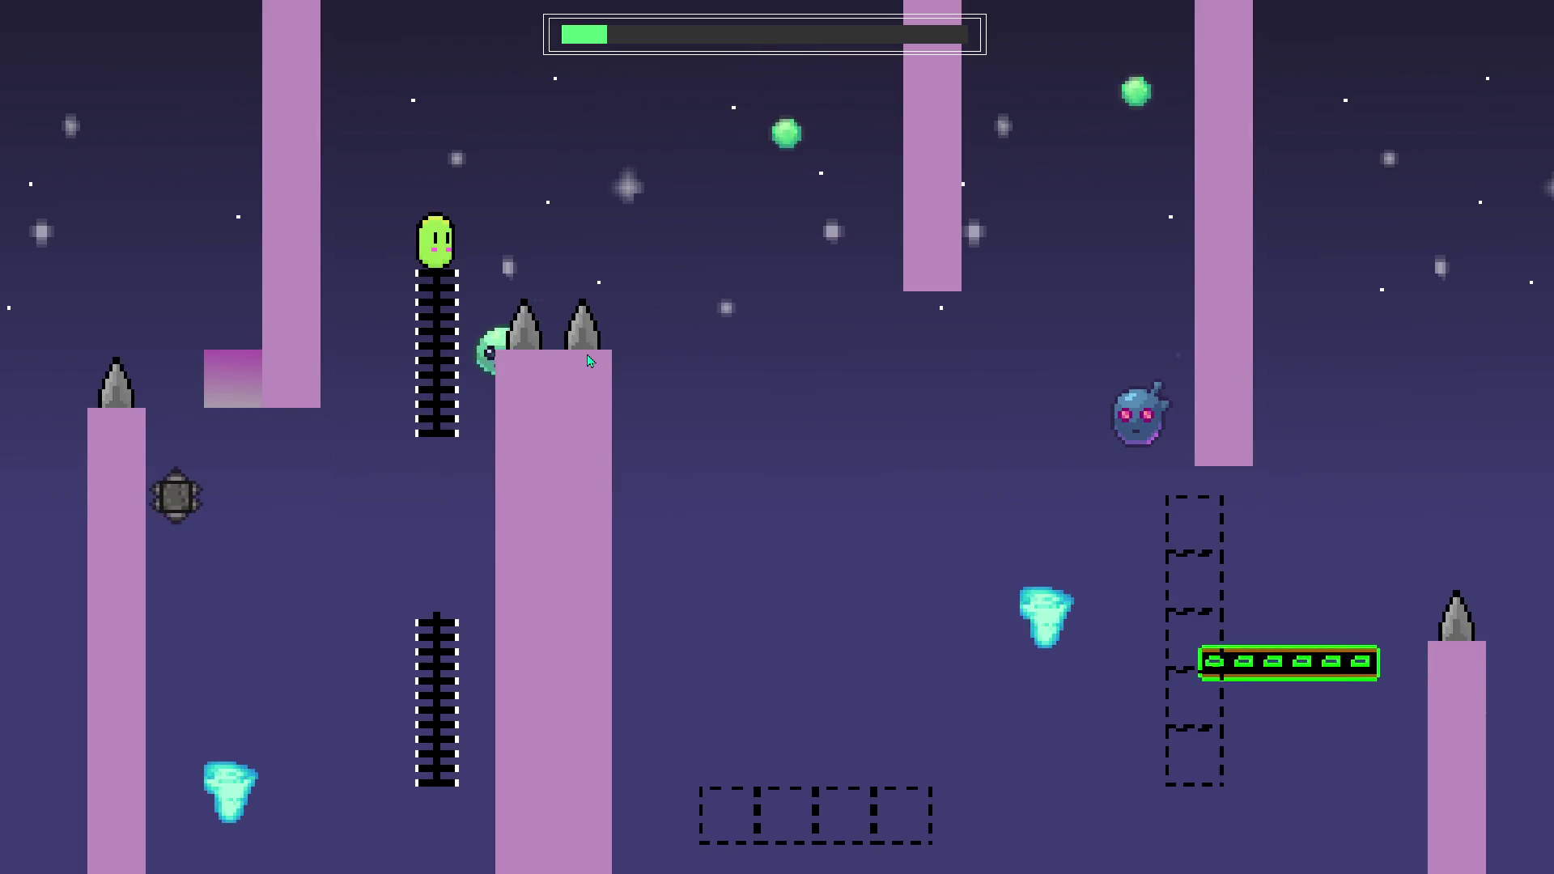
pyautogui.press('space')
pyautogui.press('Right')
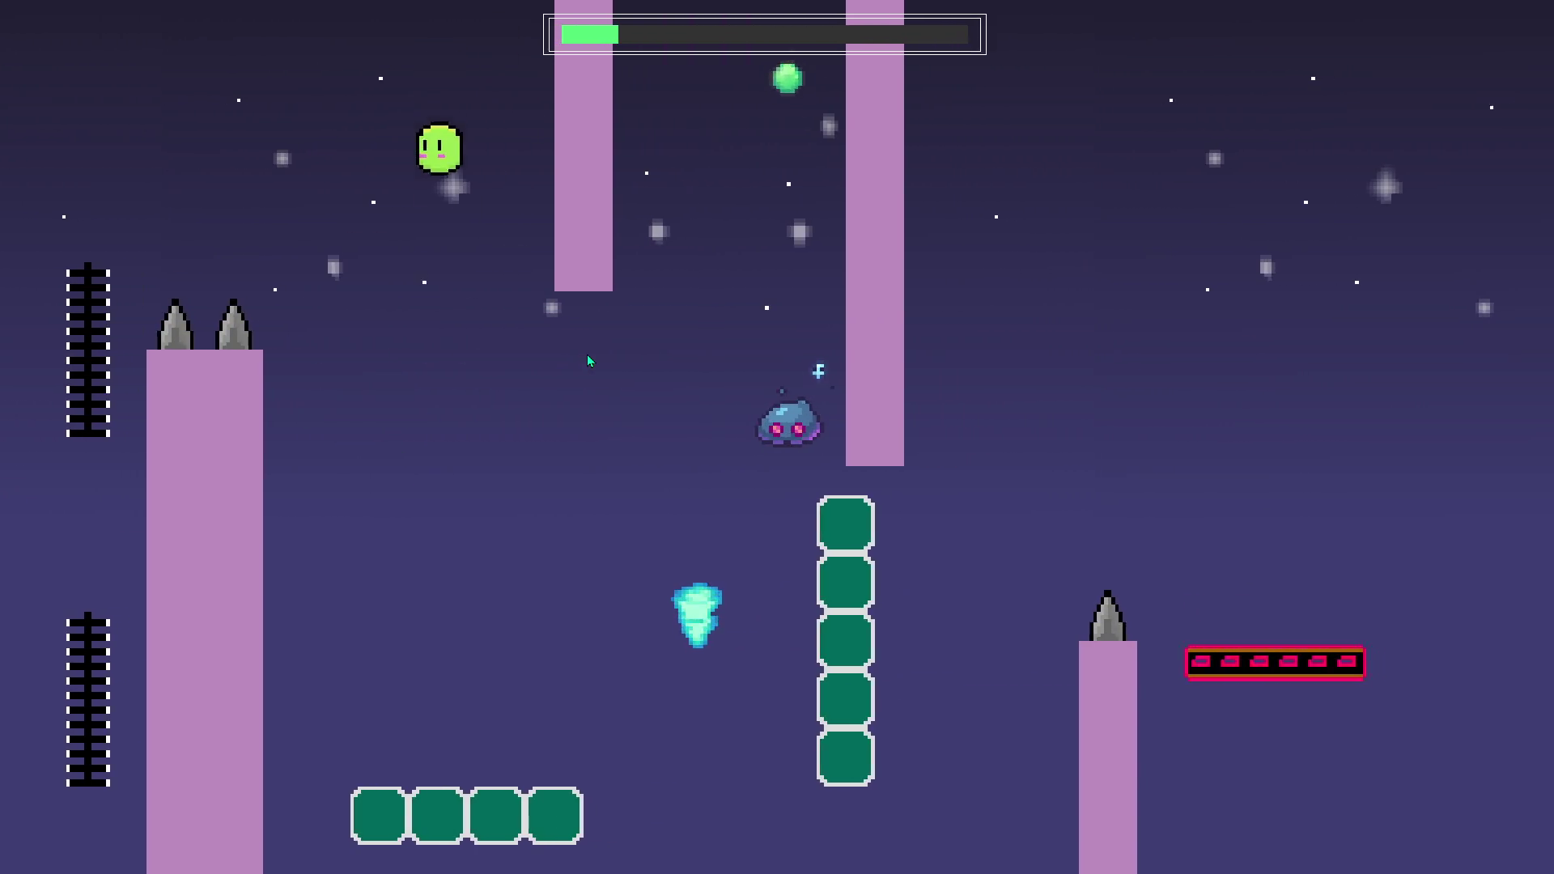
pyautogui.press('Right')
pyautogui.press('Right')
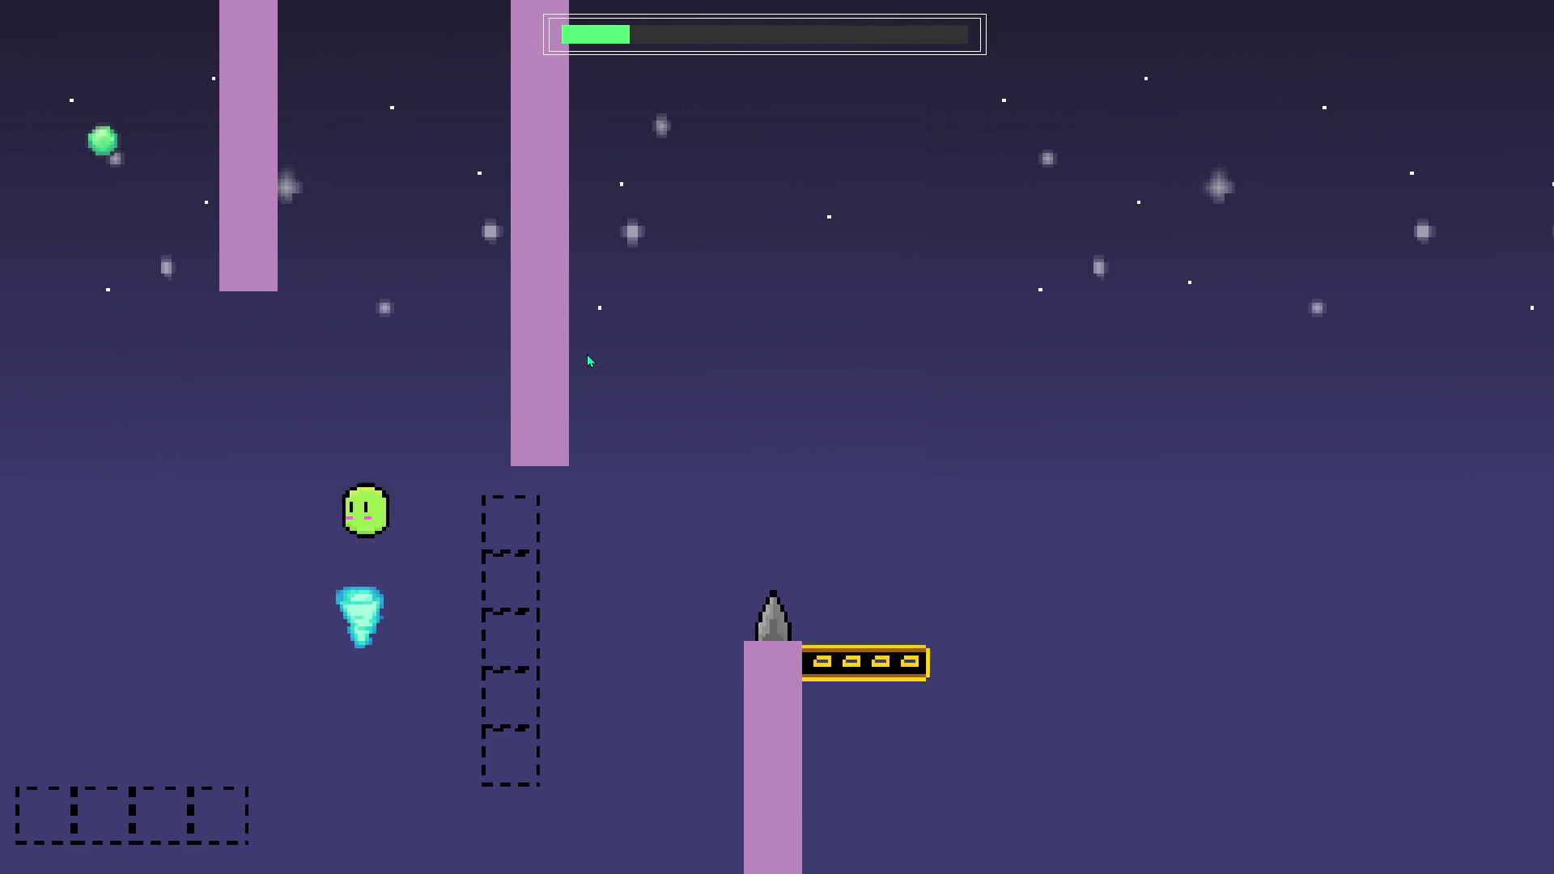
# After the restart, climb the ladder and jump toward the pillar top.
pyautogui.press('Right')
pyautogui.press('space')
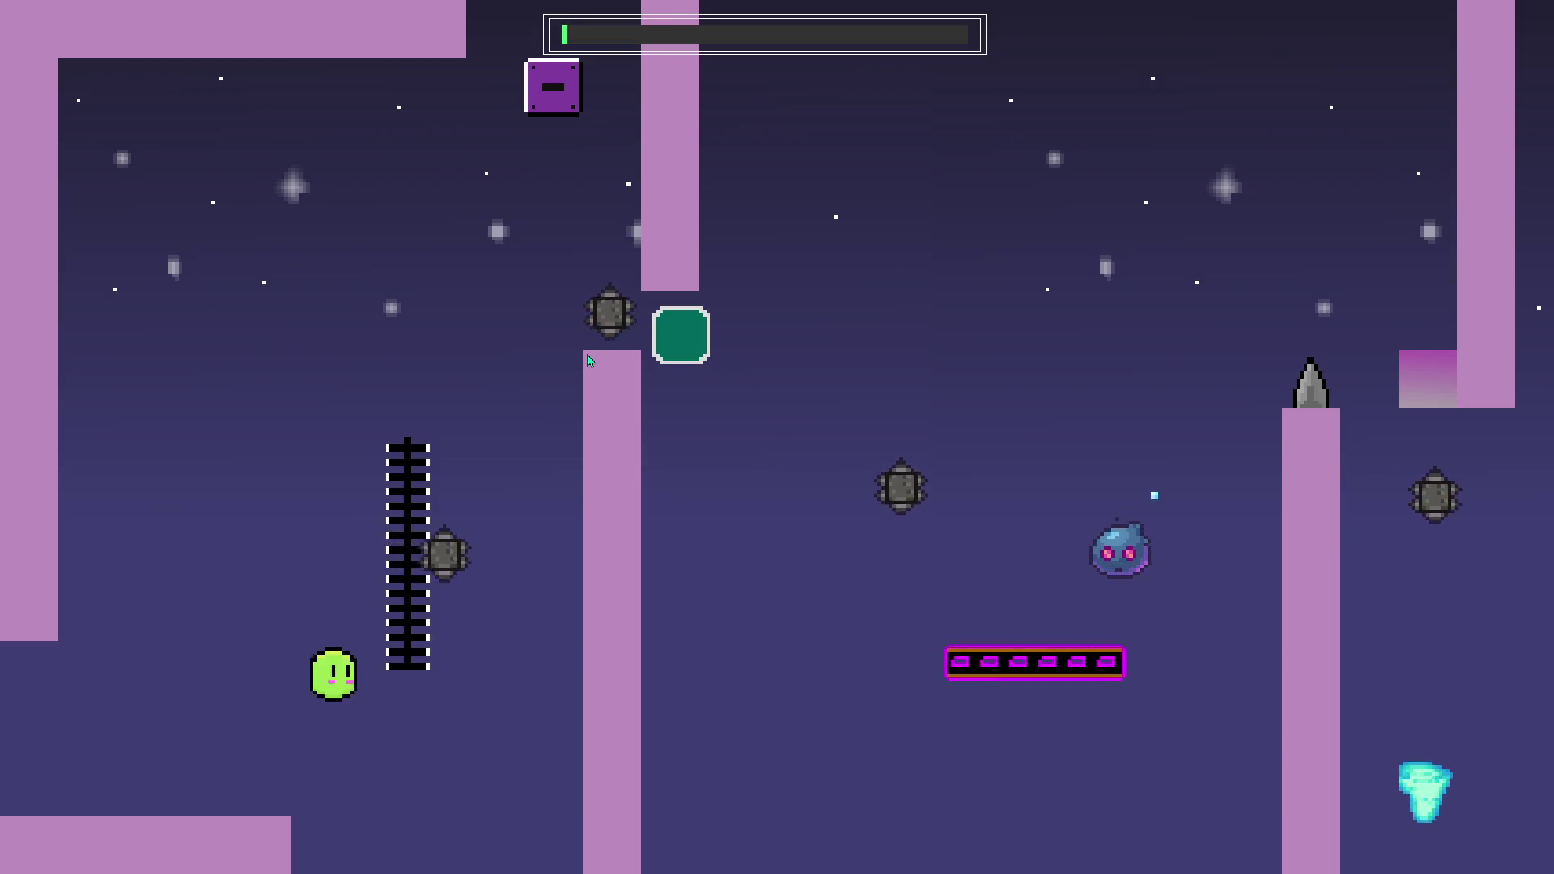
pyautogui.press('Up')
pyautogui.press('space')
pyautogui.press('Right')
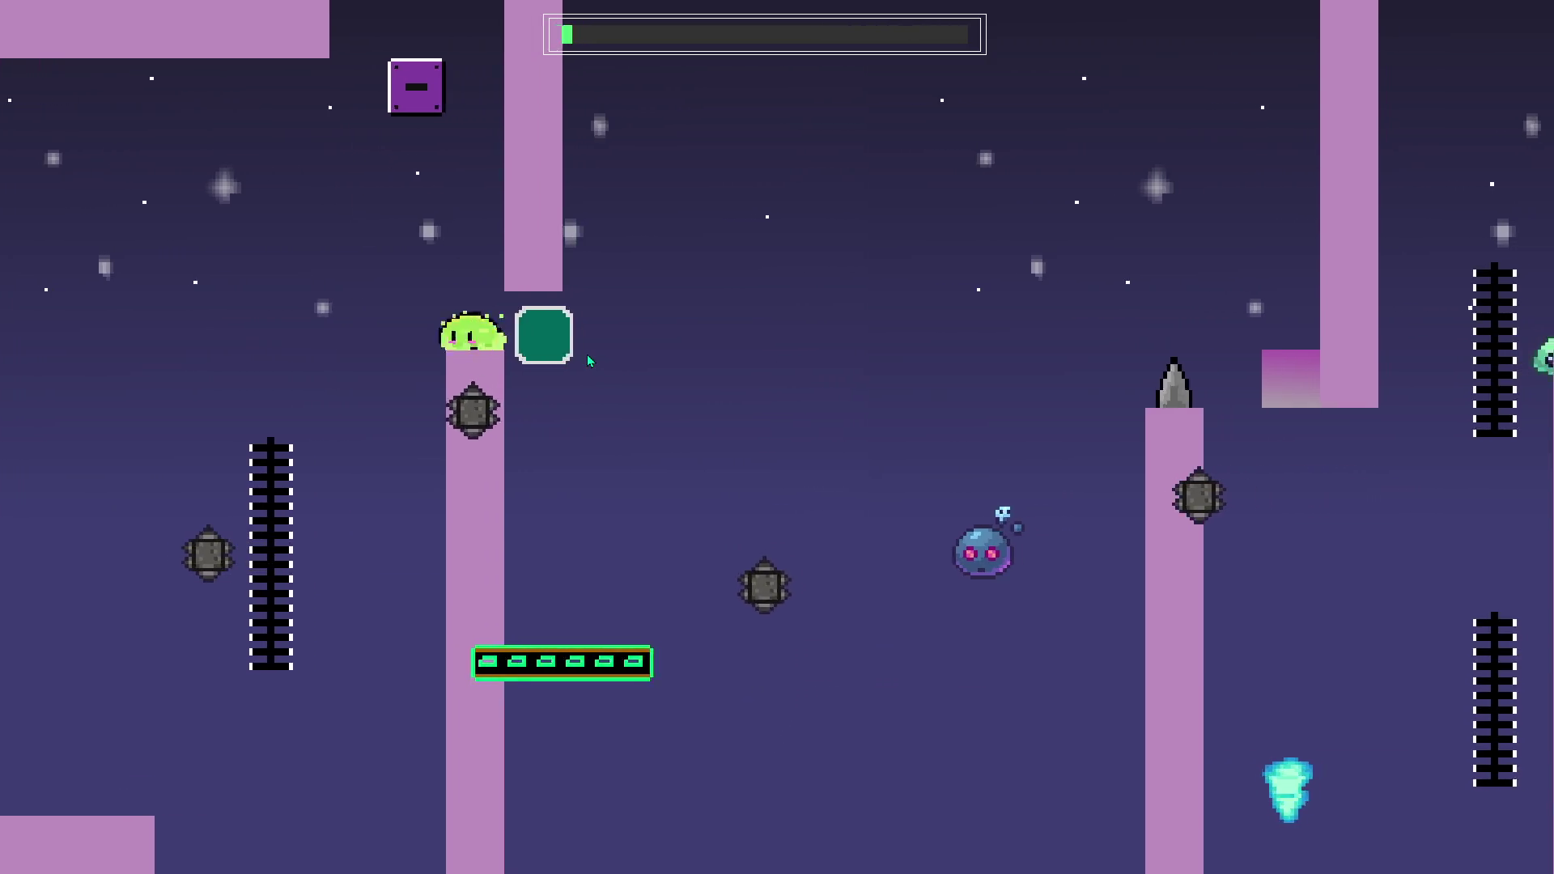
pyautogui.press('Left')
pyautogui.press('Left')
pyautogui.press('Left')
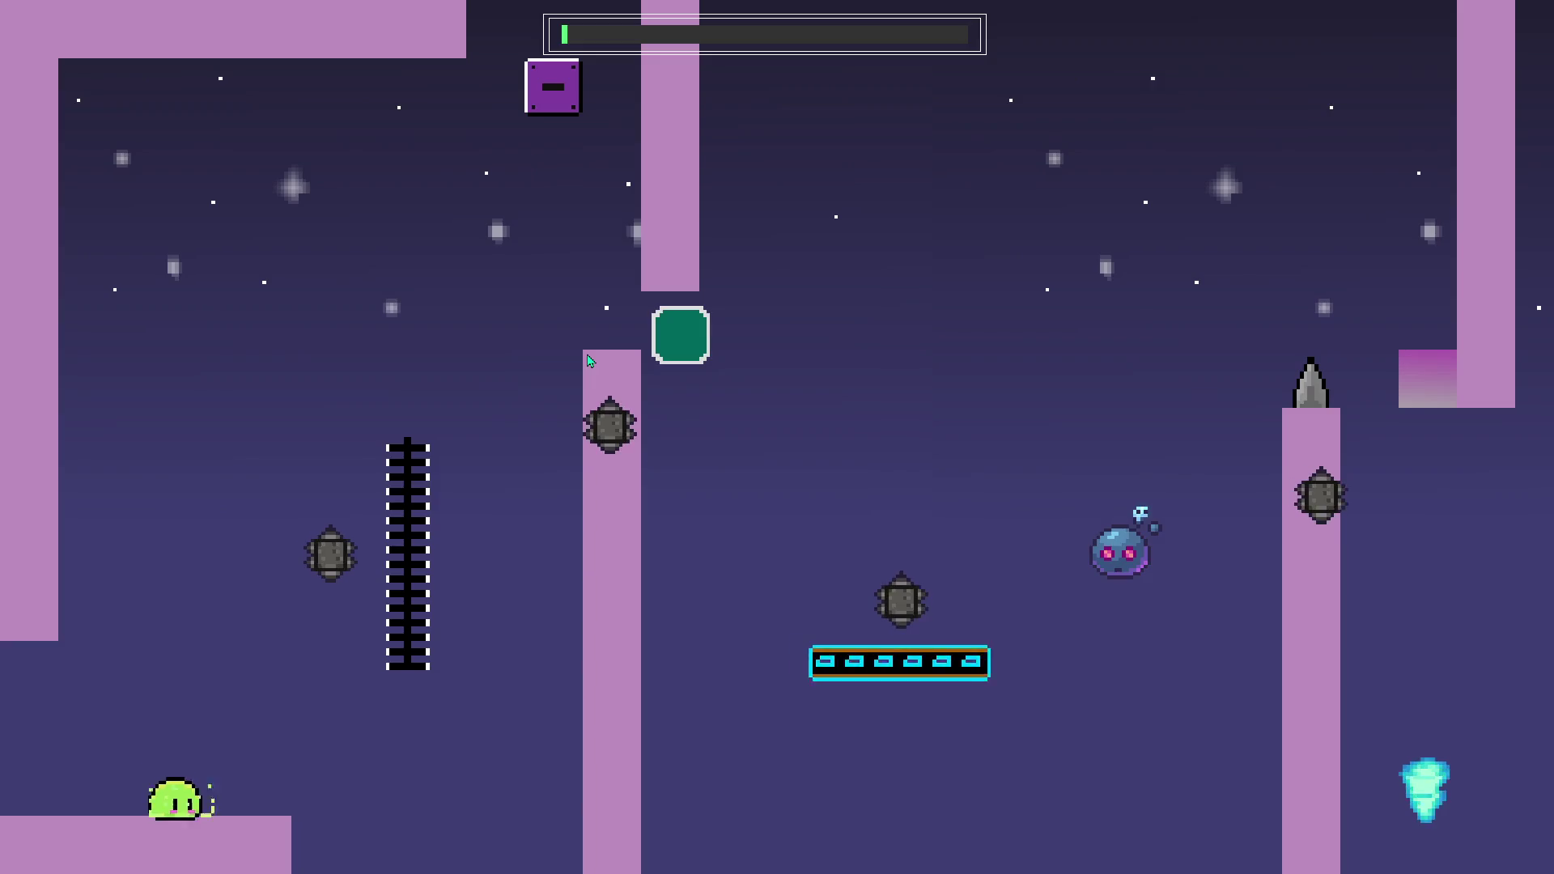
pyautogui.press('Right')
pyautogui.press('Up')
pyautogui.press('space')
pyautogui.press('Right')
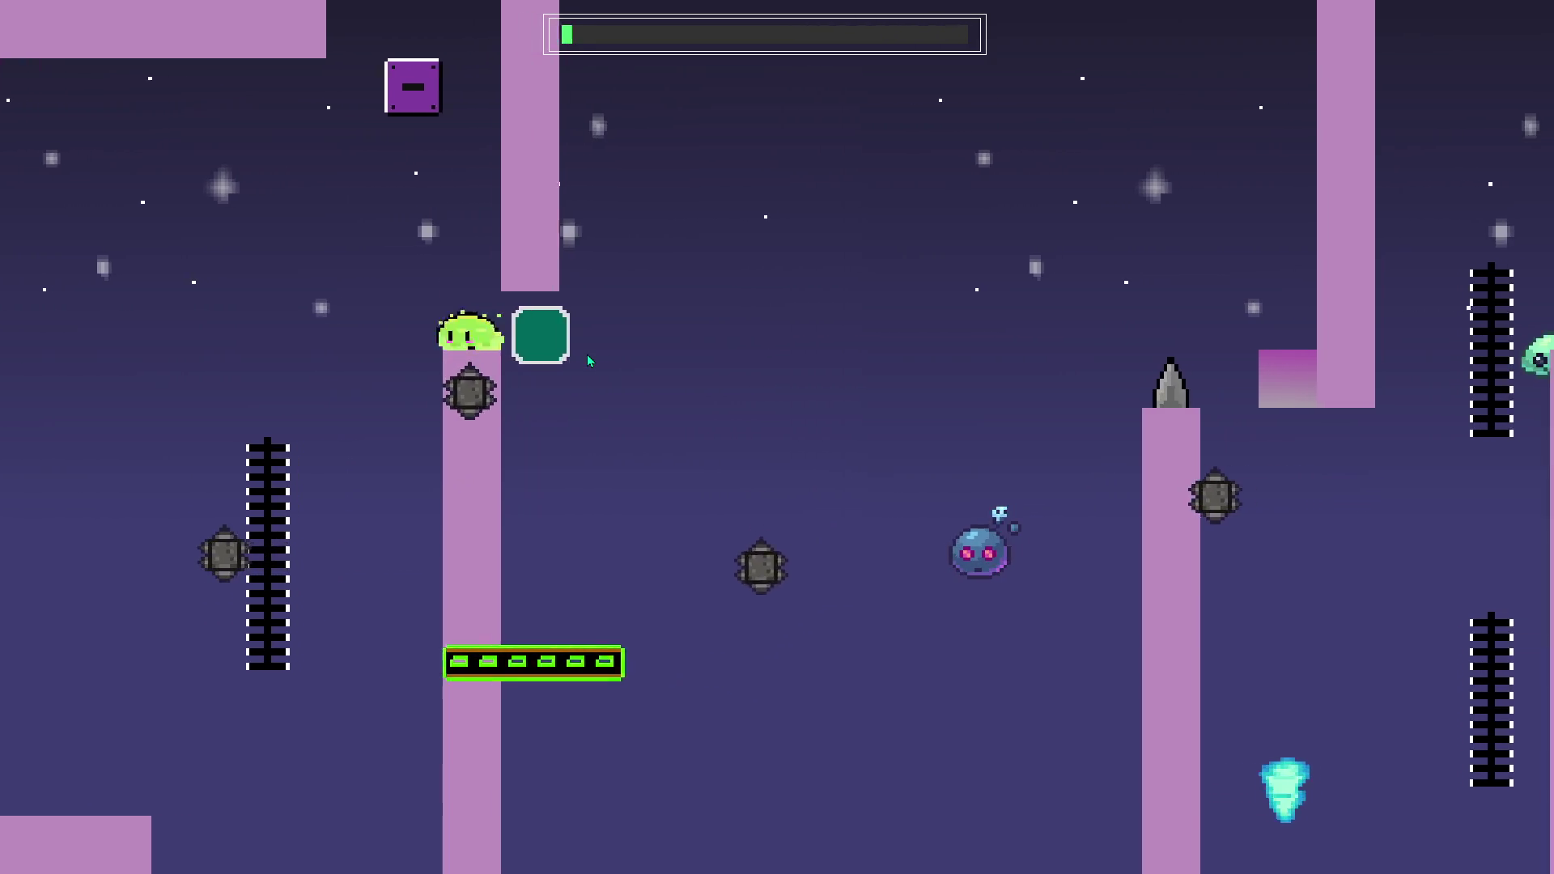
pyautogui.press('space')
pyautogui.press('Right')
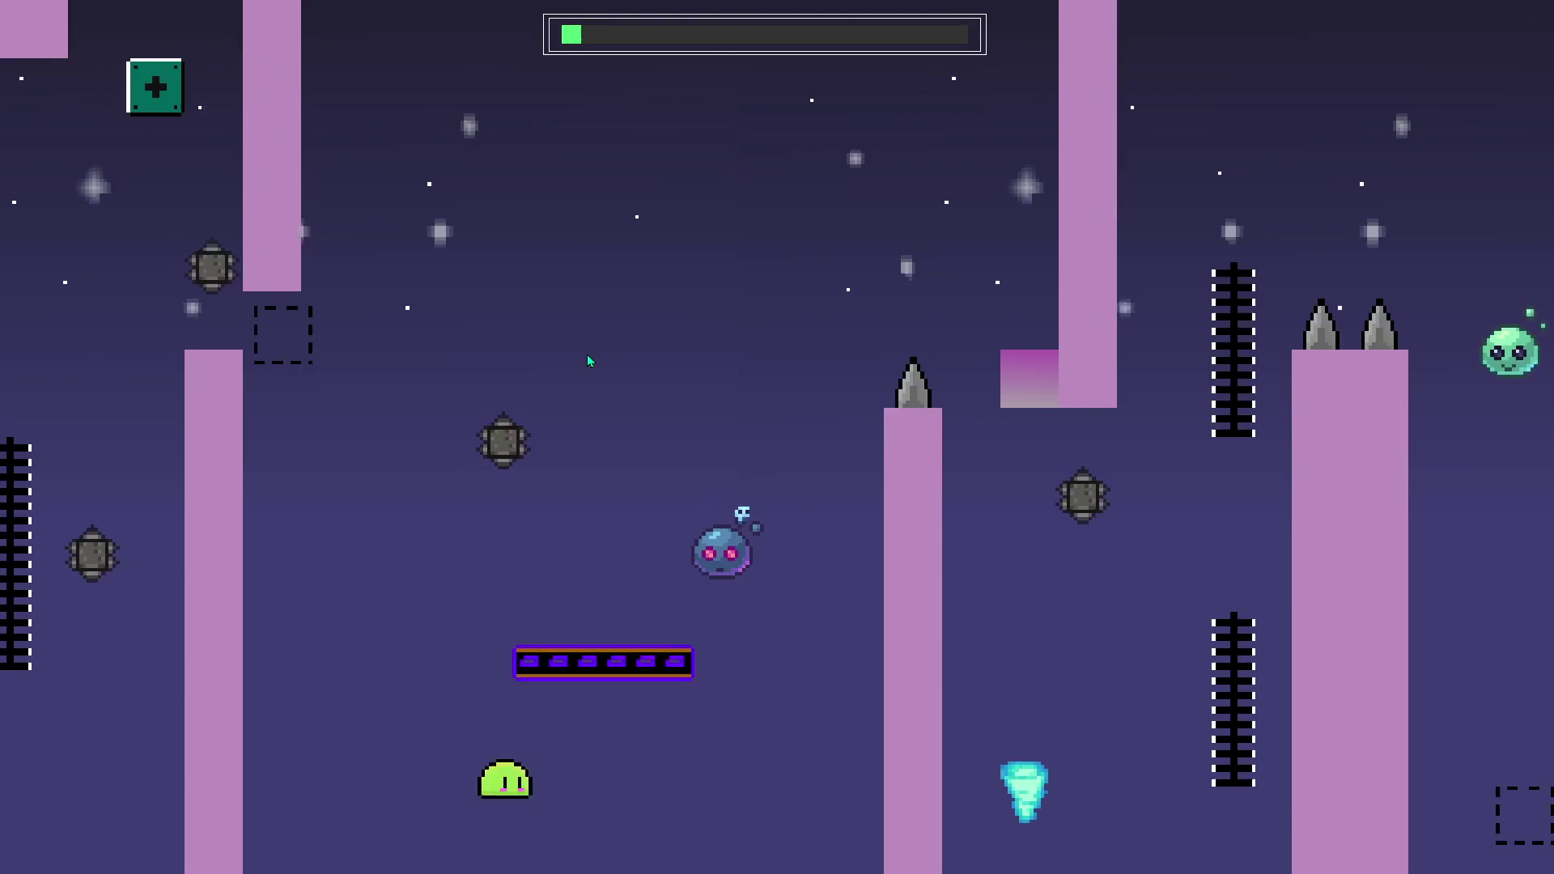
pyautogui.press('Left')
# Climb back up, land on the pillar and jump right onto the magenta block.
pyautogui.press('Right')
pyautogui.press('Up')
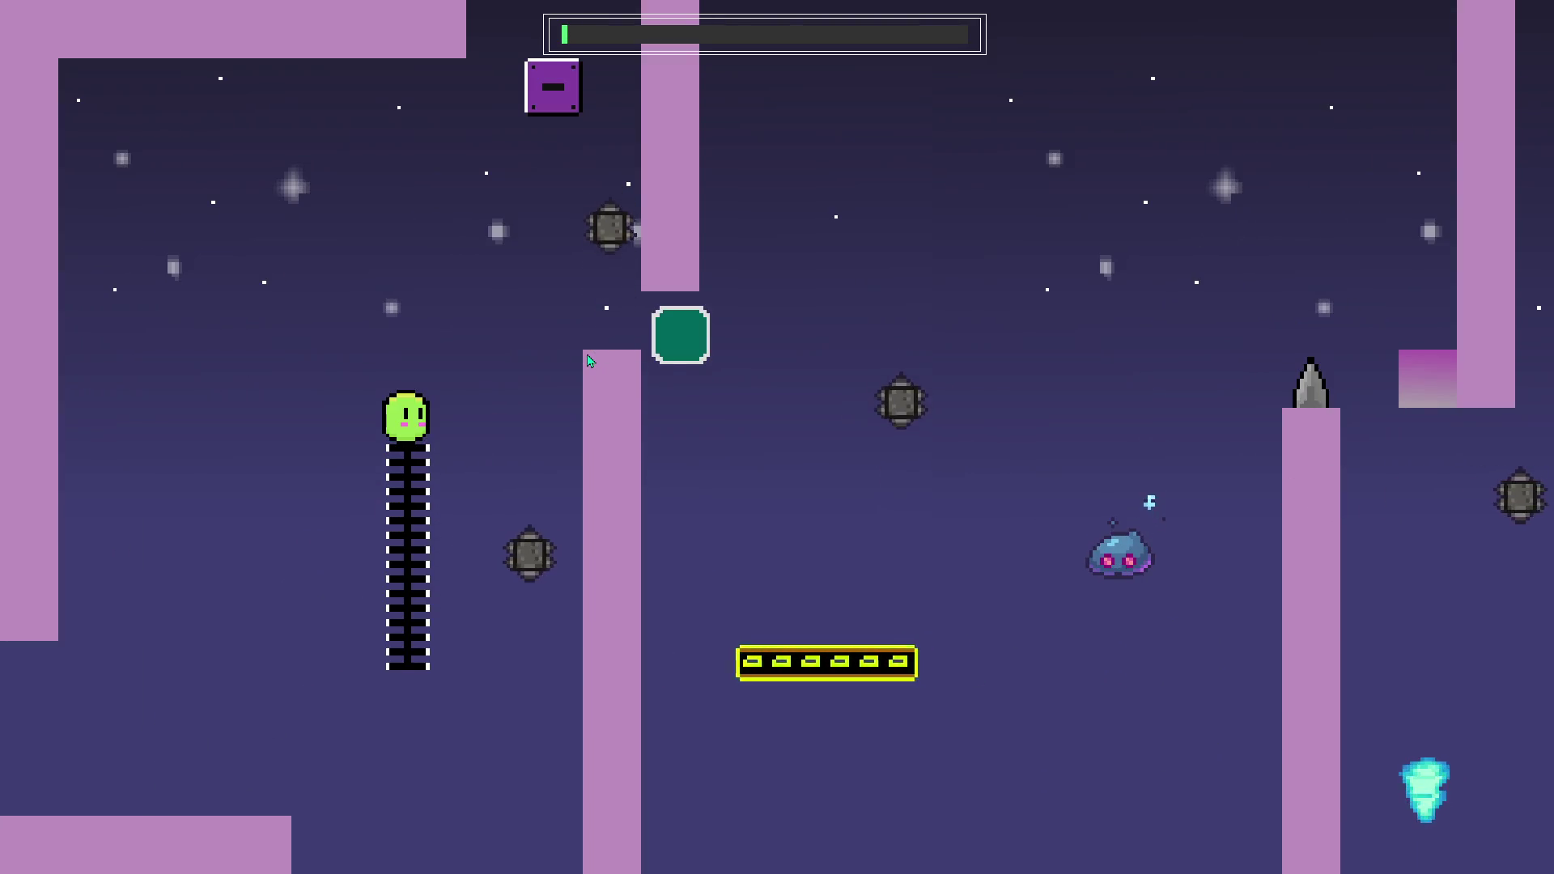
pyautogui.press('space')
pyautogui.press('Right')
pyautogui.press('space')
pyautogui.press('Left')
pyautogui.press('Right')
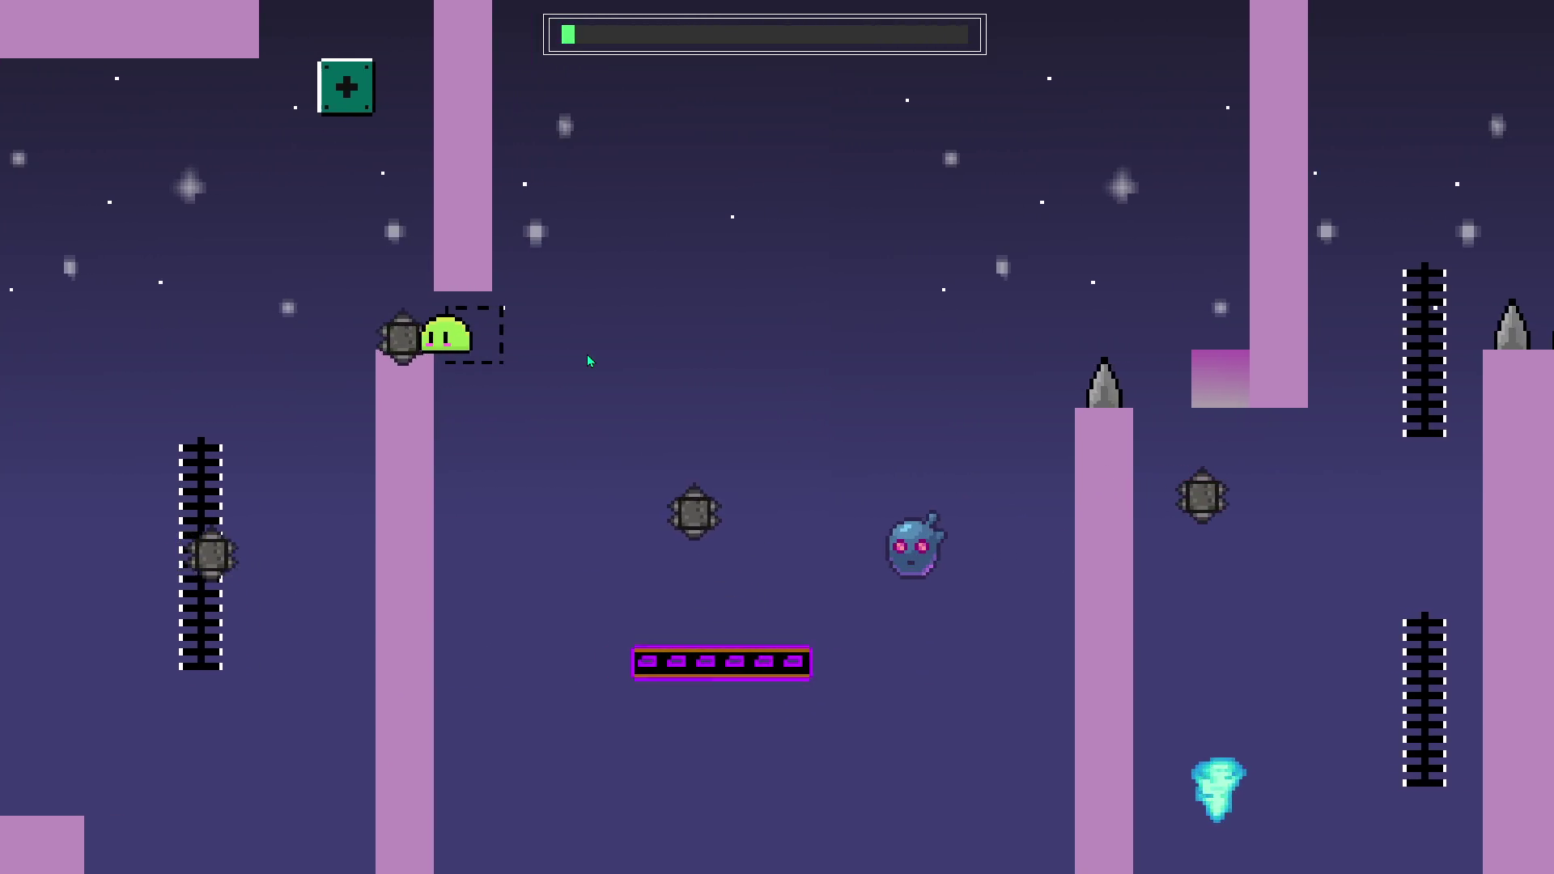
pyautogui.press('Right')
pyautogui.press('space')
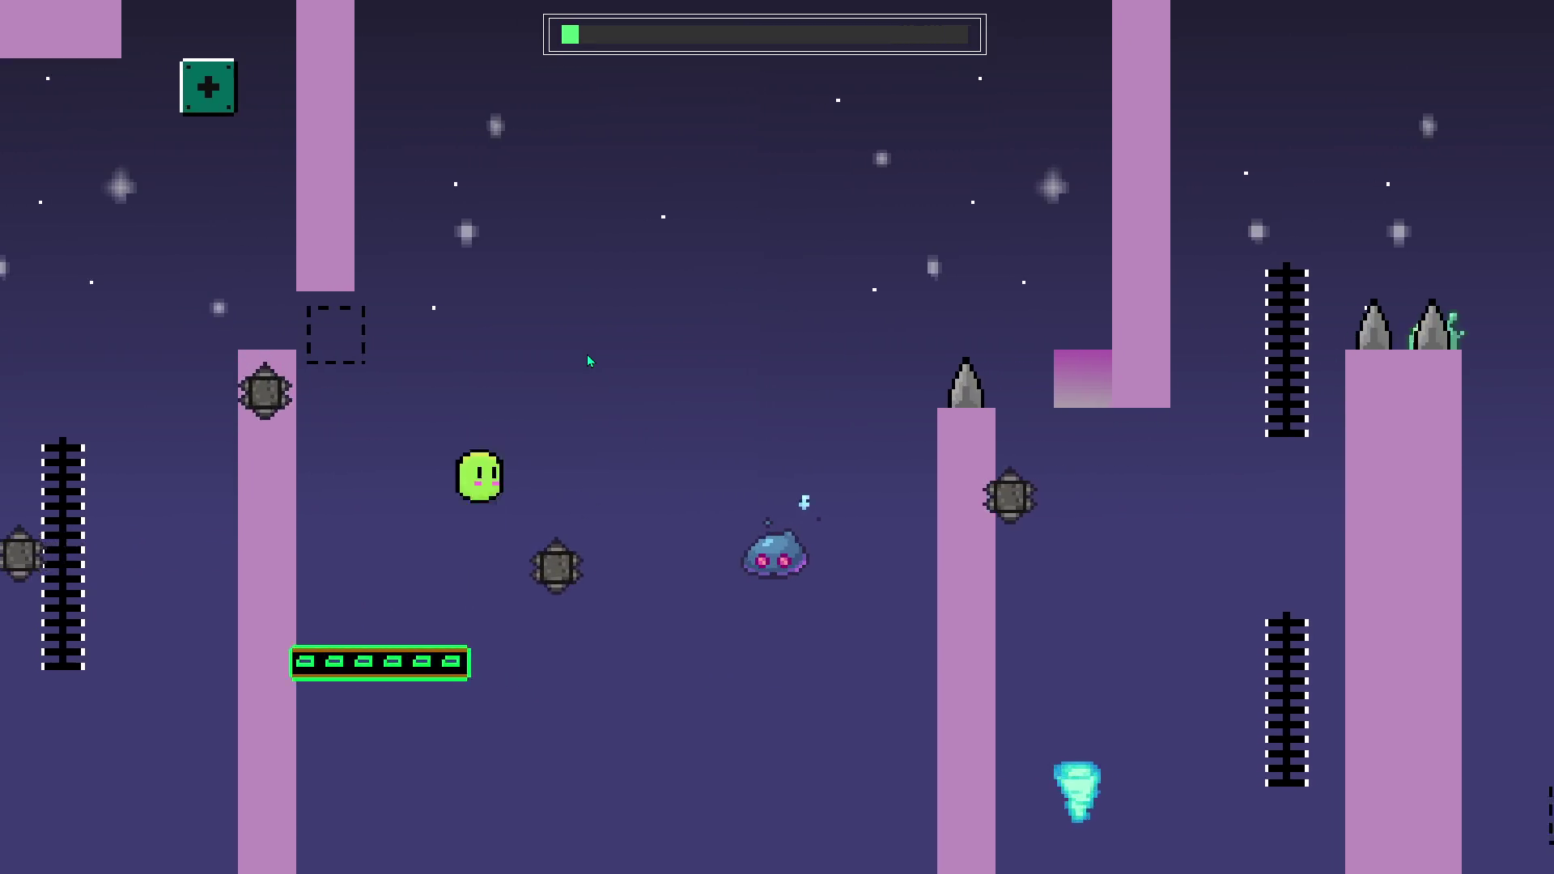
pyautogui.press('Right')
pyautogui.press('space')
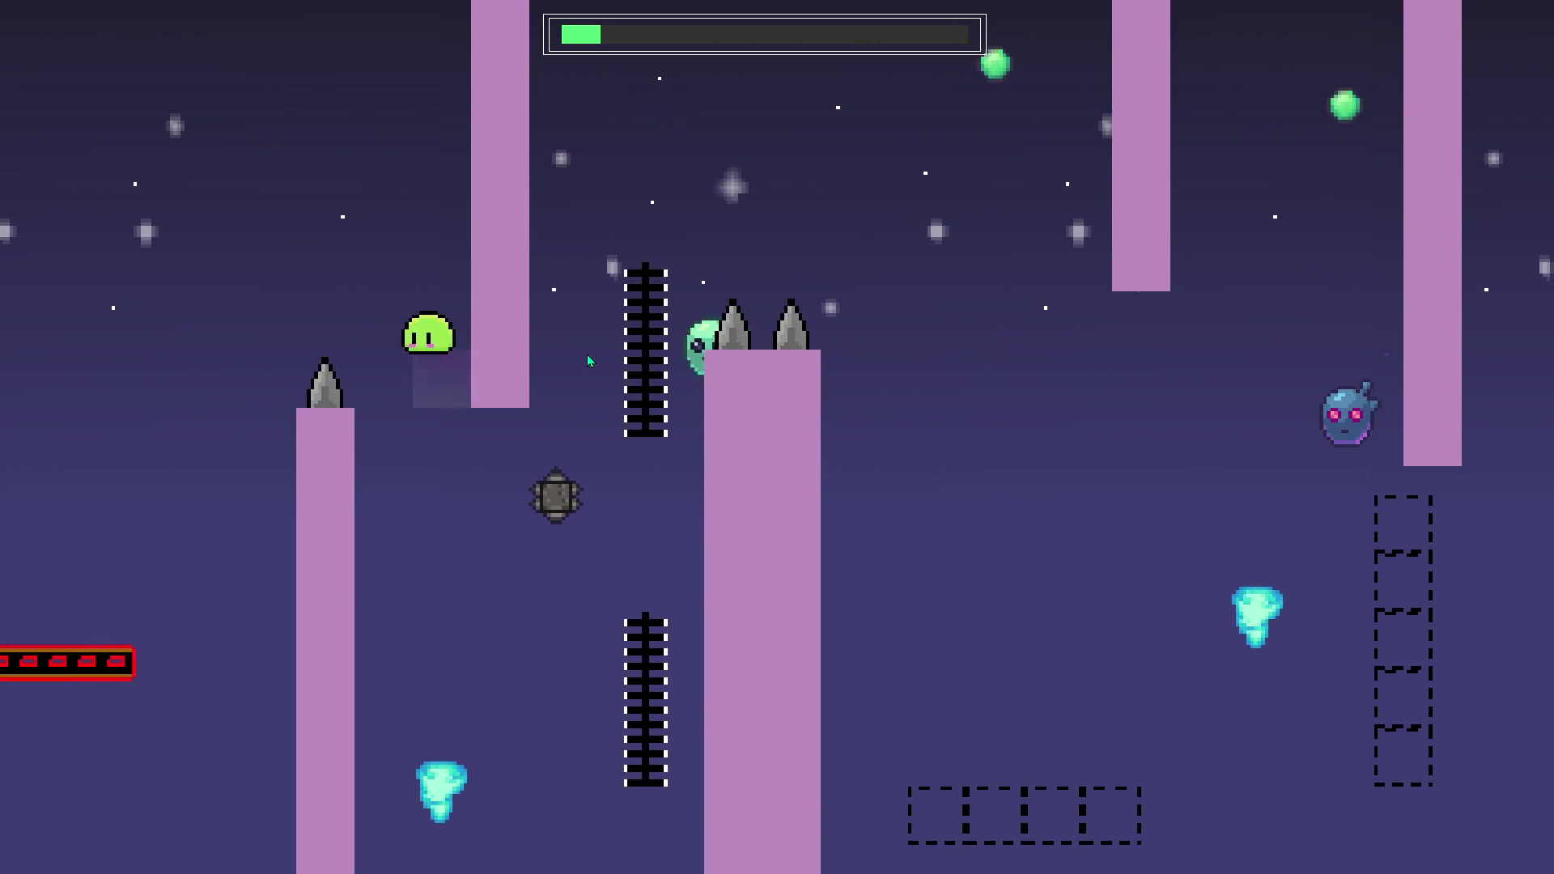
# Climb the next ladder and ride the cyan updraft to defeat the blue enemy.
pyautogui.press('Right')
pyautogui.press('Up')
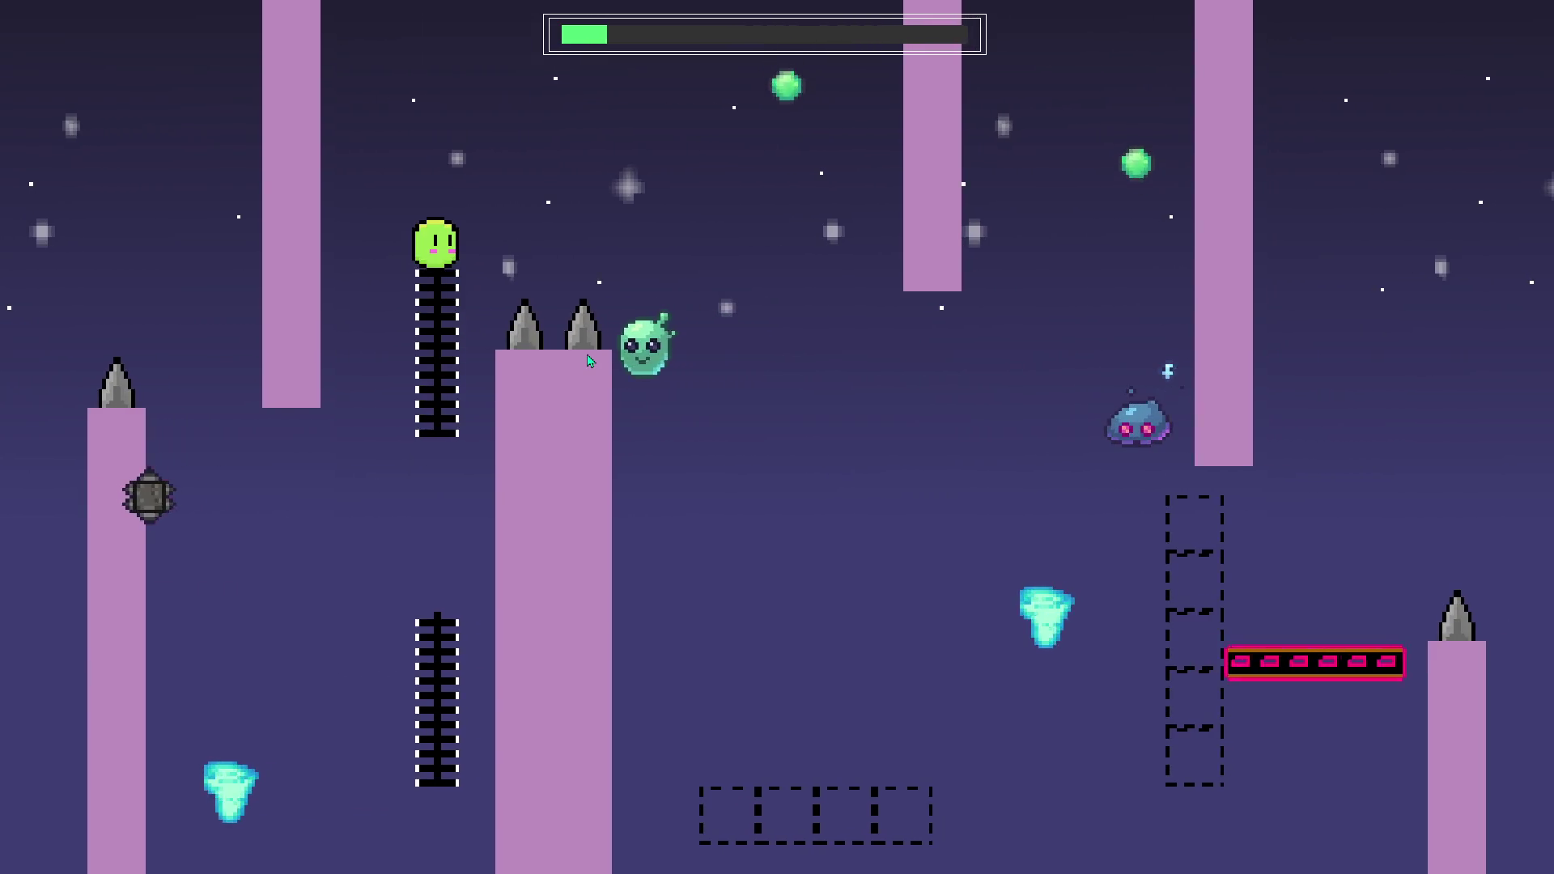
pyautogui.press('space')
pyautogui.press('Right')
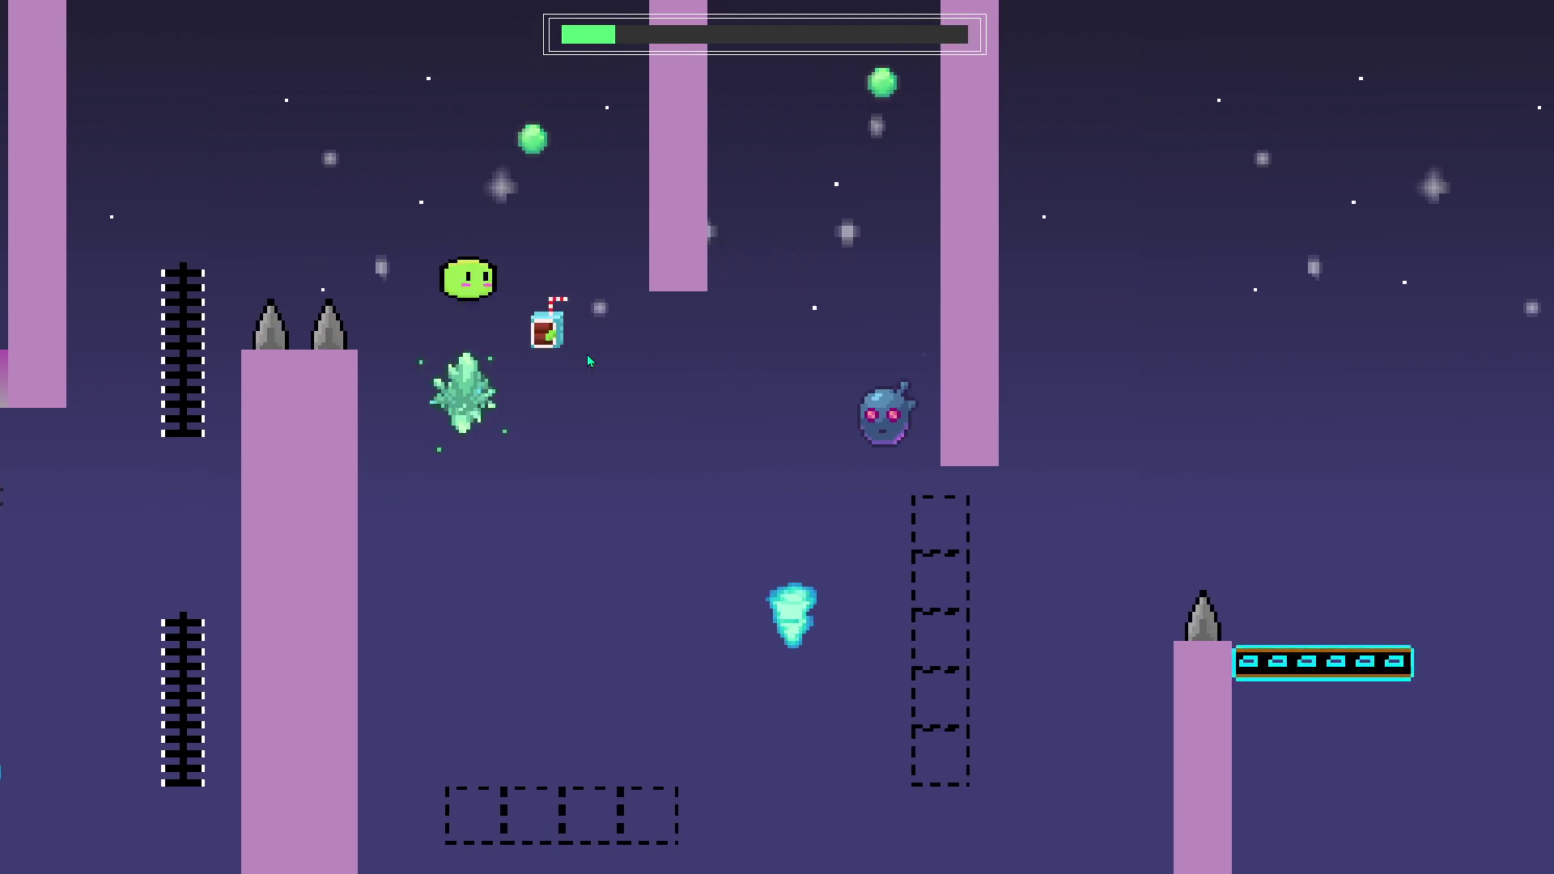
pyautogui.press('Right')
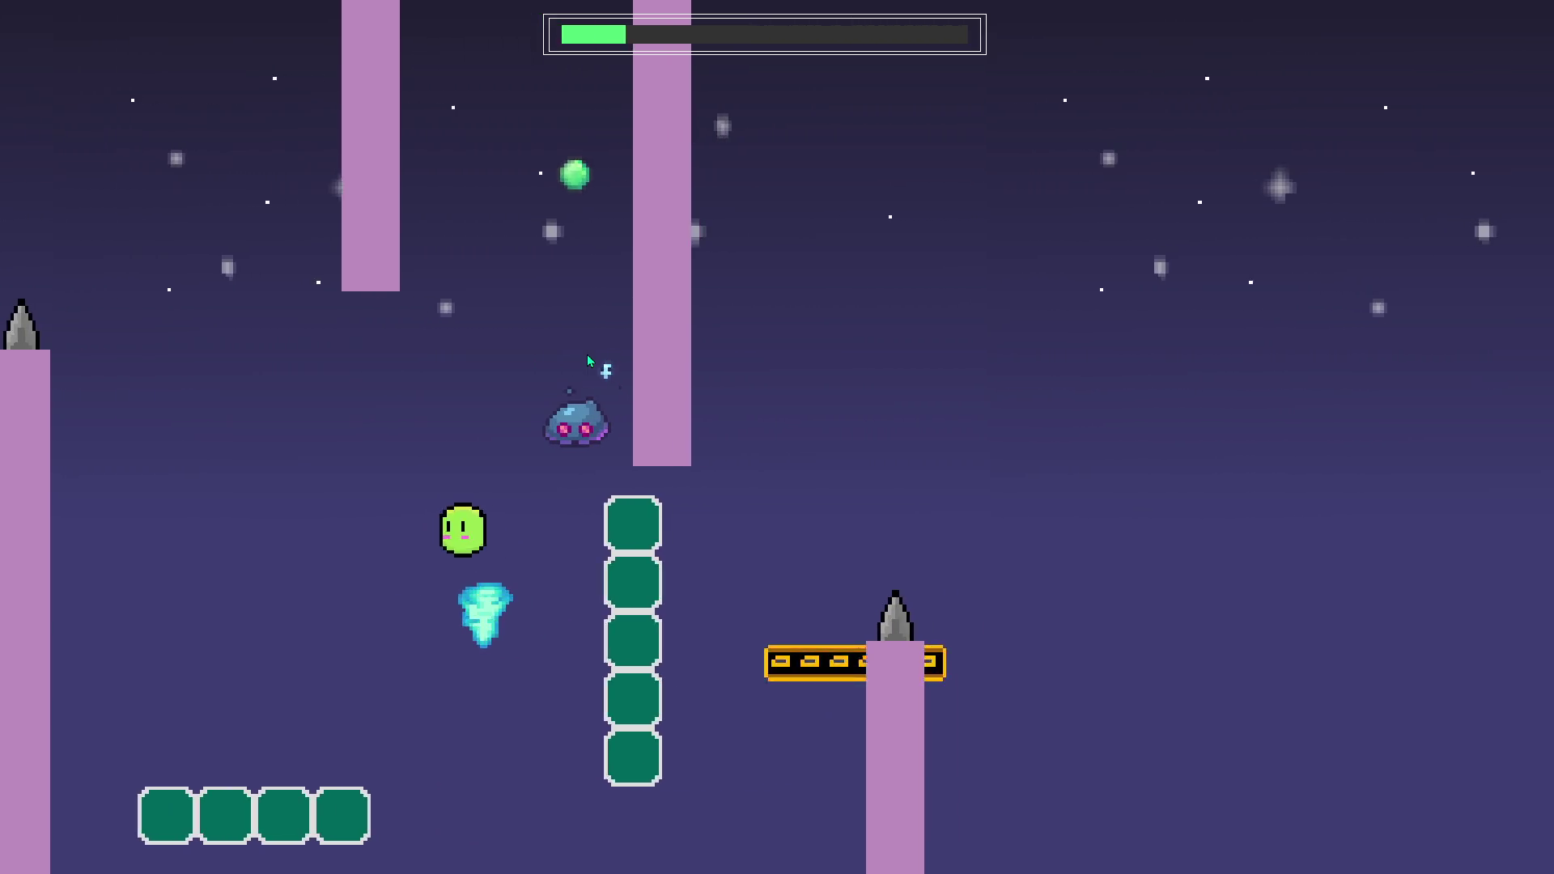
pyautogui.press('Left')
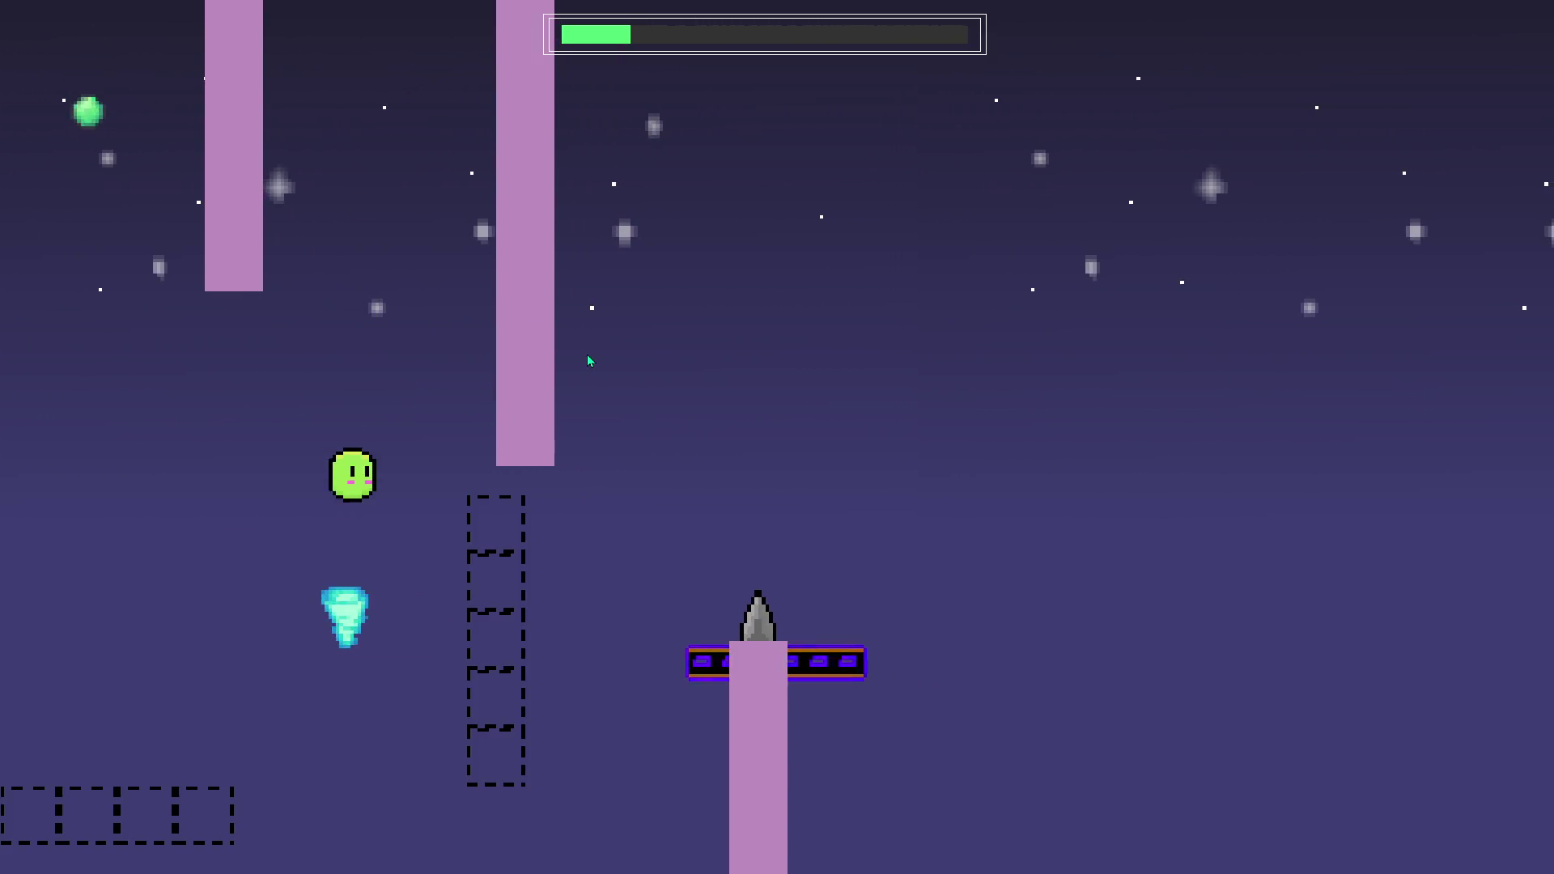
pyautogui.press('Right')
pyautogui.press('space')
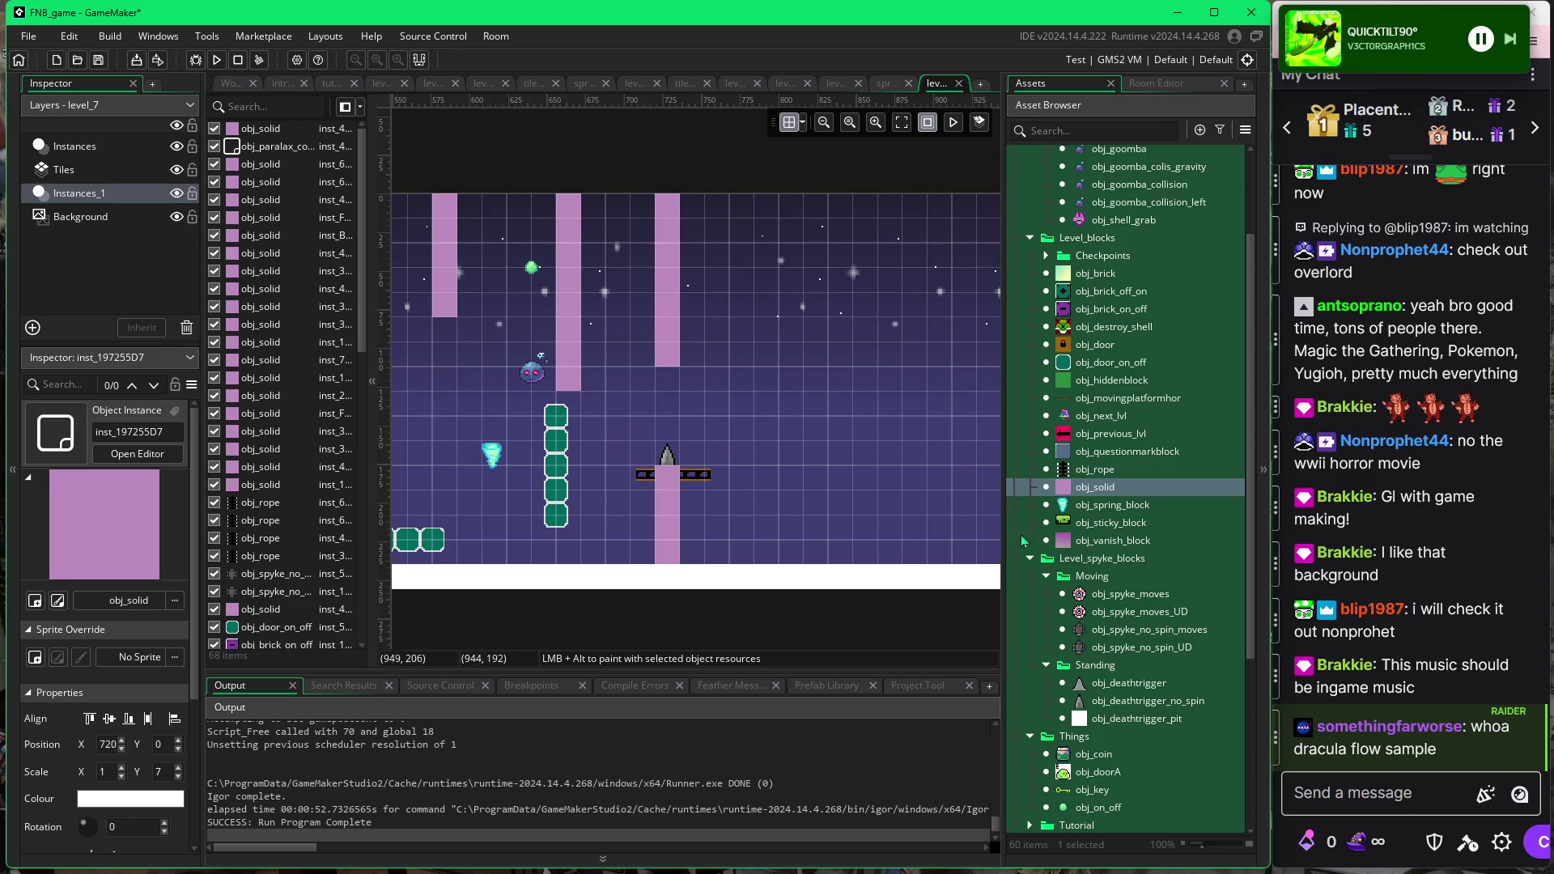
# Place a downward-pointing non-spinning spike under the hanging pillar at 736, 128.
pyautogui.click(1081, 704)
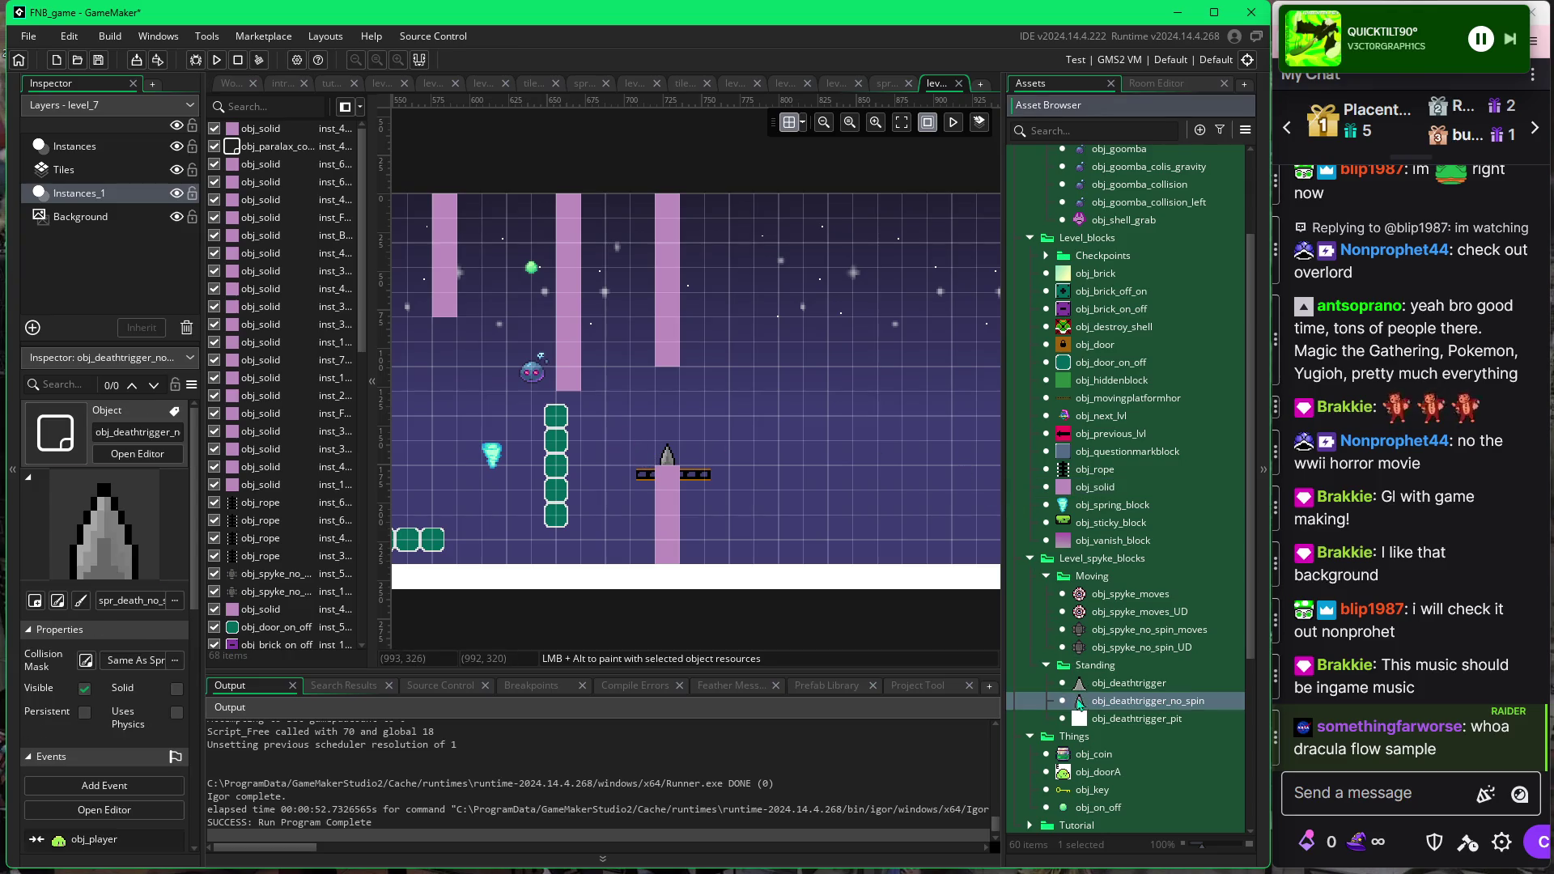
pyautogui.keyDown('alt'); pyautogui.click(669, 373); pyautogui.keyUp('alt')
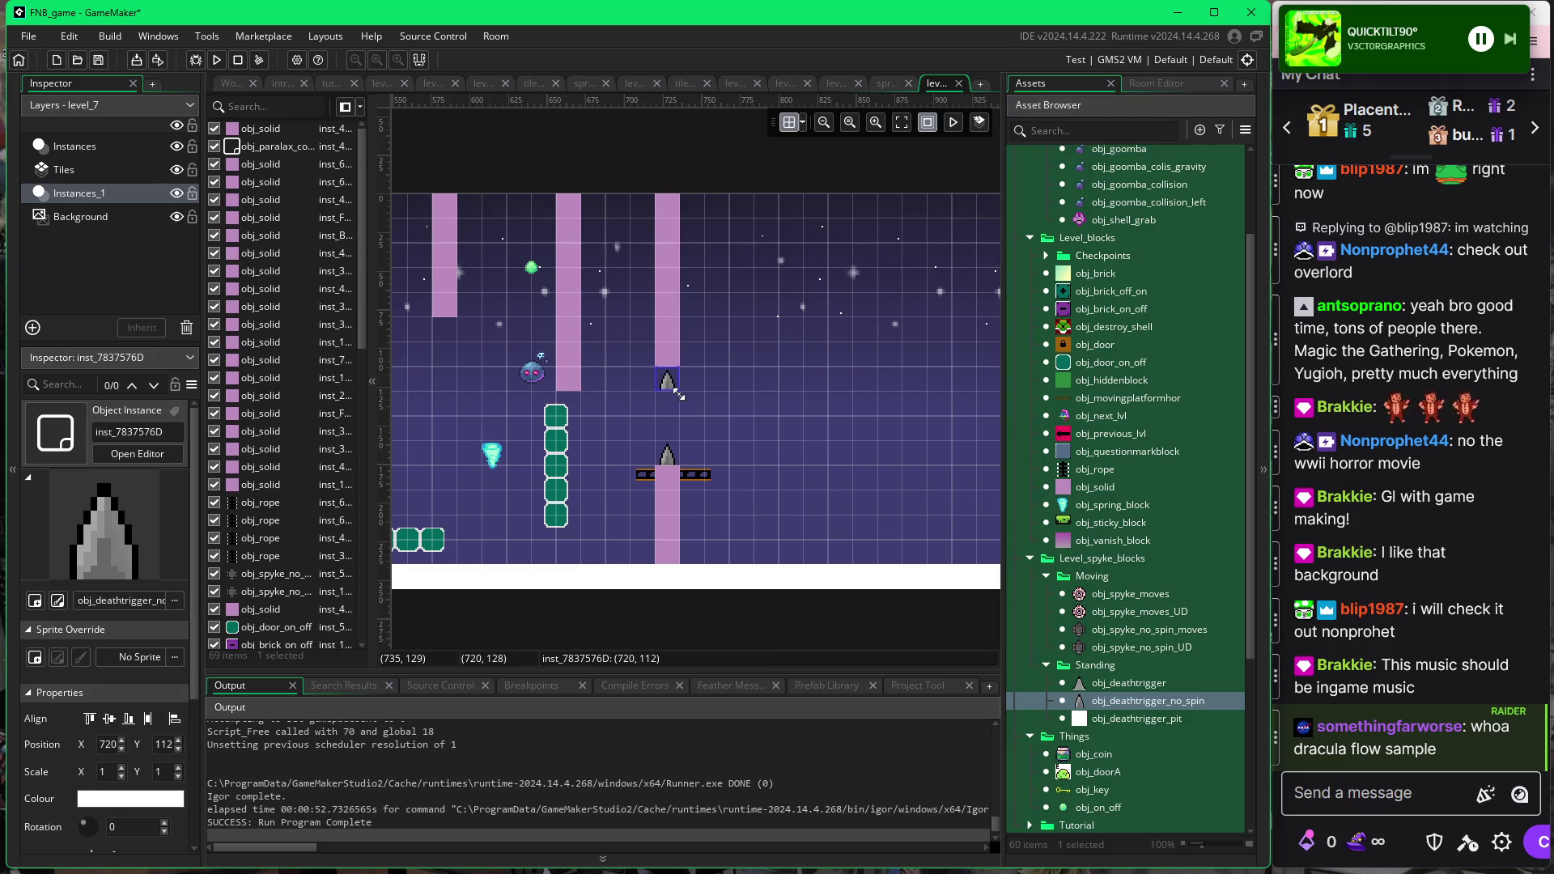
pyautogui.scroll(-1, 150, 783)
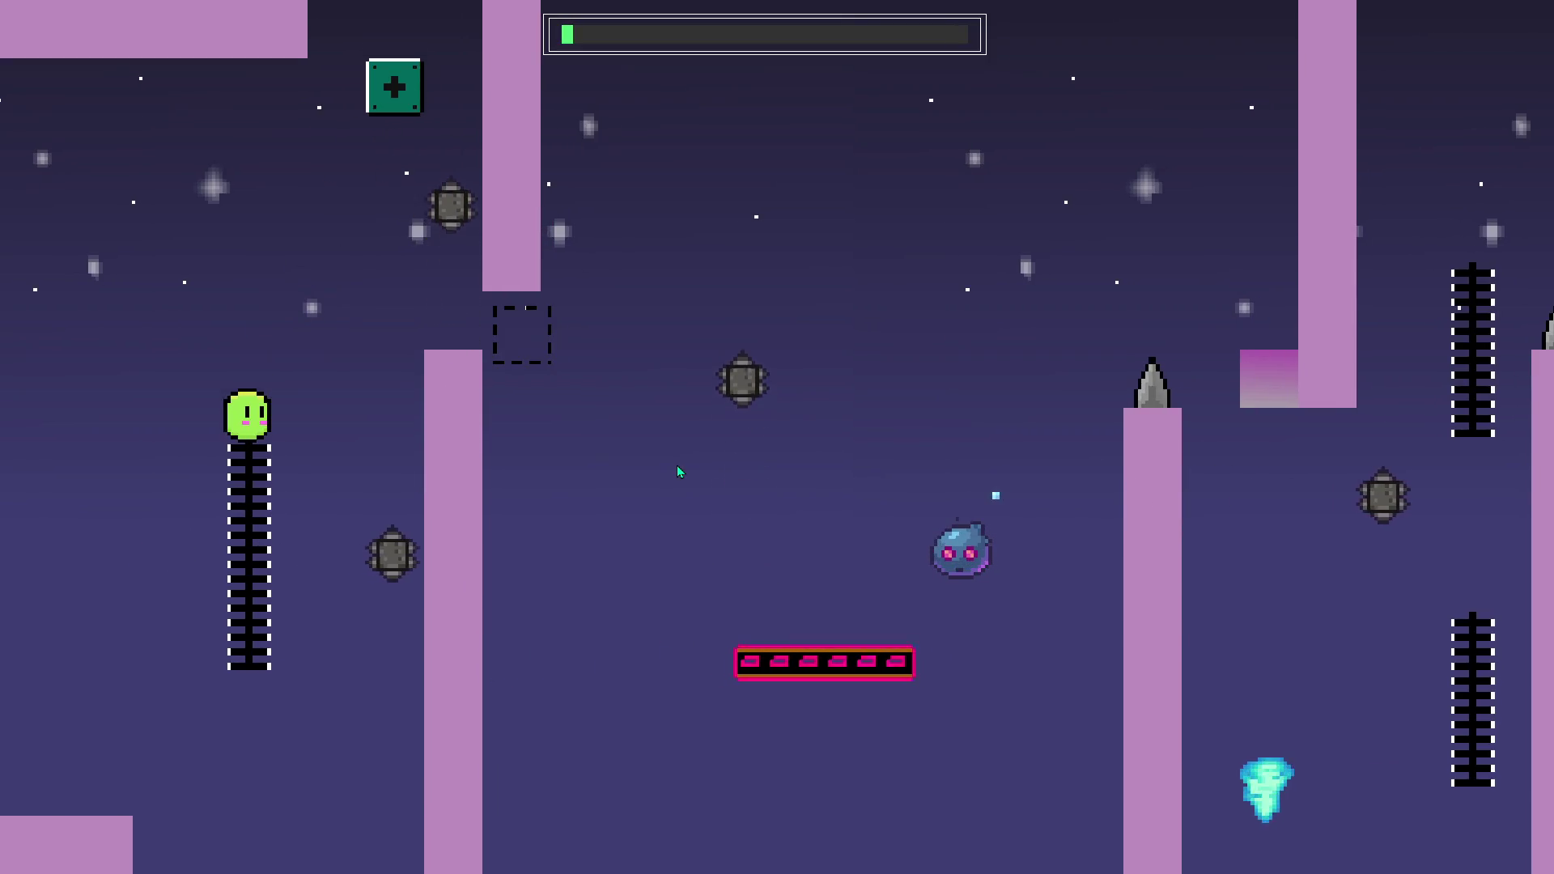
# Jump across the moving platform and lower ladder, then ride the updraft onto the green column.
pyautogui.press('space')
pyautogui.press('Right')
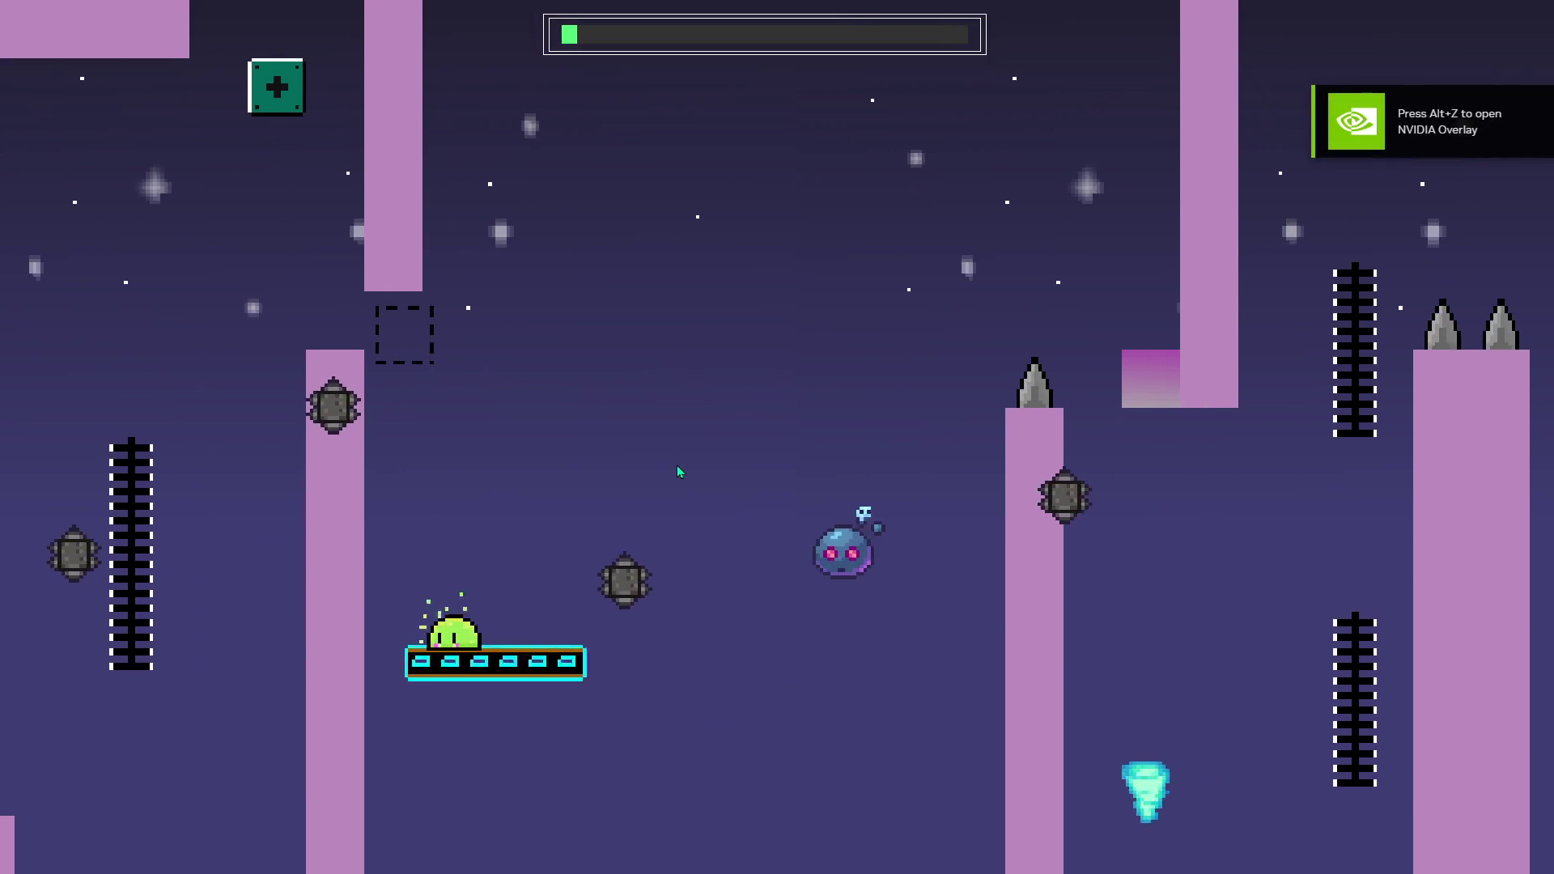
pyautogui.press('space')
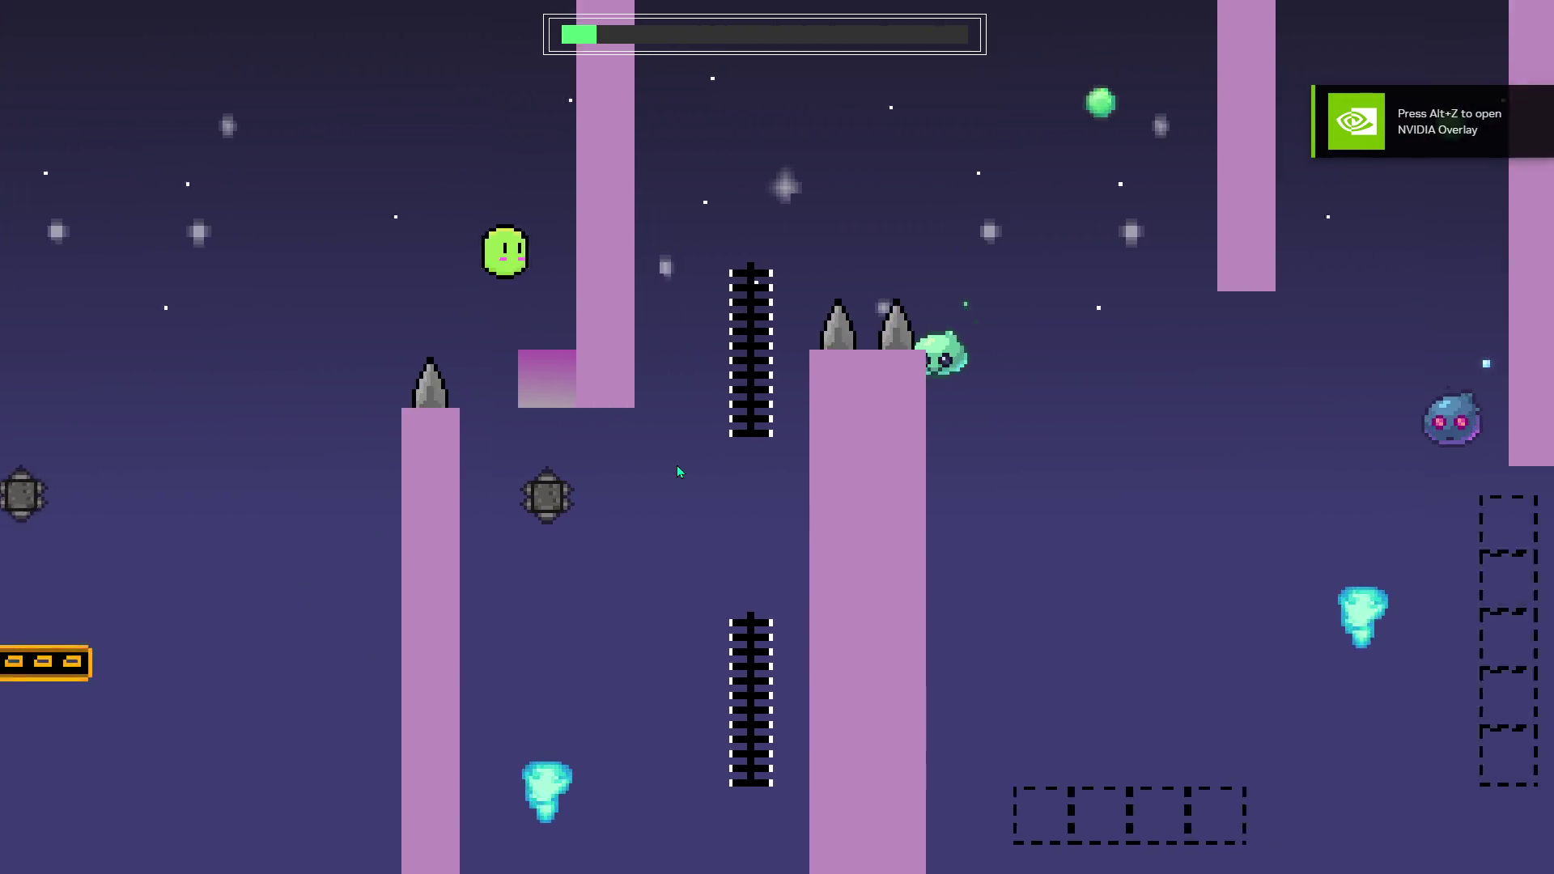
pyautogui.press('Right')
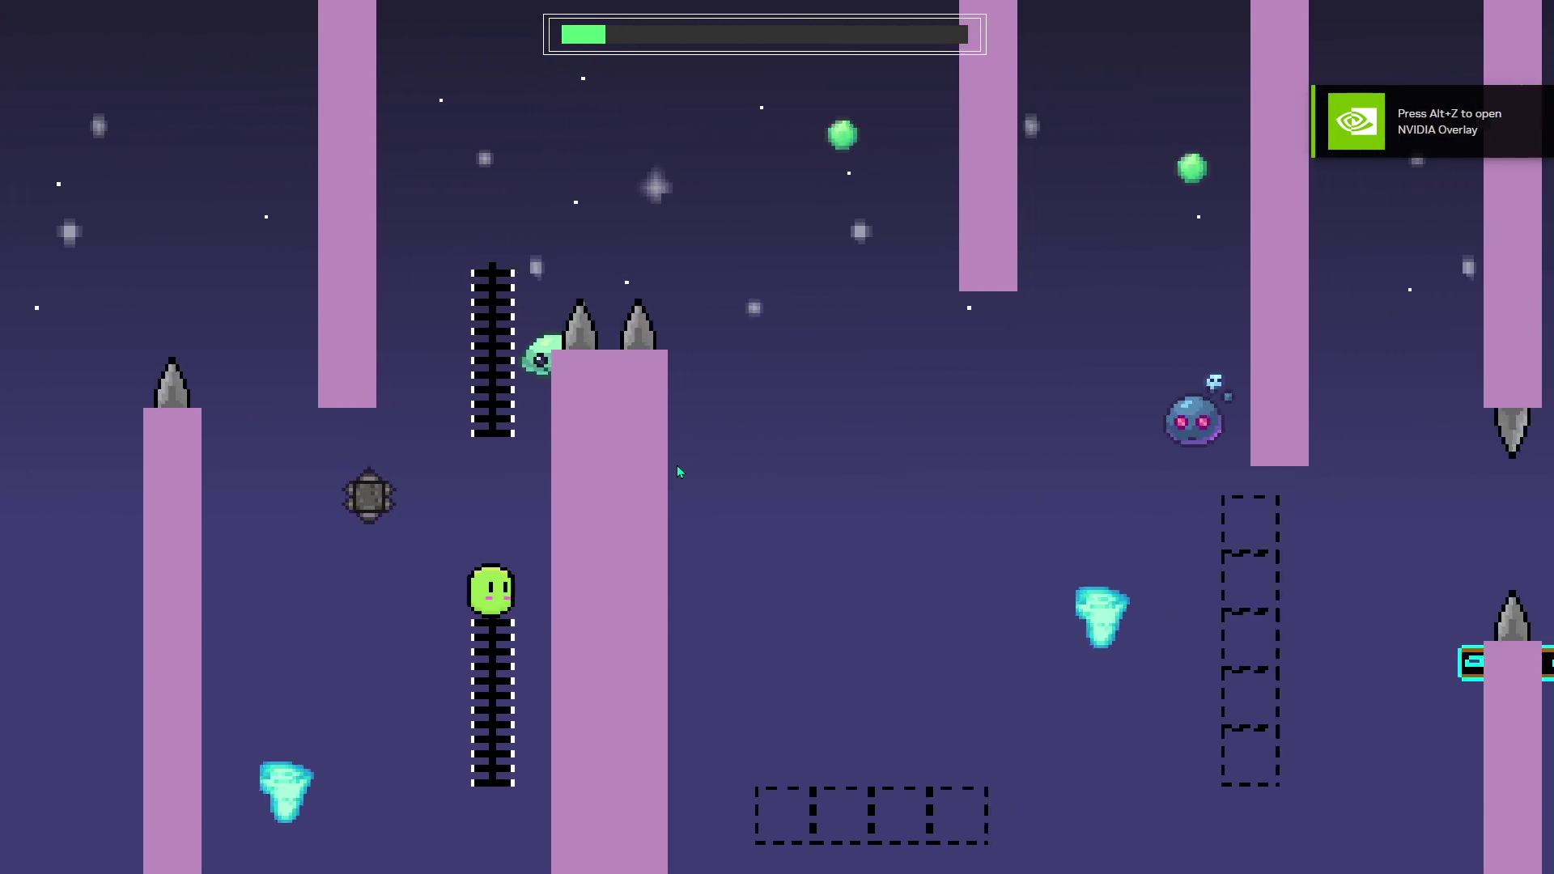
pyautogui.press('Up')
pyautogui.press('space')
pyautogui.press('Right')
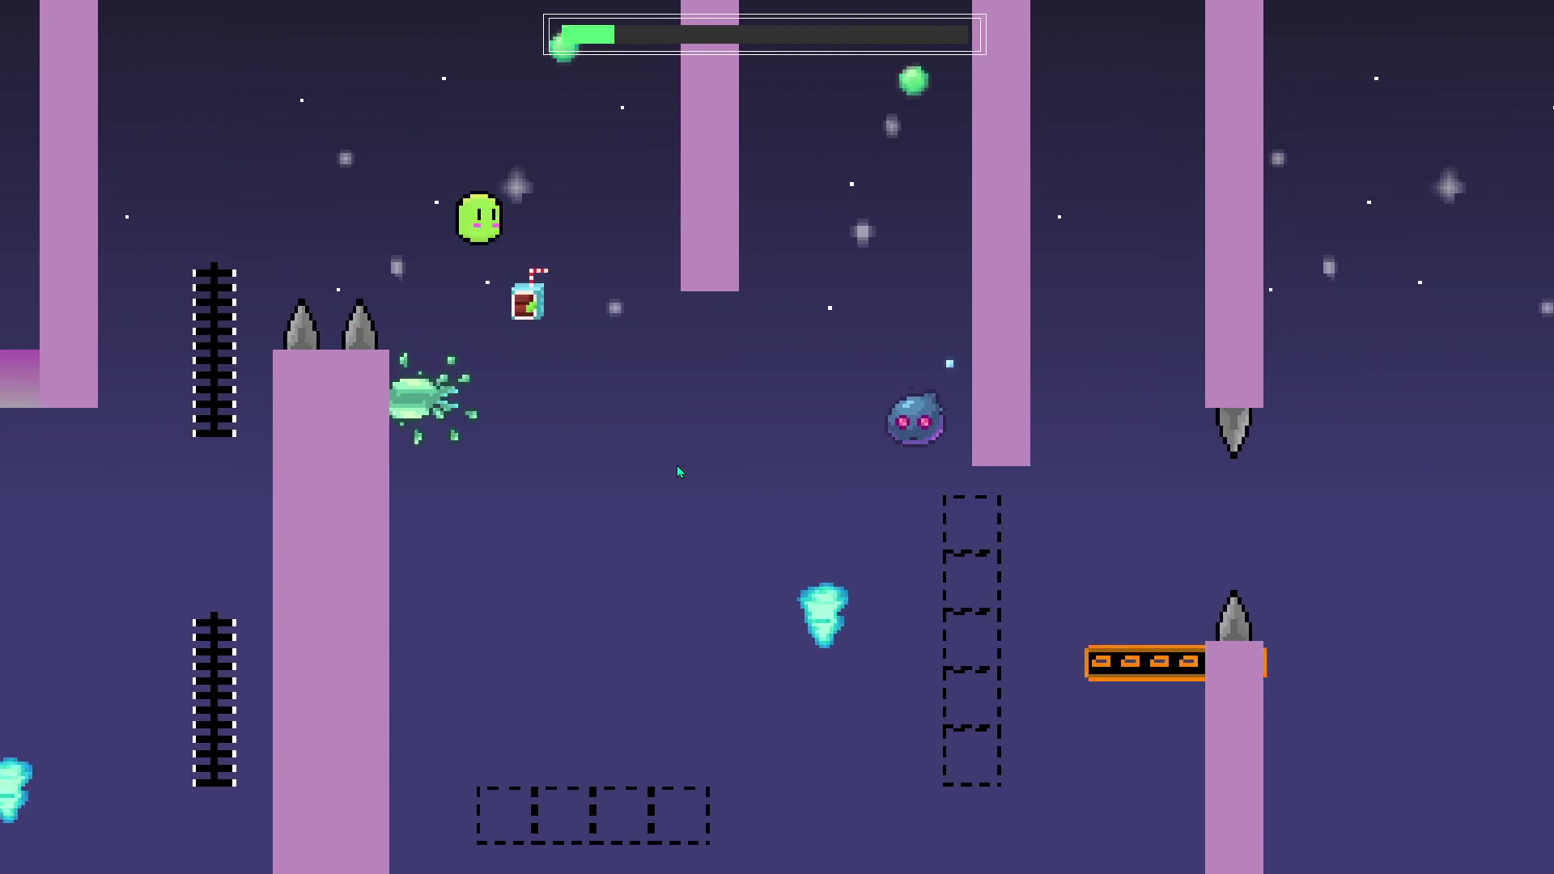
pyautogui.press('Right')
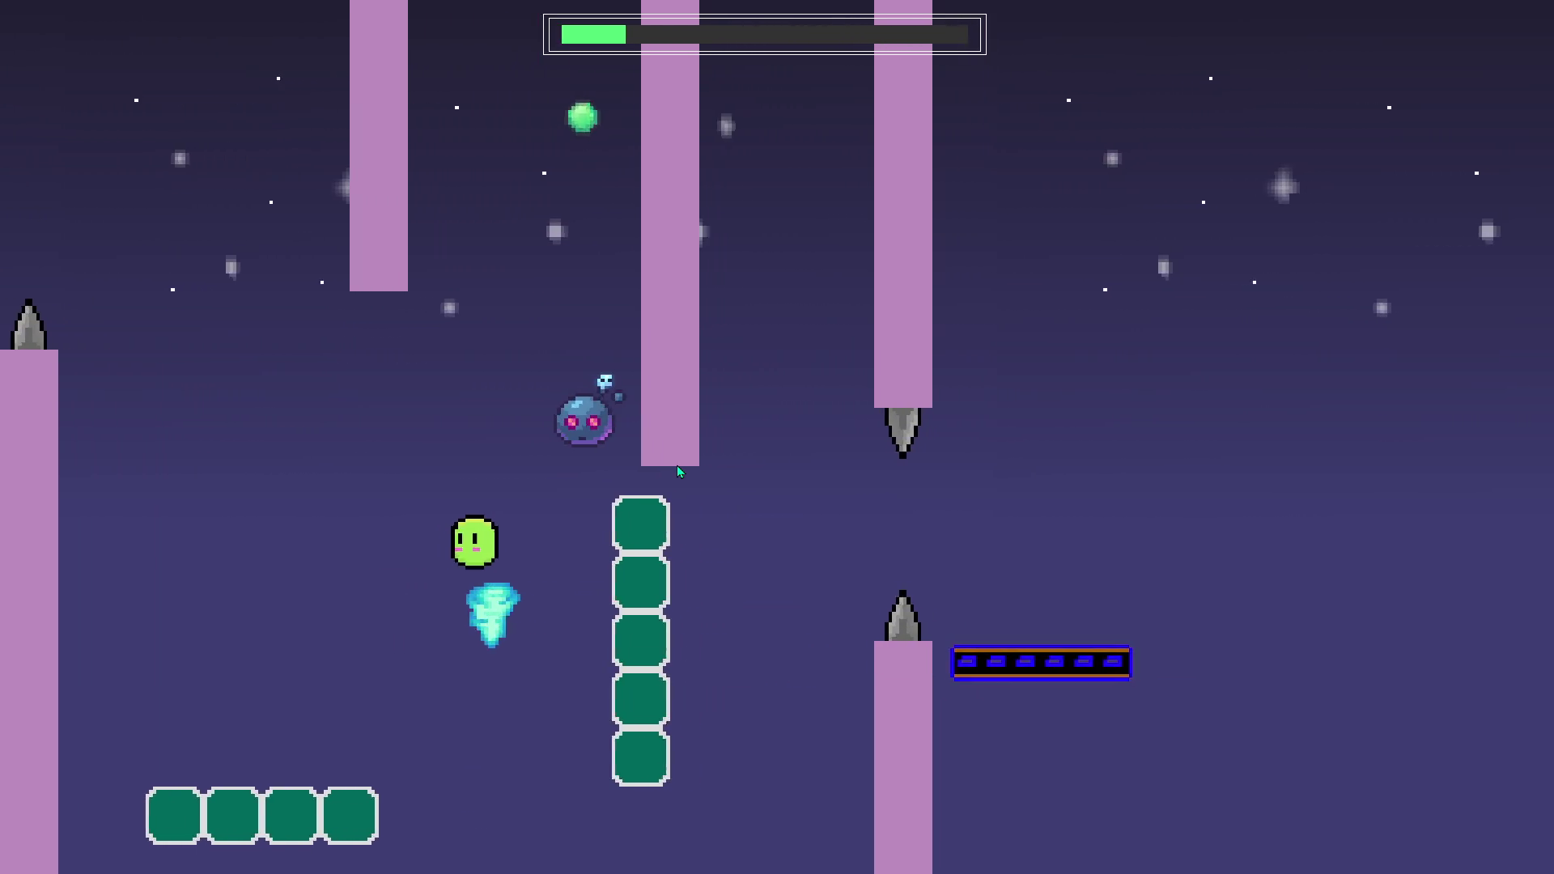
pyautogui.press('Right')
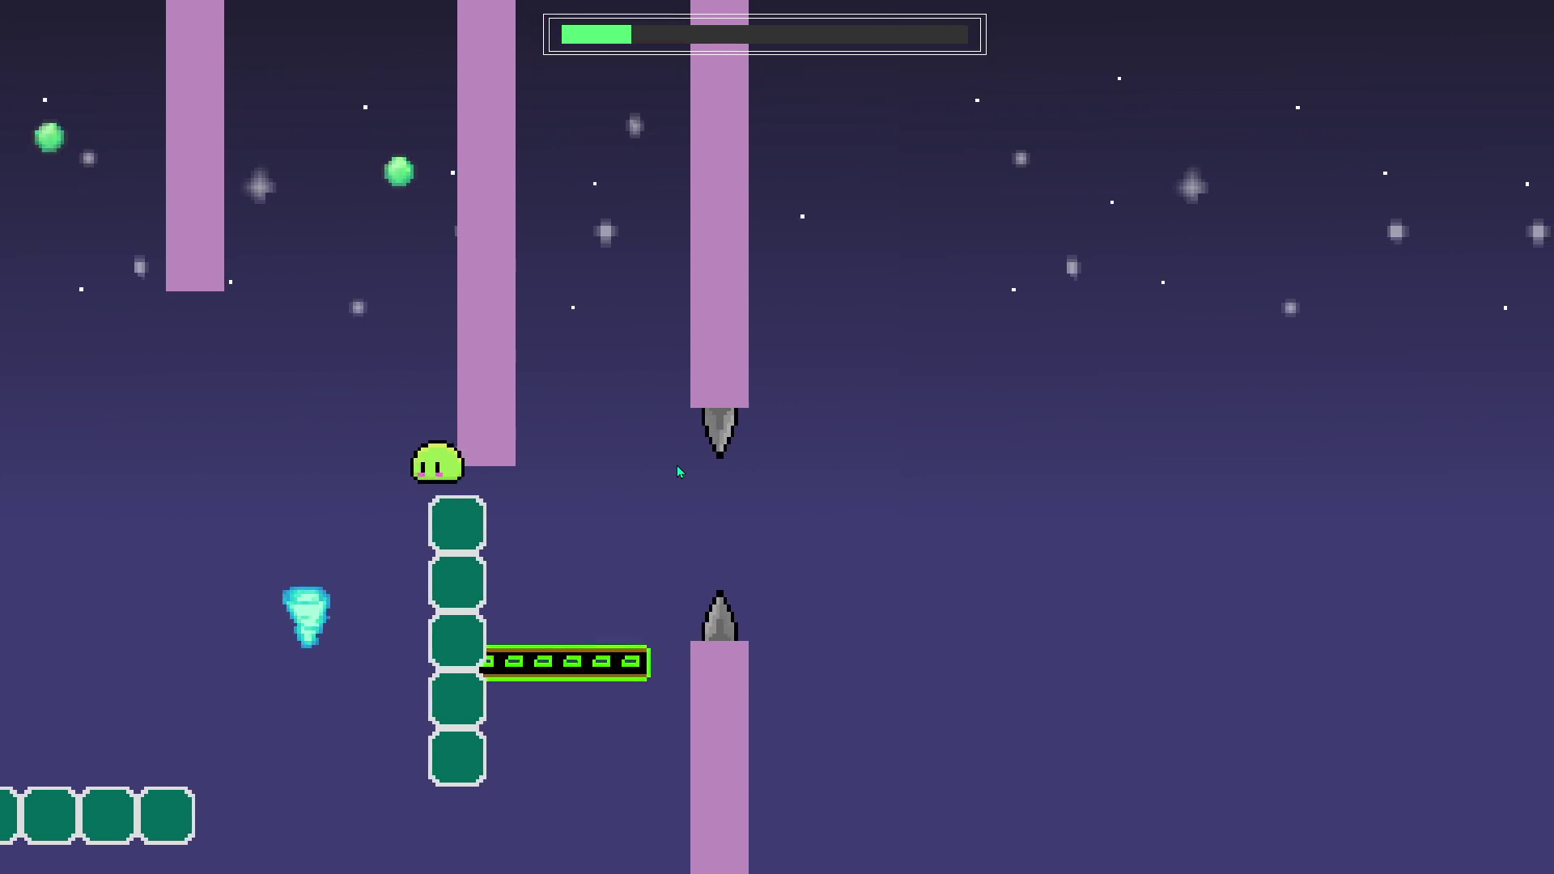
# Jump off the green column toward the spike gap, then leap back left up the ladder.
pyautogui.press('space')
pyautogui.press('space')
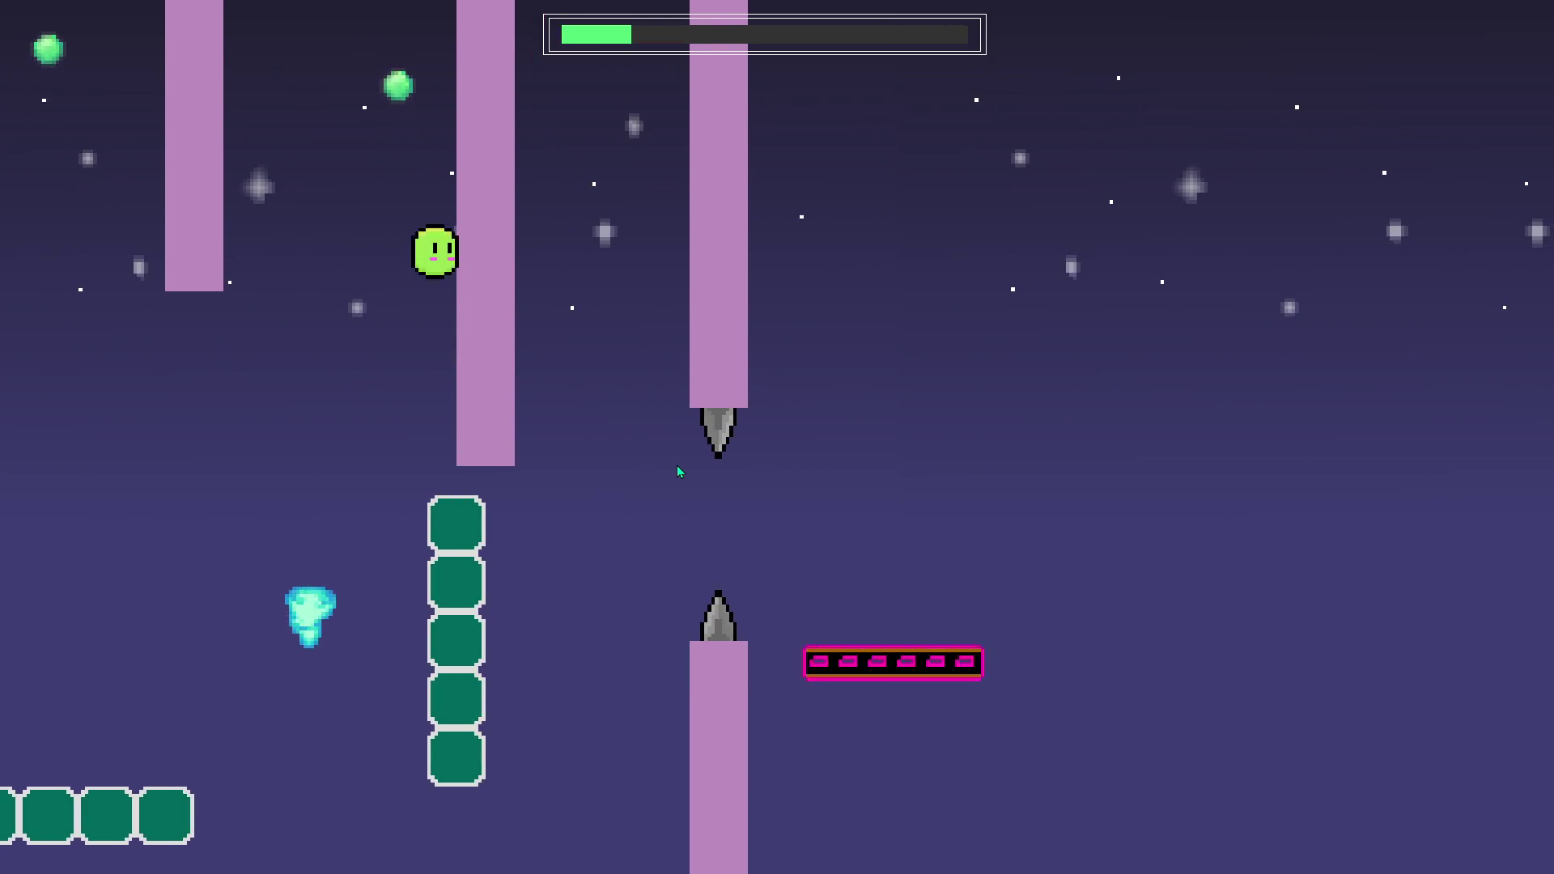
pyautogui.press('space')
pyautogui.press('space')
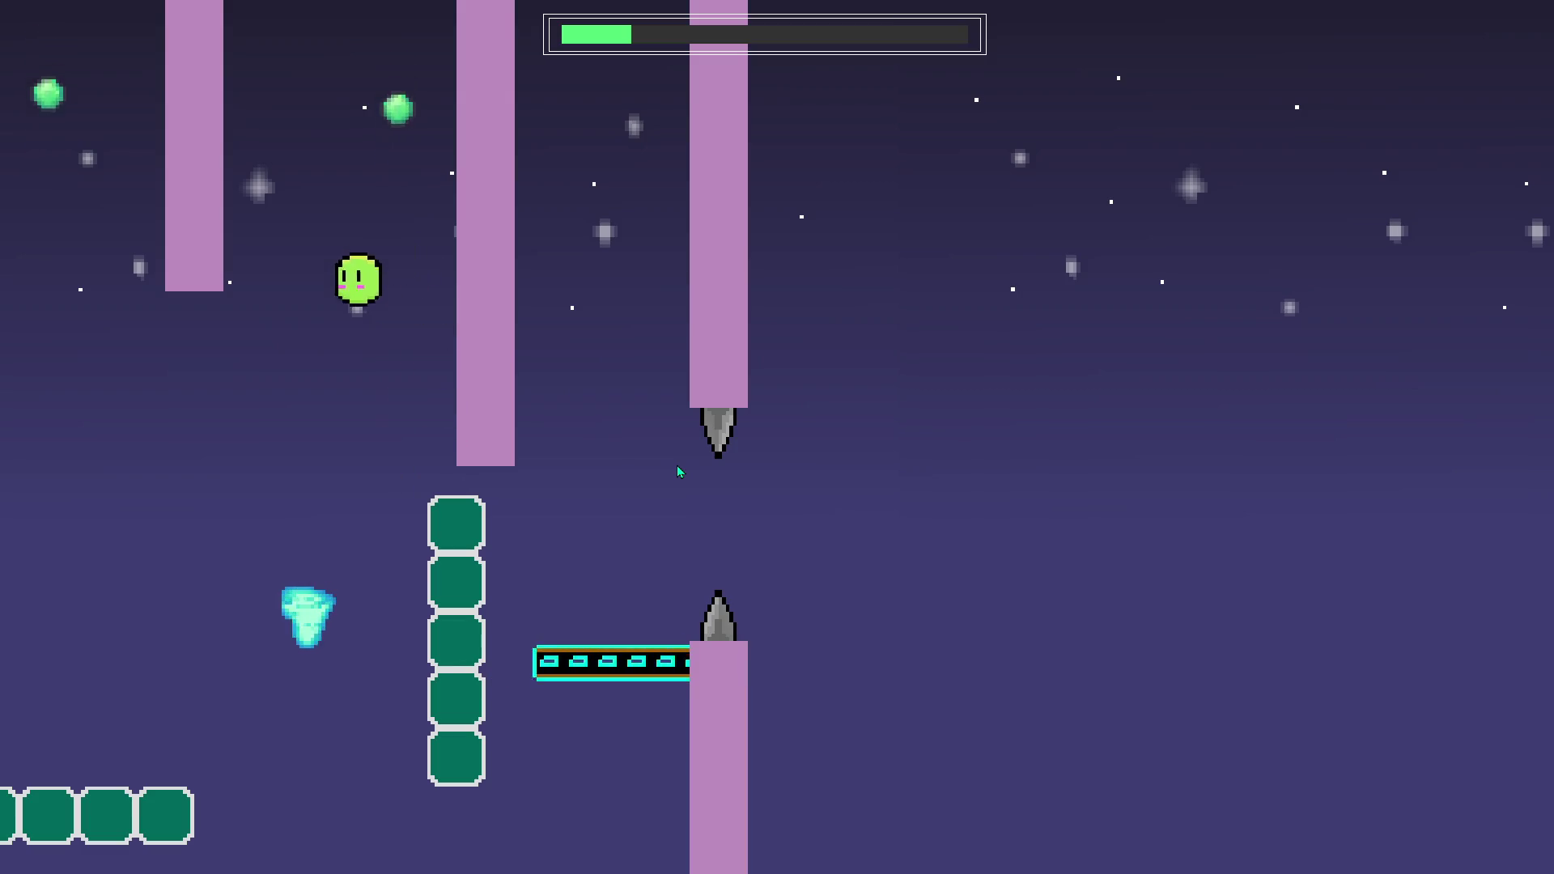
pyautogui.press('space')
pyautogui.press('space')
pyautogui.press('space')
pyautogui.press('space')
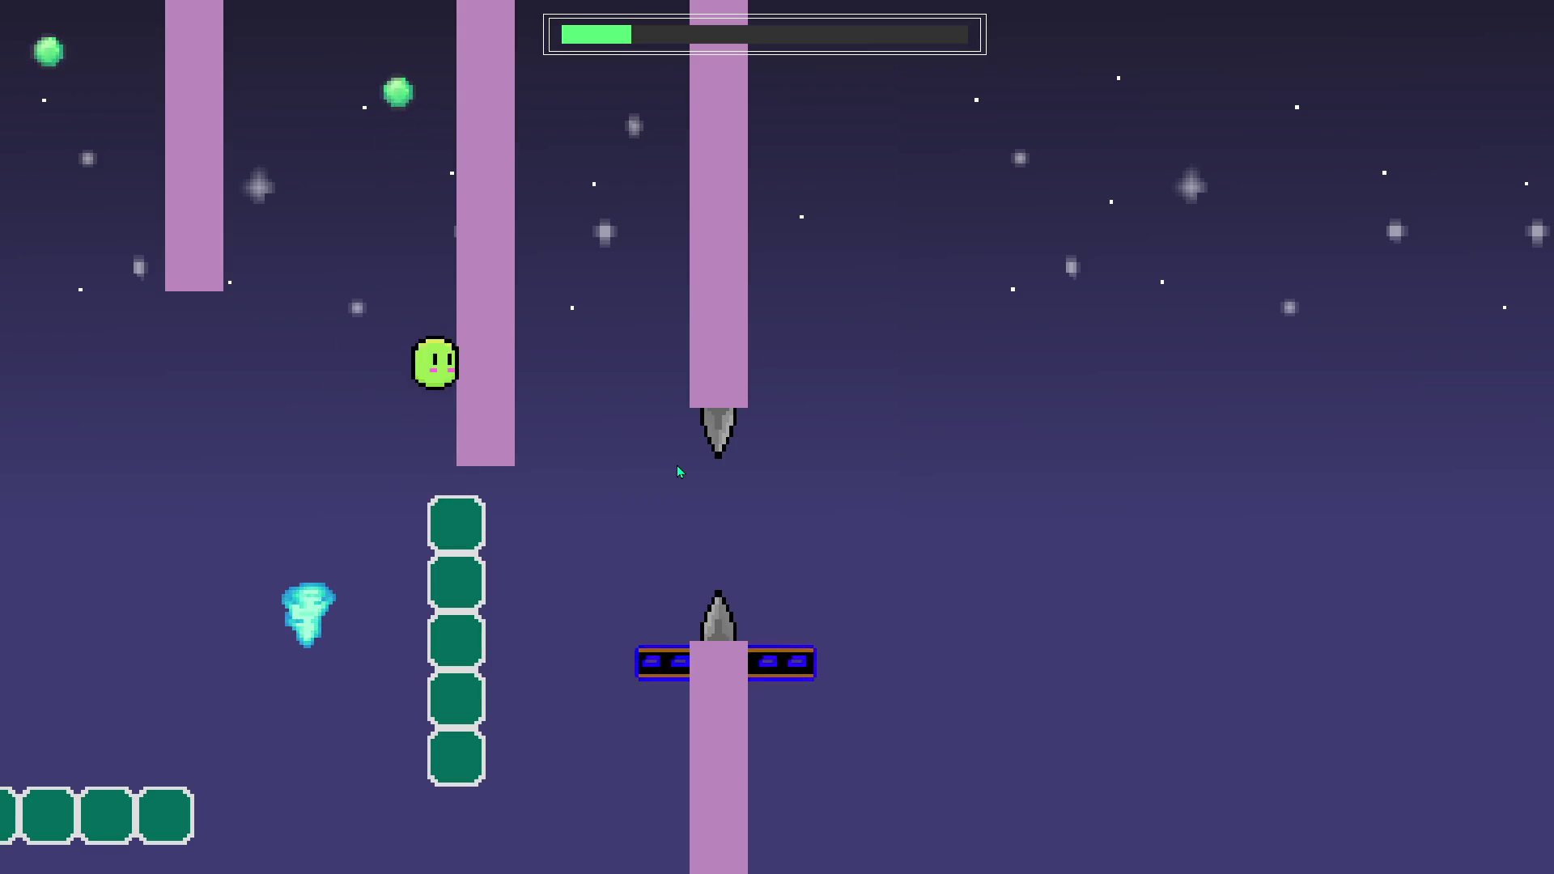
pyautogui.press('space')
pyautogui.press('space')
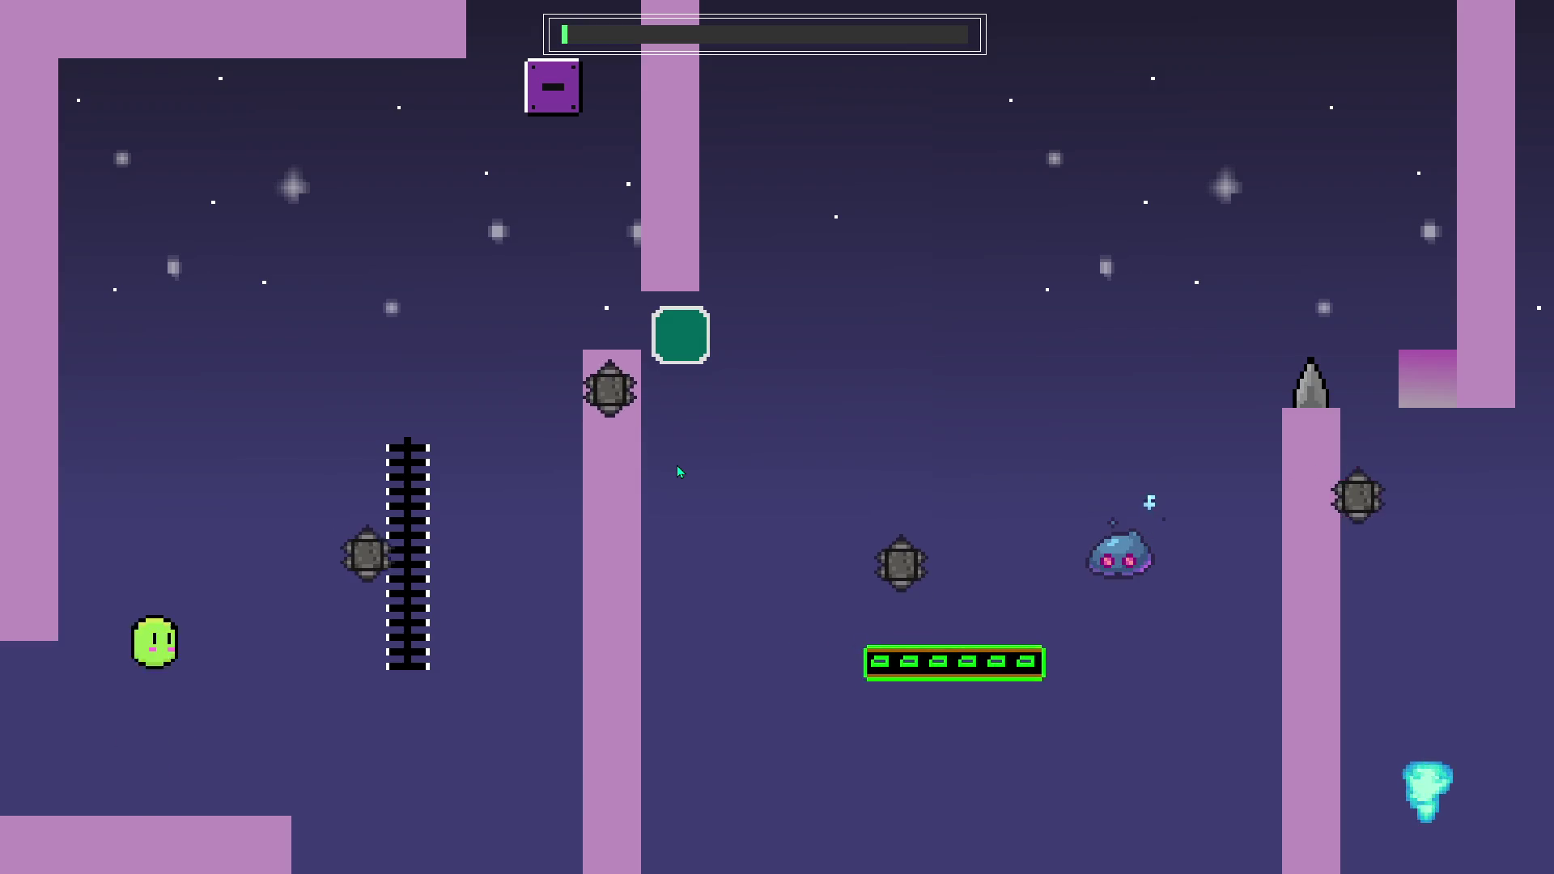
pyautogui.press('space')
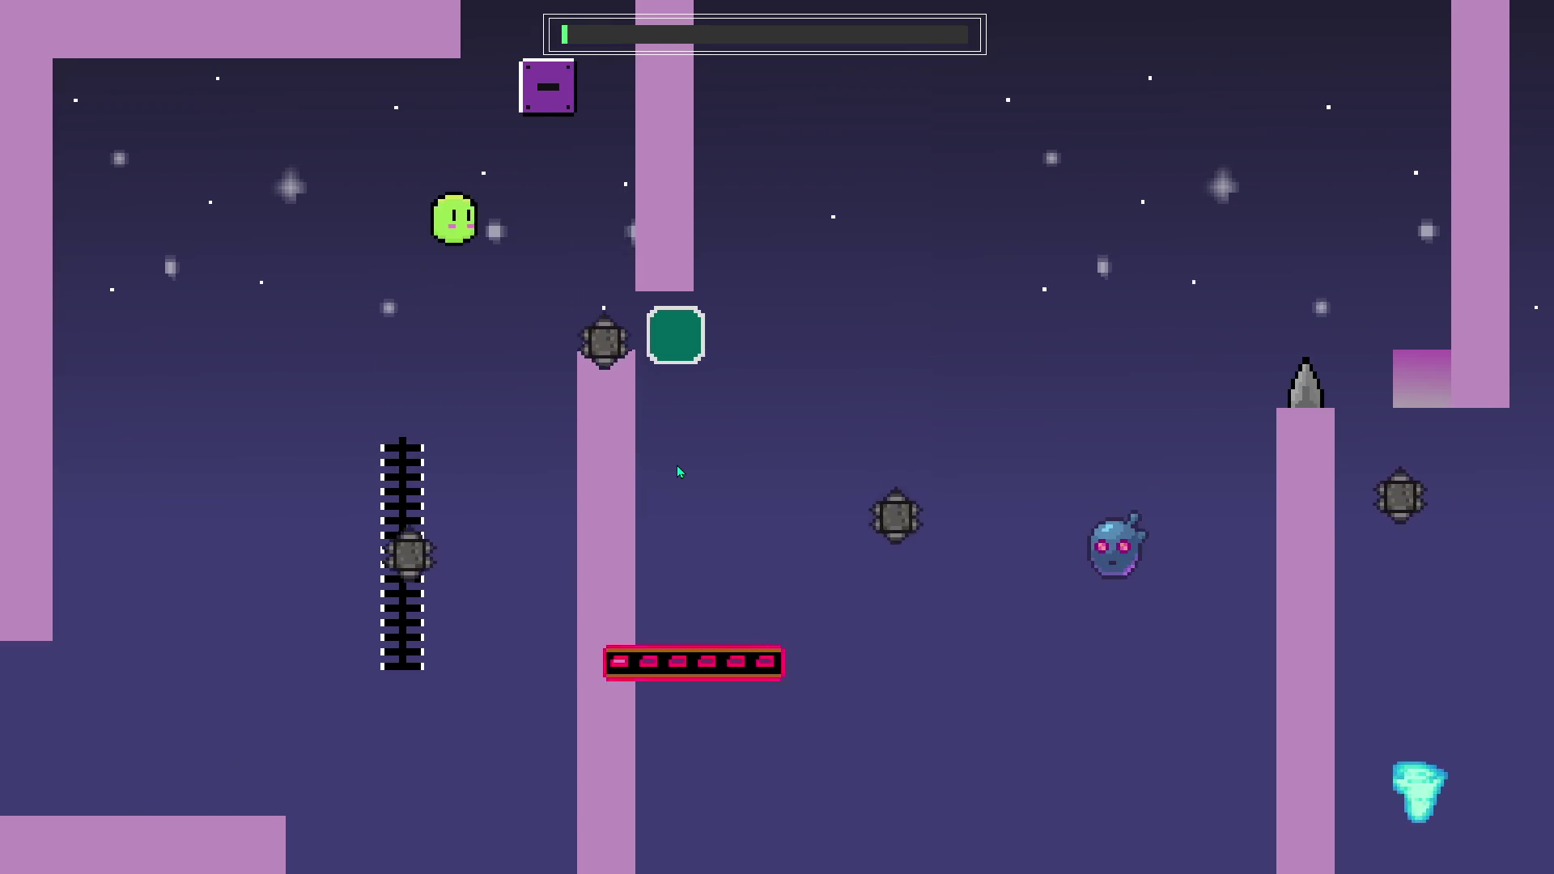
pyautogui.press('space')
pyautogui.press('Left')
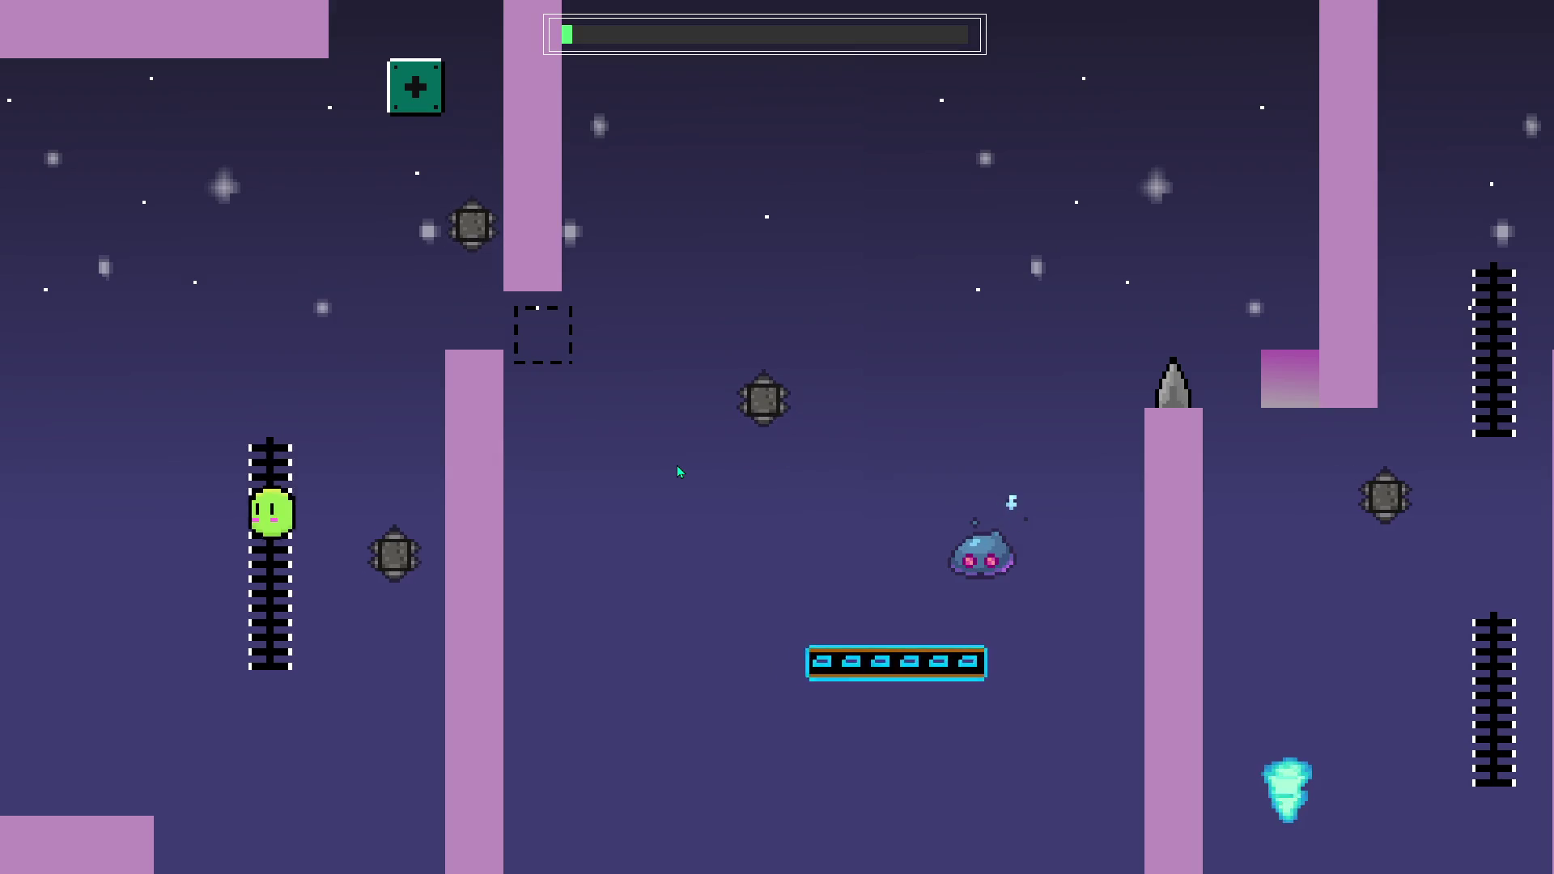
pyautogui.press('Up')
pyautogui.press('space')
pyautogui.press('Right')
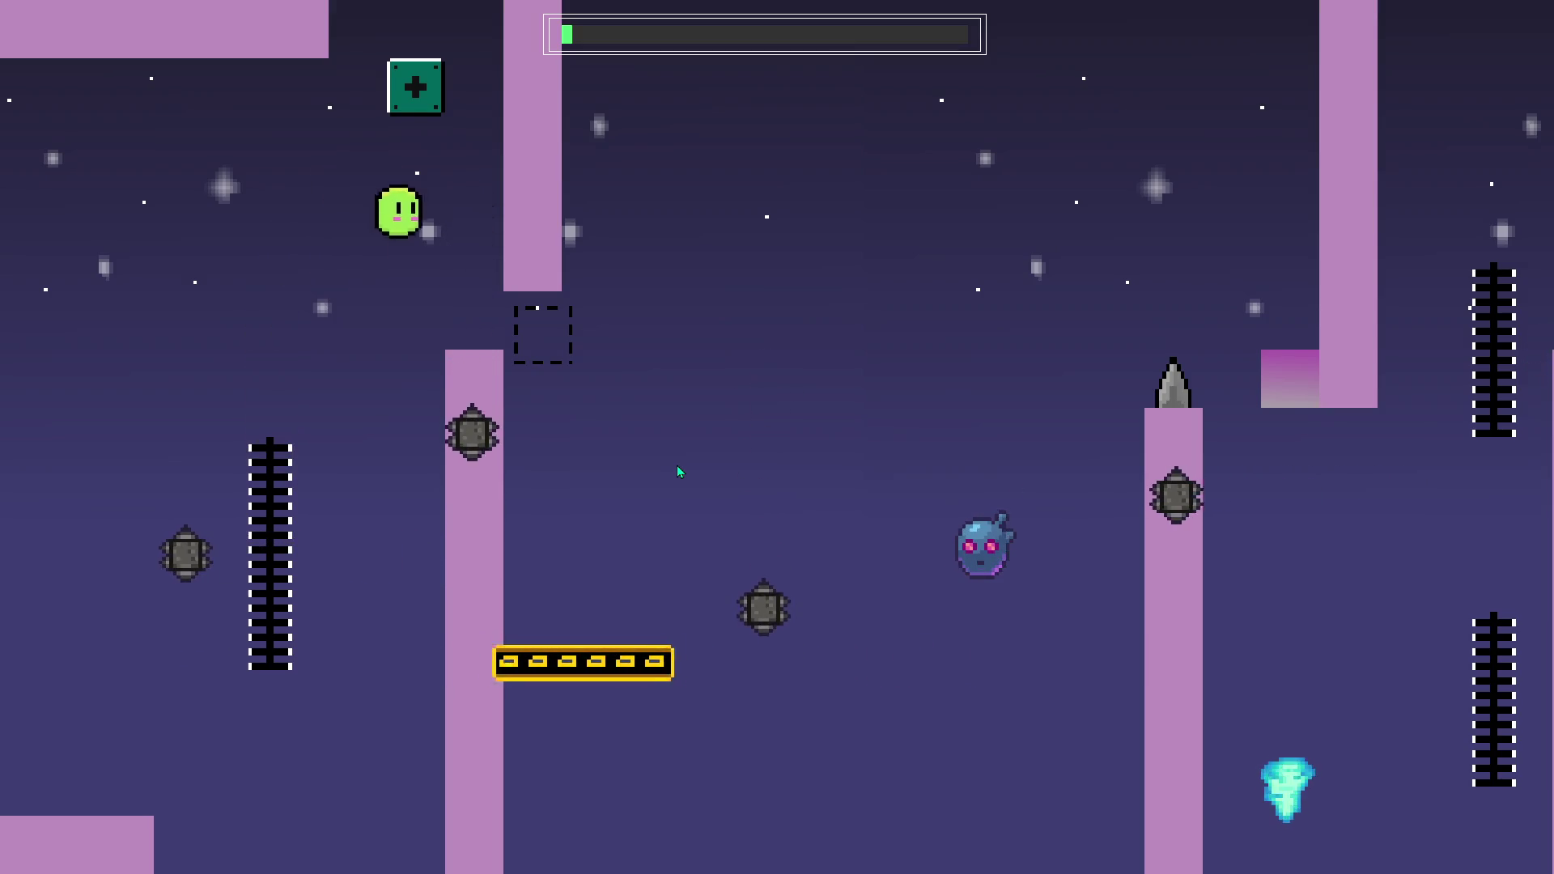
# Pass the magenta and vanishing blocks, climb the upper ladder, ride the cyan updraft, and end the run.
pyautogui.press('Right')
pyautogui.press('space')
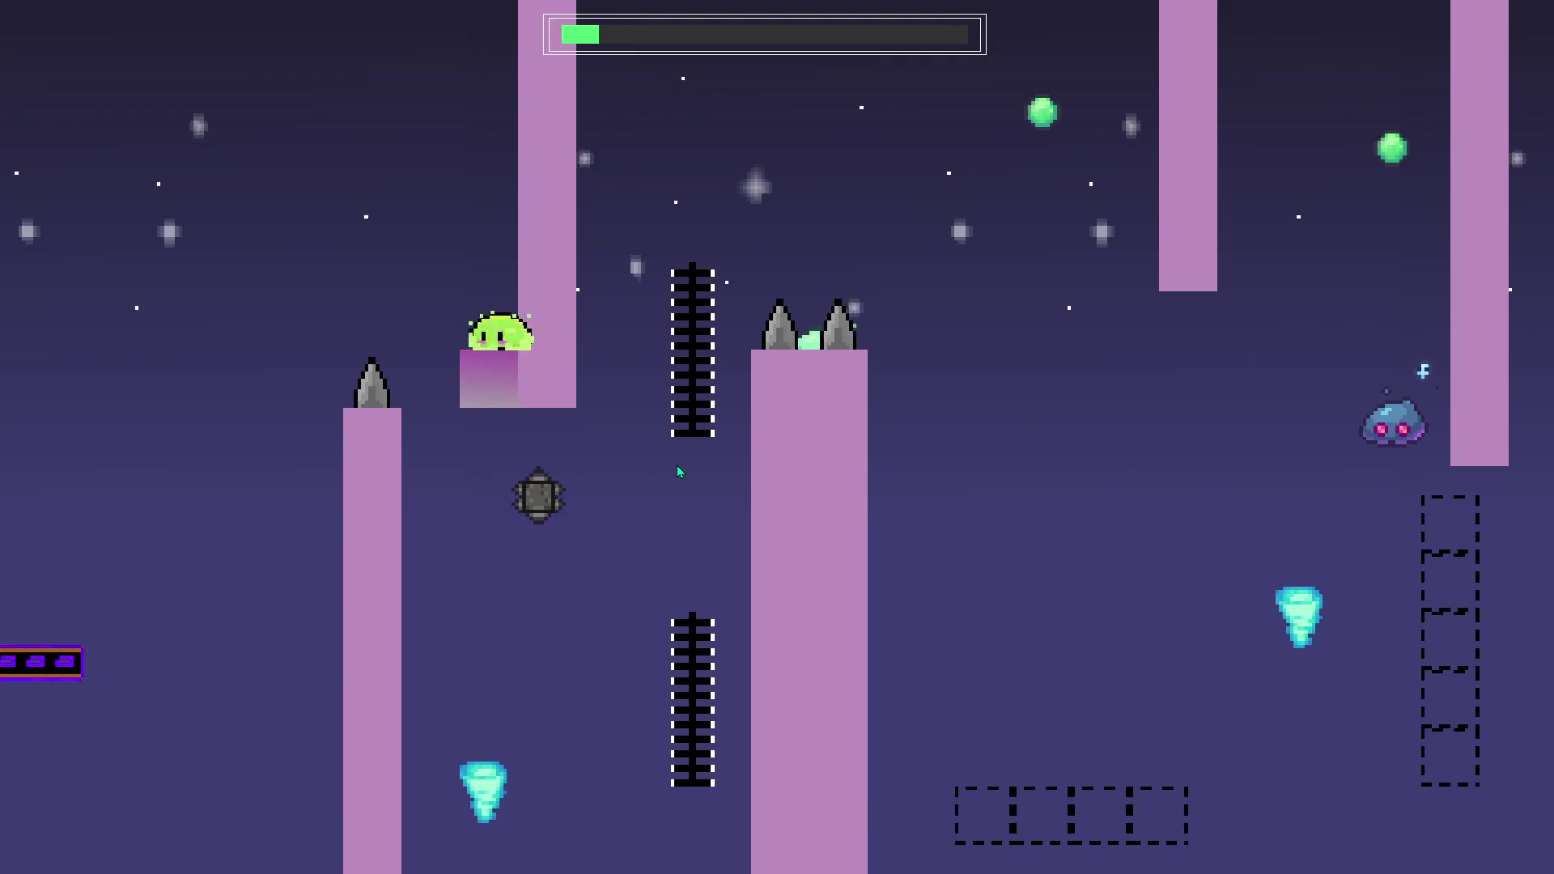
pyautogui.press('Right')
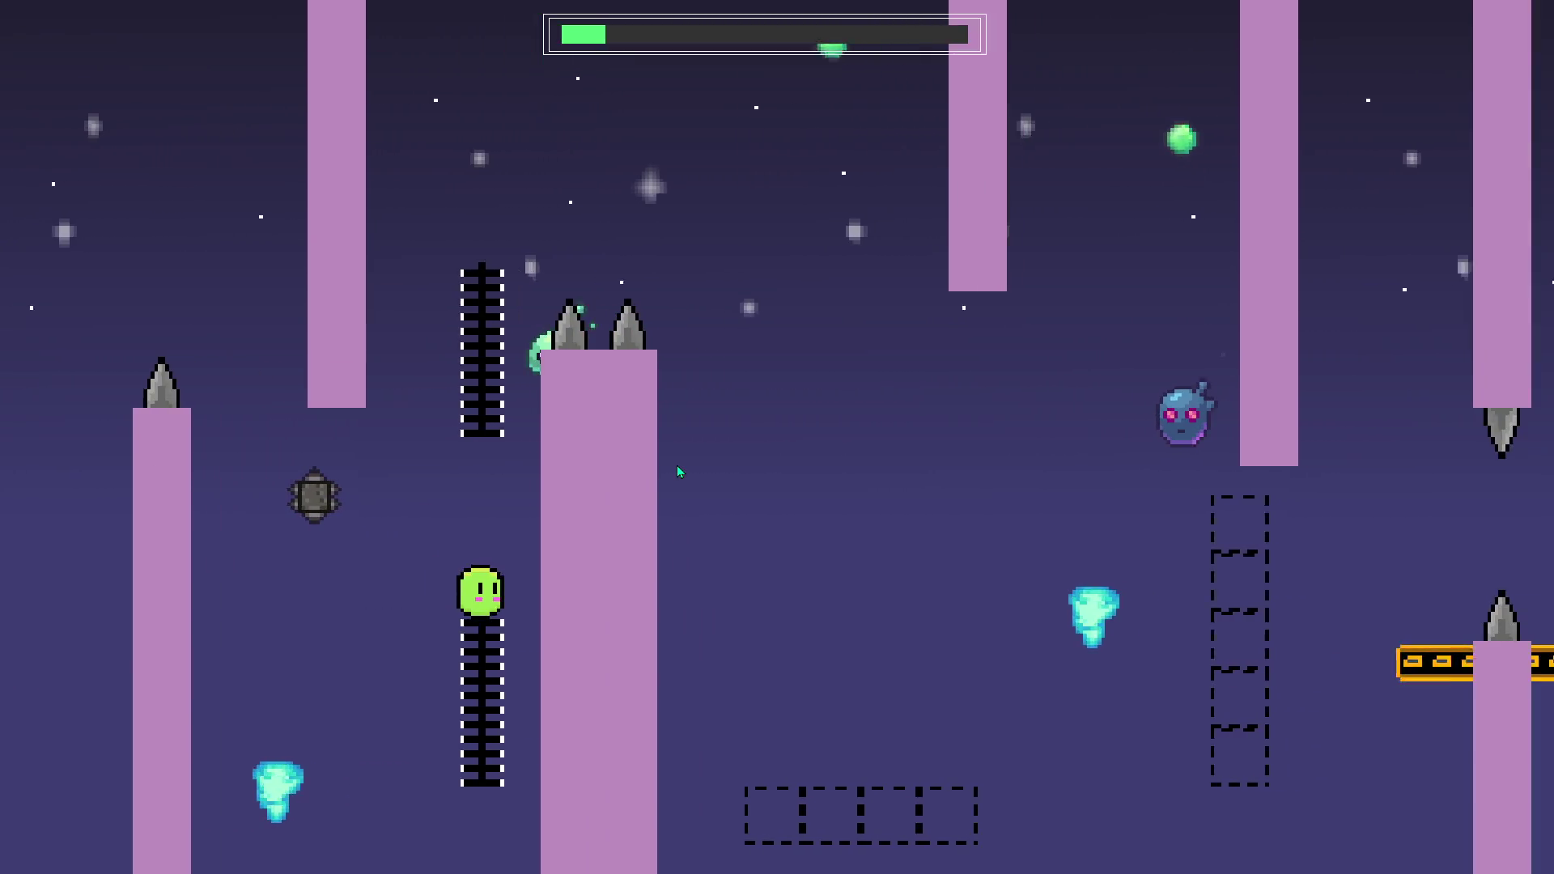
pyautogui.press('Up')
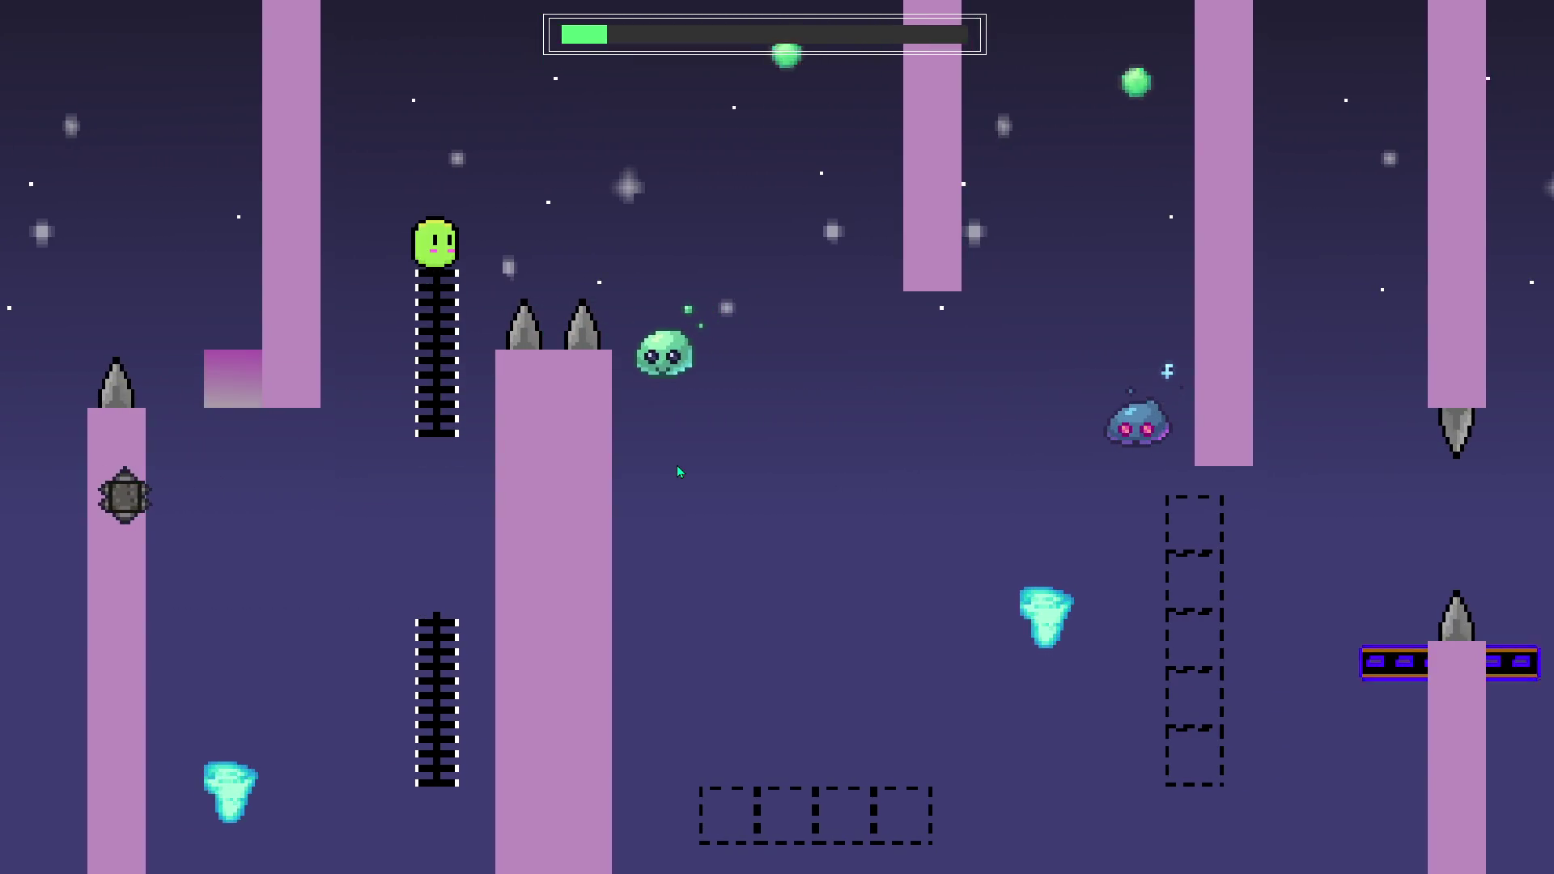
pyautogui.press('space')
pyautogui.press('Right')
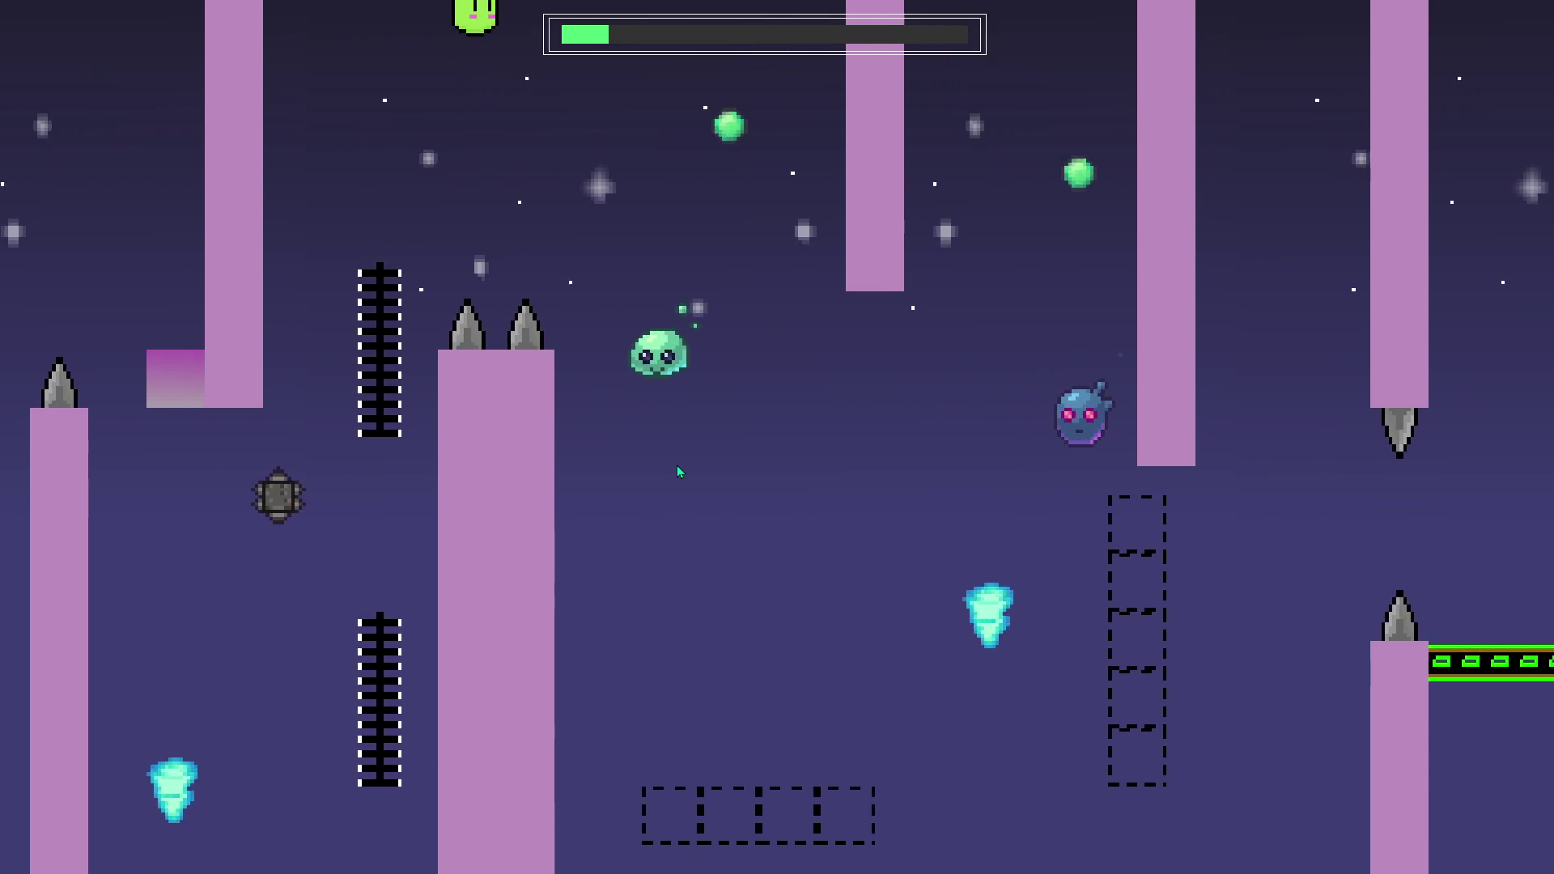
pyautogui.press('Right')
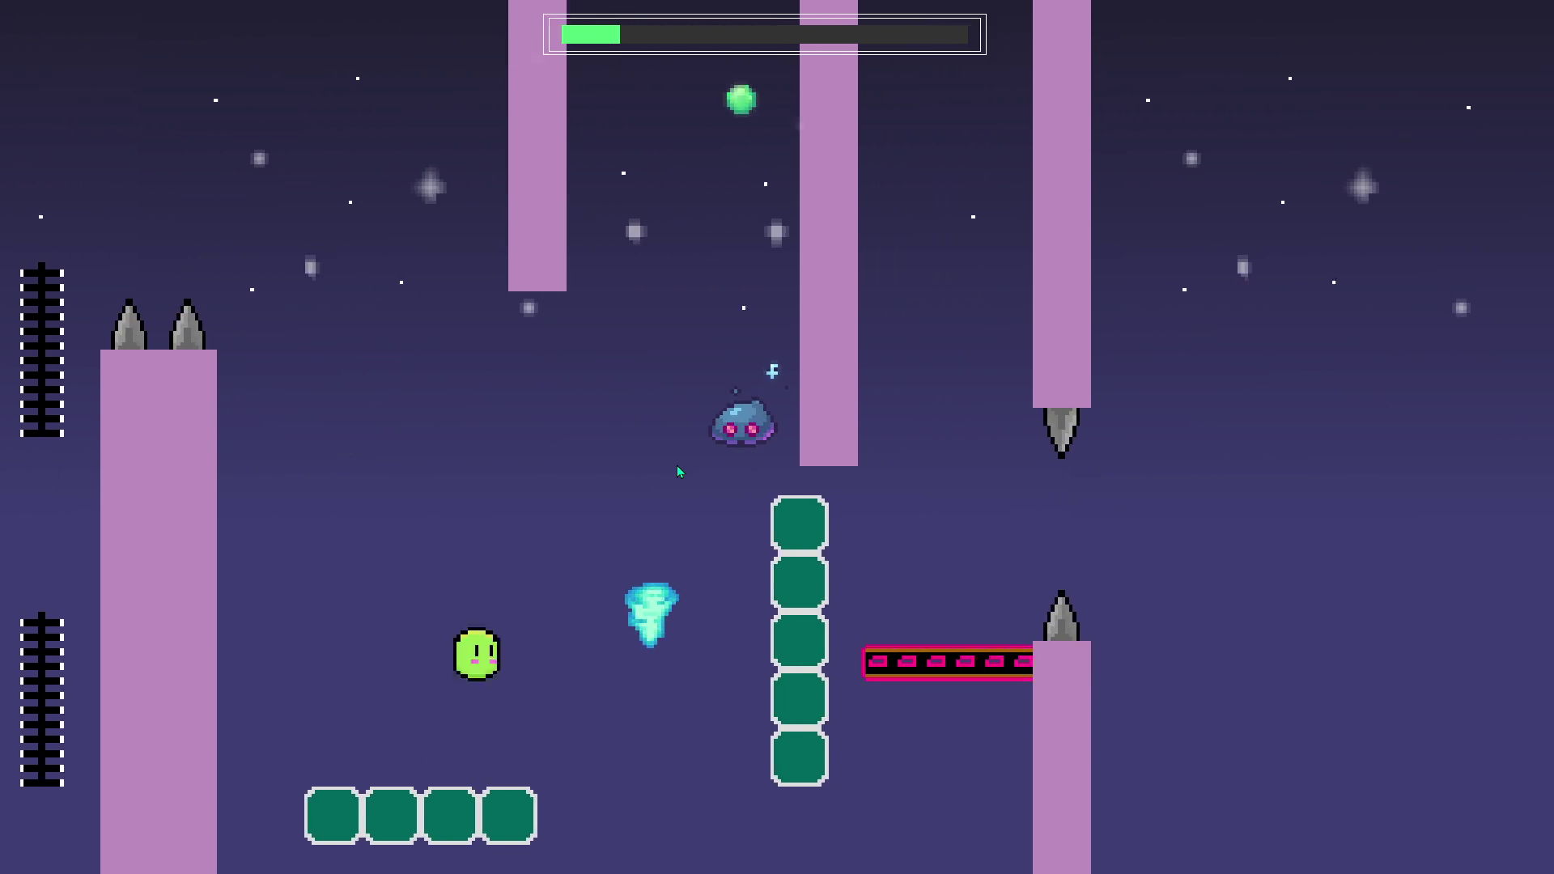
pyautogui.press('Right')
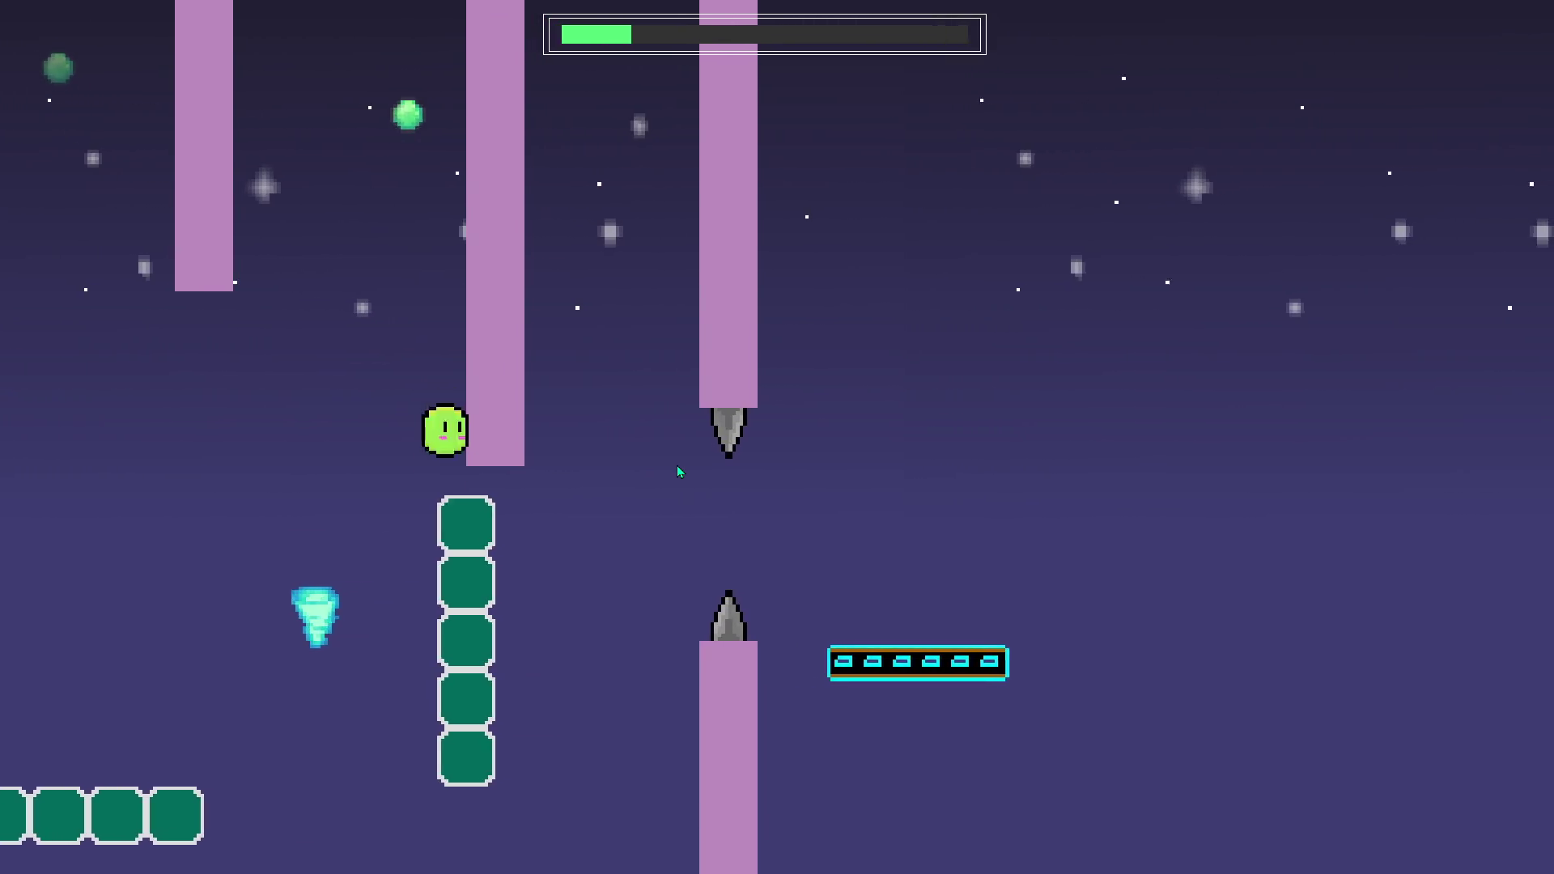
pyautogui.press('space')
pyautogui.press('Left')
pyautogui.press('space')
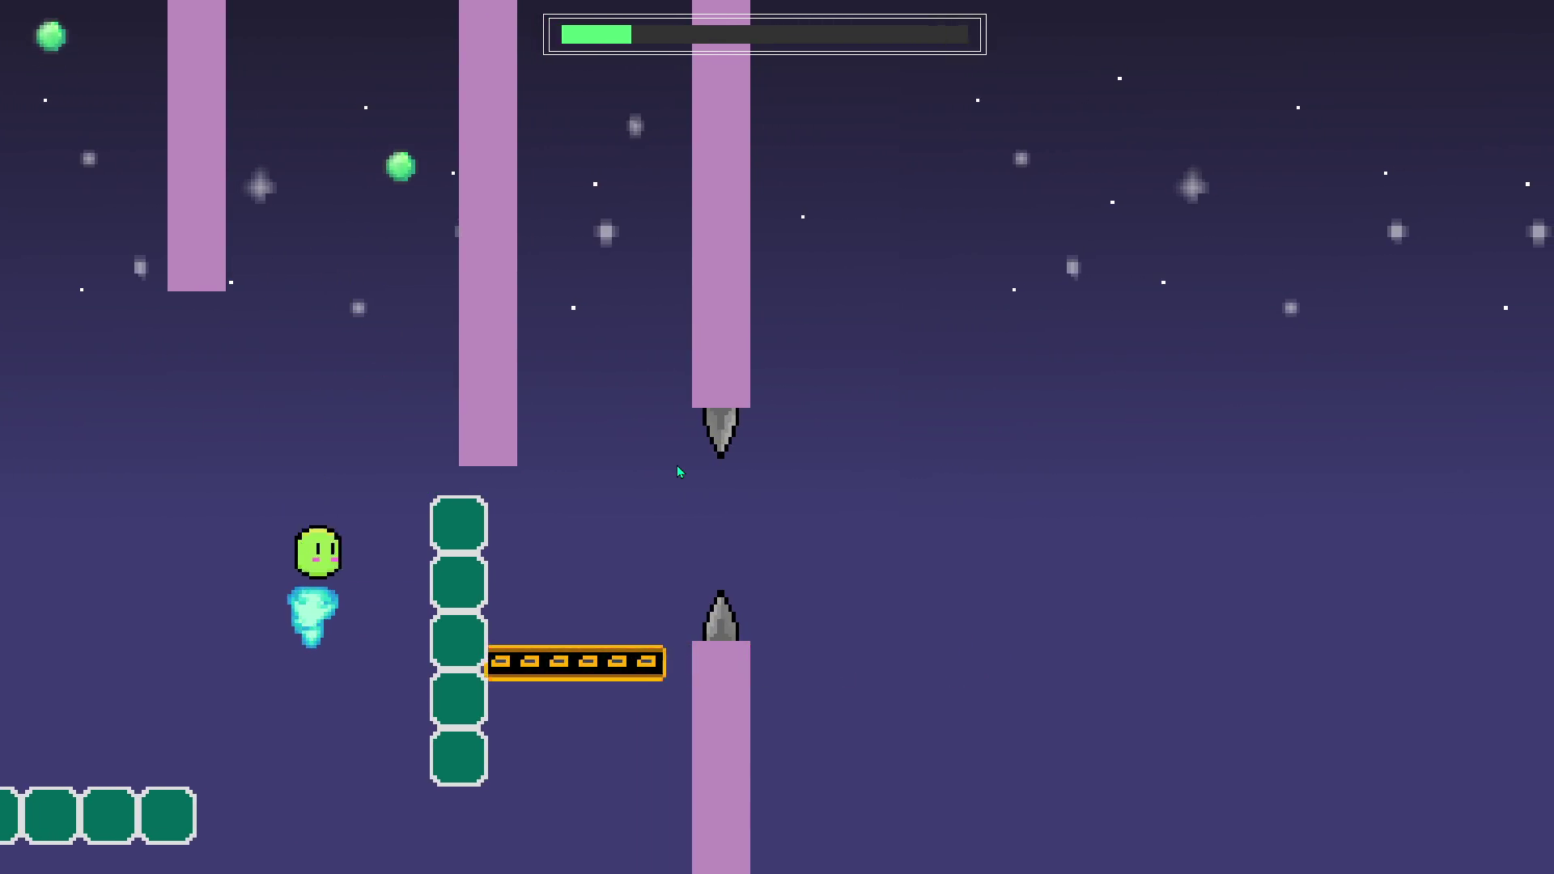
pyautogui.press('Right')
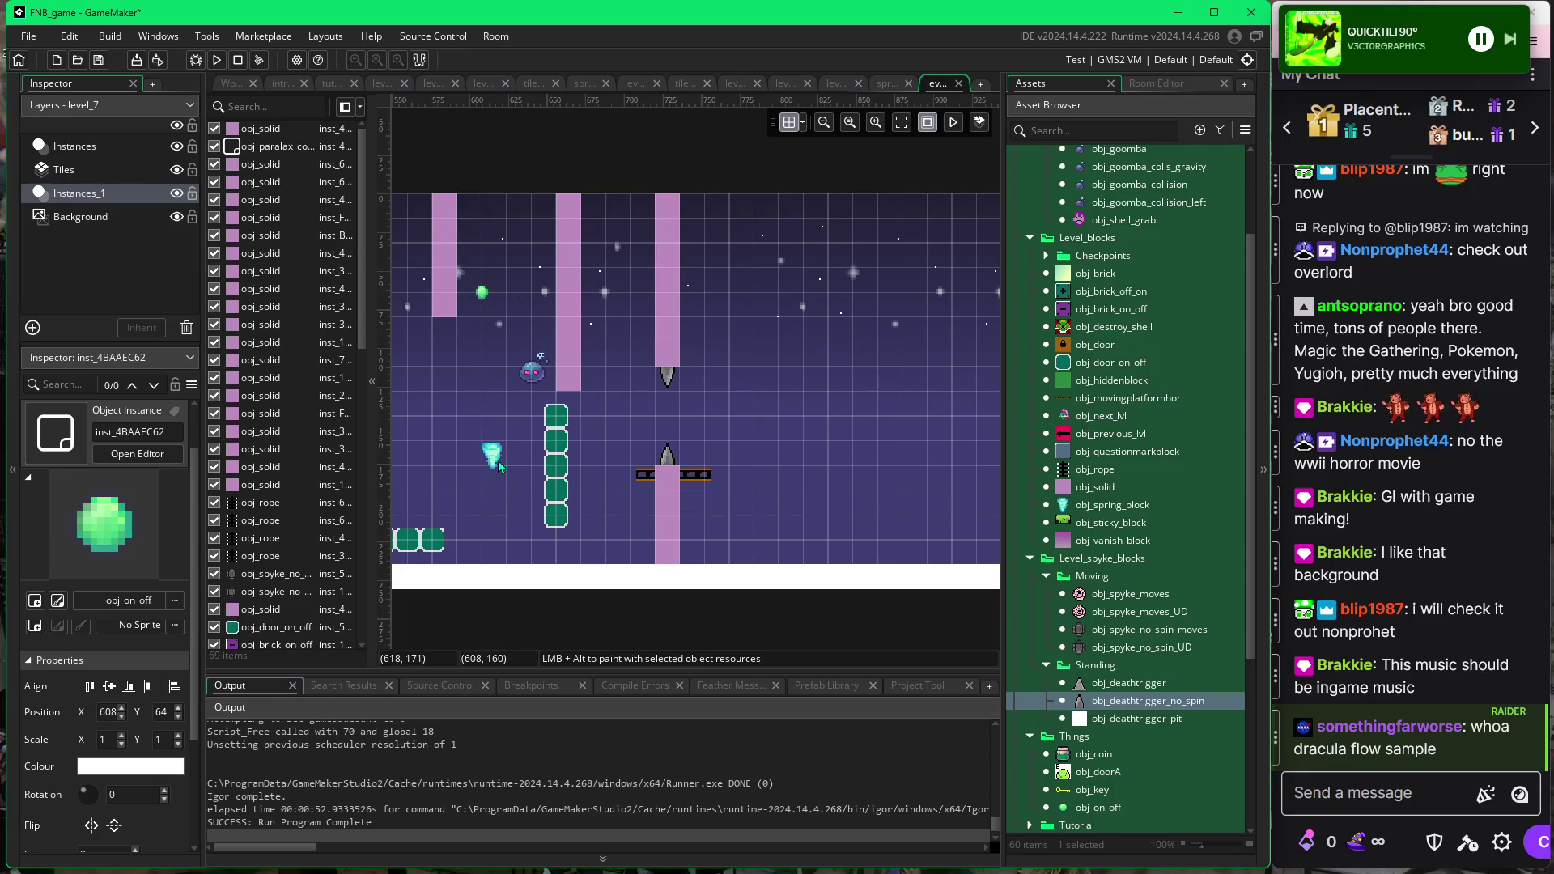
# Place one more obj_door_on_off block on top of the green column in Level_7.
pyautogui.click(578, 389)
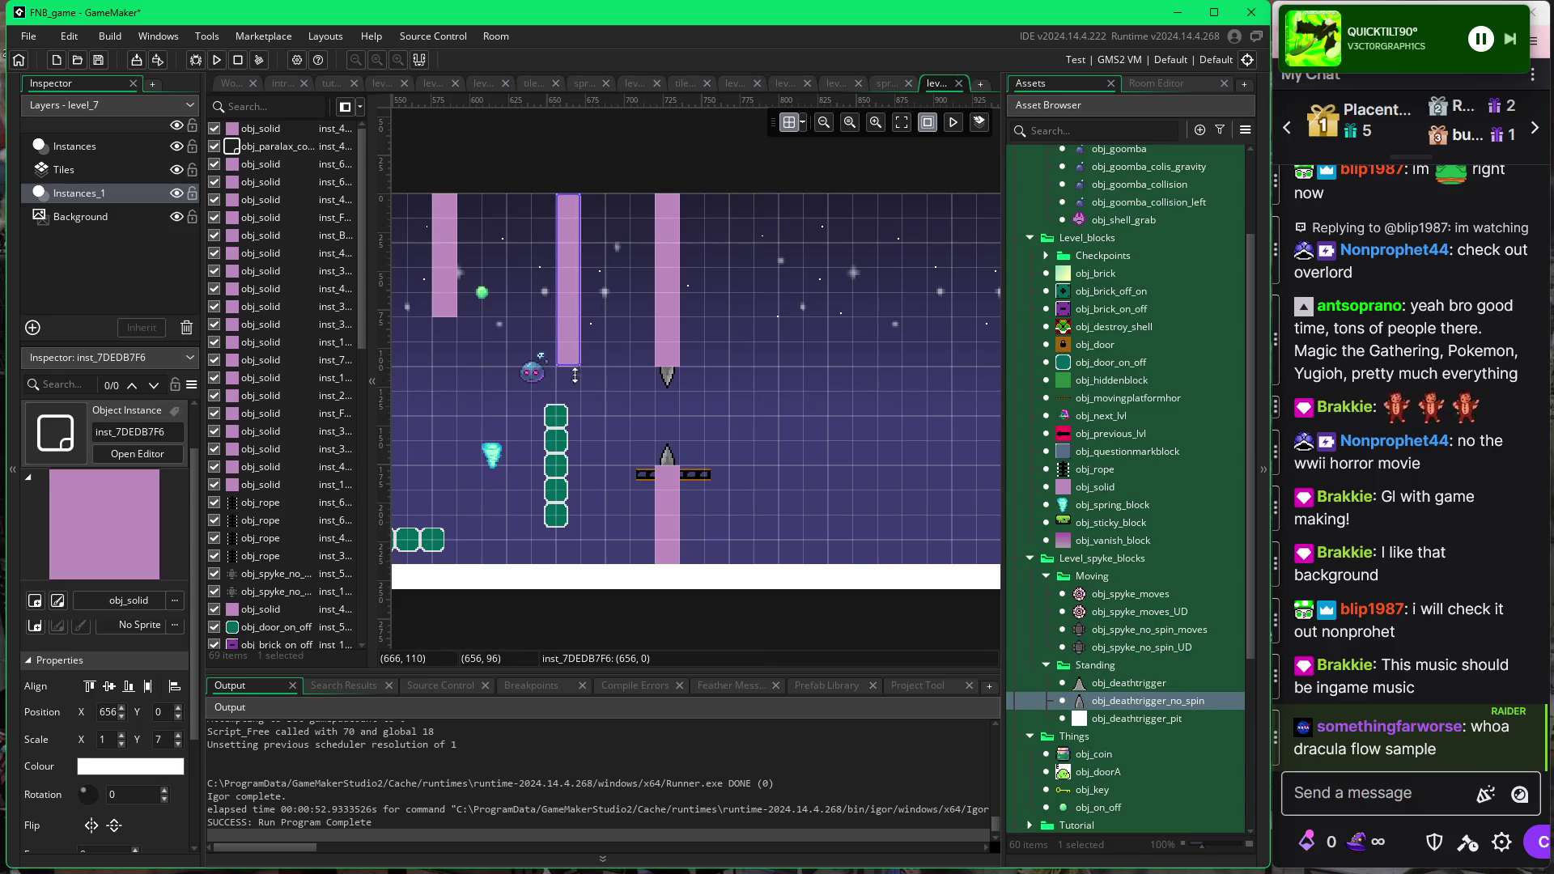
pyautogui.click(567, 416)
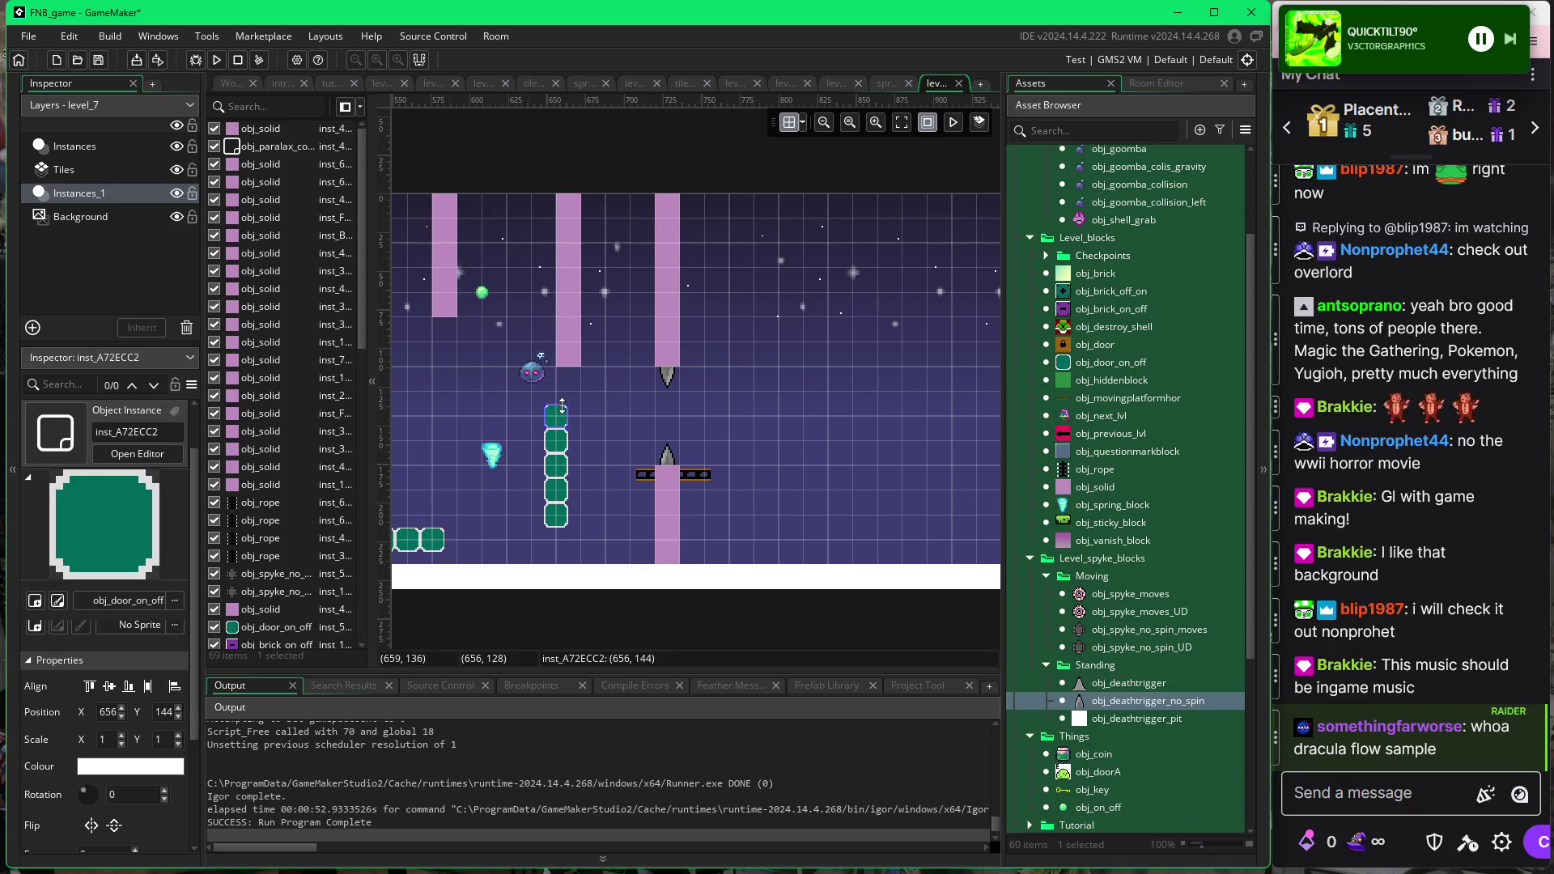
pyautogui.click(1065, 366)
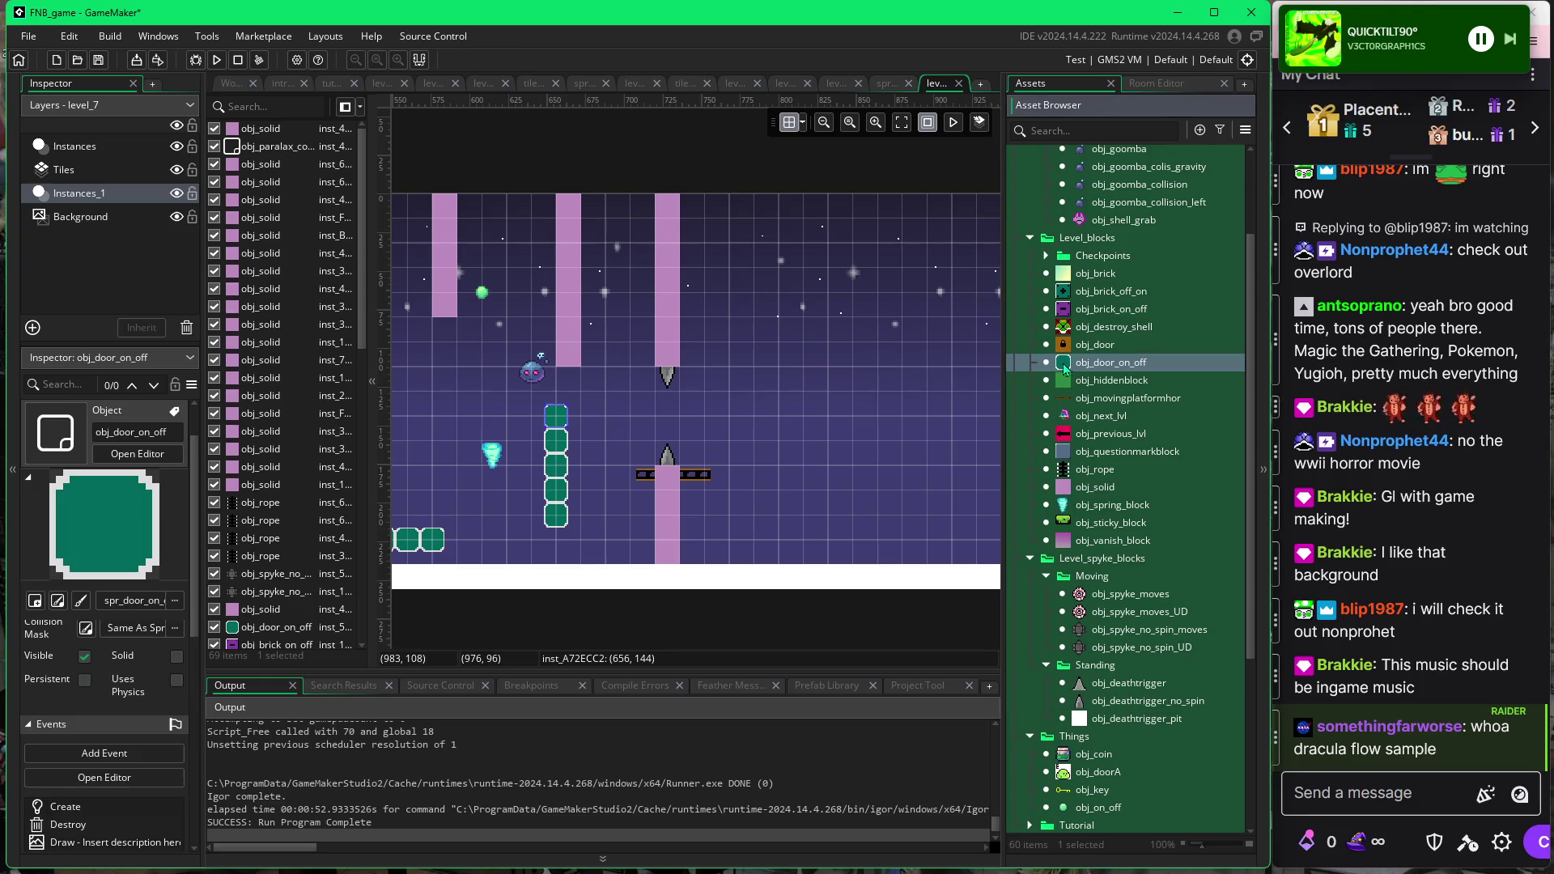
pyautogui.keyDown('alt'); pyautogui.click(567, 391); pyautogui.keyUp('alt')
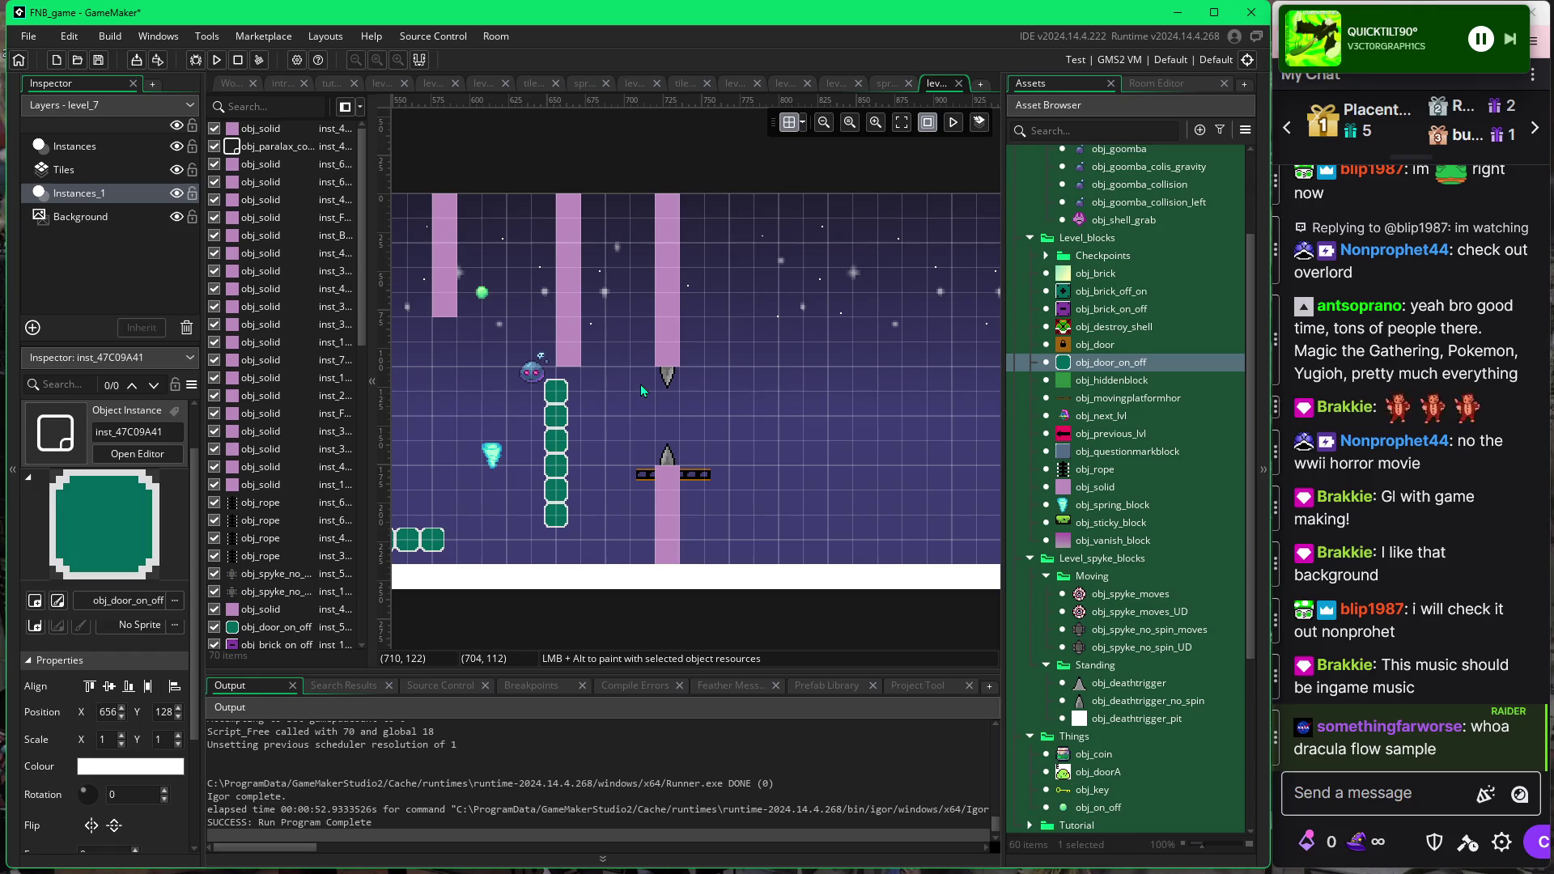
pyautogui.hscroll(-5, 676, 333)
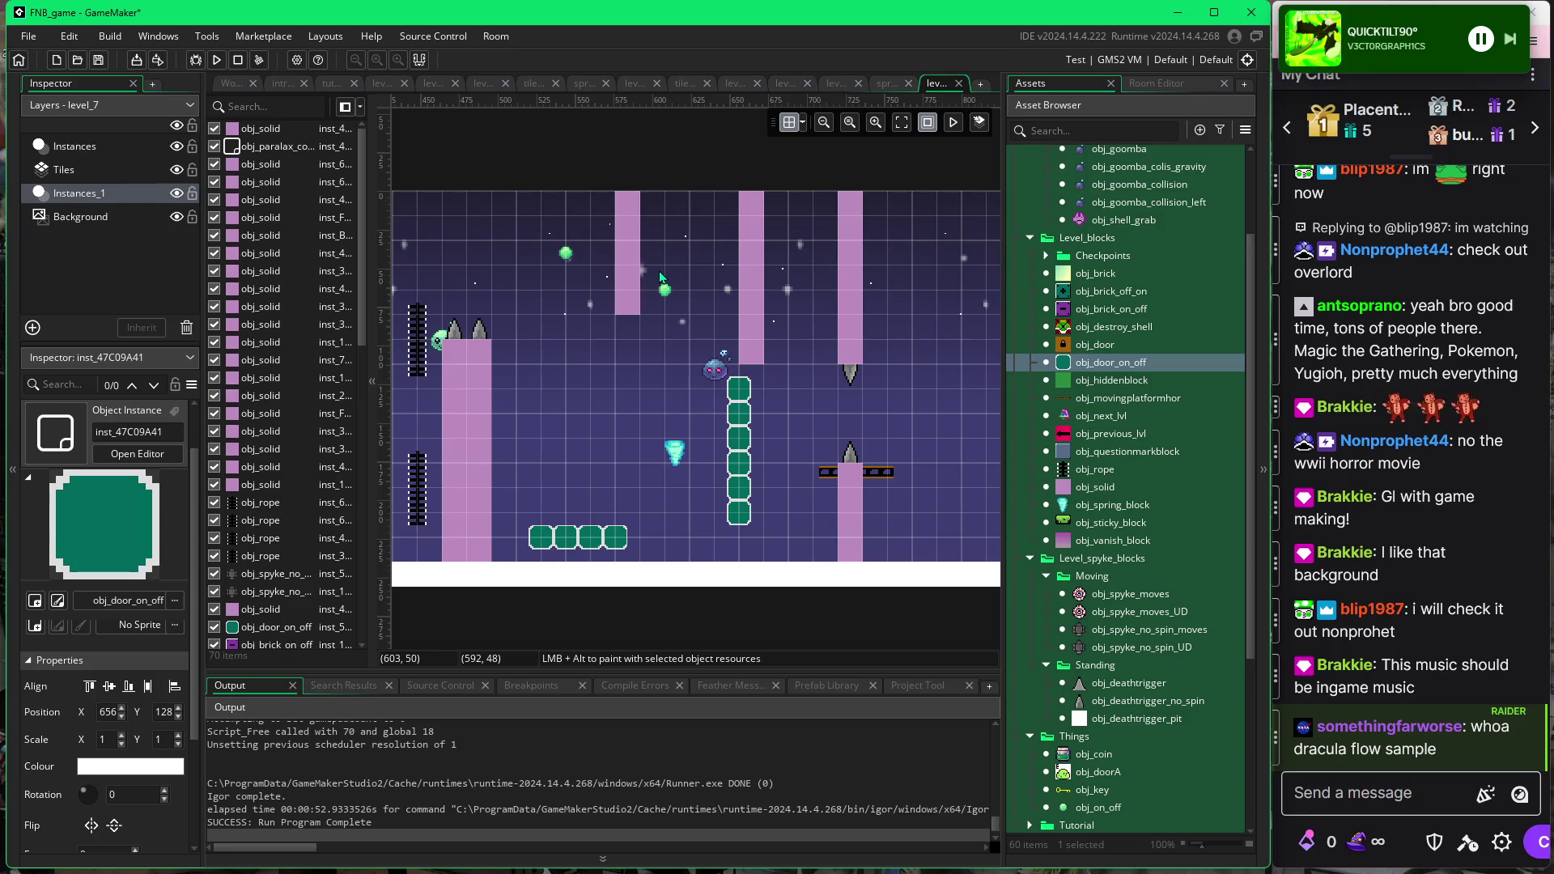
pyautogui.moveTo(899, 425); pyautogui.dragTo(777, 410)
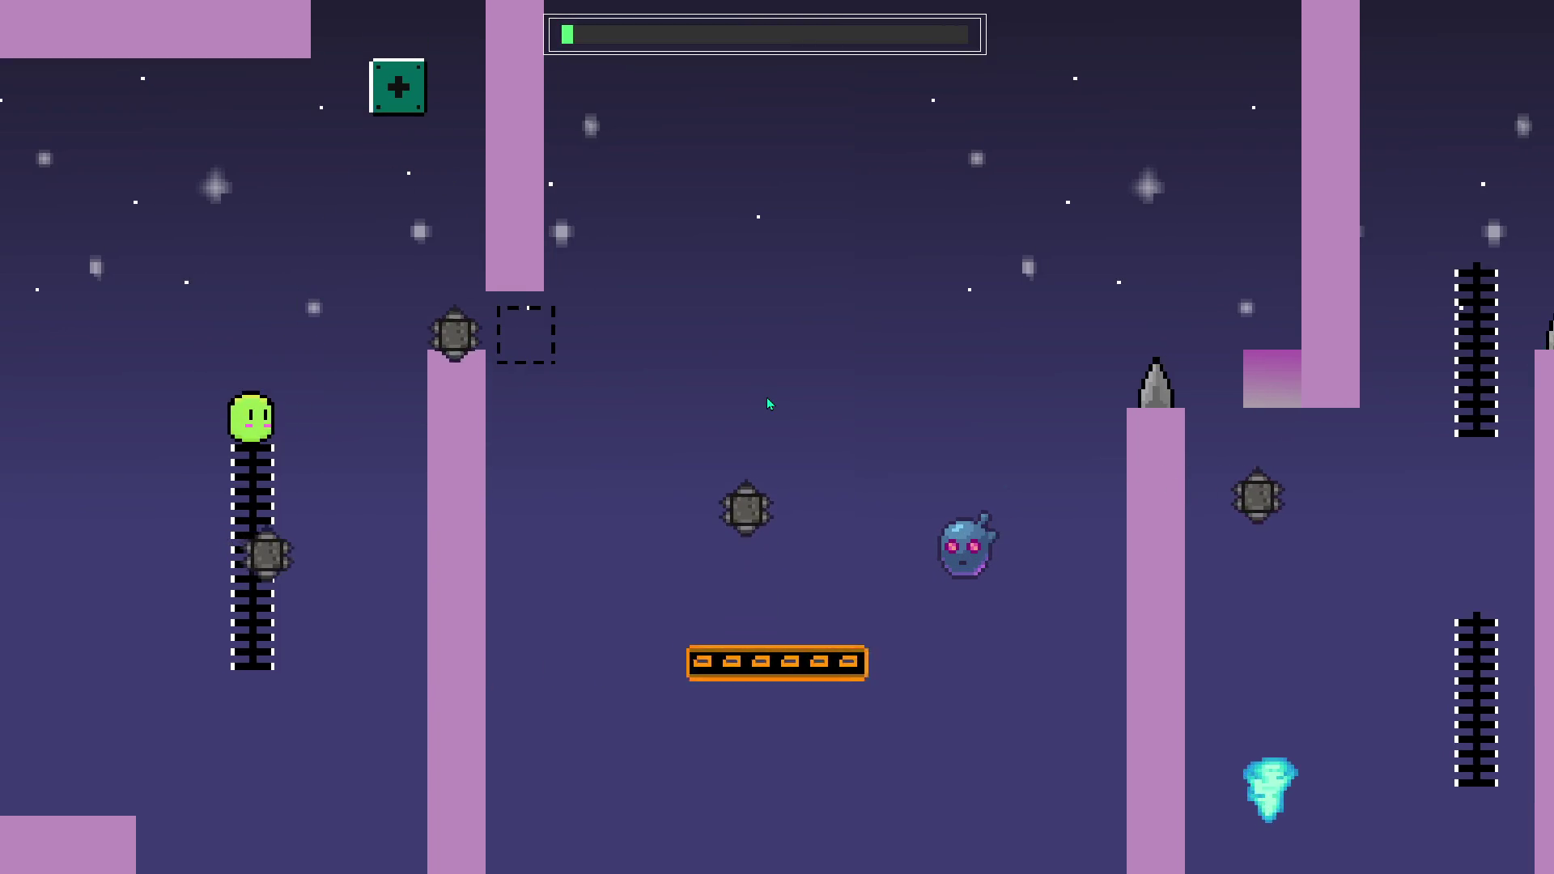
# Jump from the ladder over the platform and ladder top toward the spike gap until the player dies.
pyautogui.press('space')
pyautogui.press('Right')
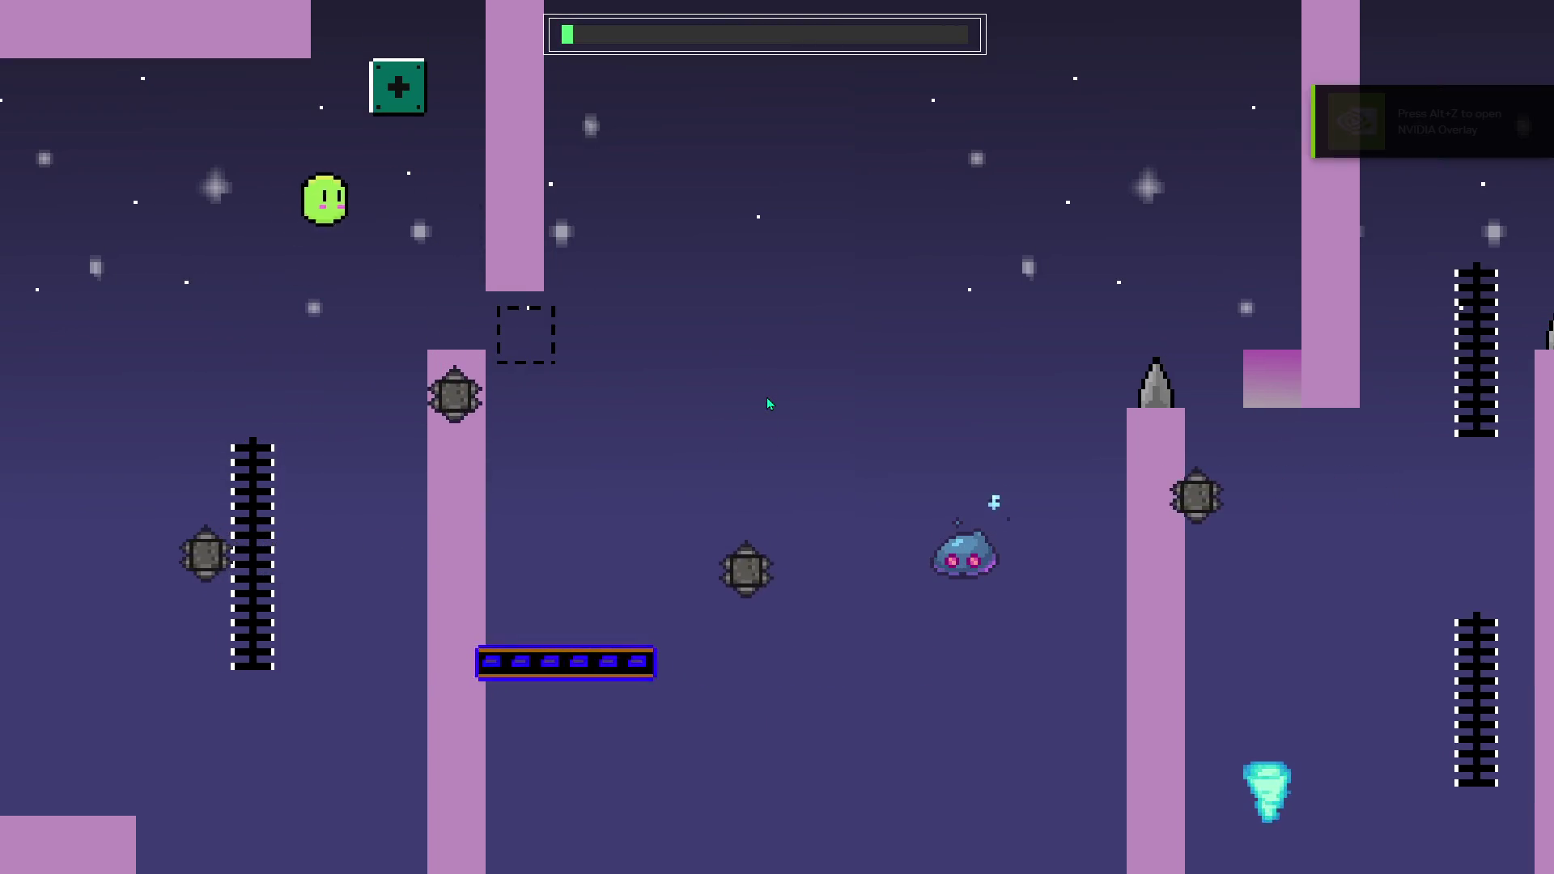
pyautogui.press('space')
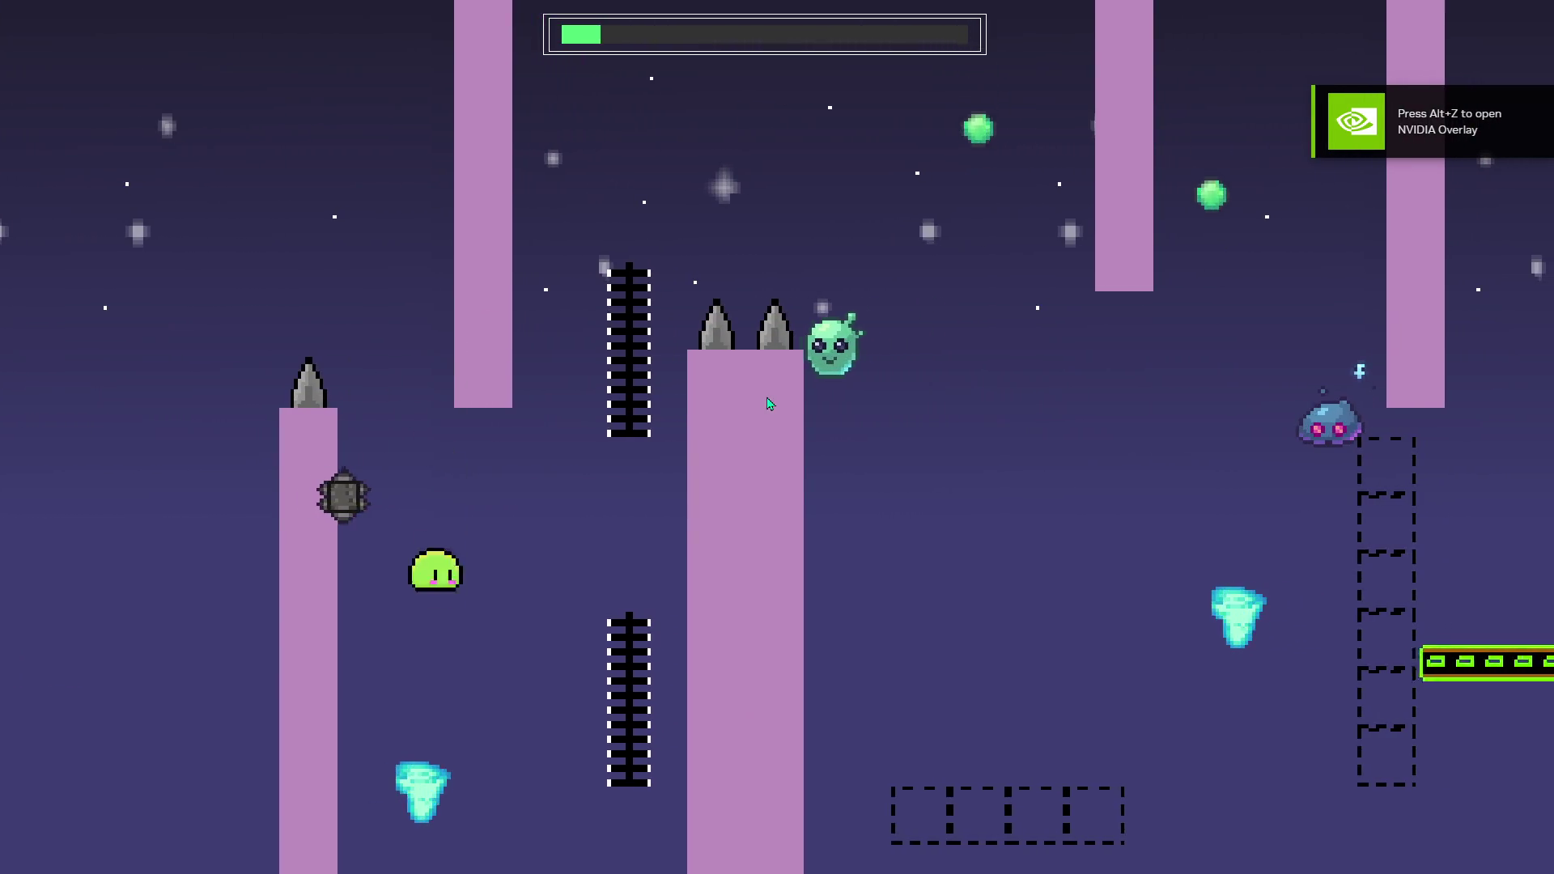
pyautogui.press('Right')
pyautogui.press('space')
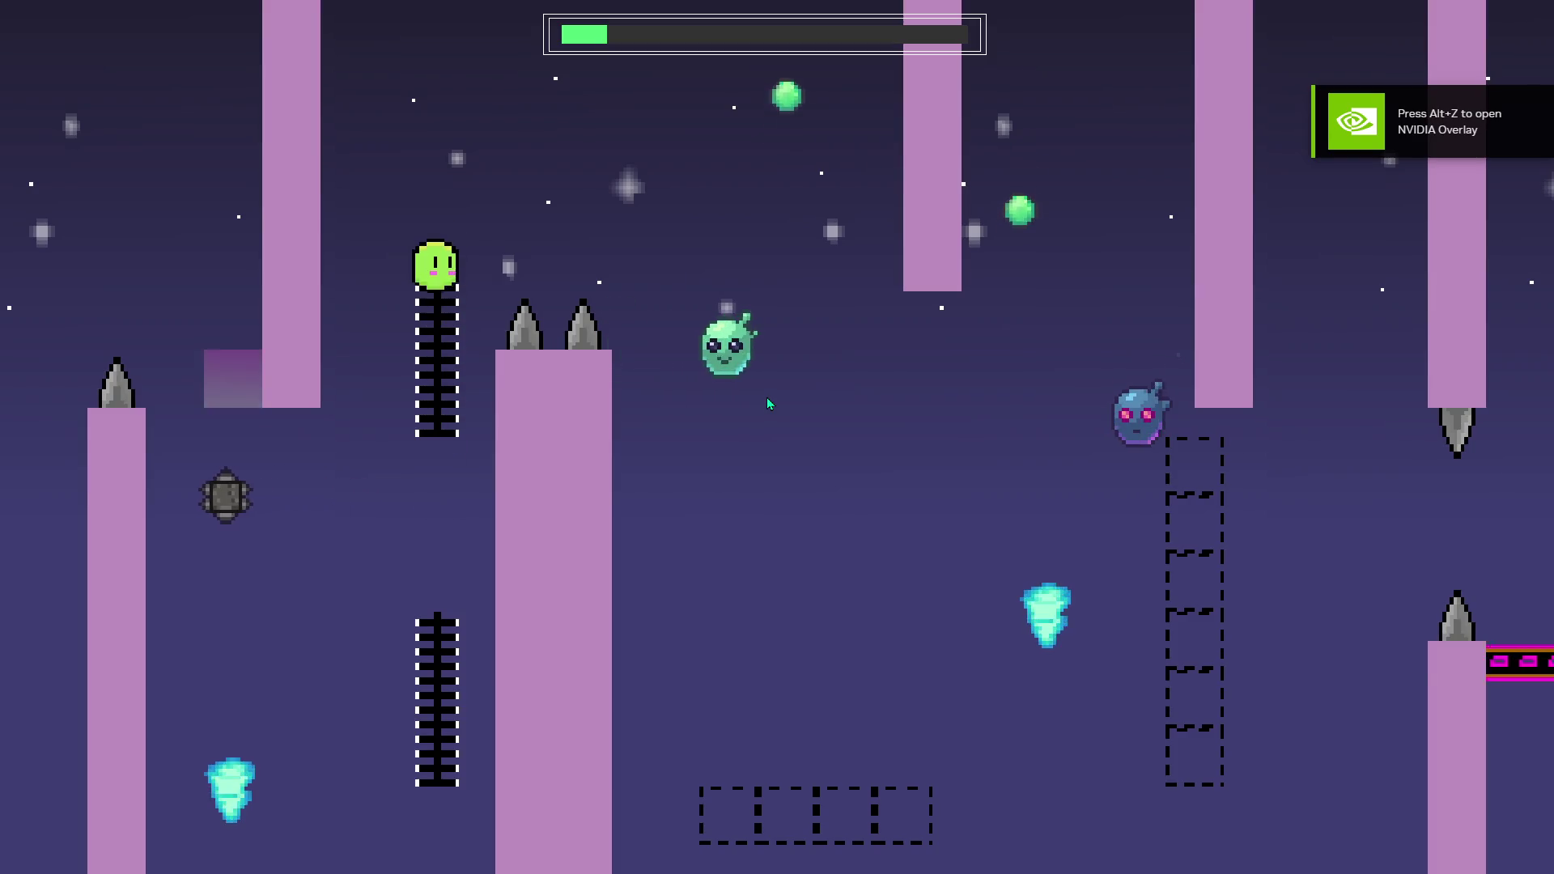
pyautogui.press('space')
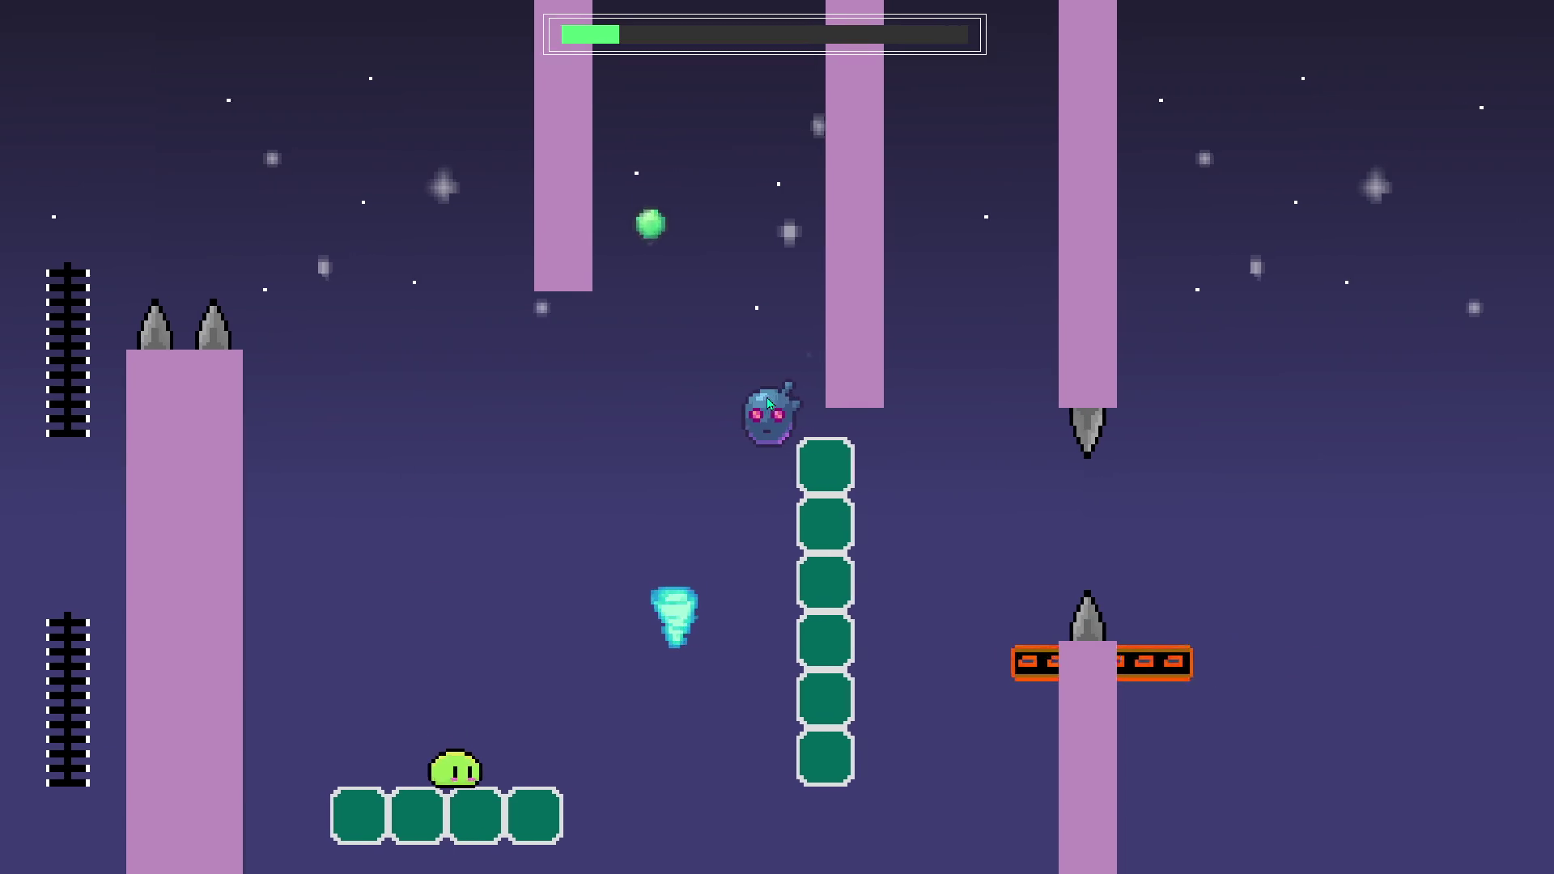
pyautogui.press('space')
pyautogui.press('space')
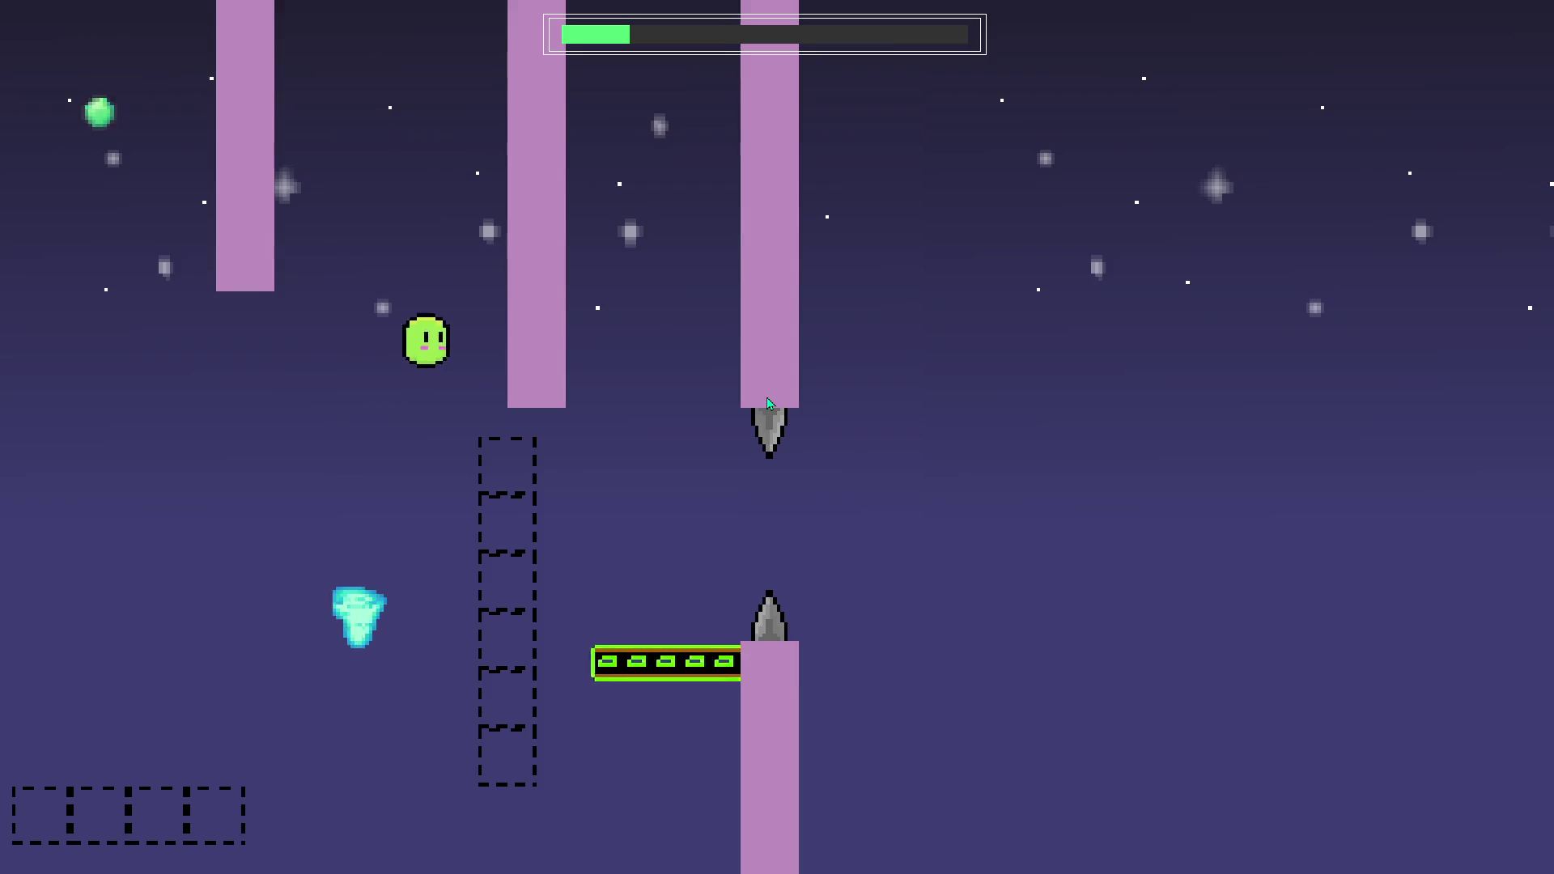
pyautogui.press('space')
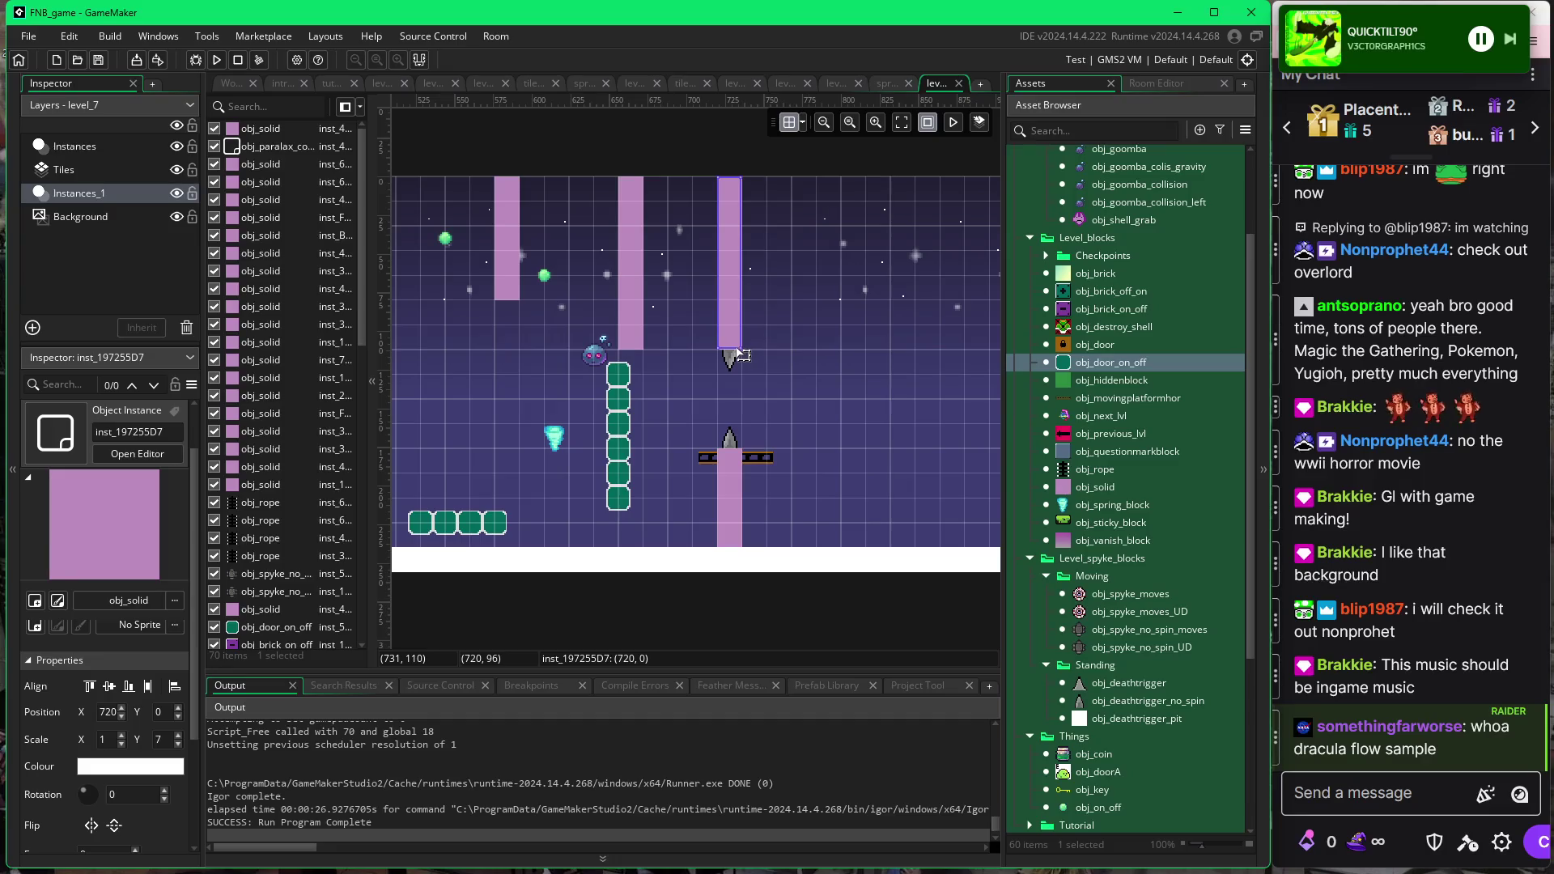
# Shorten the pink pillar to 6 tall, then run the game with F5 and move the player right.
pyautogui.moveTo(743, 353)
pyautogui.mouseDown()
pyautogui.moveTo(733, 325)
pyautogui.moveTo(731, 364)
pyautogui.moveTo(731, 340)
pyautogui.mouseUp()
pyautogui.press('F5')
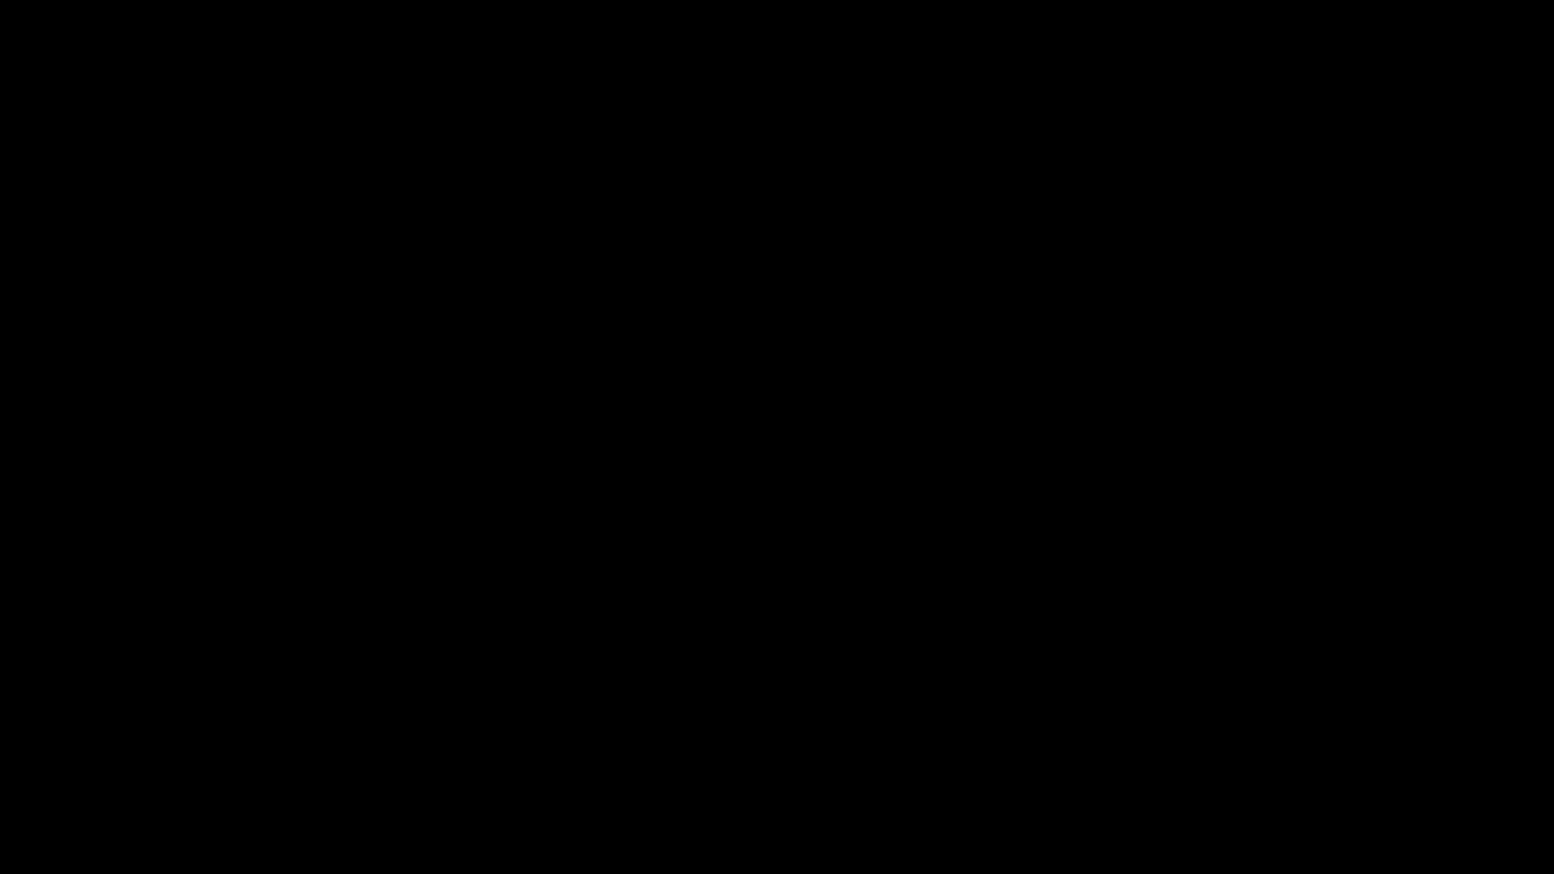
pyautogui.press('Left')
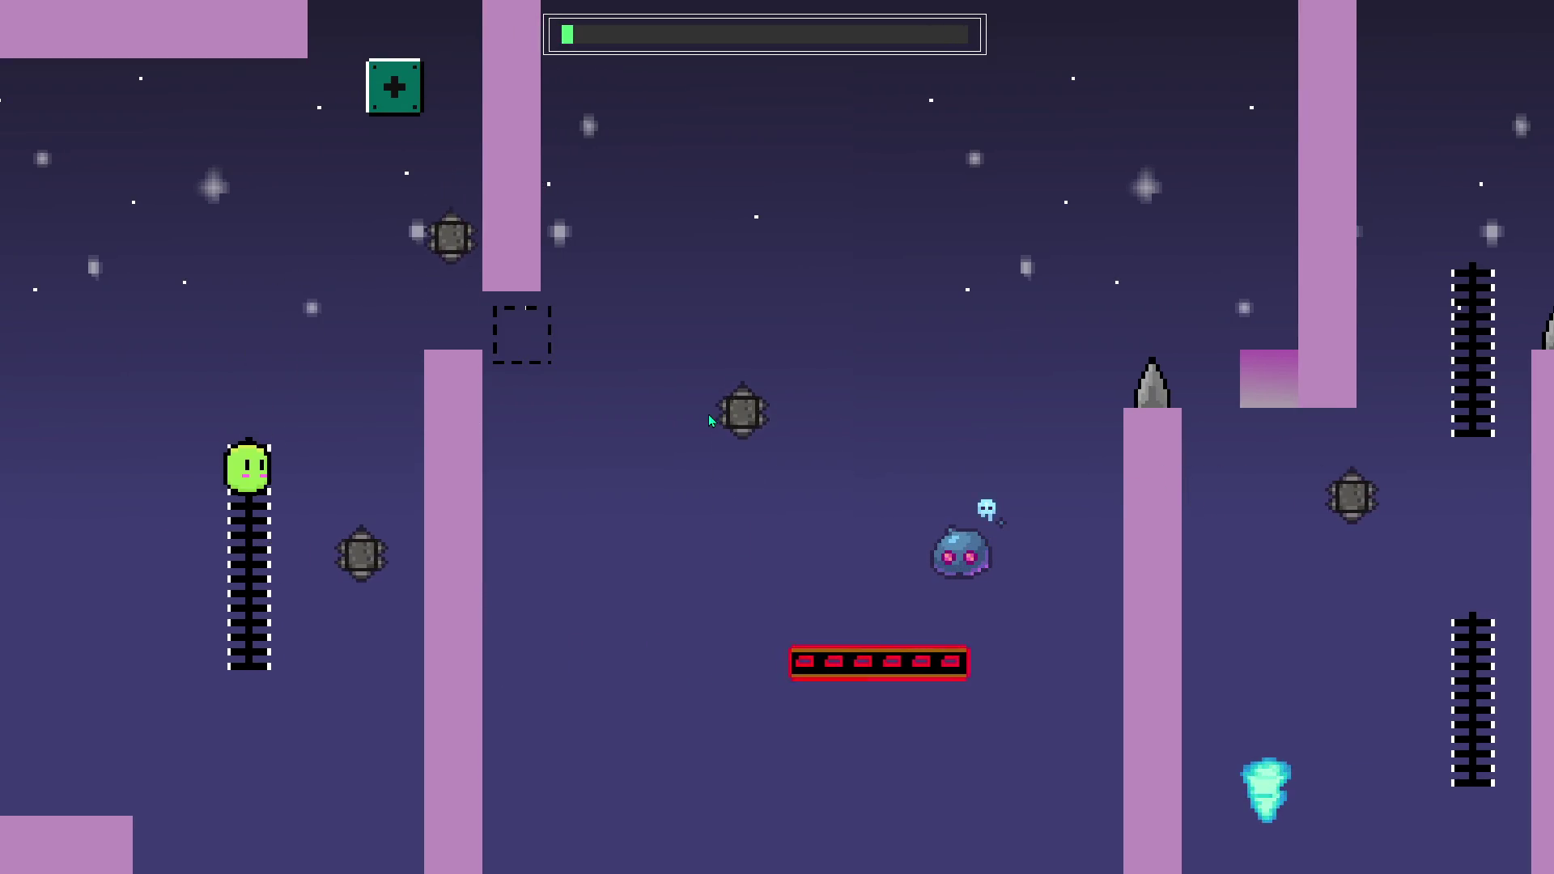
pyautogui.press('Up')
pyautogui.press('Right')
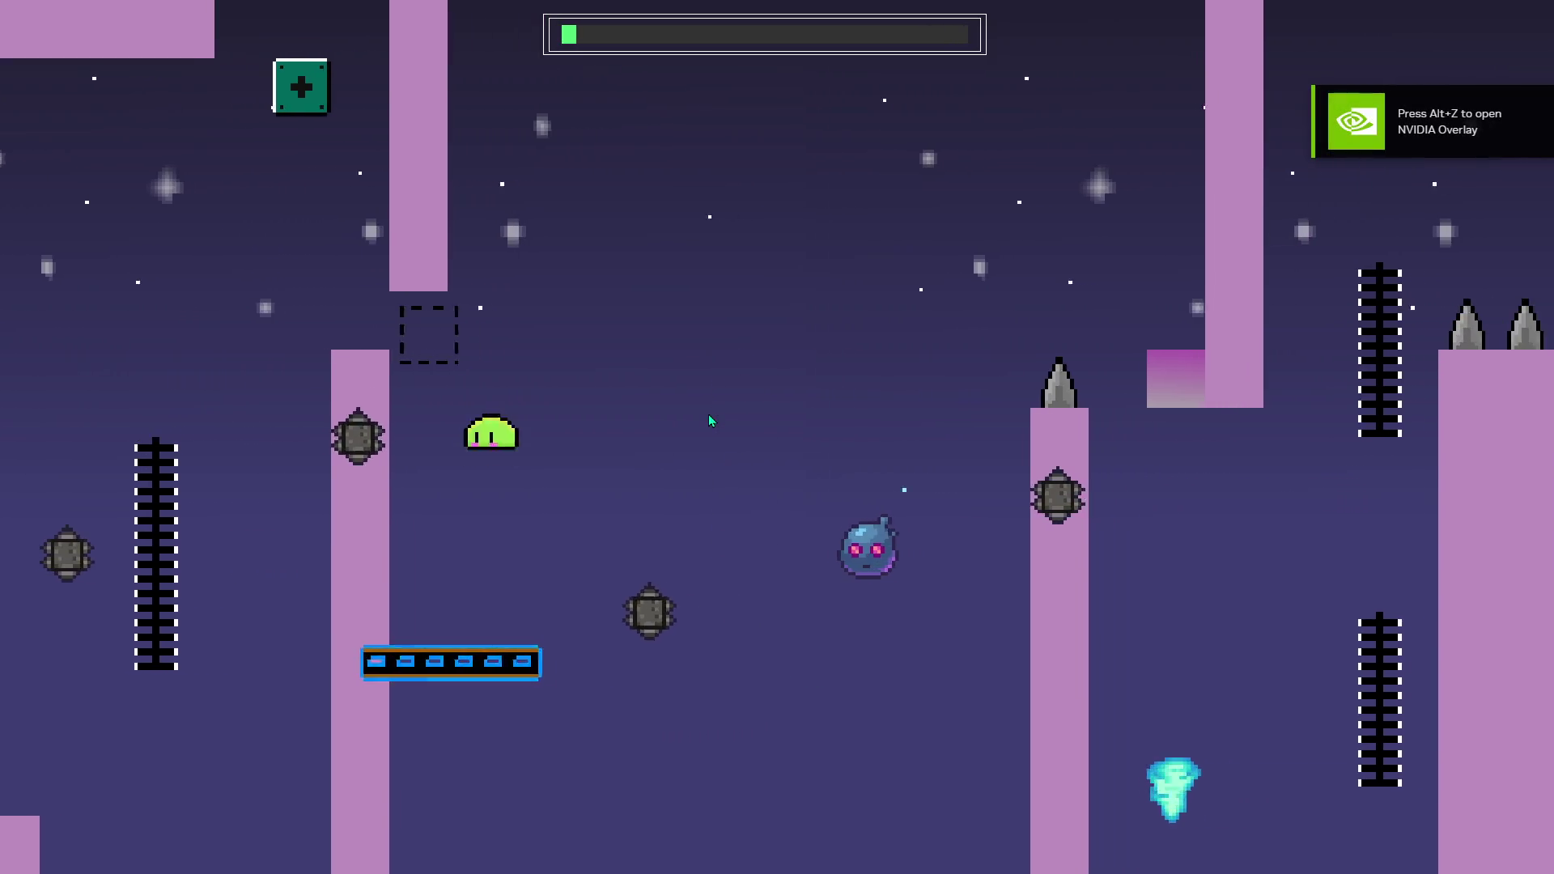
pyautogui.press('Right')
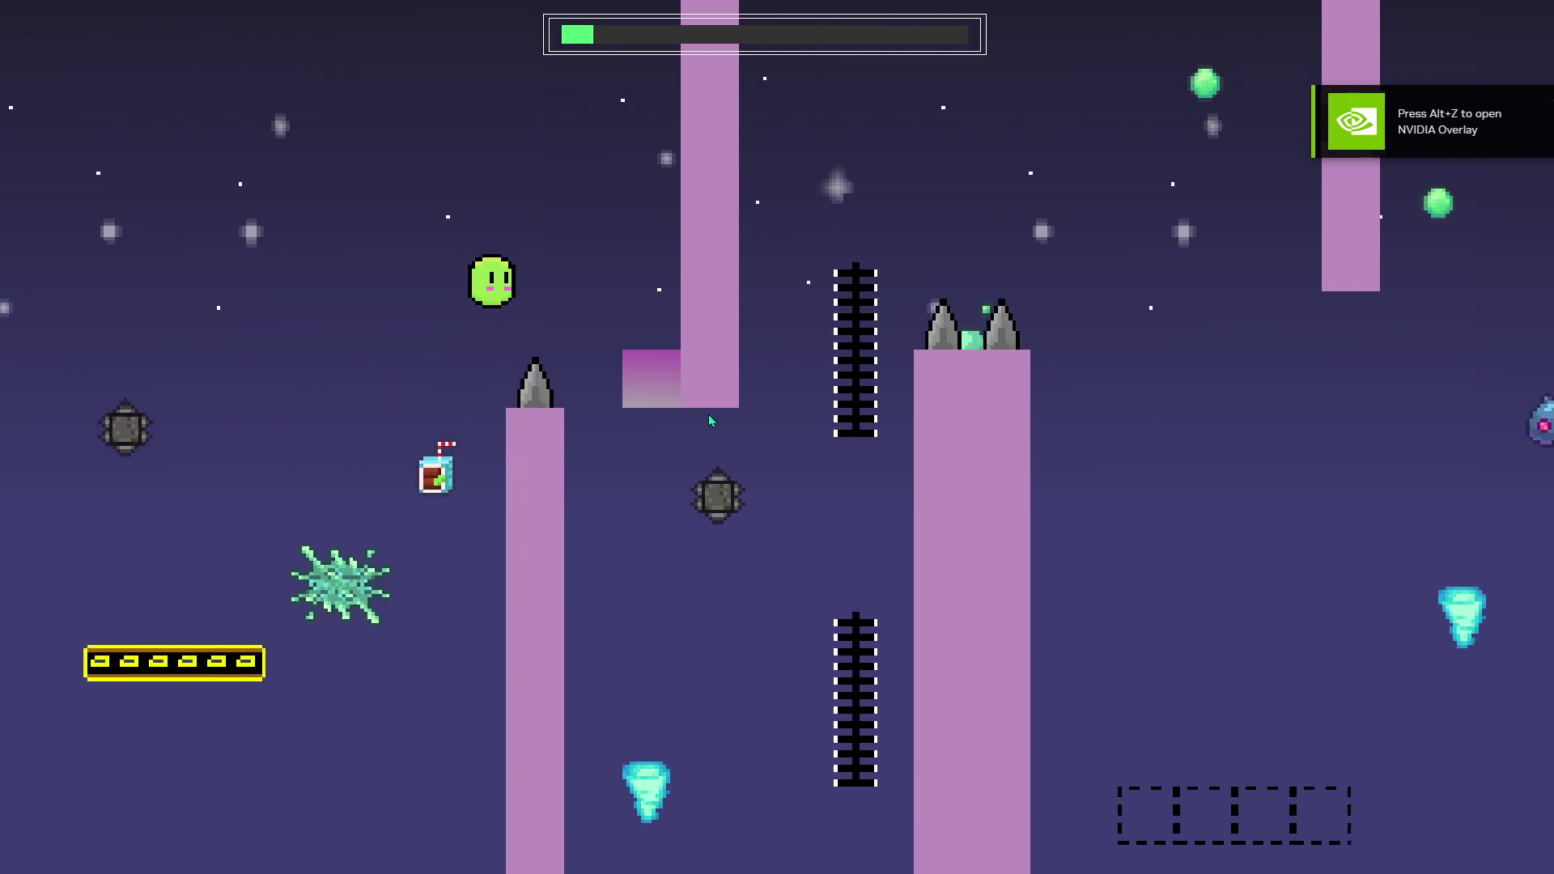
pyautogui.press('Right')
pyautogui.press('Right')
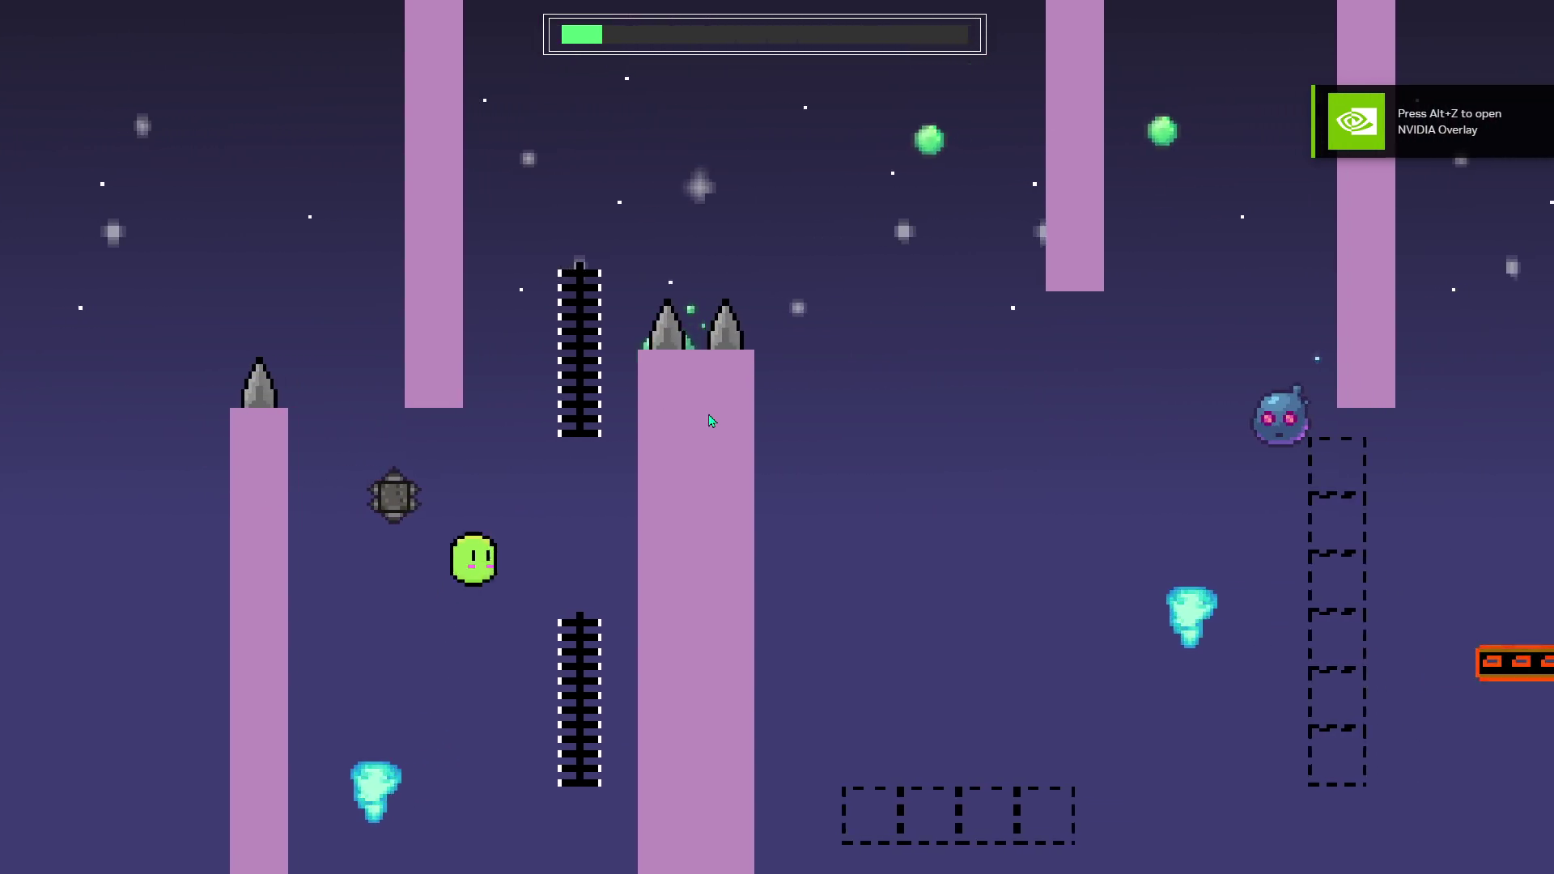
pyautogui.press('Right')
# Jump up the spring column and past the green blocks, toggling them off, toward the moving platform.
pyautogui.press('Up')
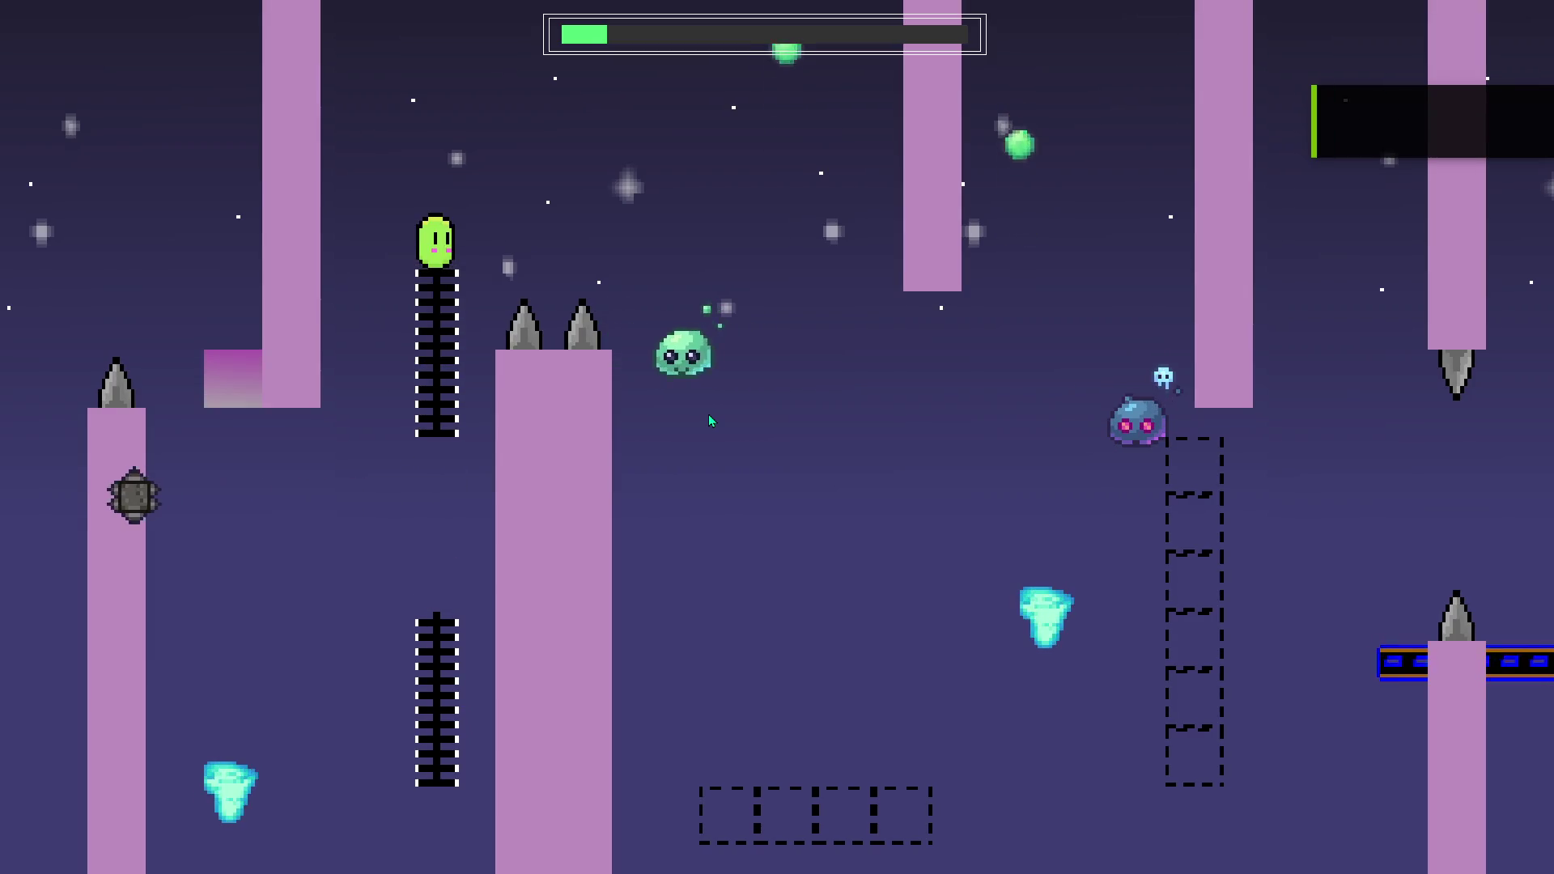
pyautogui.press('Up')
pyautogui.press('Right')
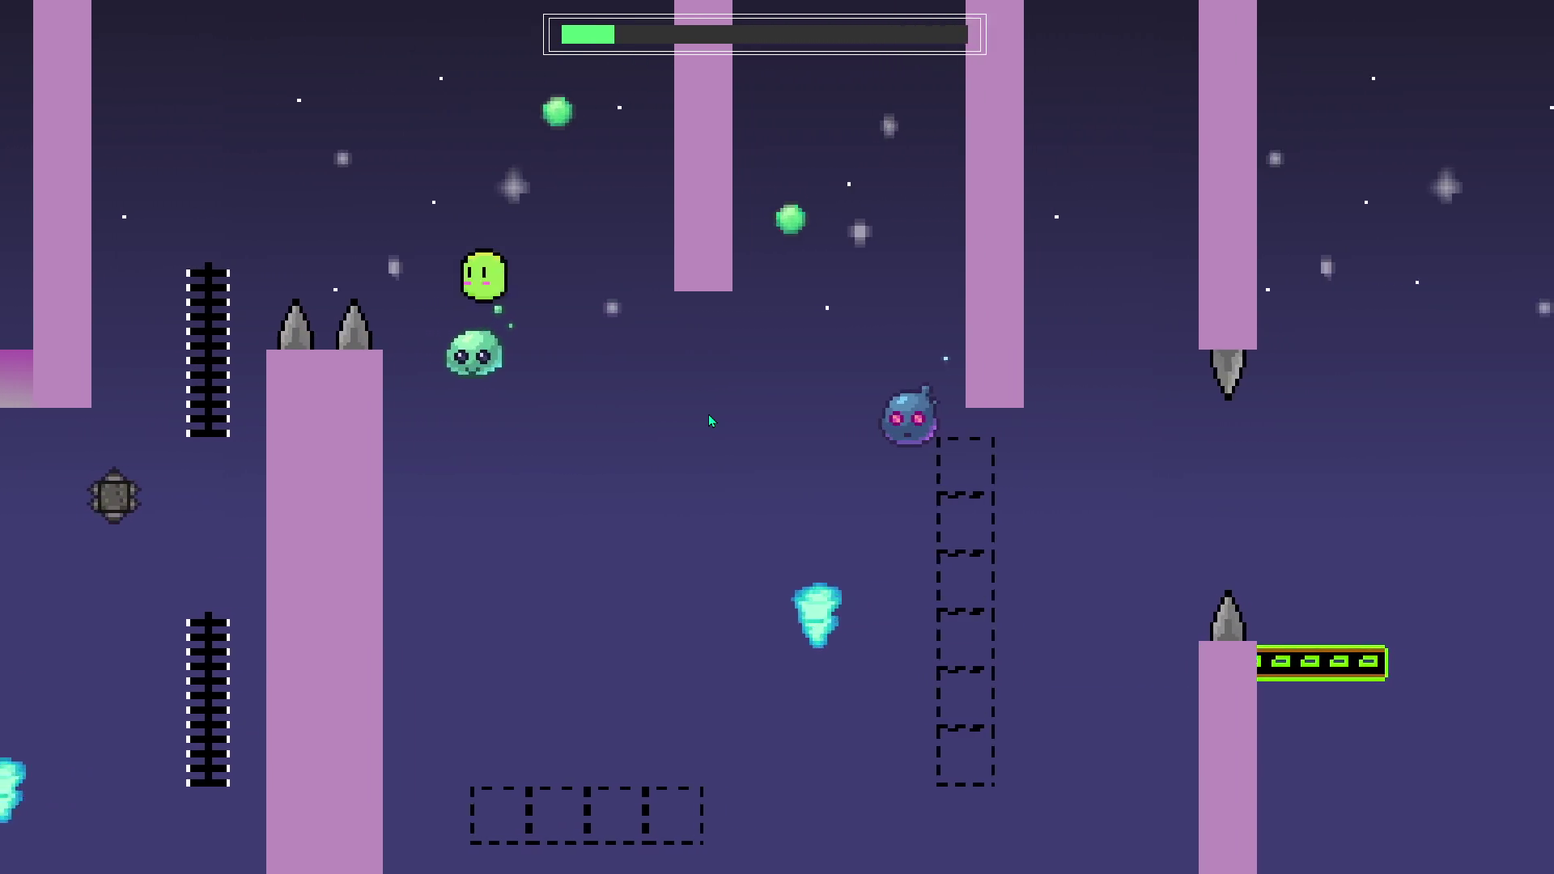
pyautogui.press('Up')
pyautogui.press('Right')
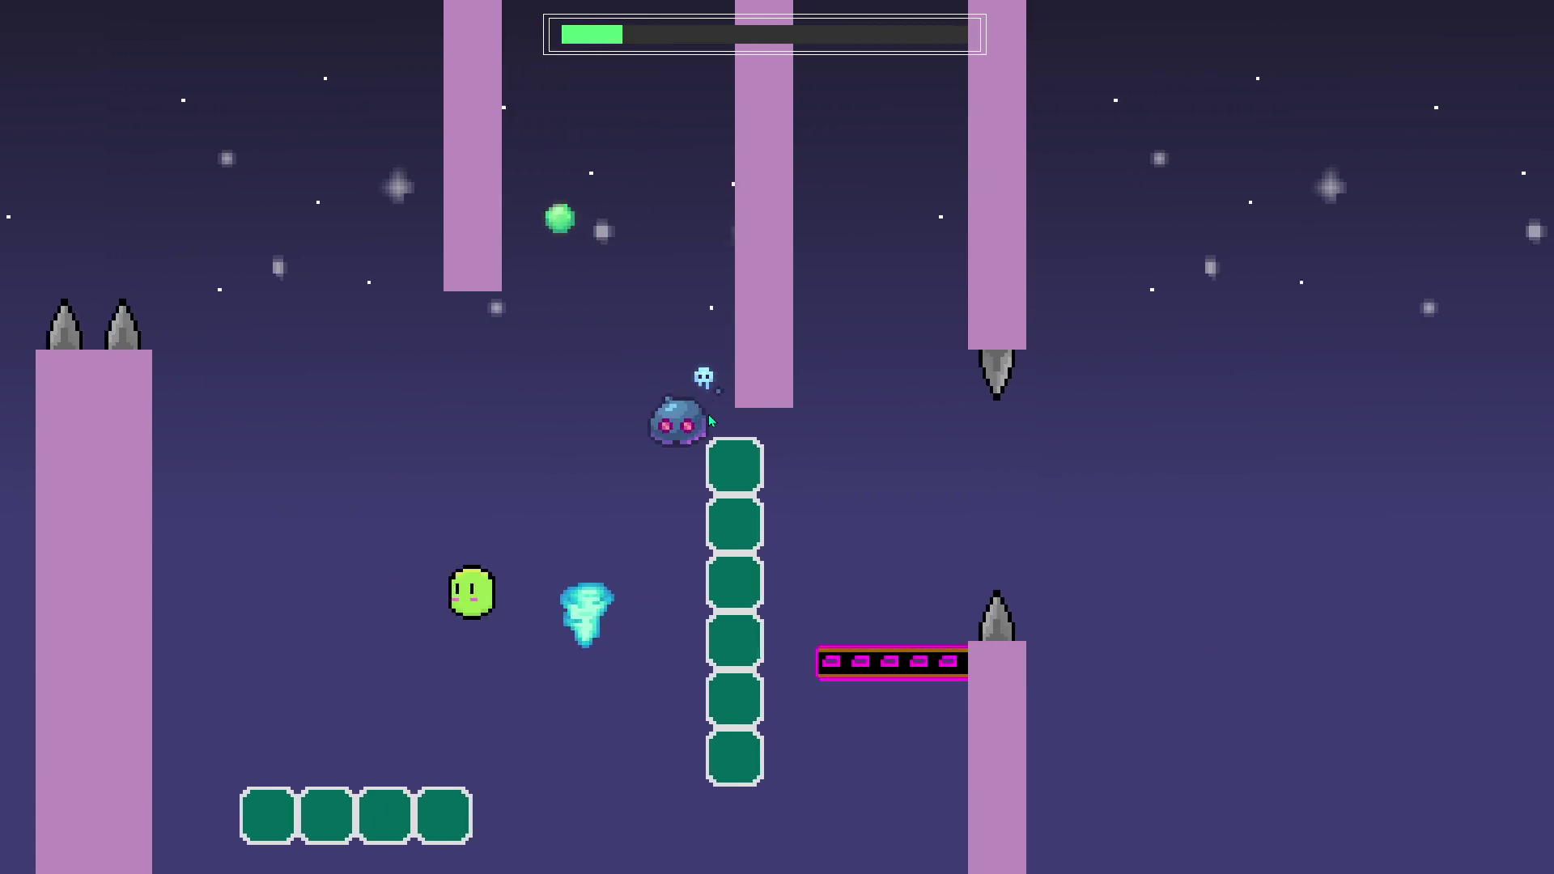
pyautogui.press('Up')
pyautogui.press('Up')
pyautogui.press('Up')
pyautogui.press('Right')
pyautogui.press('Up')
pyautogui.press('Right')
pyautogui.press('Up')
pyautogui.press('Up')
pyautogui.press('Up')
pyautogui.press('Left')
# After respawning, climb the ladders past the spiked pillar and the floating blocks.
pyautogui.press('Up')
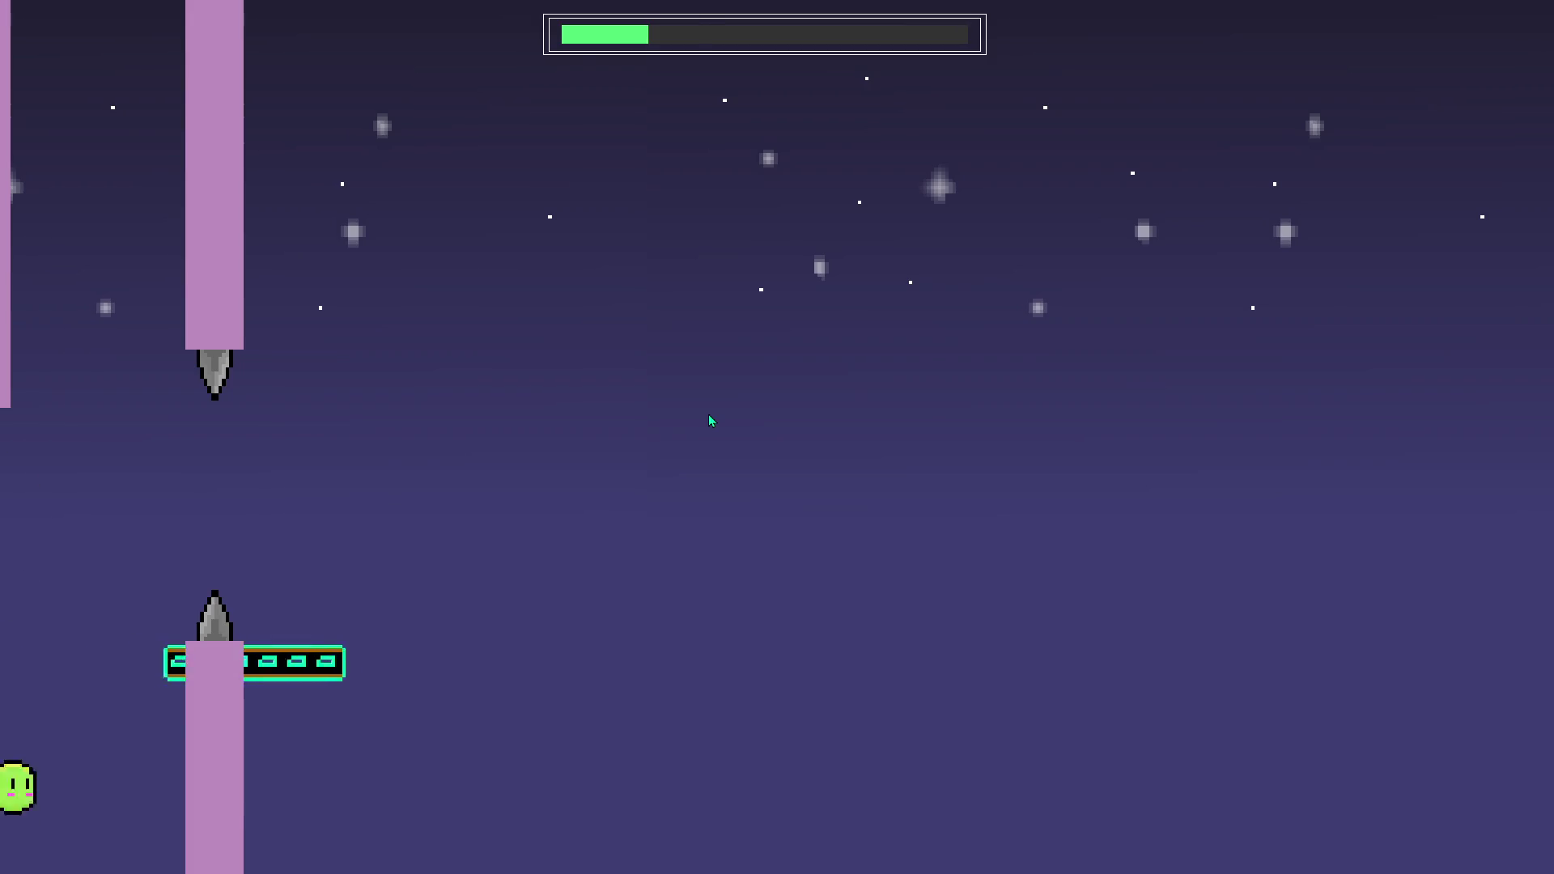
pyautogui.press('Left')
pyautogui.press('Right')
pyautogui.press('Up')
pyautogui.press('Up')
pyautogui.press('Right')
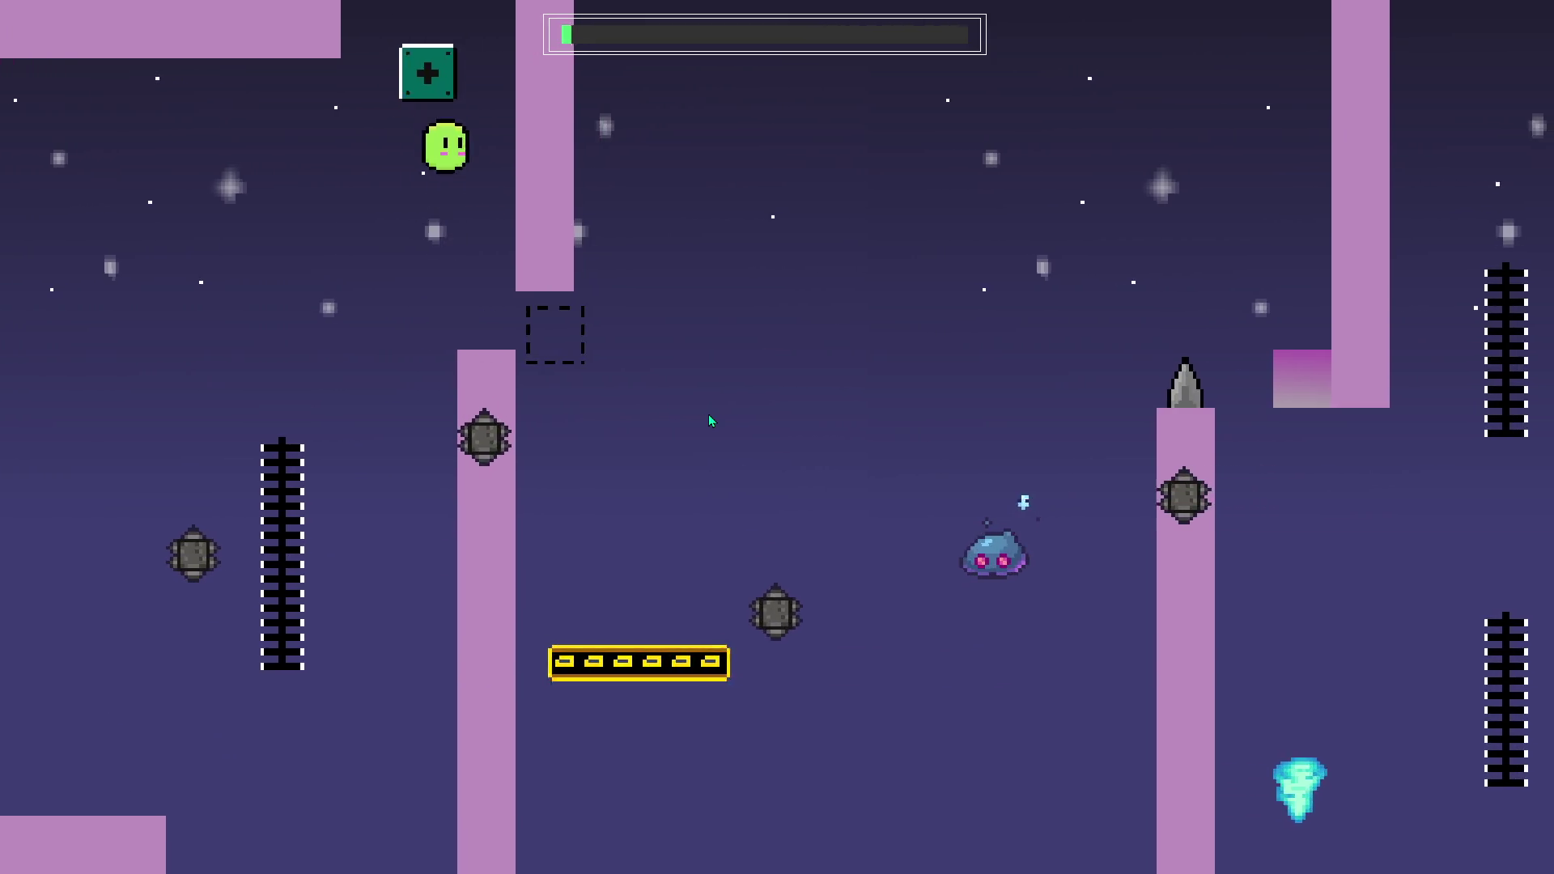
pyautogui.press('Right')
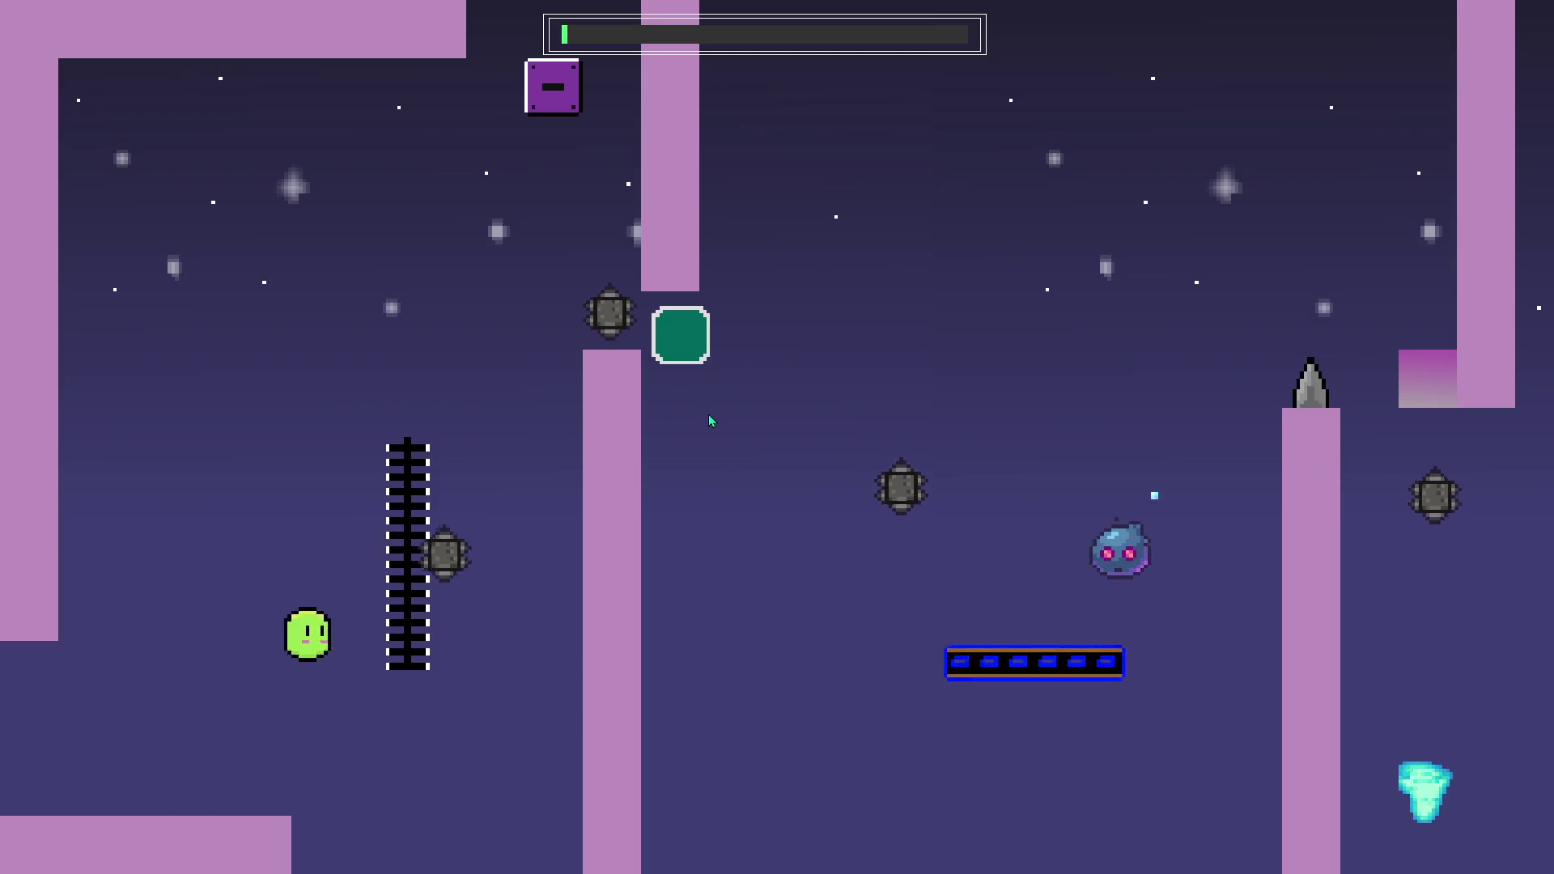
pyautogui.press('Right')
pyautogui.press('Up')
pyautogui.press('Right')
pyautogui.press('Right')
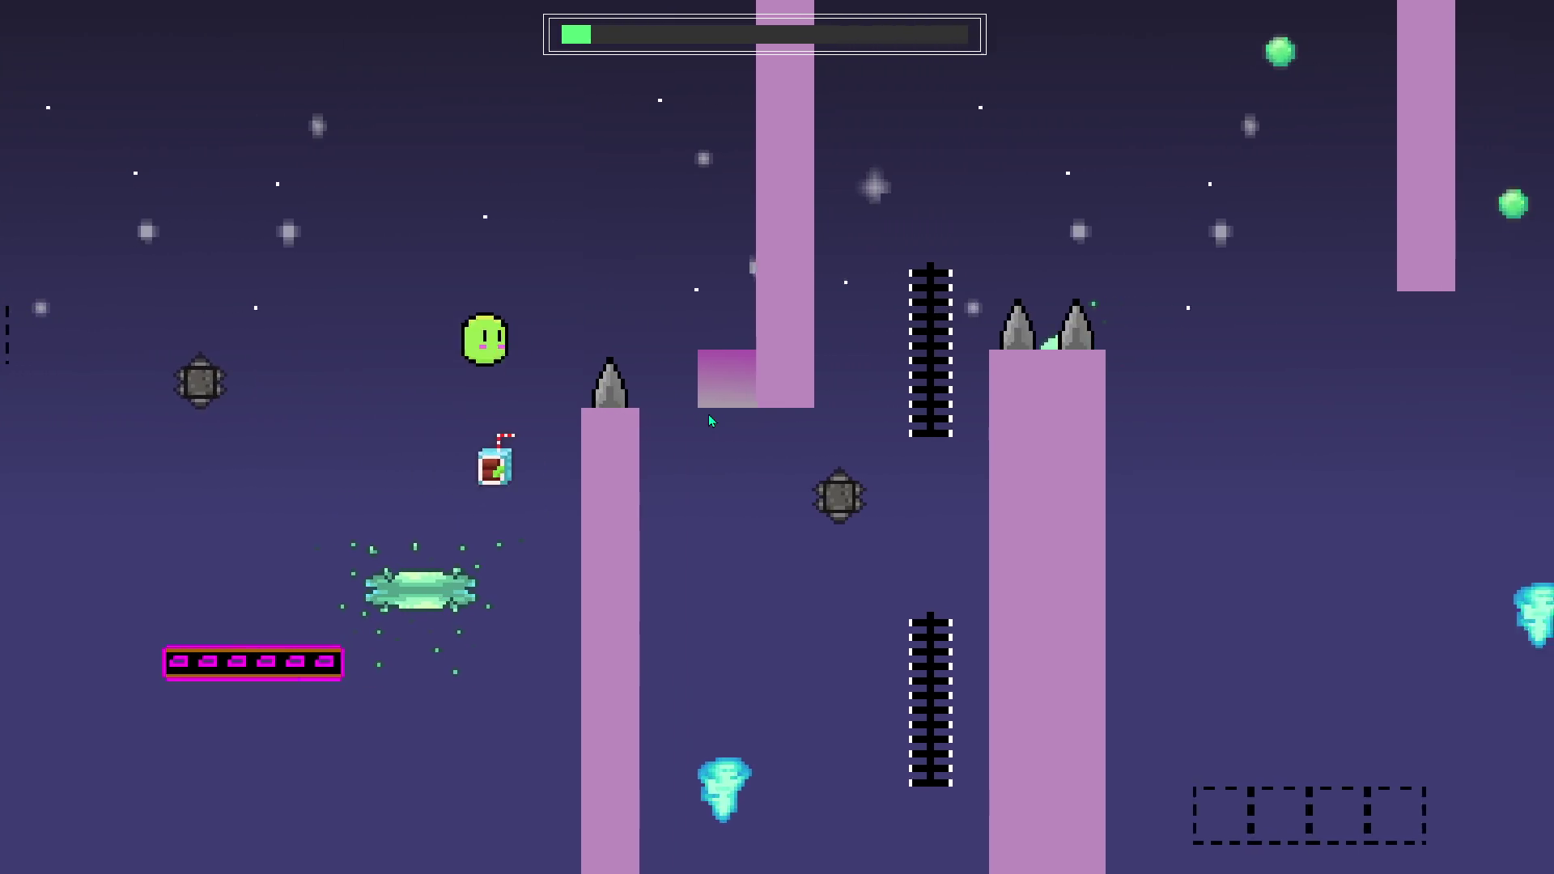
pyautogui.press('Right')
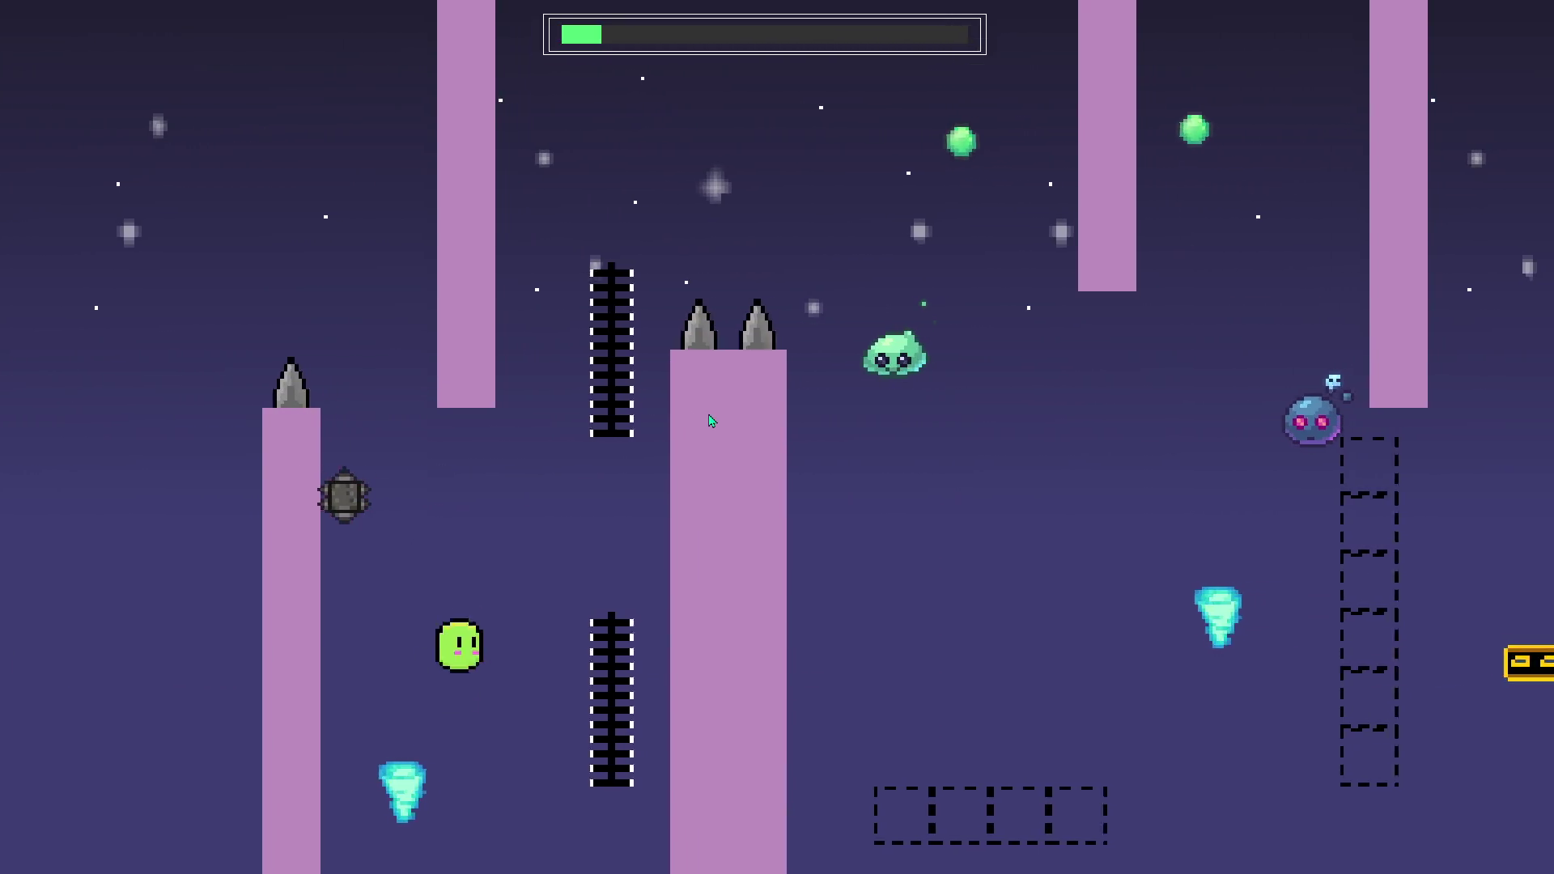
pyautogui.press('Right')
pyautogui.press('Up')
pyautogui.press('Right')
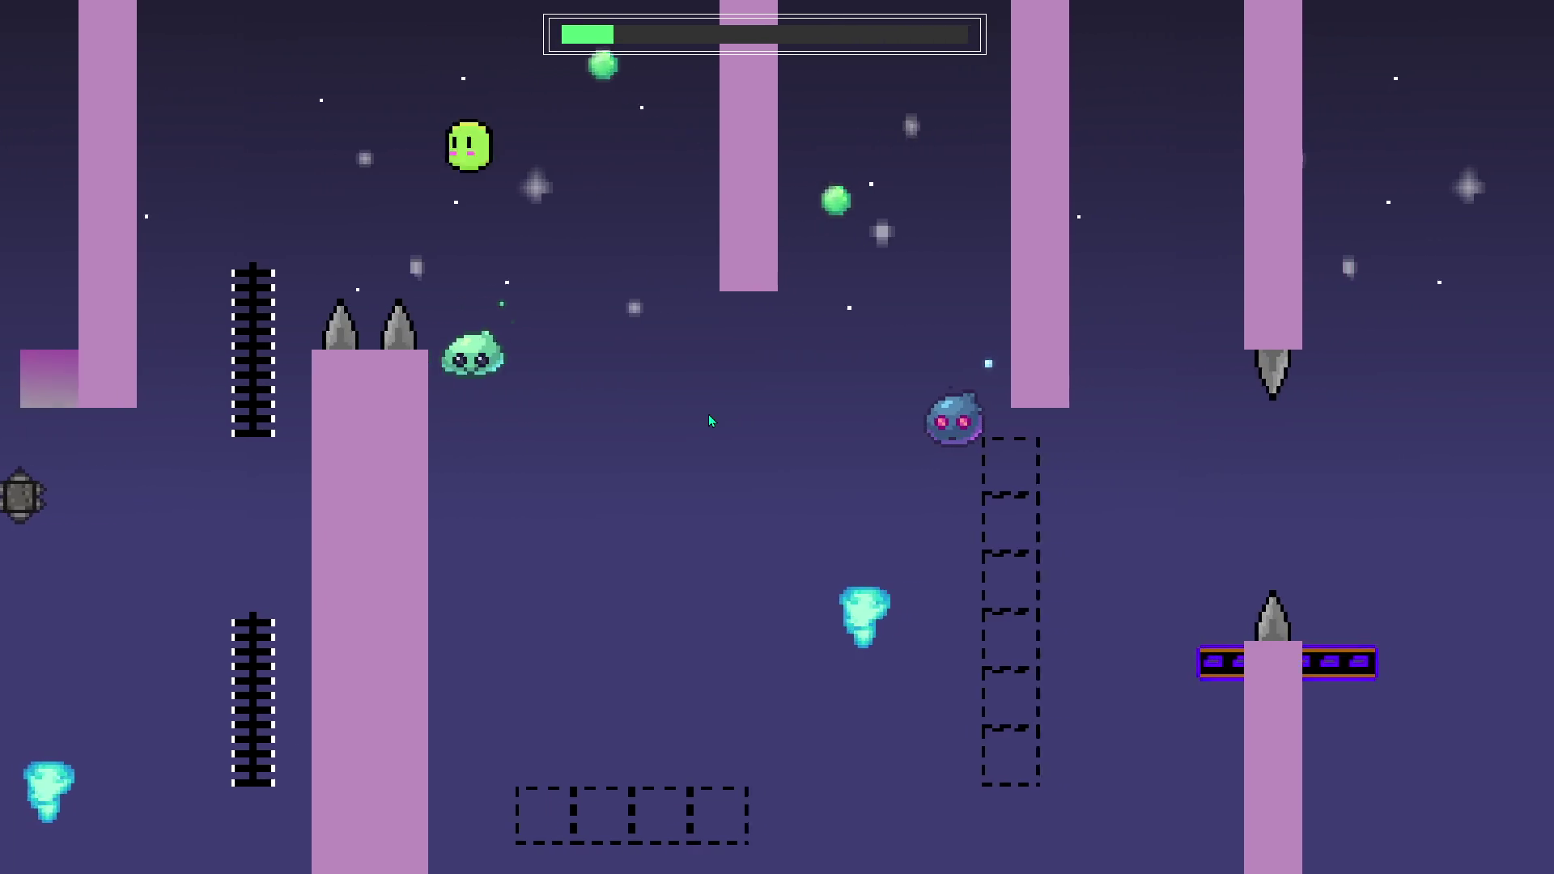
pyautogui.press('Right')
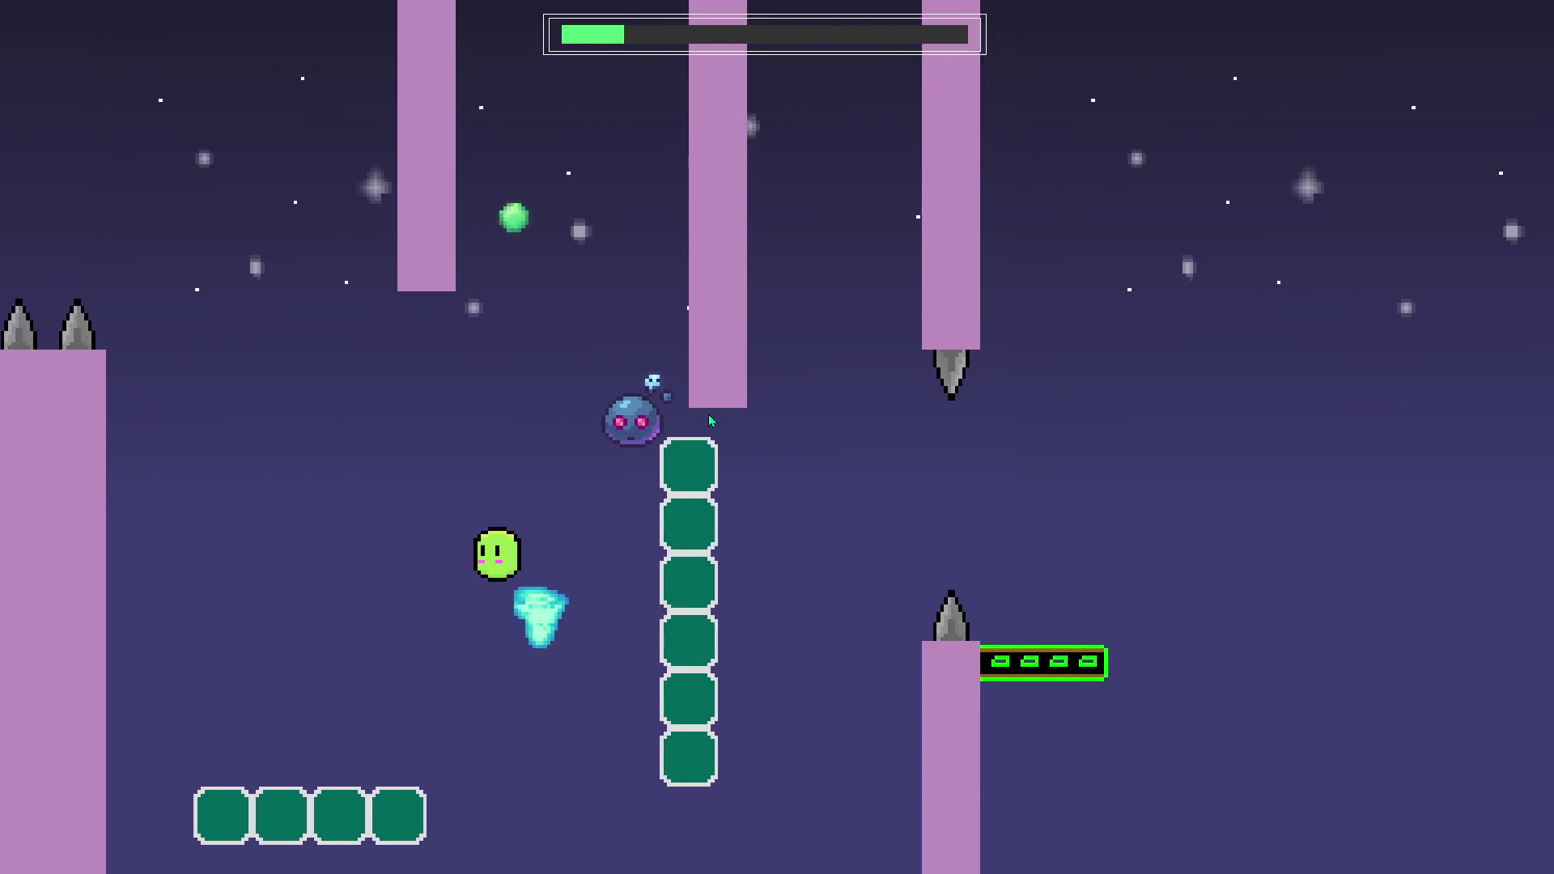
# From the checkpoint, climb the ladder, switch on the toggle block, and jump via the blue platform onward.
pyautogui.press('Right')
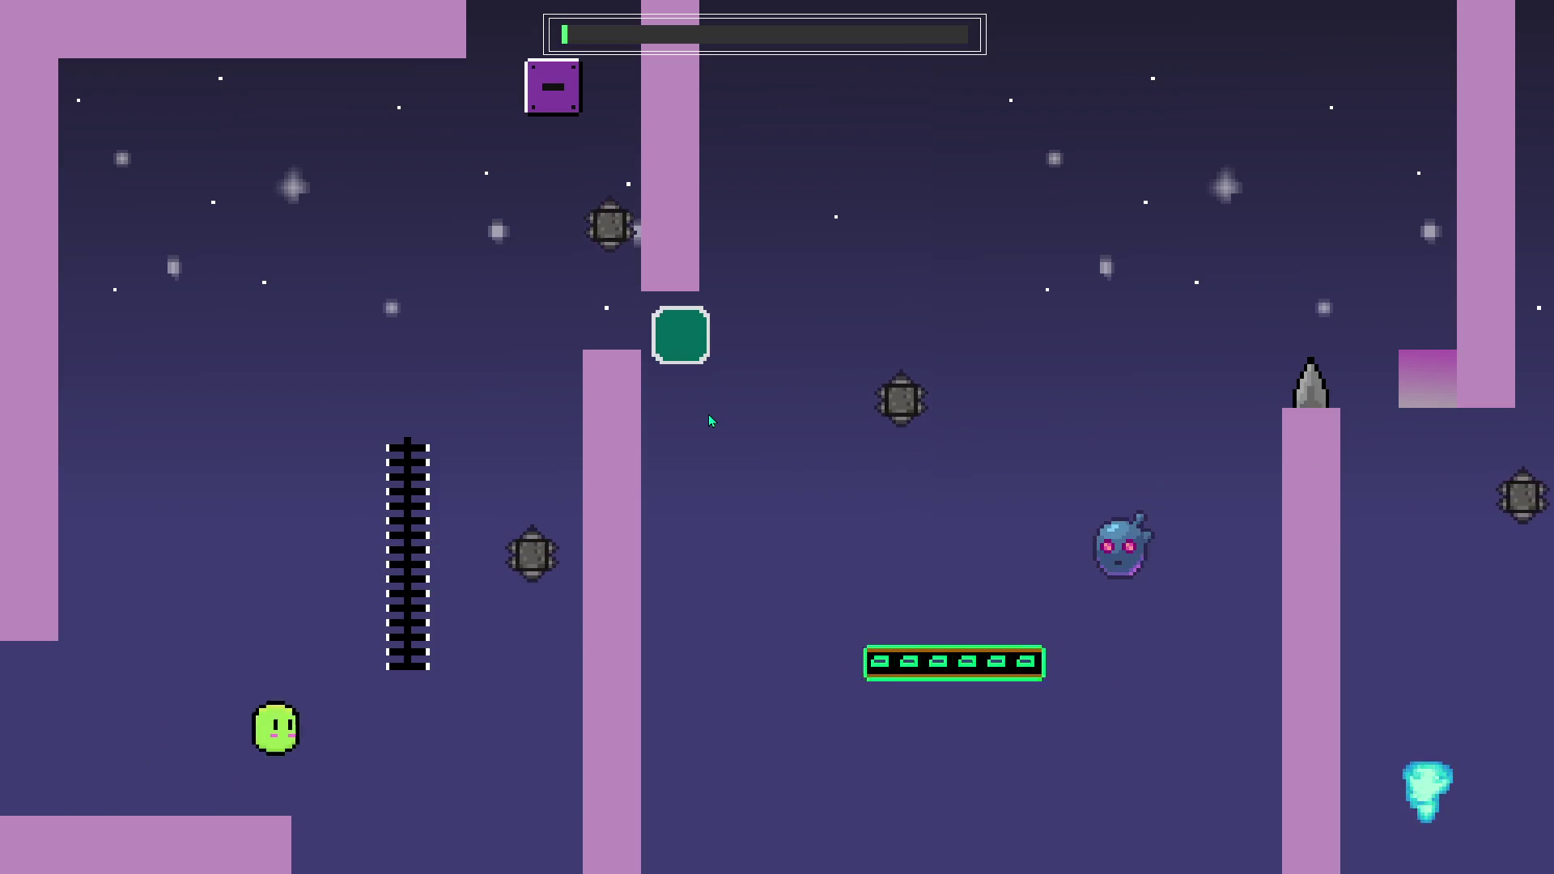
pyautogui.press('Right')
pyautogui.press('Up')
pyautogui.press('Right')
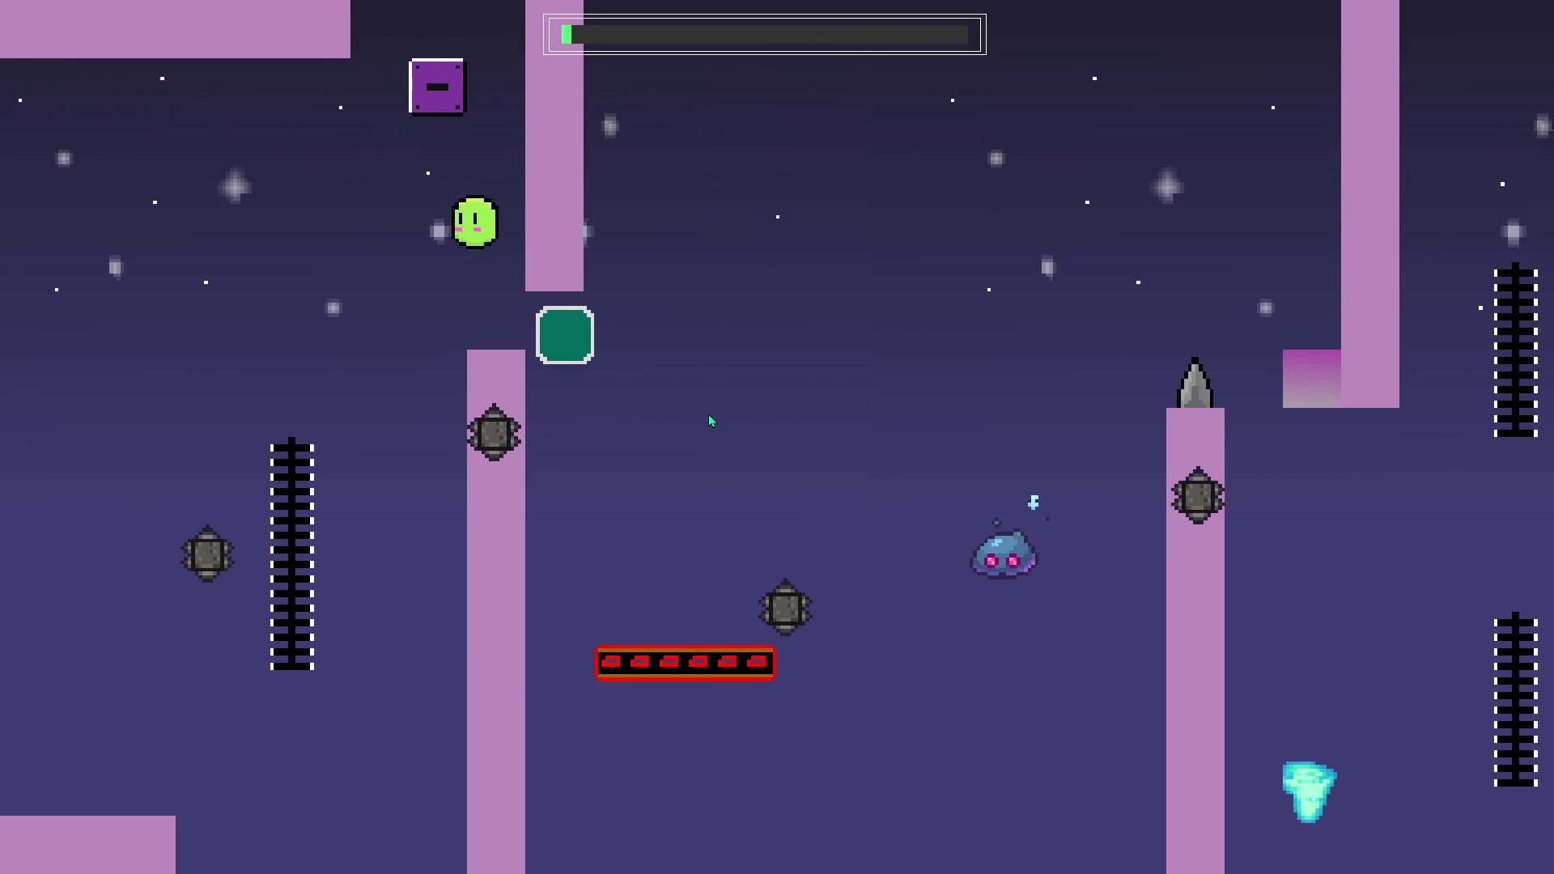
pyautogui.press('Up')
pyautogui.press('Left')
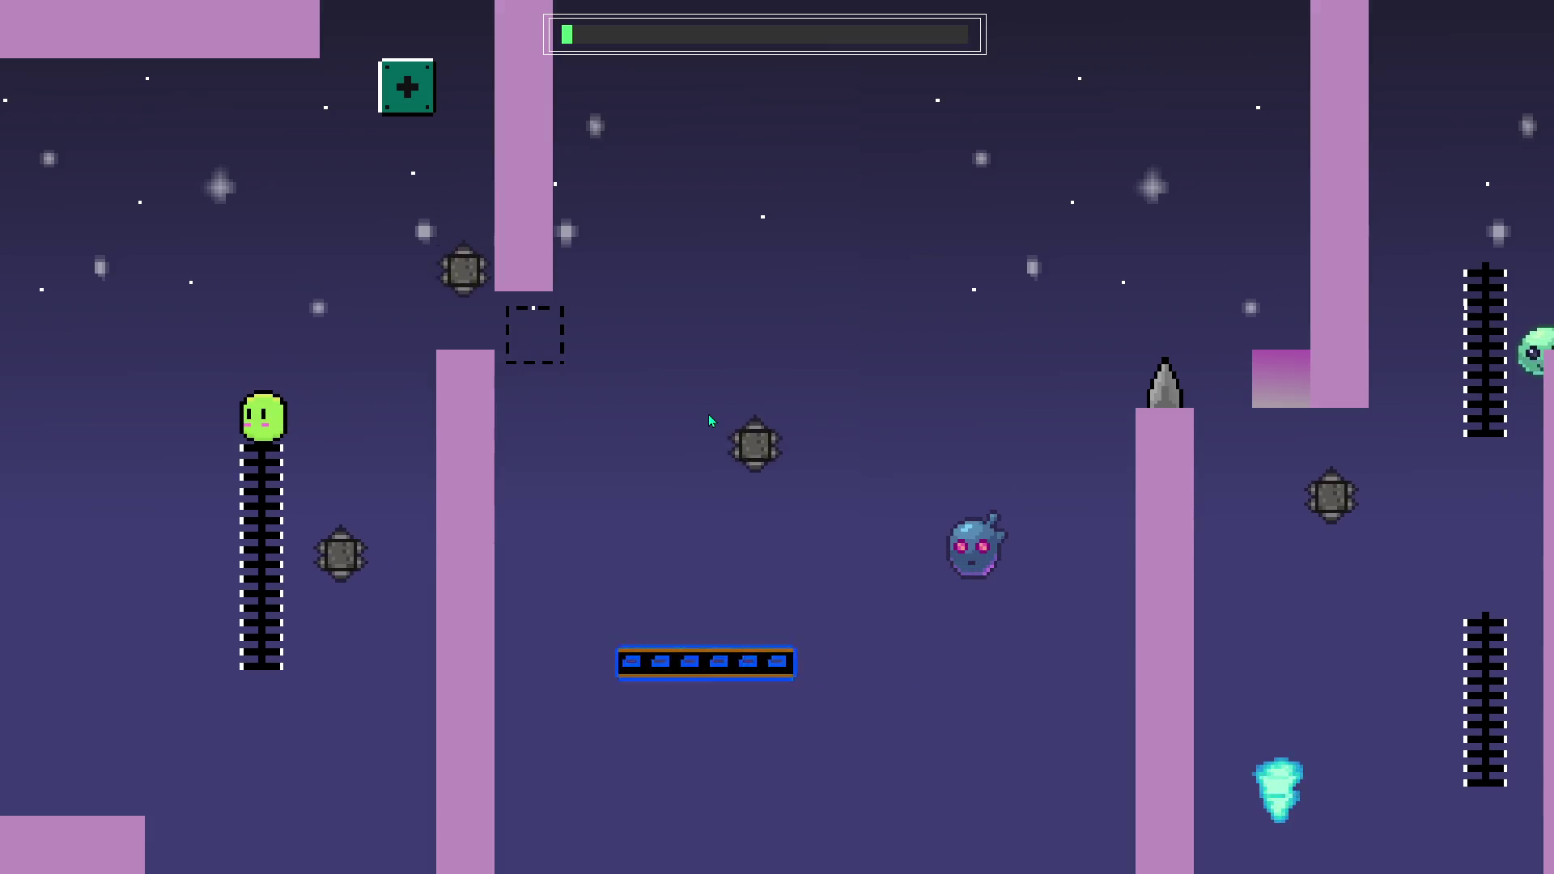
pyautogui.press('Up')
pyautogui.press('Right')
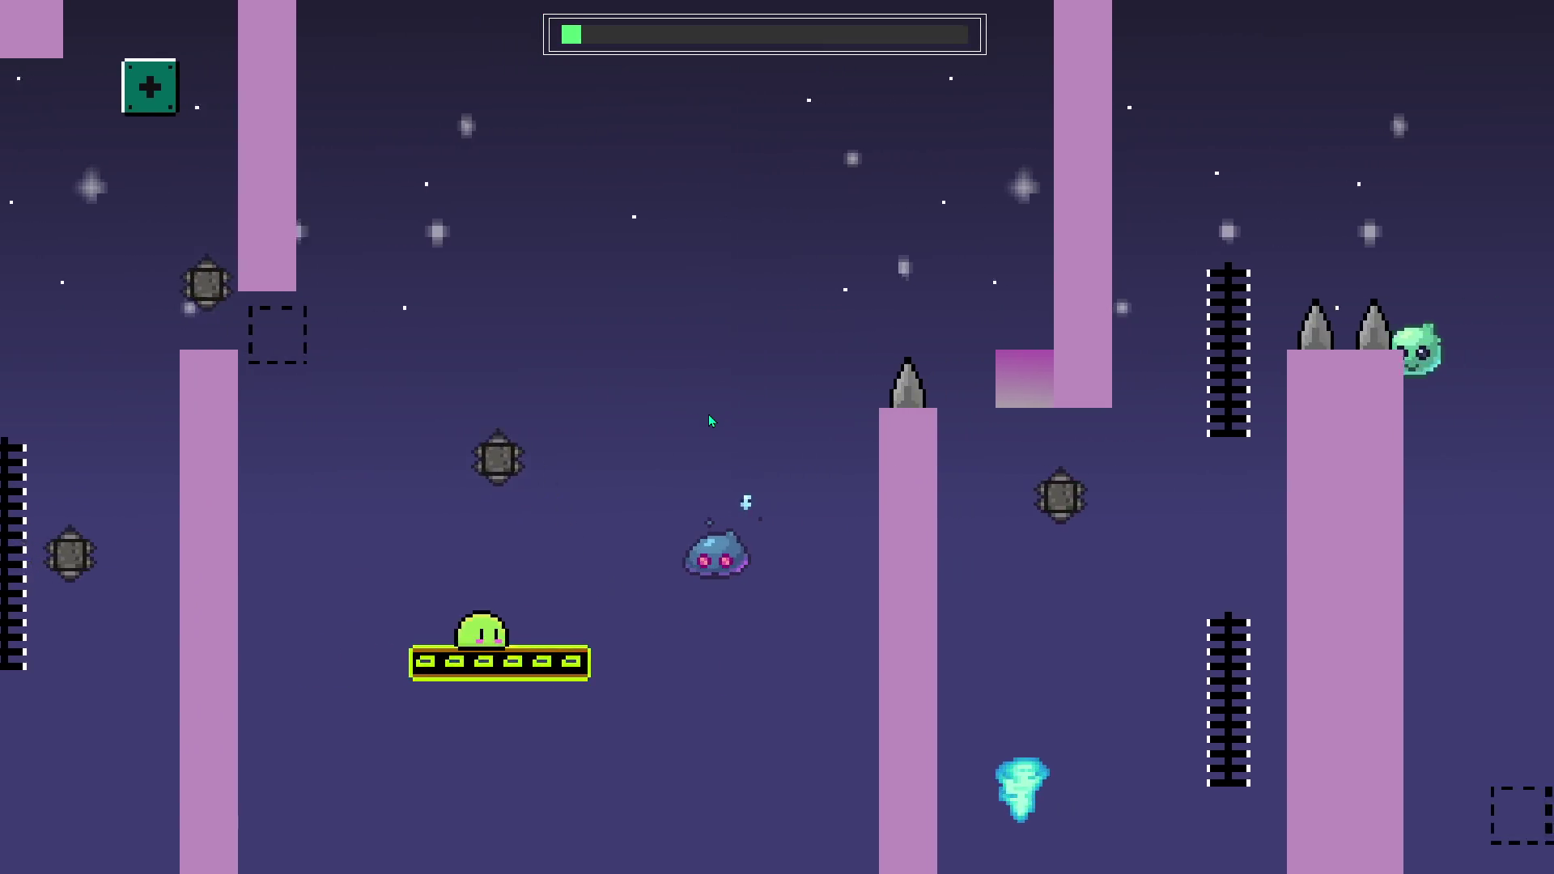
pyautogui.press('Up')
pyautogui.press('Right')
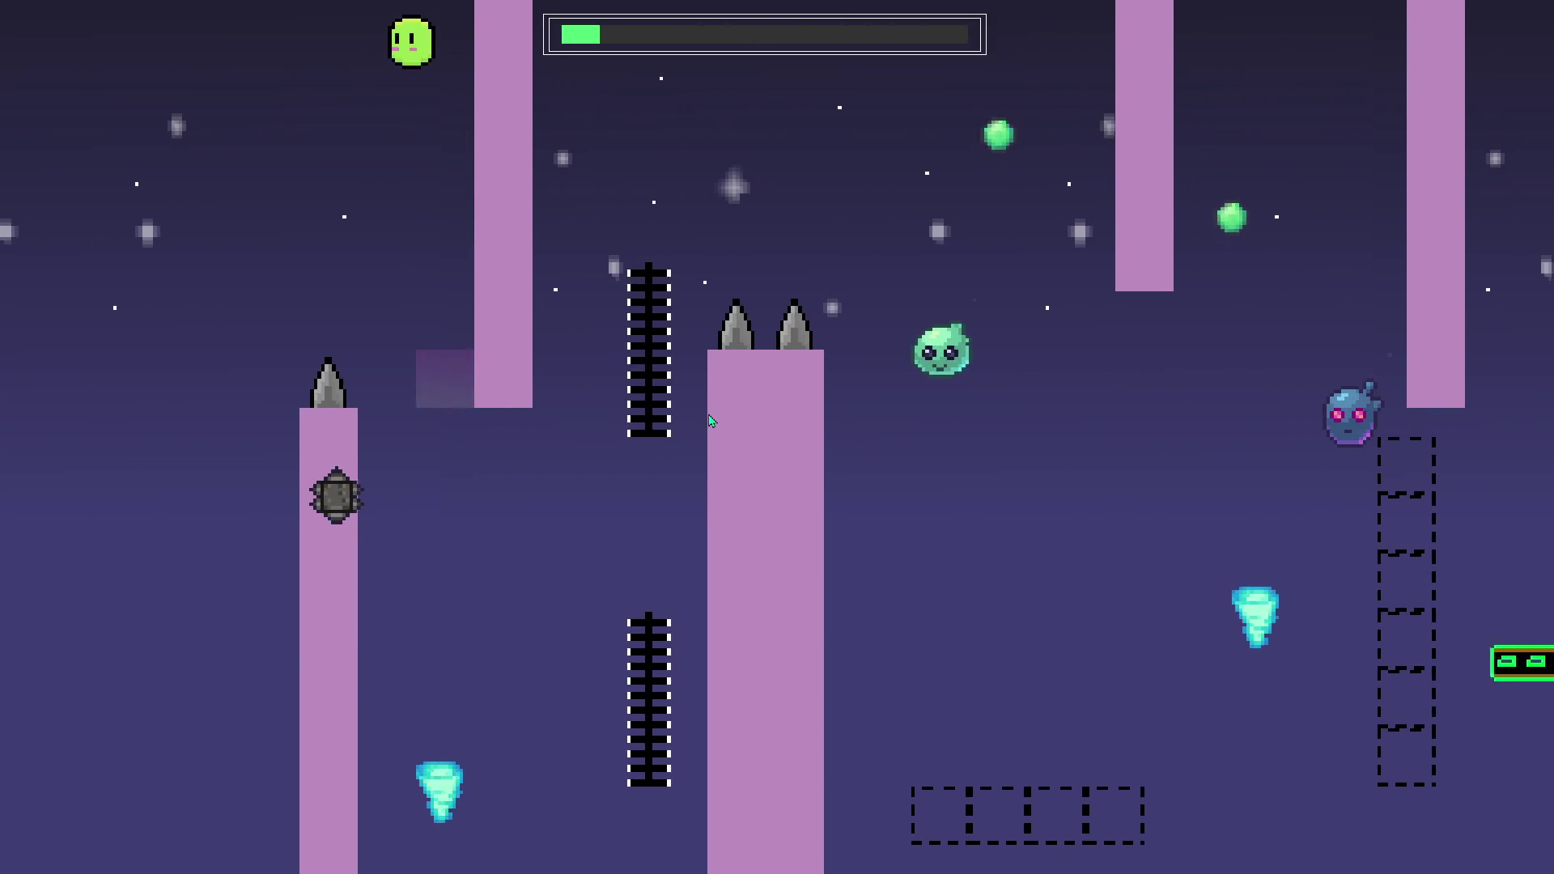
pyautogui.press('Right')
pyautogui.press('Up')
pyautogui.press('Up')
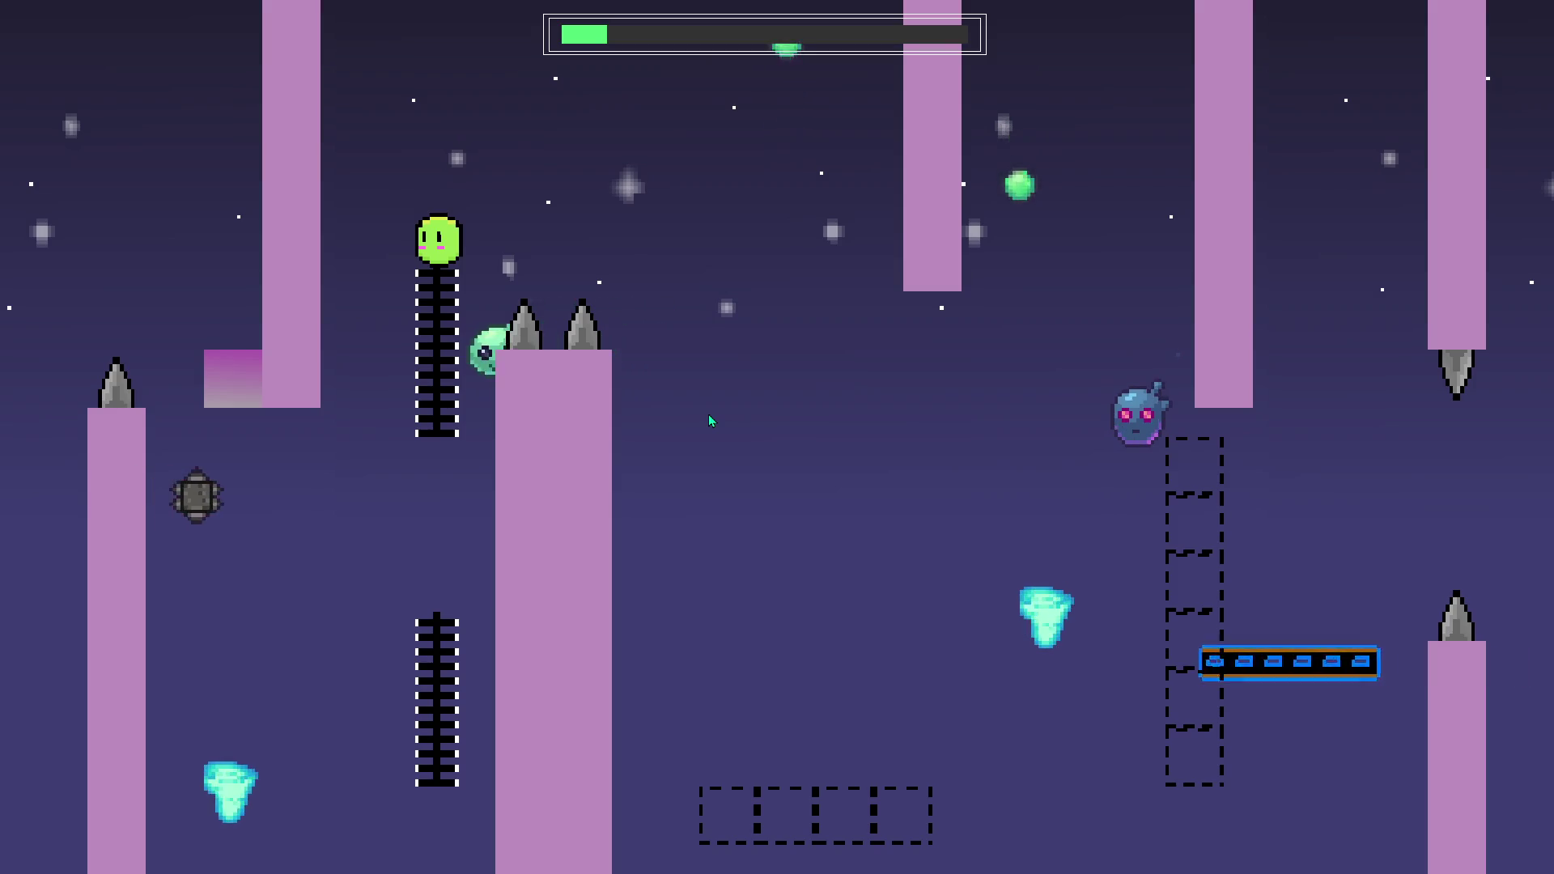
pyautogui.press('Up')
pyautogui.press('Right')
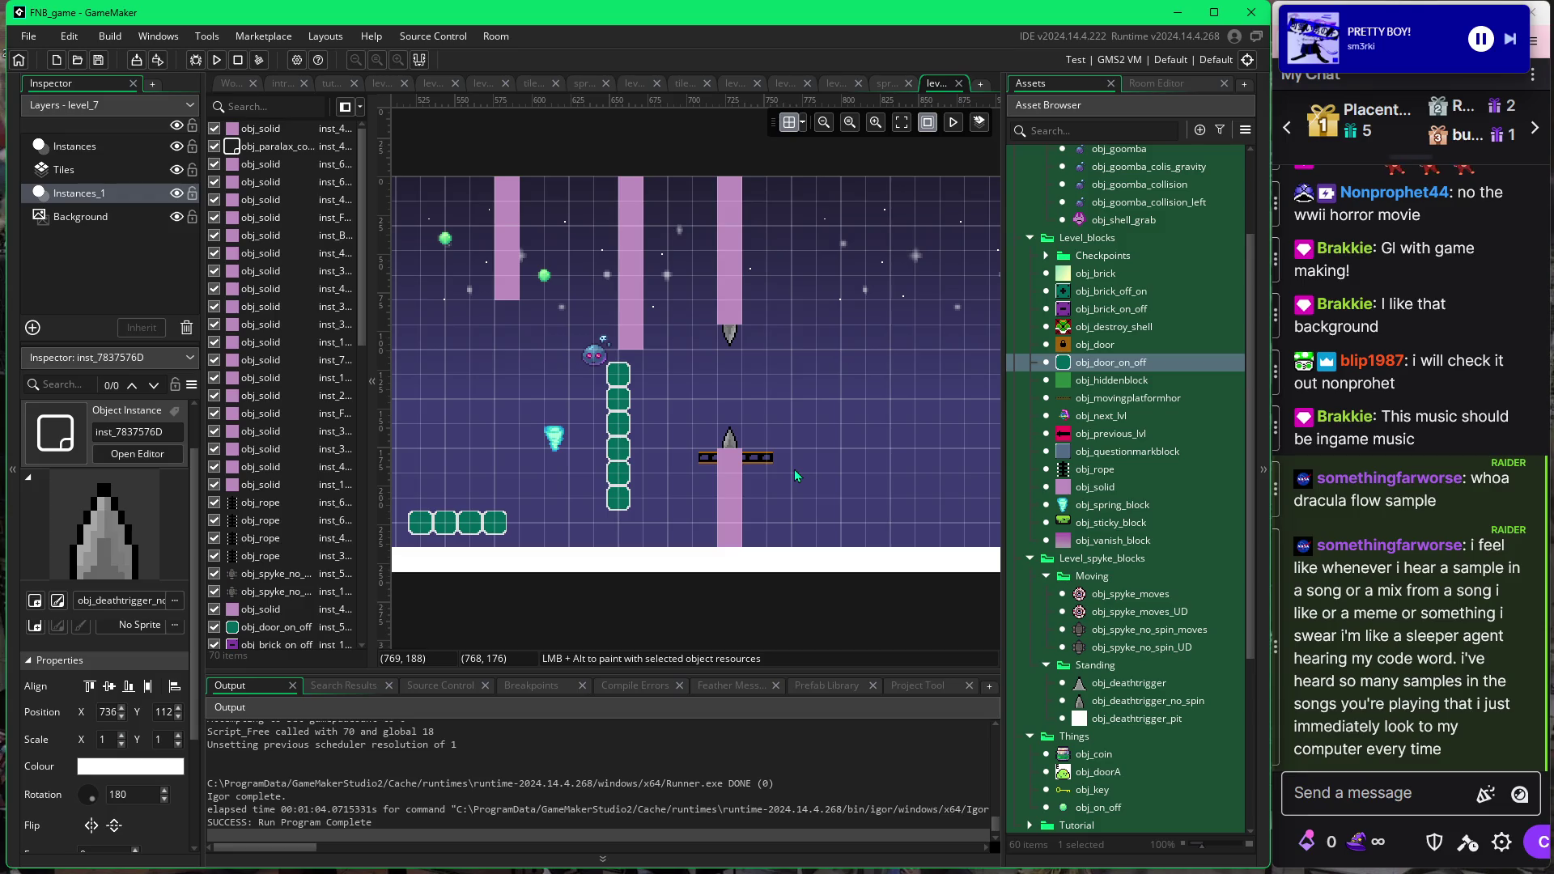
# Pan the room to its right section near the green switch blocks and scroll the Asset Browser up.
pyautogui.moveTo(860, 459); pyautogui.dragTo(648, 446)
pyautogui.moveTo(790, 458); pyautogui.dragTo(838, 497)
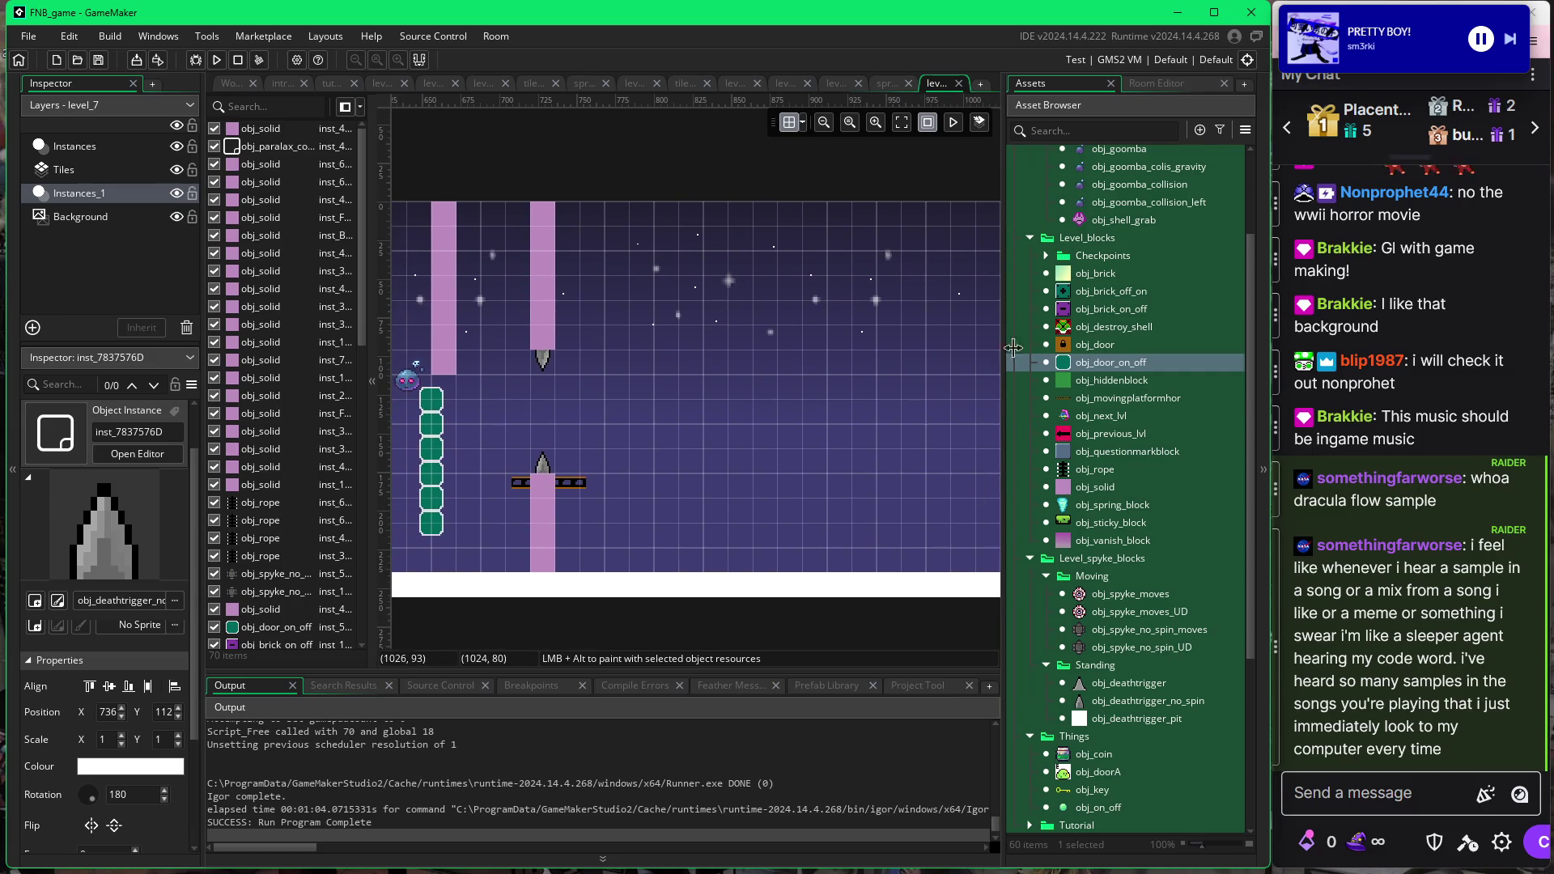
pyautogui.scroll(3, 1067, 368)
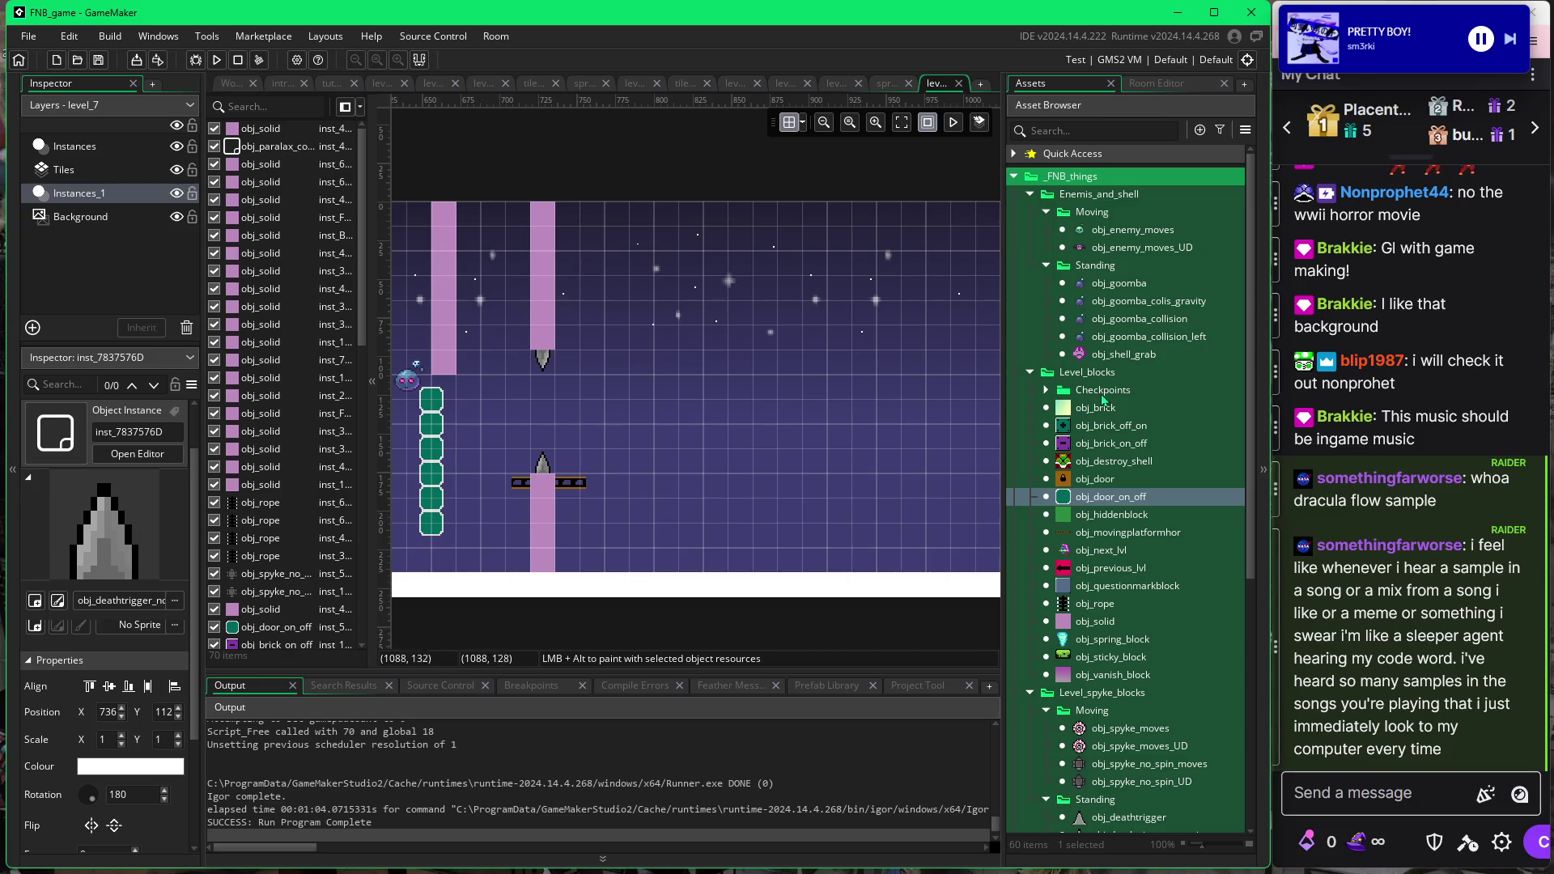
# Place an obj_goomba_collision_left instance and settle it at 816, 208 right of the spiked pillar.
pyautogui.click(1087, 337)
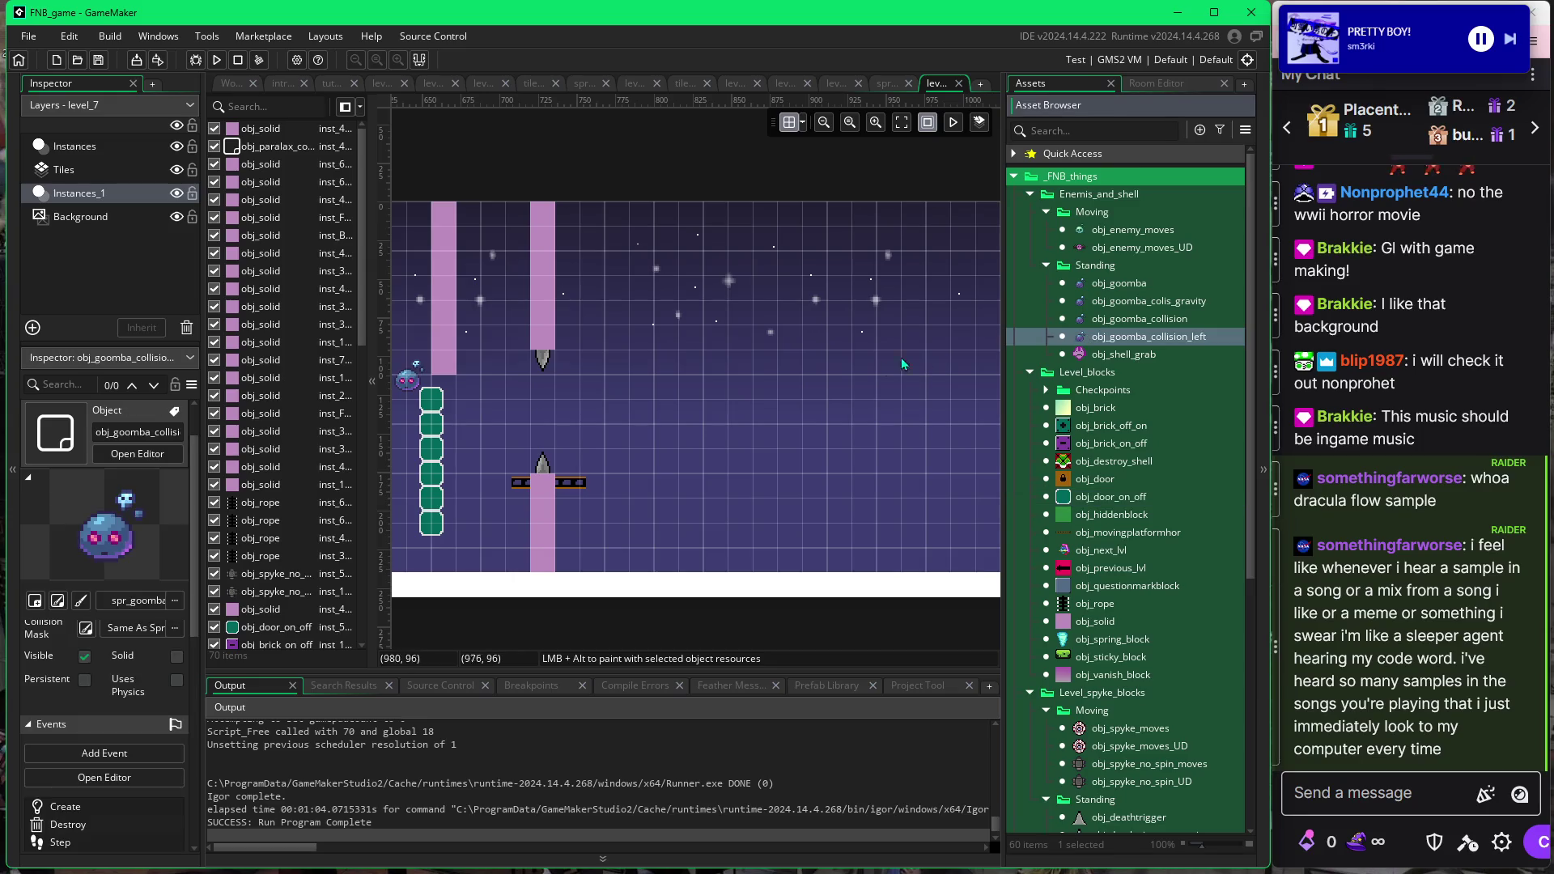
pyautogui.keyDown('alt'); pyautogui.click(677, 452); pyautogui.keyUp('alt')
pyautogui.keyDown('alt'); pyautogui.click(674, 463); pyautogui.keyUp('alt')
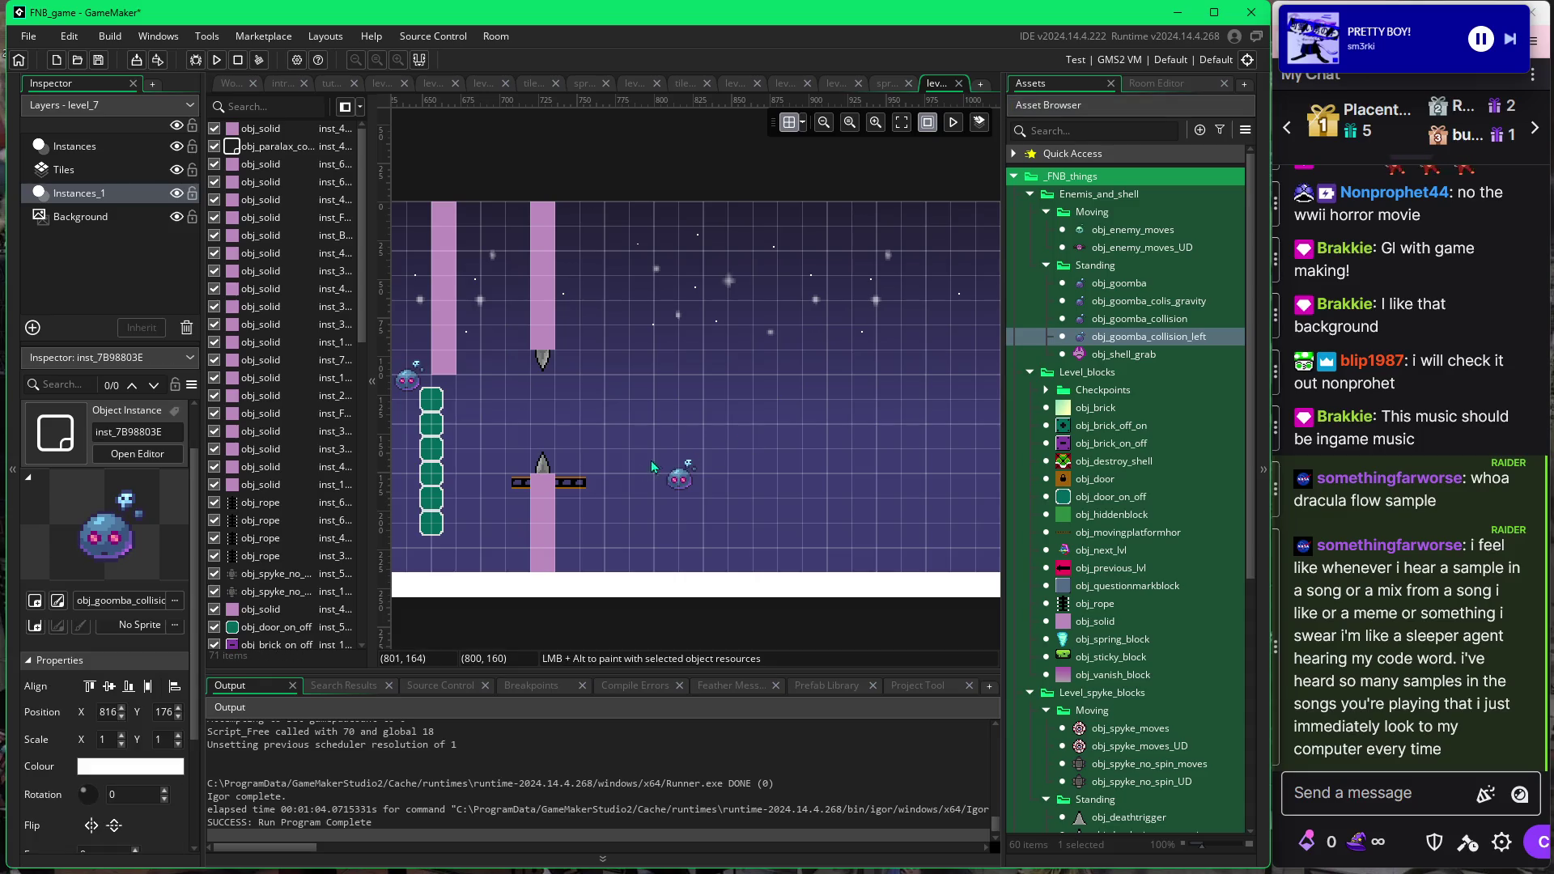
pyautogui.moveTo(684, 483)
pyautogui.mouseDown()
pyautogui.moveTo(706, 436)
pyautogui.moveTo(697, 468)
pyautogui.moveTo(659, 447)
pyautogui.moveTo(641, 408)
pyautogui.moveTo(667, 410)
pyautogui.mouseUp()
pyautogui.click(680, 428)
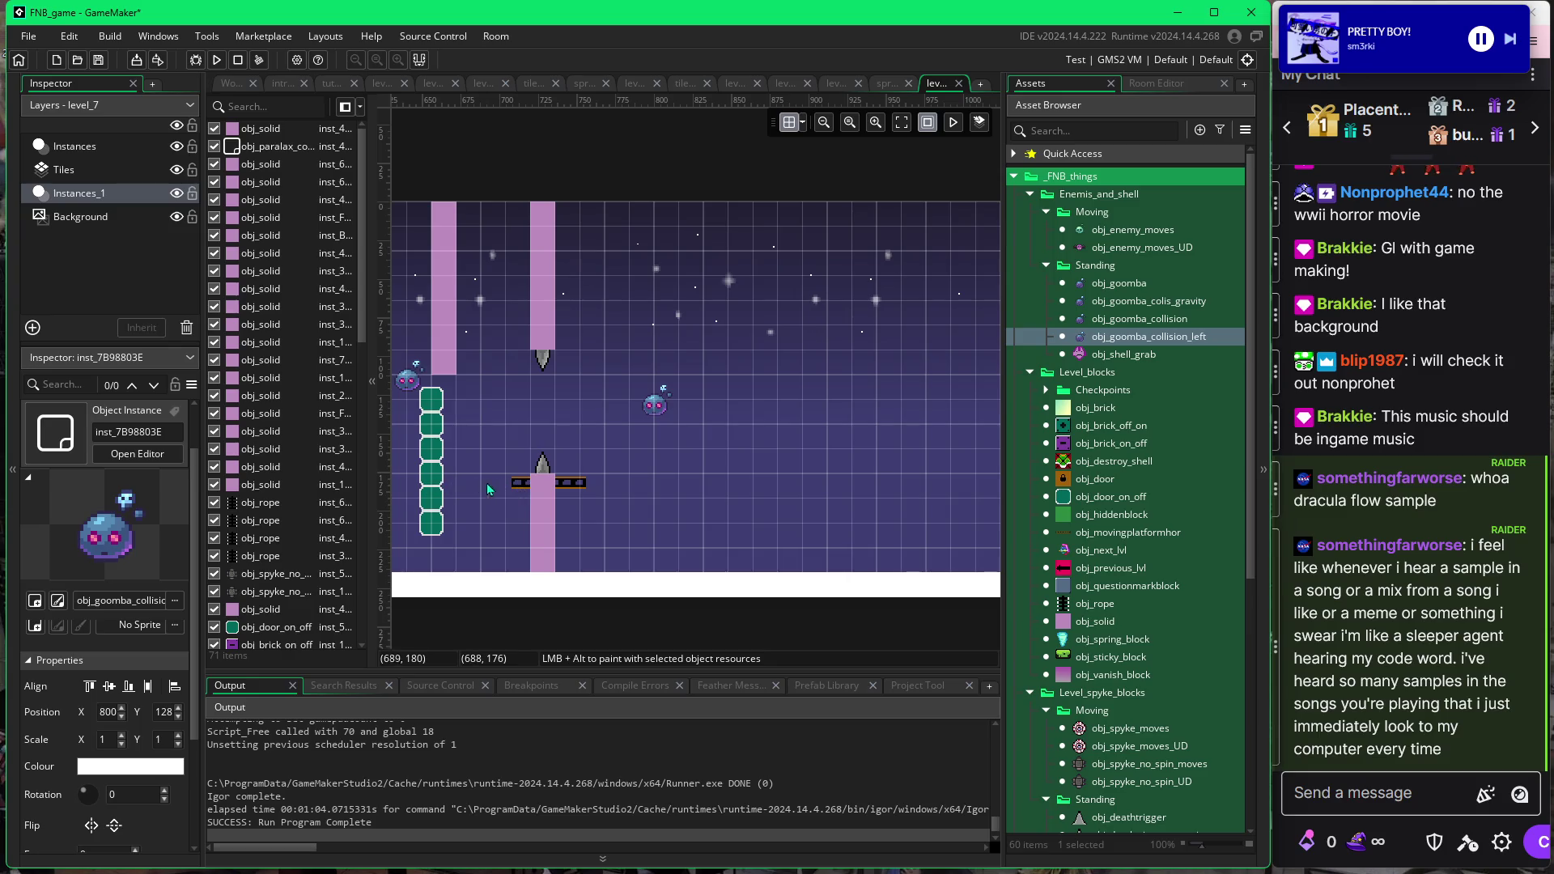
pyautogui.moveTo(661, 411)
pyautogui.mouseDown()
pyautogui.moveTo(659, 518)
pyautogui.moveTo(679, 535)
pyautogui.mouseUp()
pyautogui.click(692, 478)
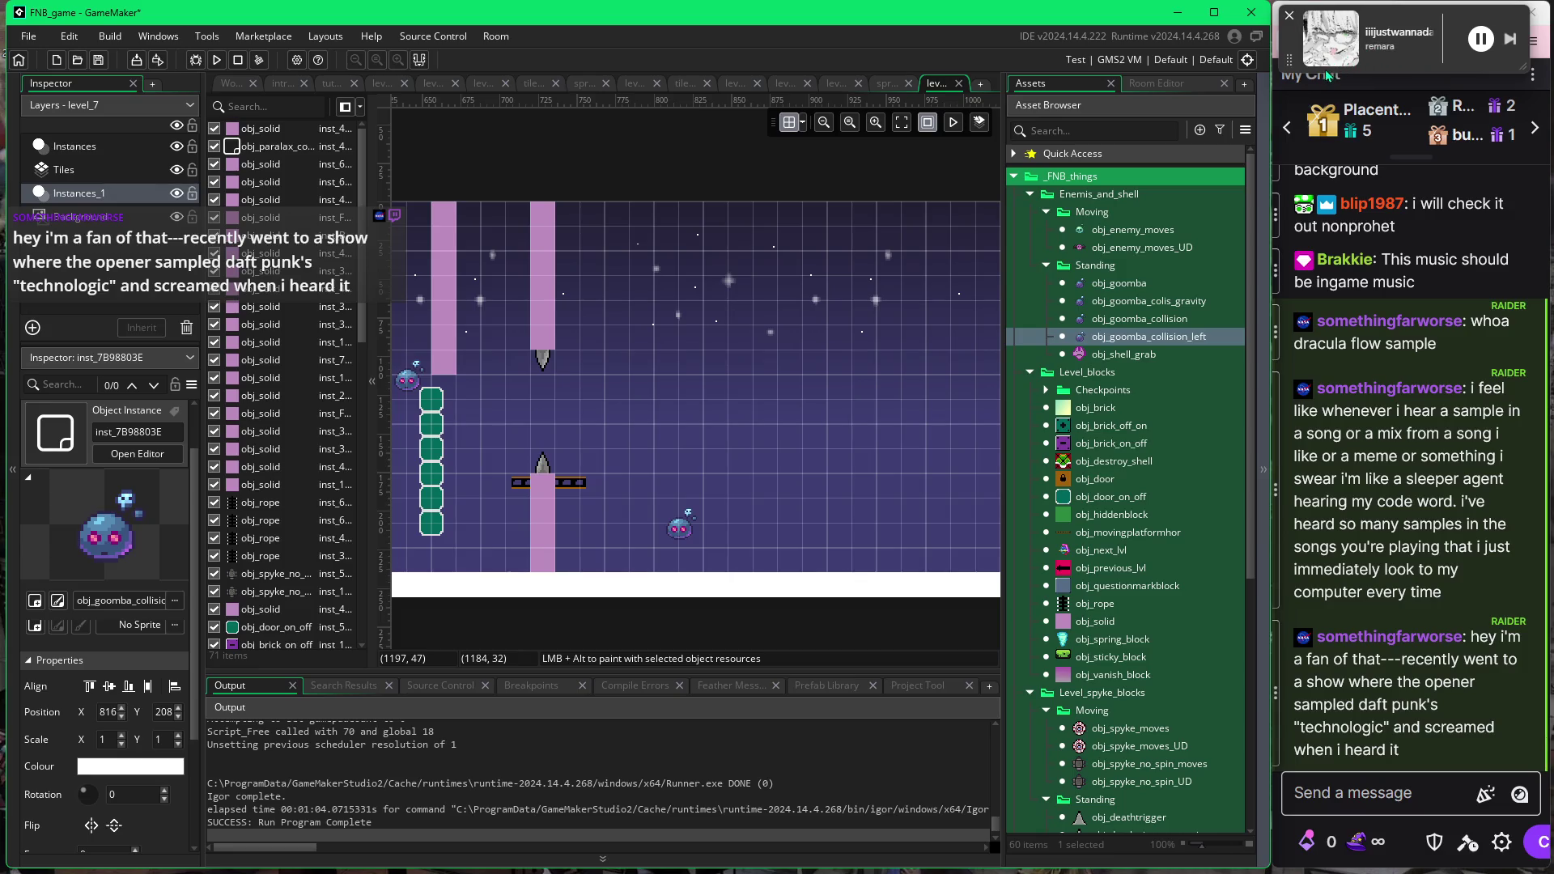
pyautogui.click(1370, 786)
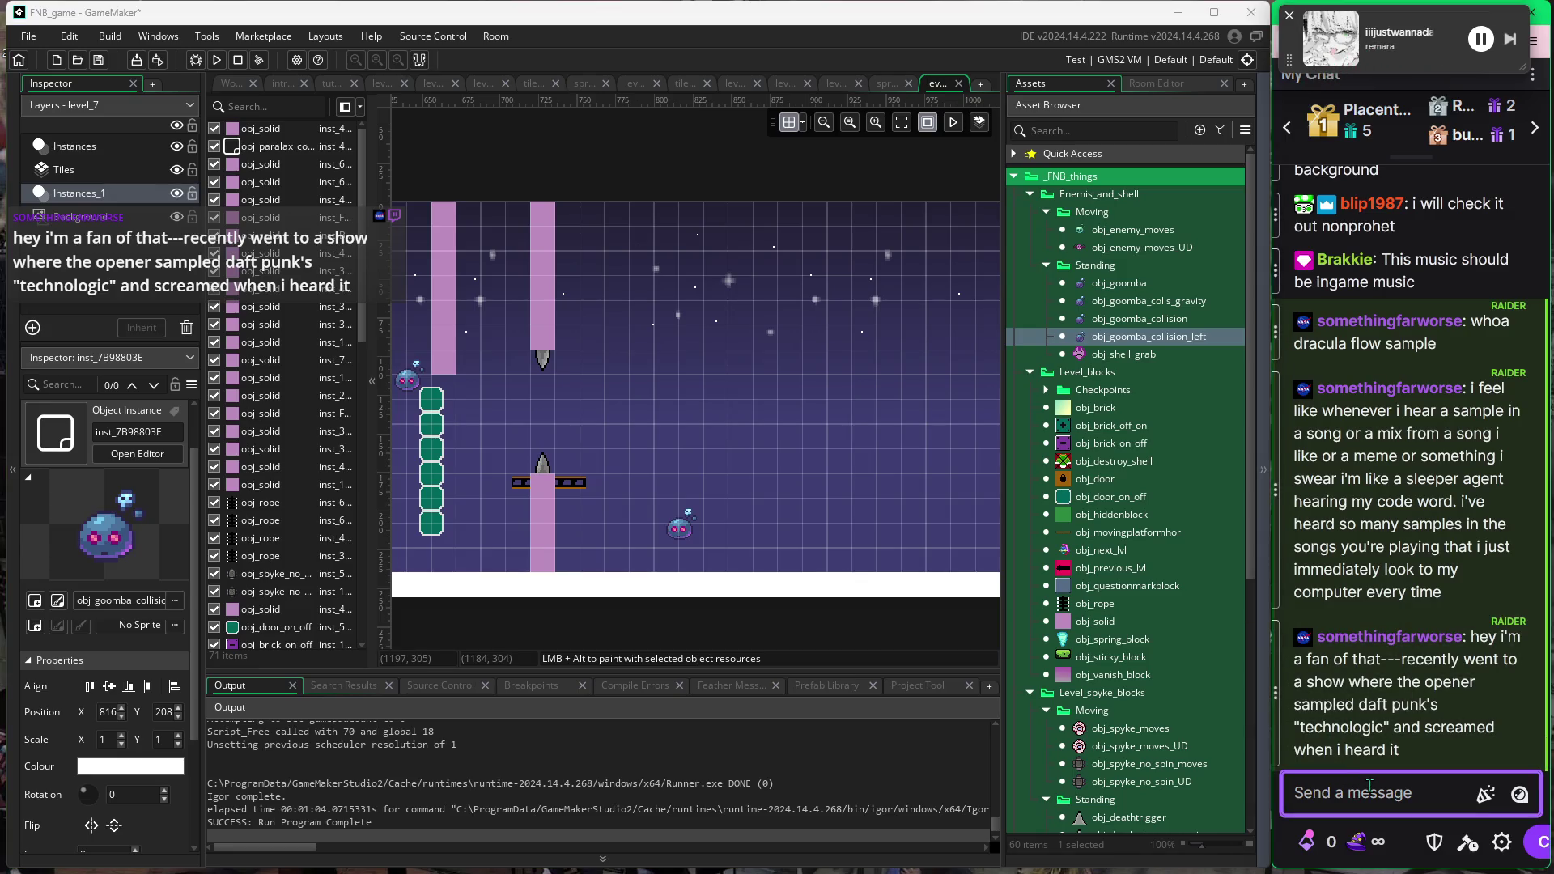
pyautogui.write('pipo')
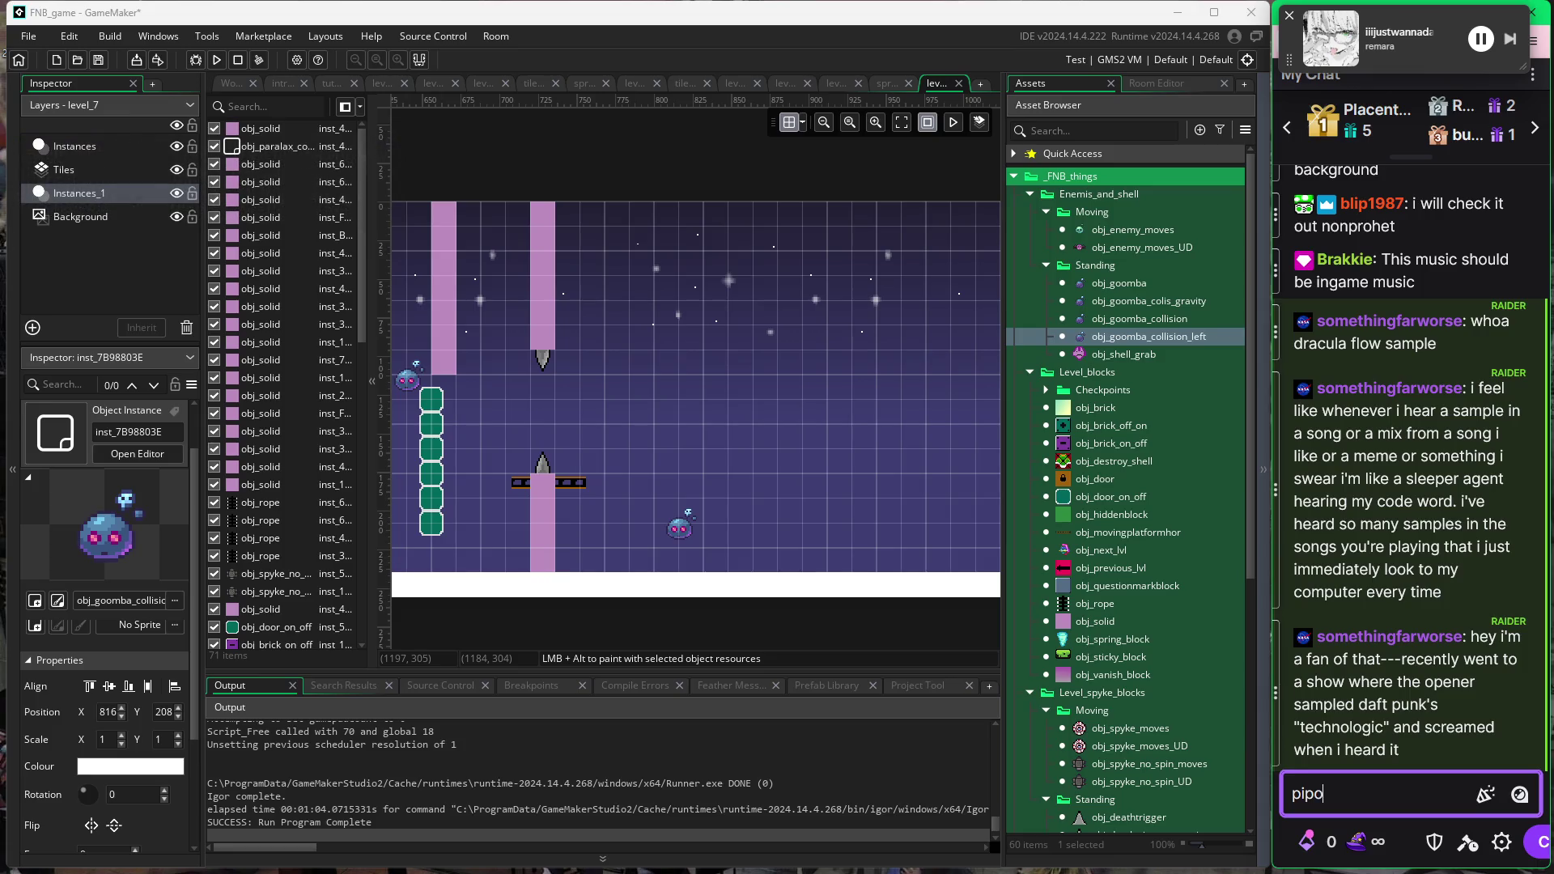
pyautogui.write('taku')
pyautogui.press('Return')
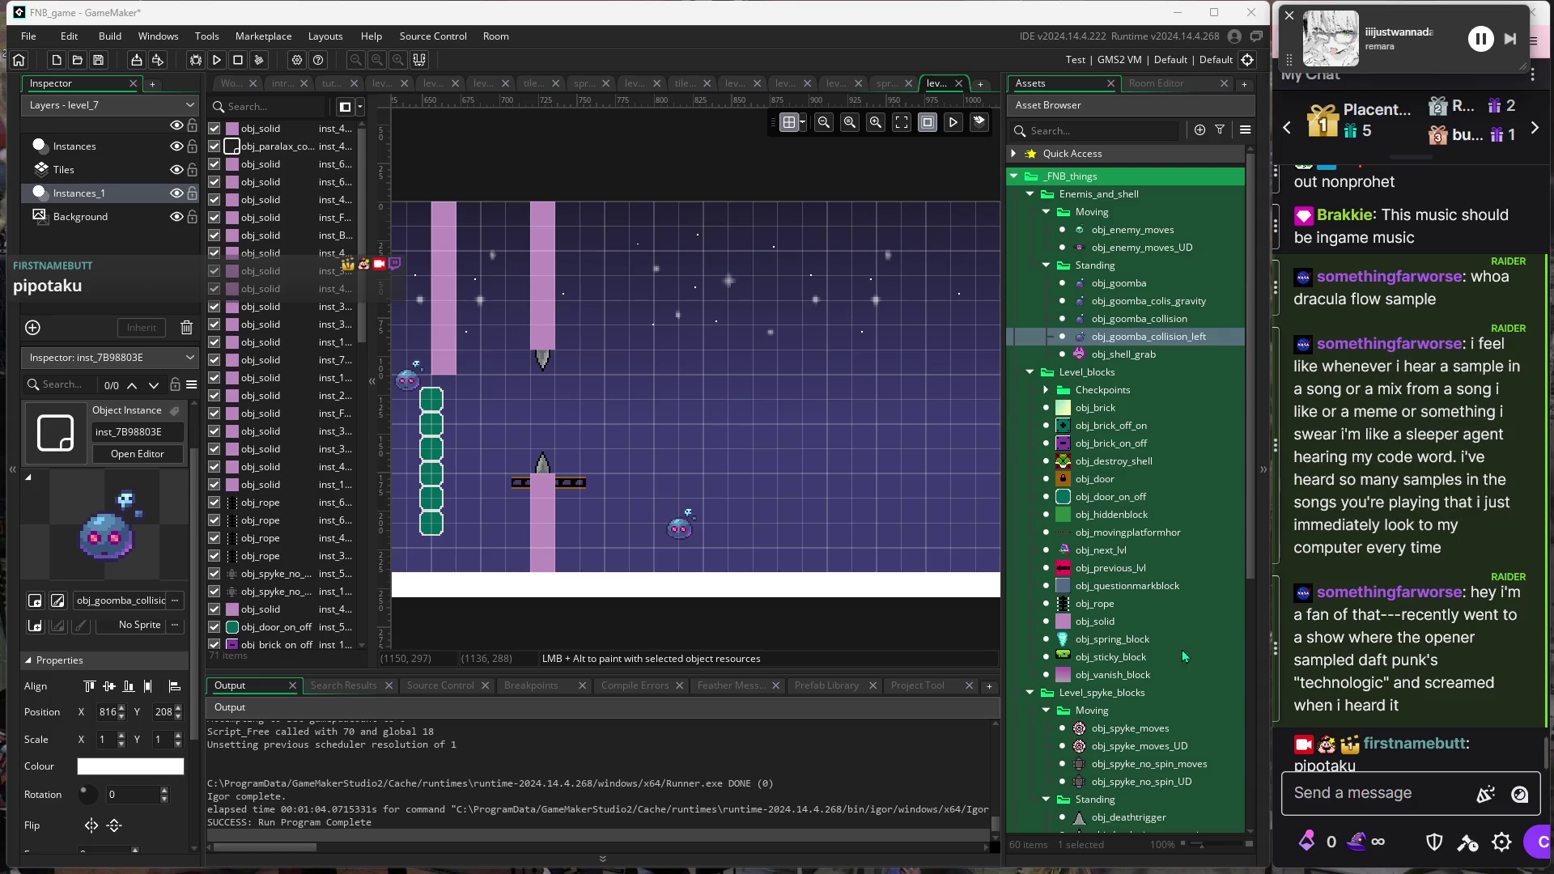
pyautogui.moveTo(722, 459); pyautogui.dragTo(905, 452)
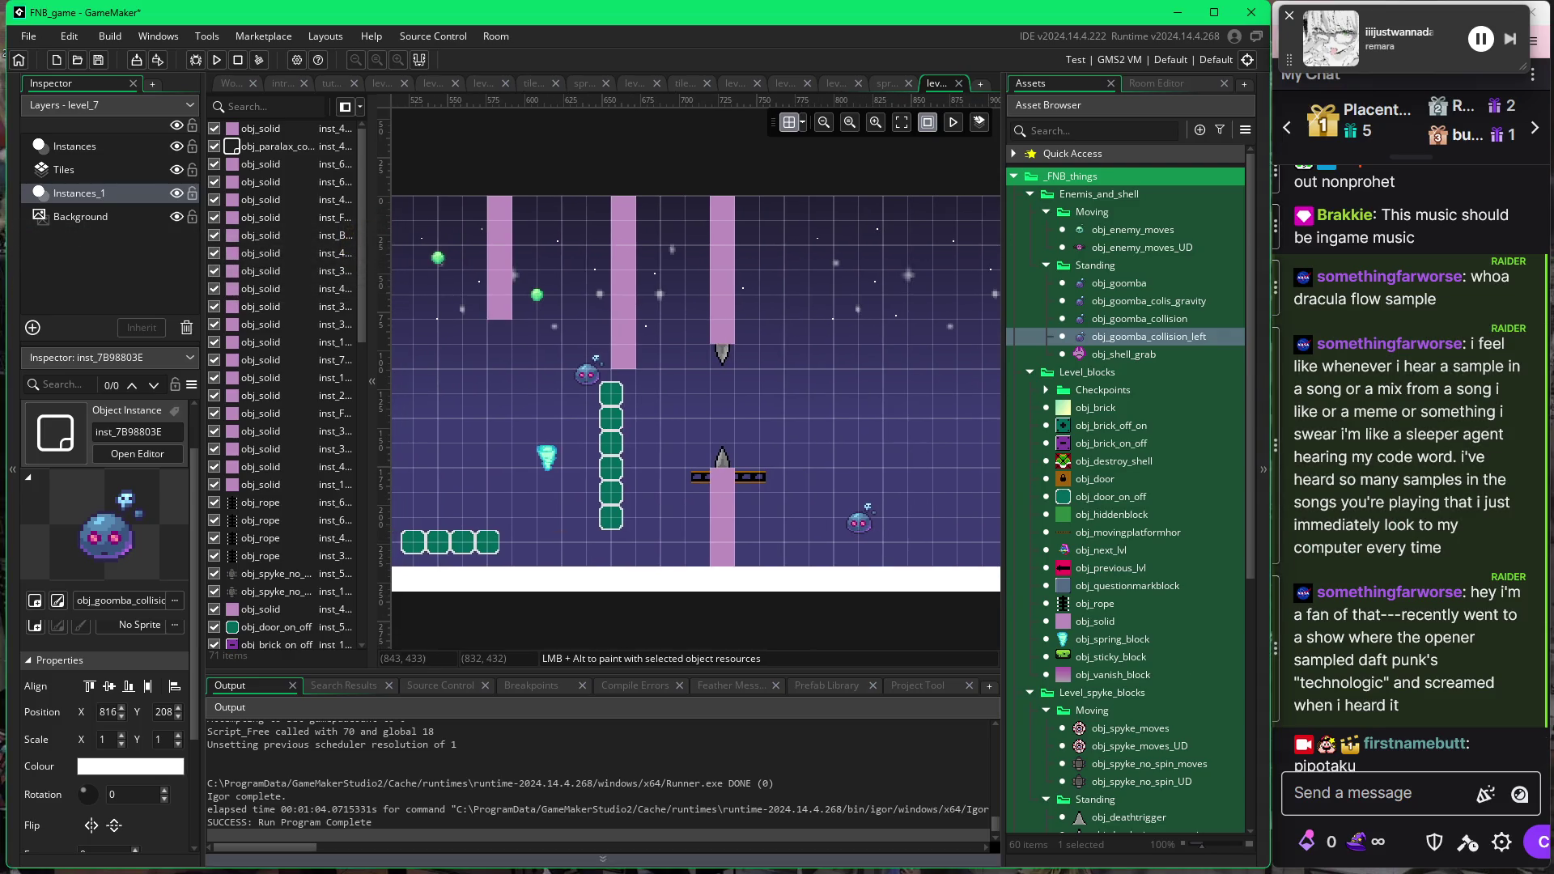
pyautogui.scroll(1, 752, 414)
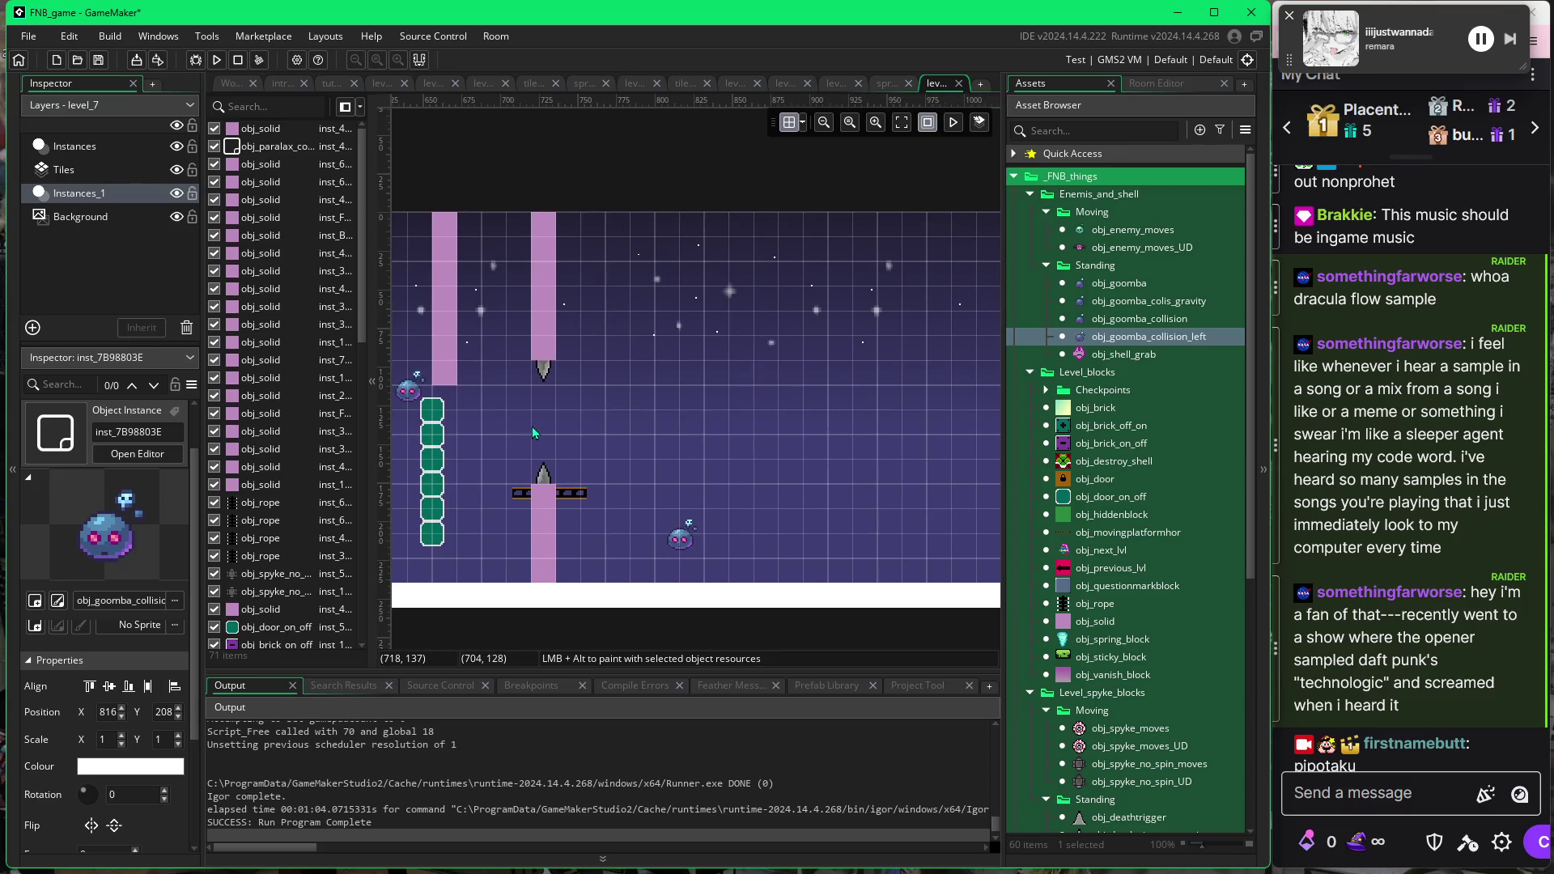
pyautogui.hscroll(-2, 534, 427)
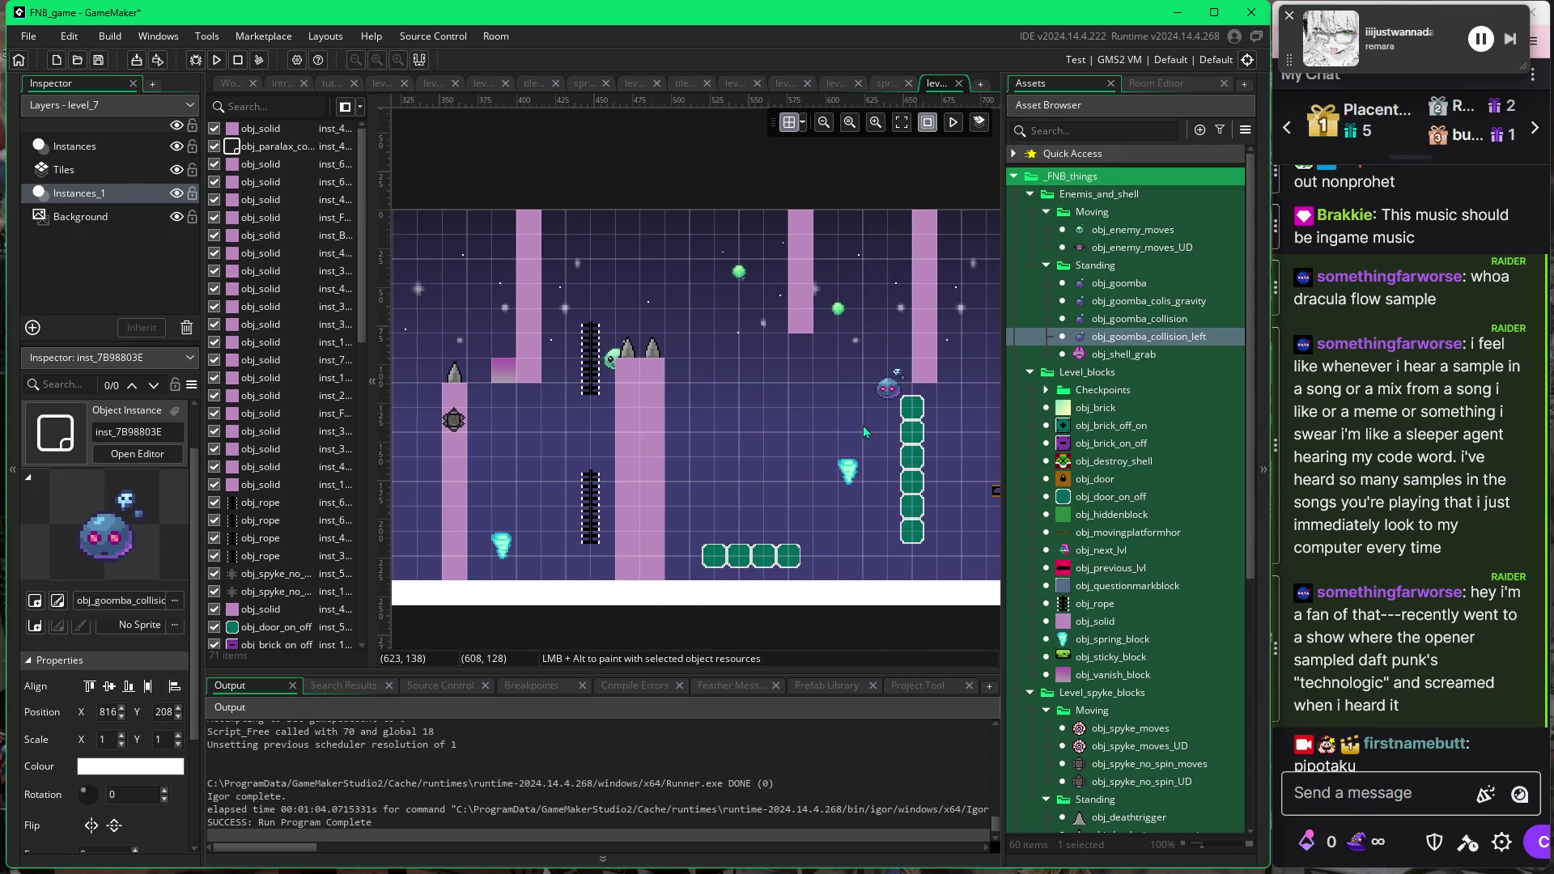
pyautogui.hscroll(3, 863, 426)
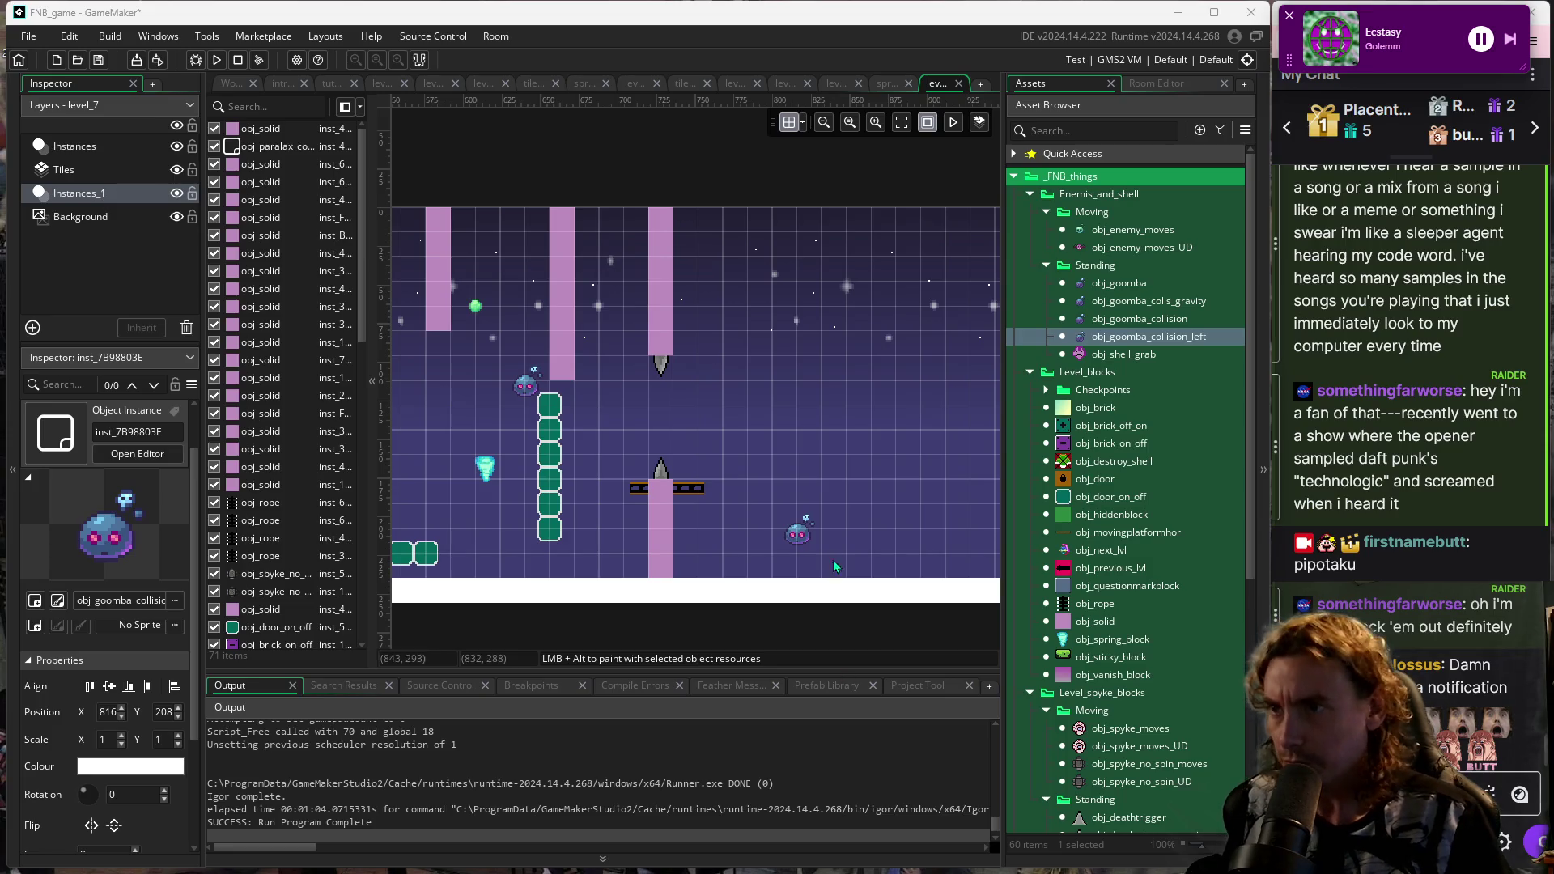
# Bring the goomba area back into view and save and run the game with F5.
pyautogui.moveTo(842, 495); pyautogui.dragTo(735, 487)
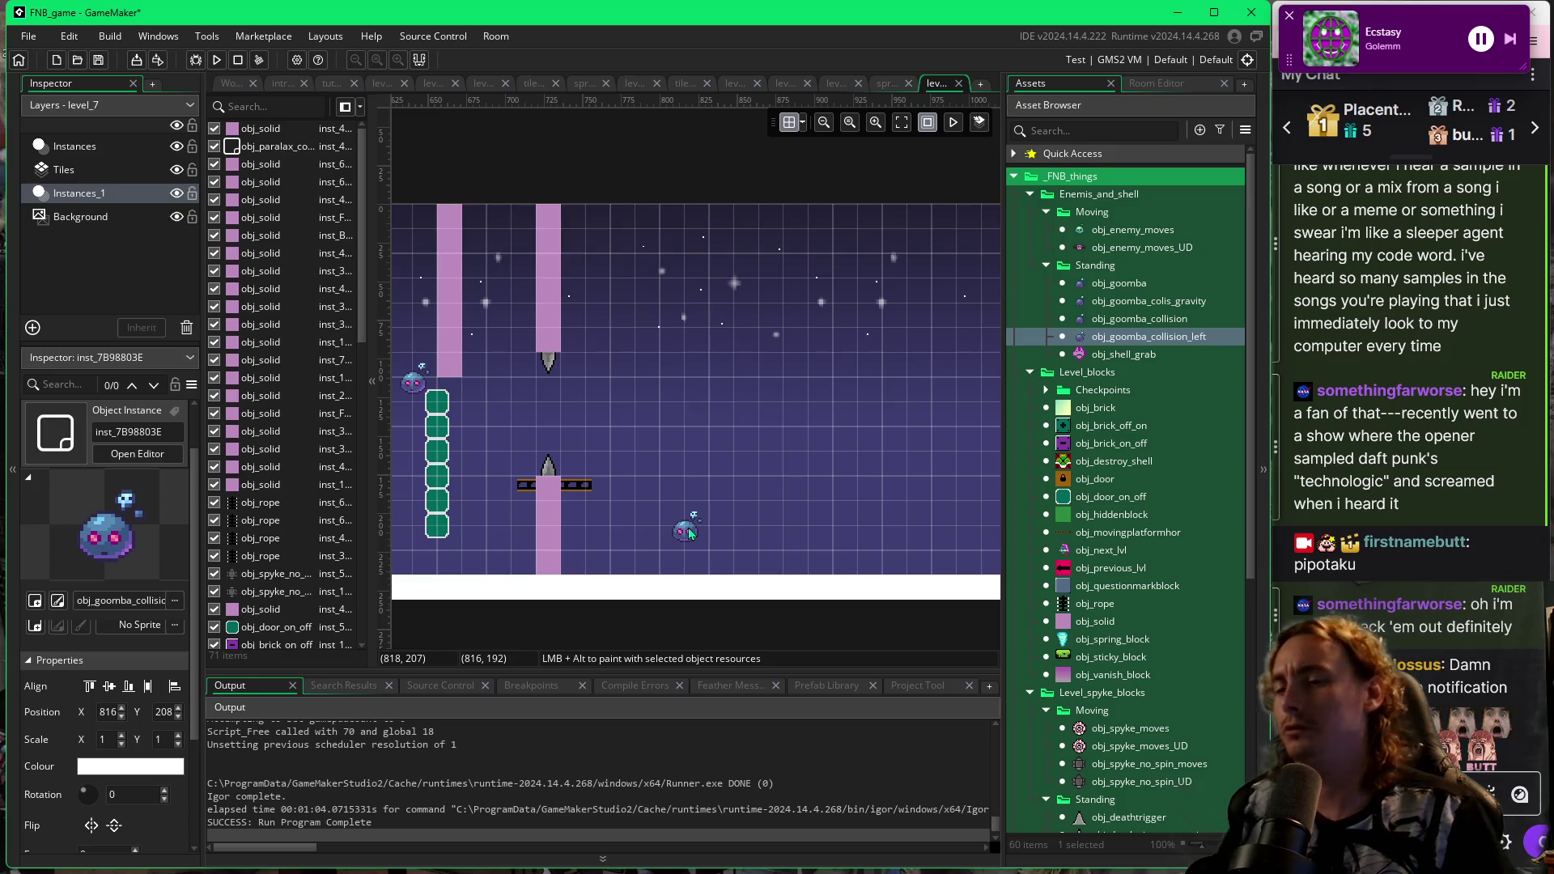
pyautogui.press('F5')
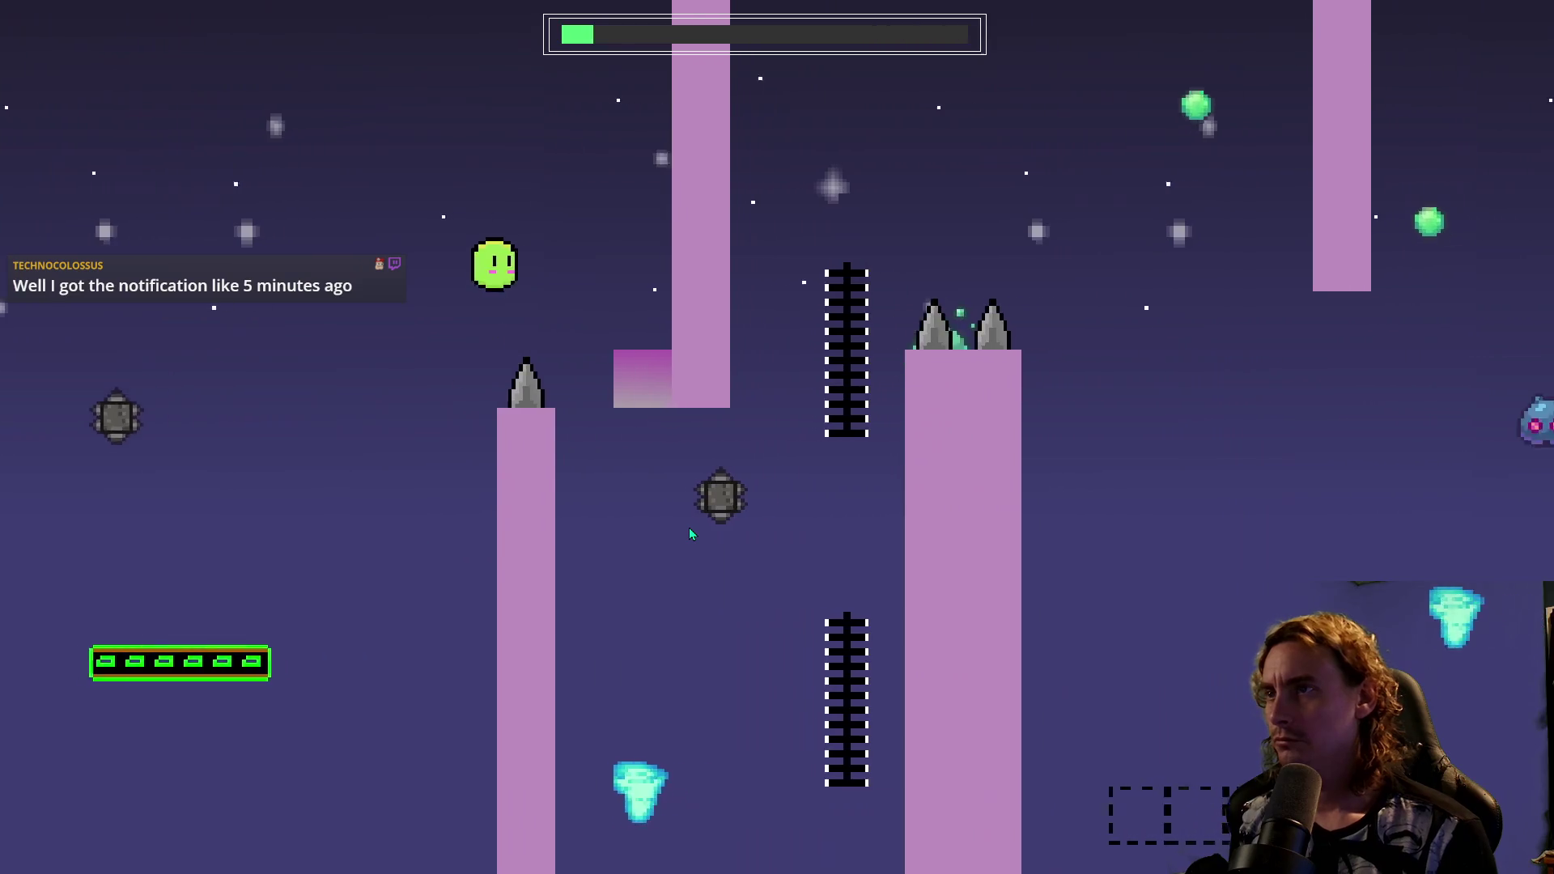
# Jump the blob over the spikes, off the green blocks and onto the colour-changing platform.
pyautogui.press('space')
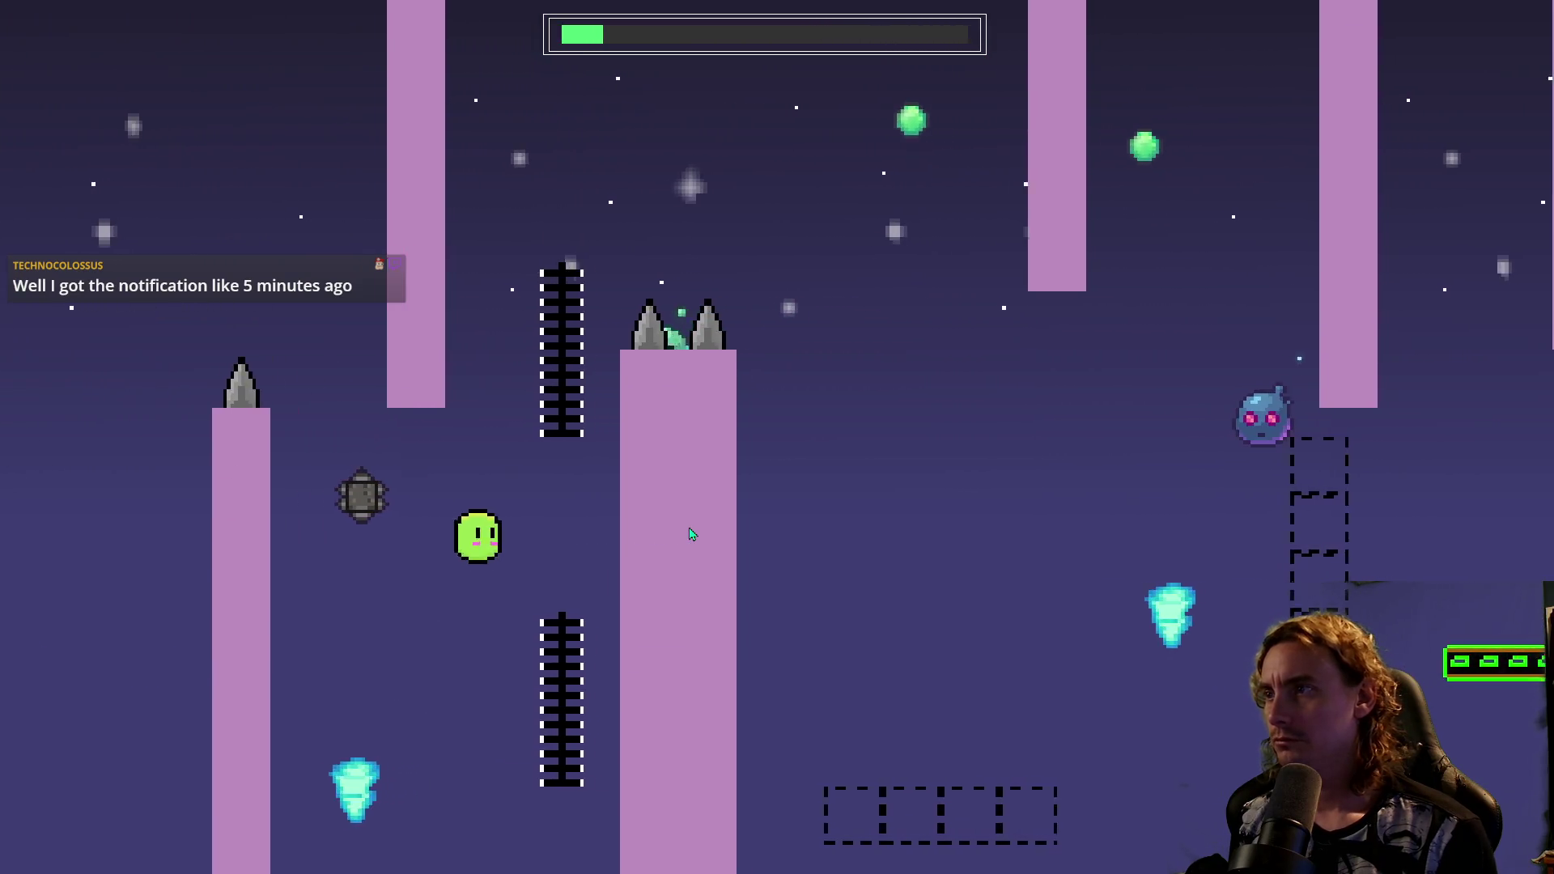
pyautogui.press('space')
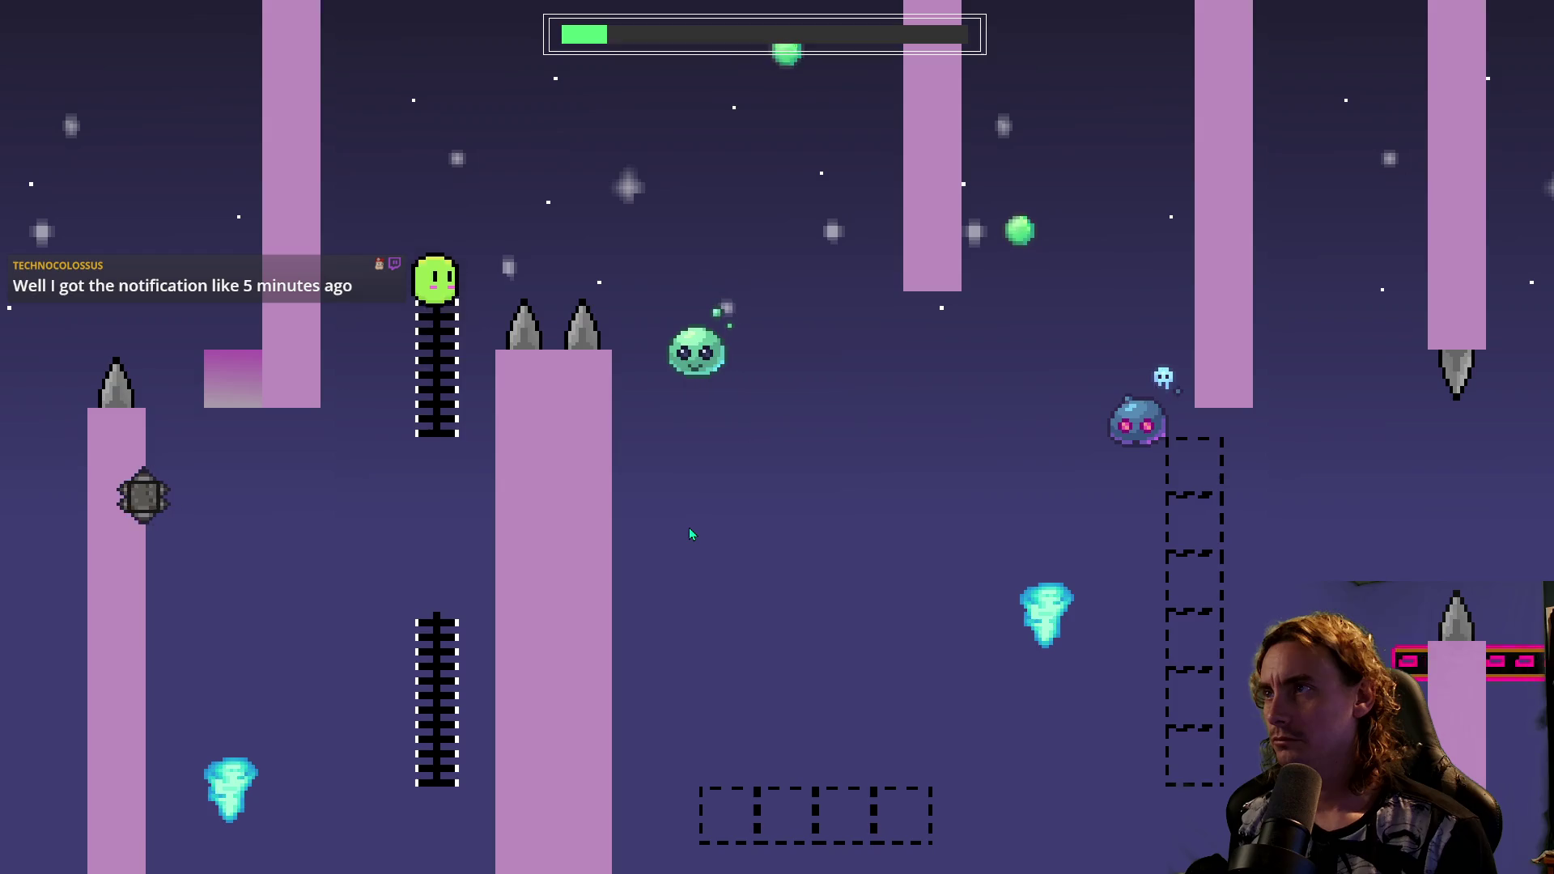
pyautogui.press('space')
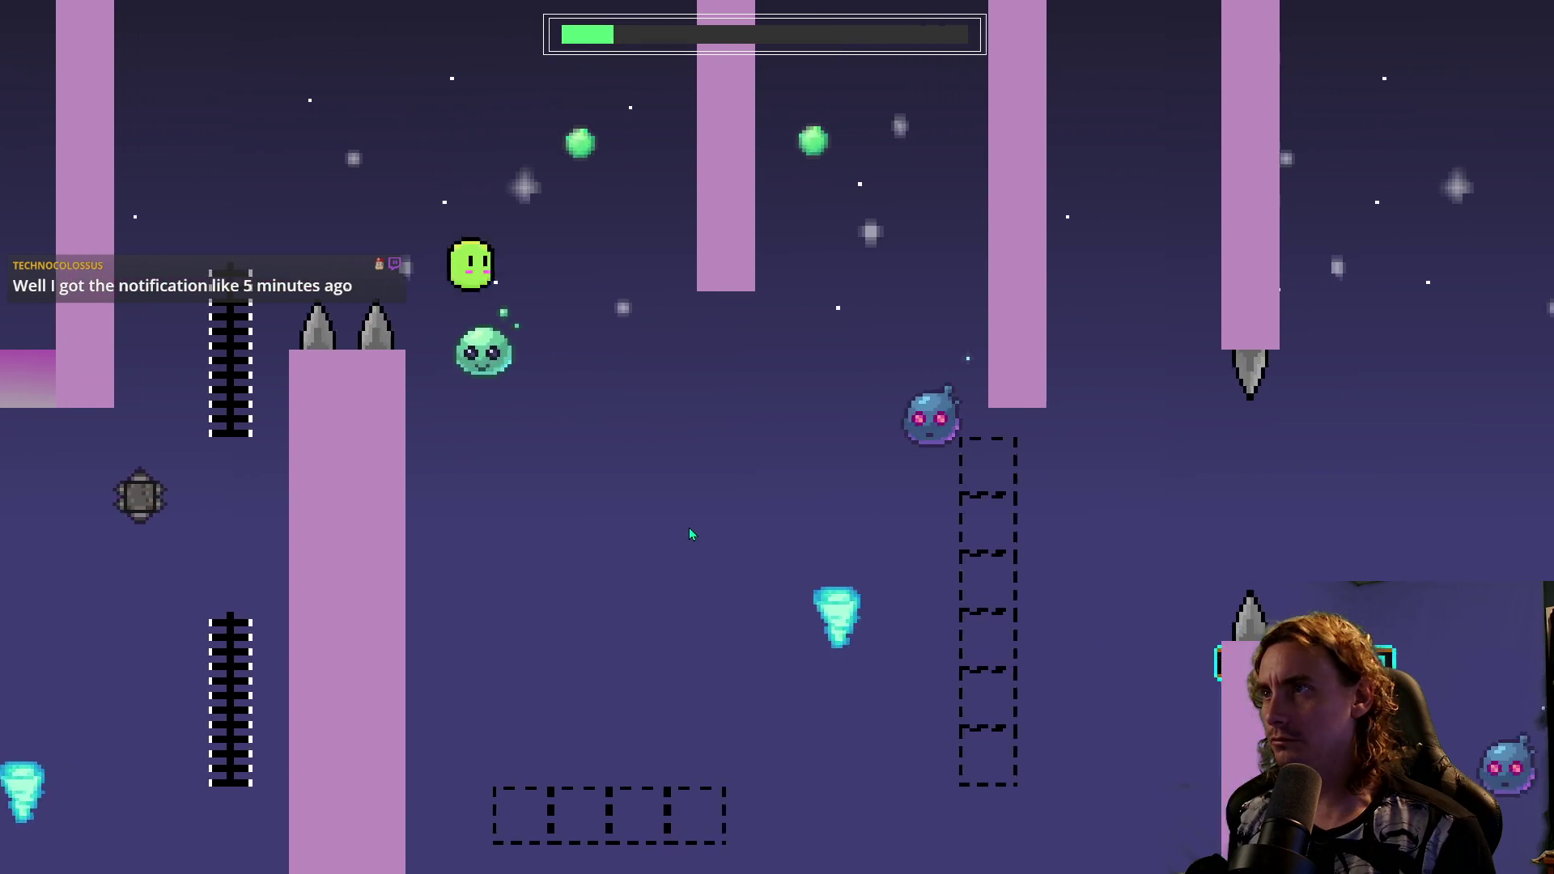
pyautogui.press('space')
pyautogui.press('space')
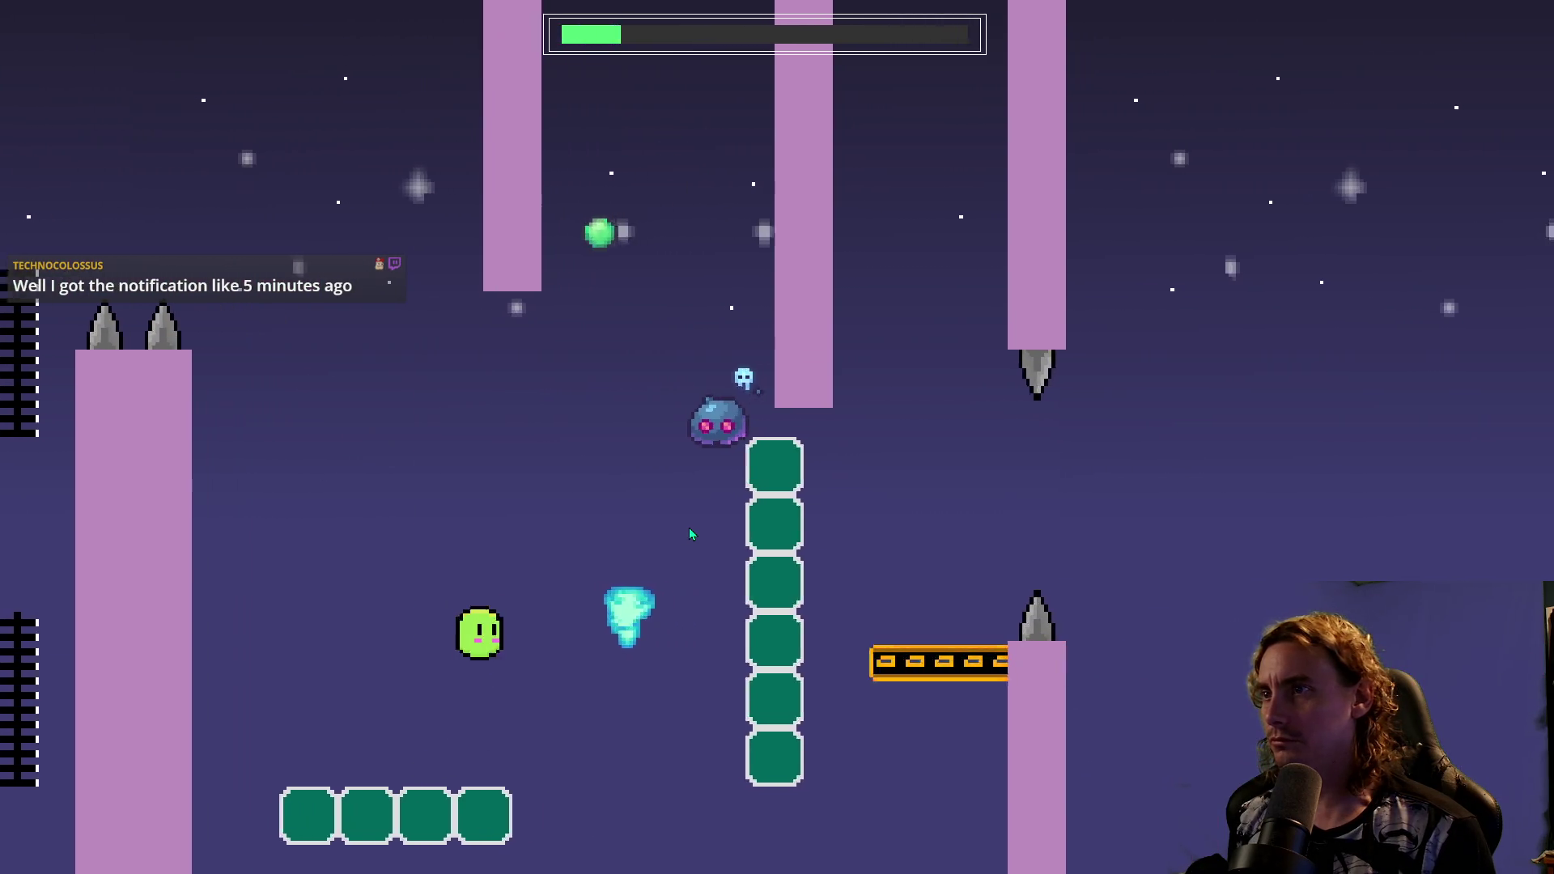
pyautogui.press('space')
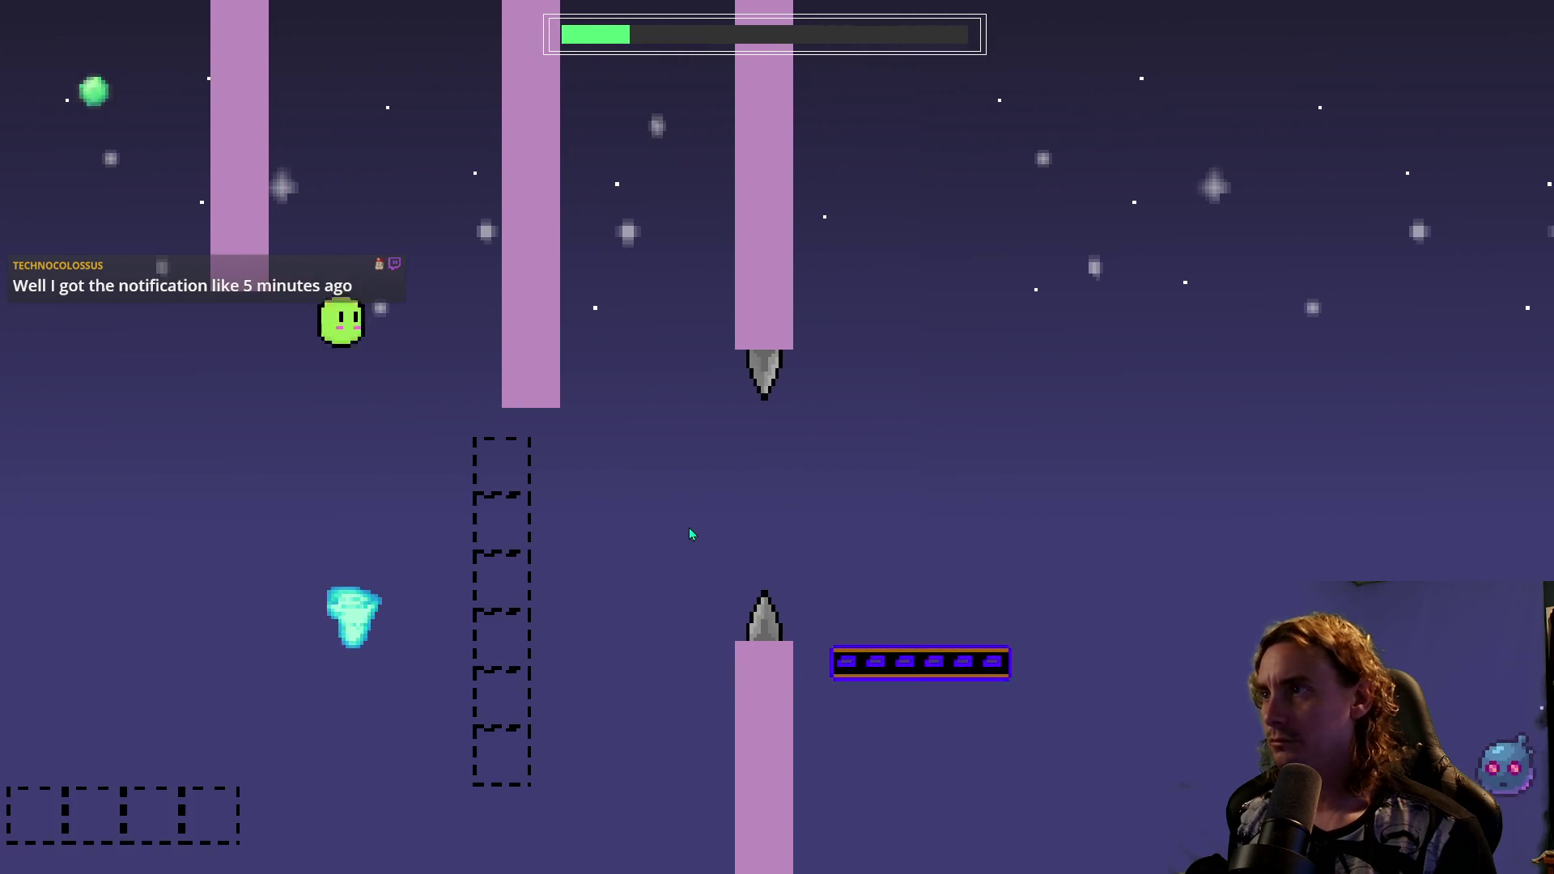
pyautogui.press('space')
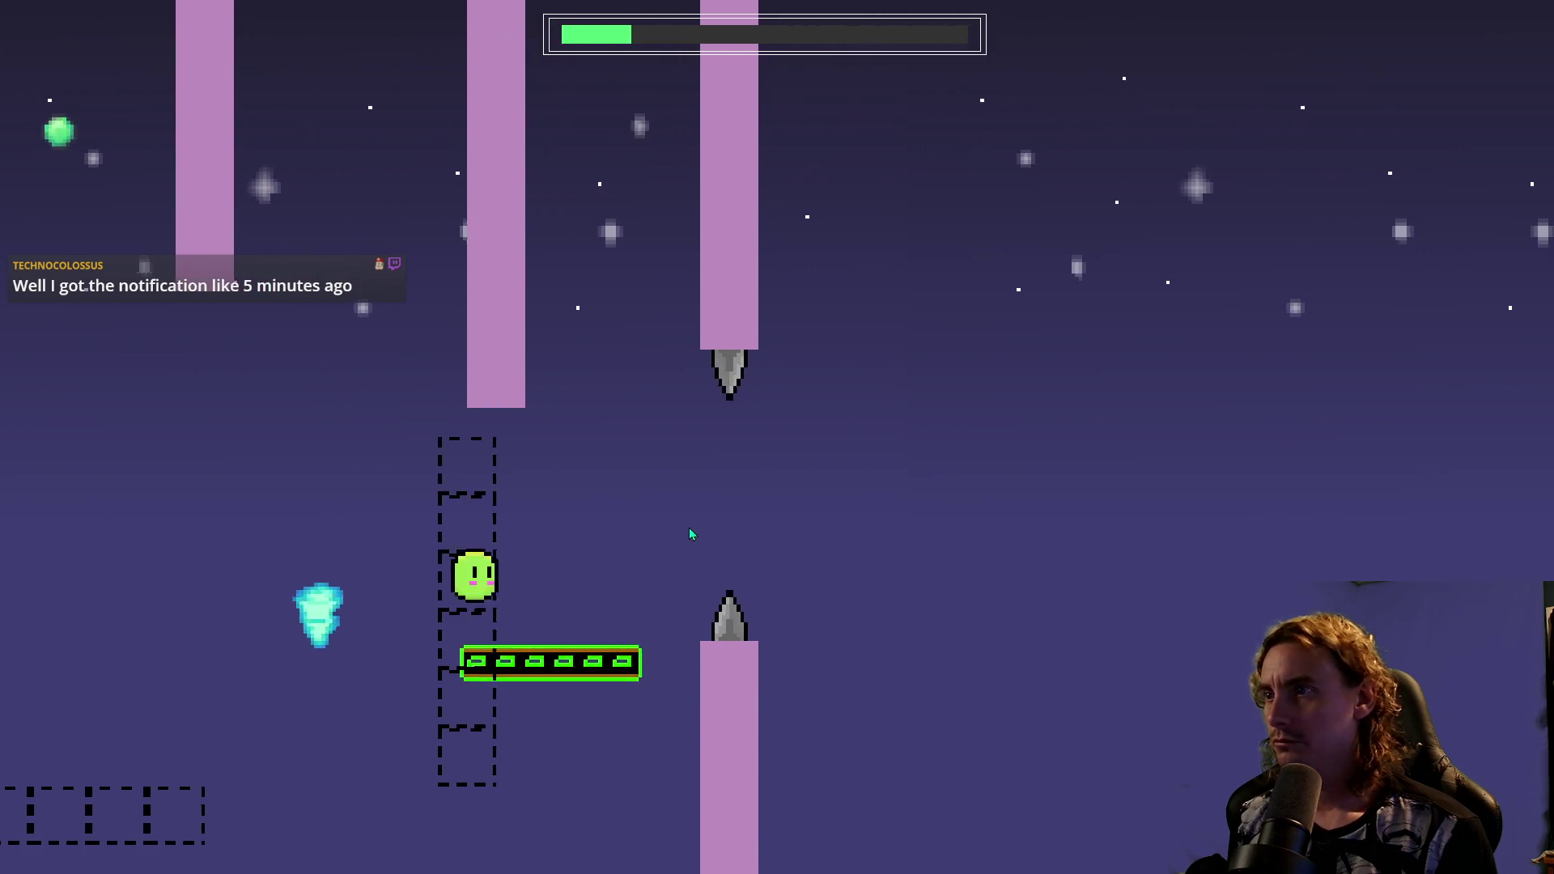
pyautogui.press('space')
pyautogui.press('space')
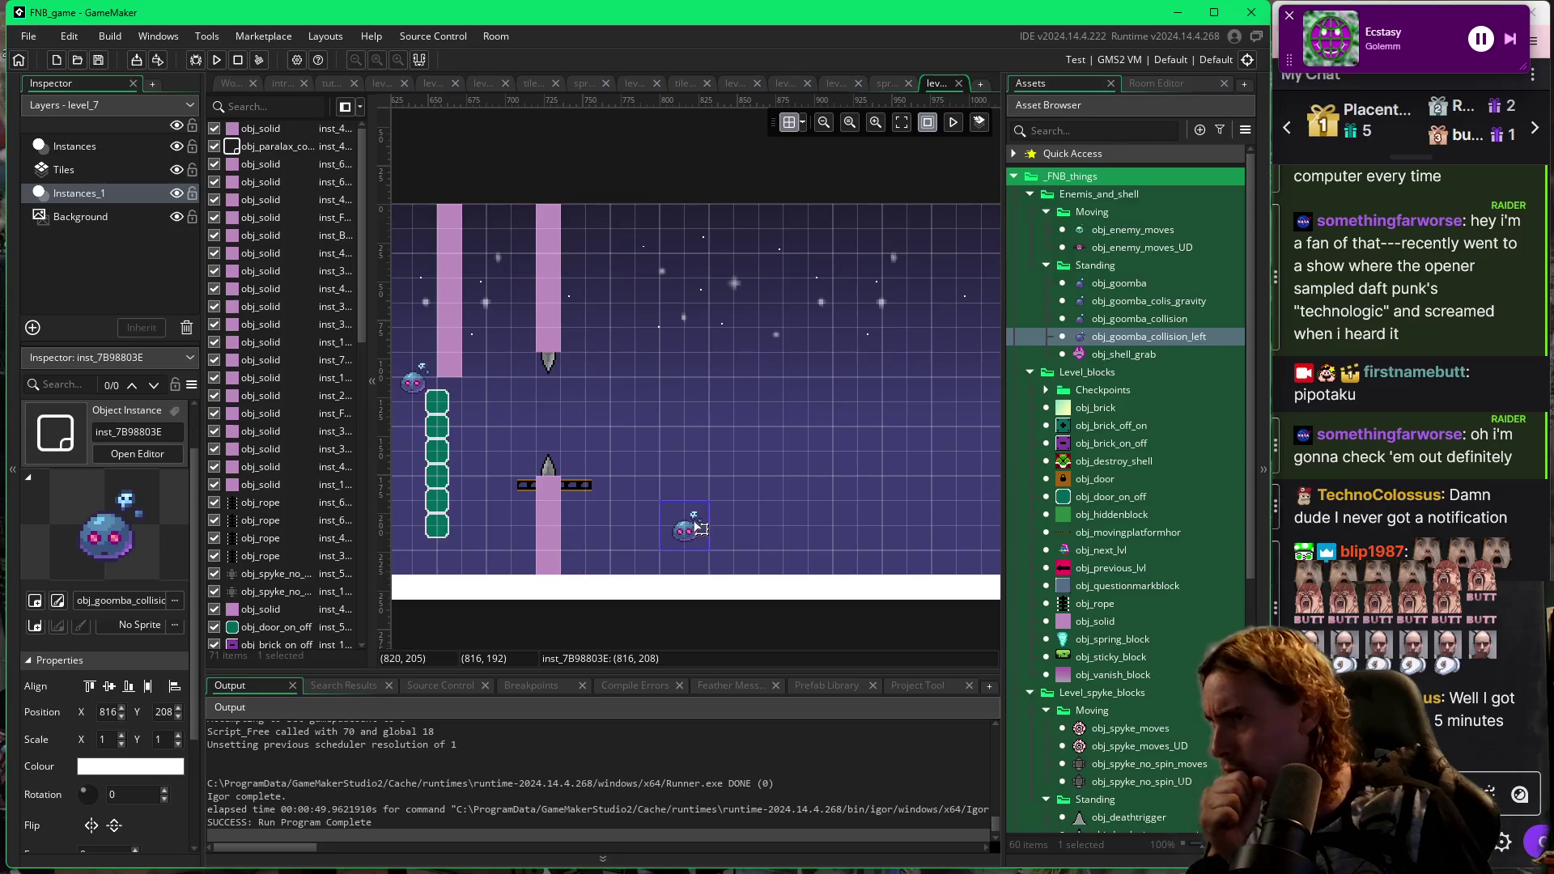
# Drag the right-hand goomba rightward to X 864.
pyautogui.moveTo(687, 526)
pyautogui.mouseDown()
pyautogui.moveTo(737, 548)
pyautogui.moveTo(771, 532)
pyautogui.mouseUp()
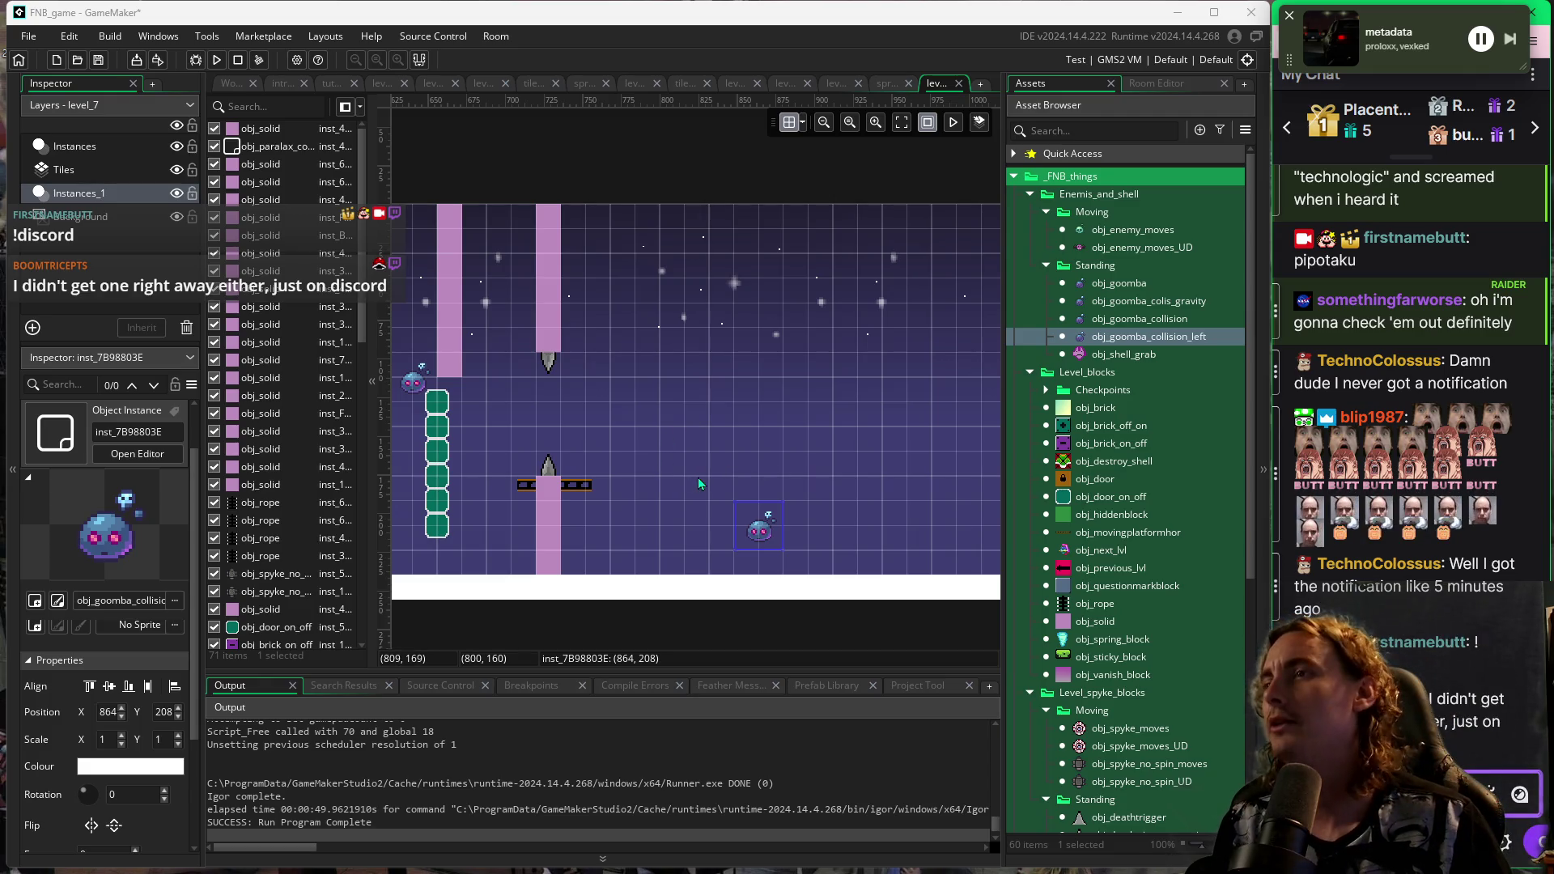
# Deselect the goomba now resting on the floor at 864, 208.
pyautogui.click(710, 423)
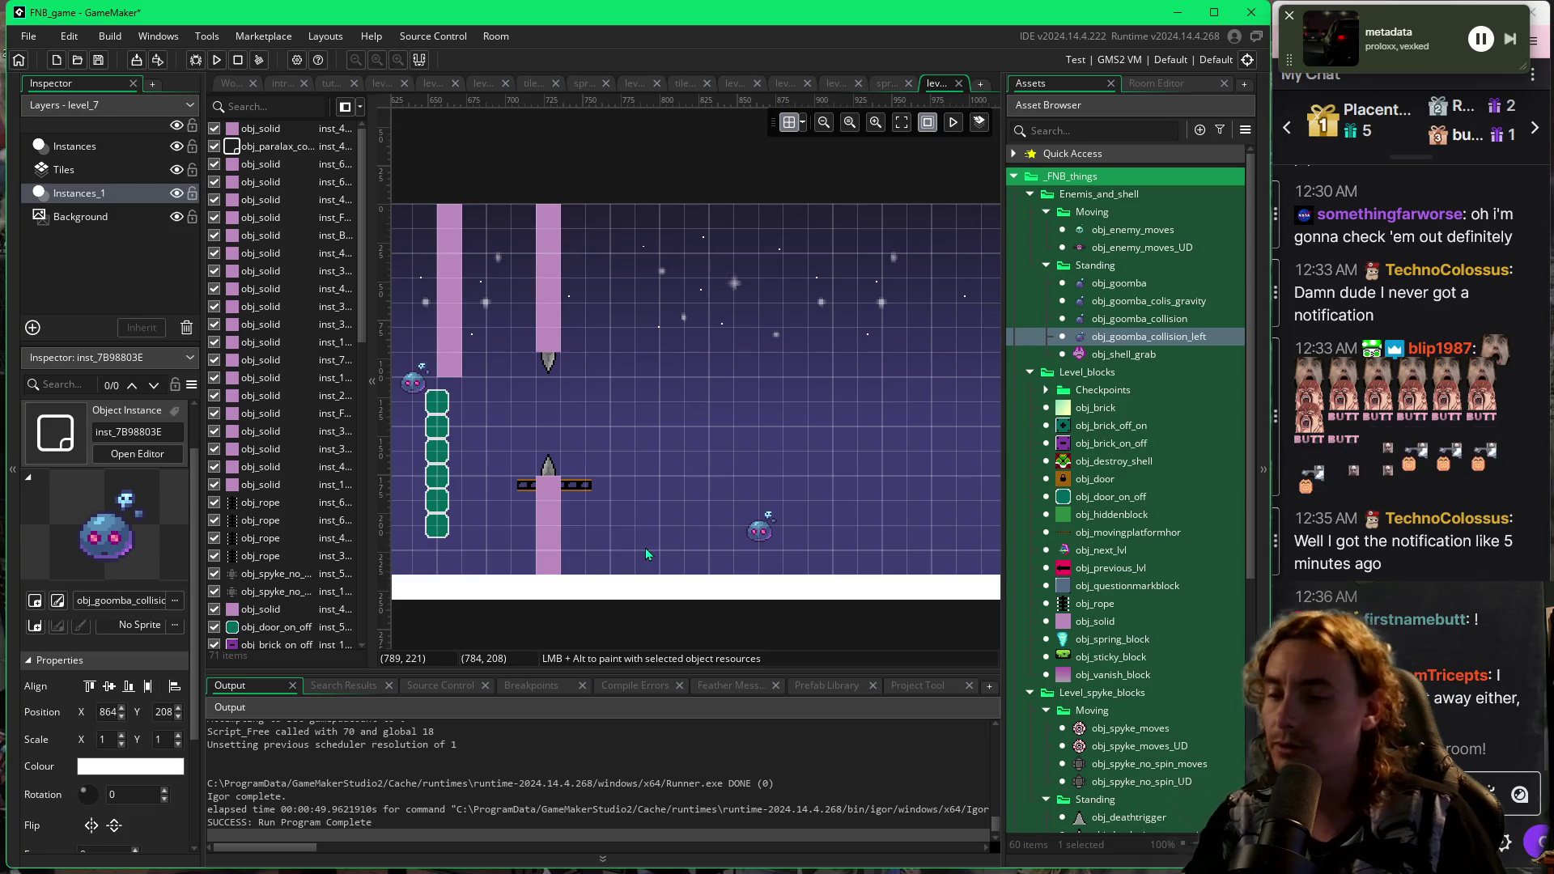
# Playtest the level, then collapse the room's instance list to widen the canvas.
pyautogui.press('F5')
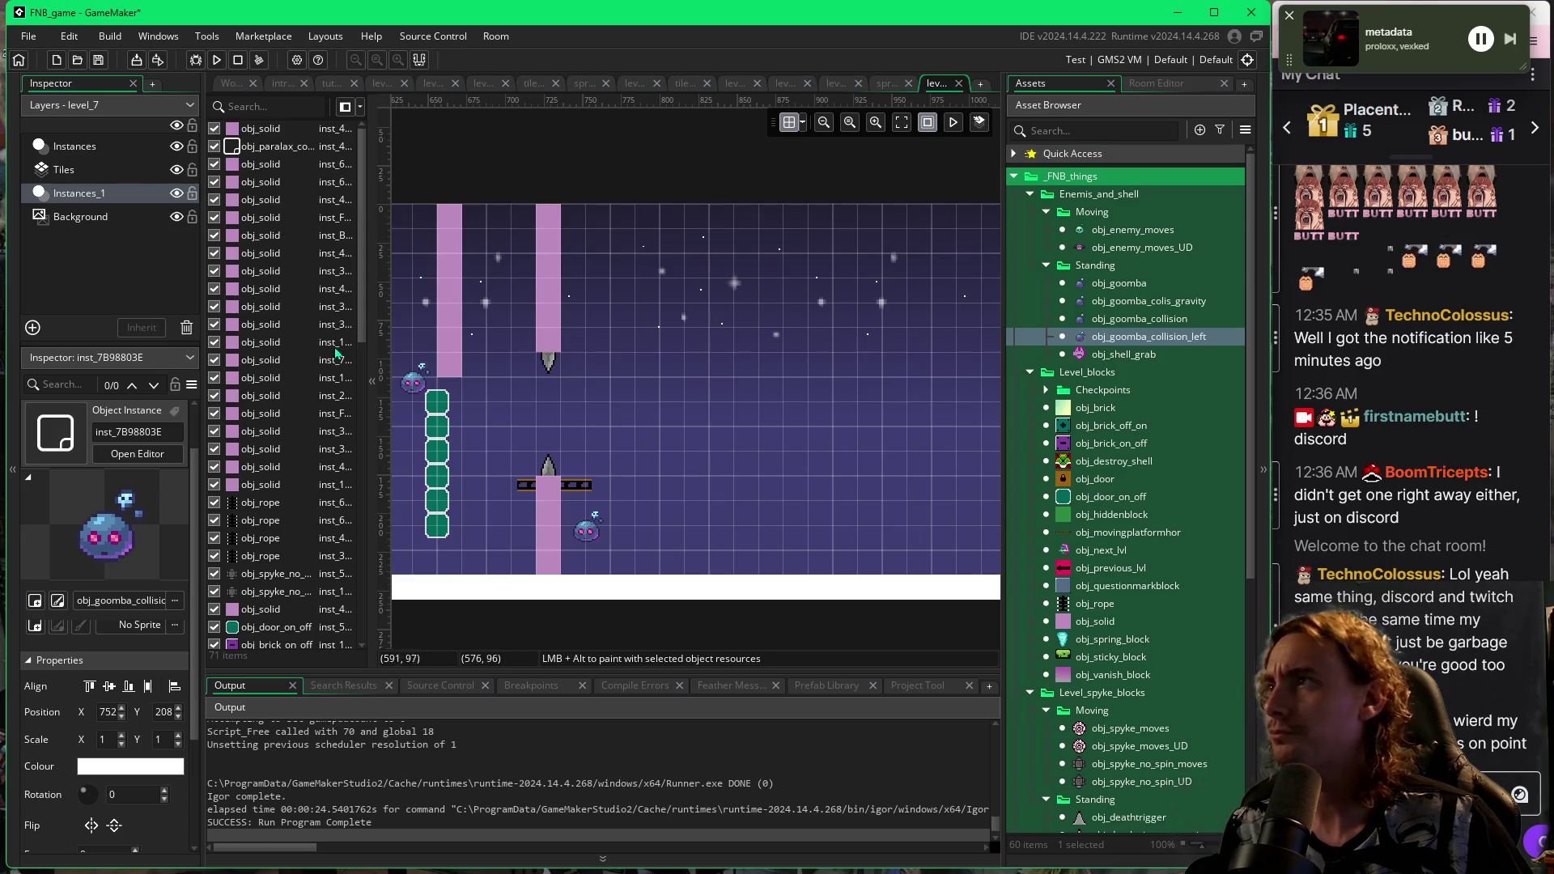
pyautogui.click(369, 311)
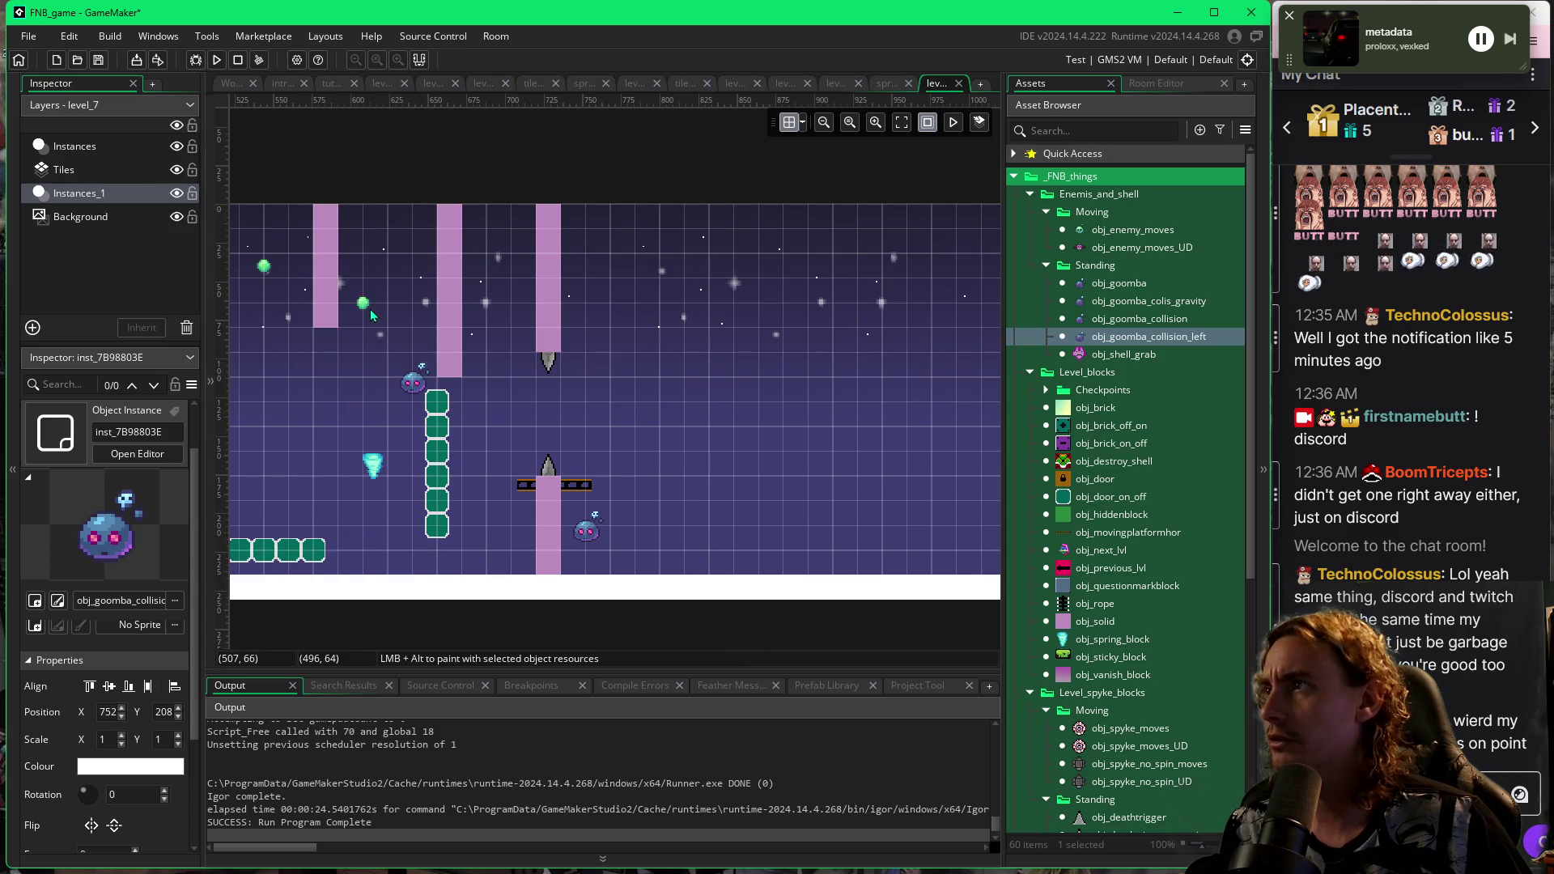
# Pan across level_7 to look over its left part, beside the goomba at 752, 208.
pyautogui.moveTo(648, 454); pyautogui.dragTo(813, 463)
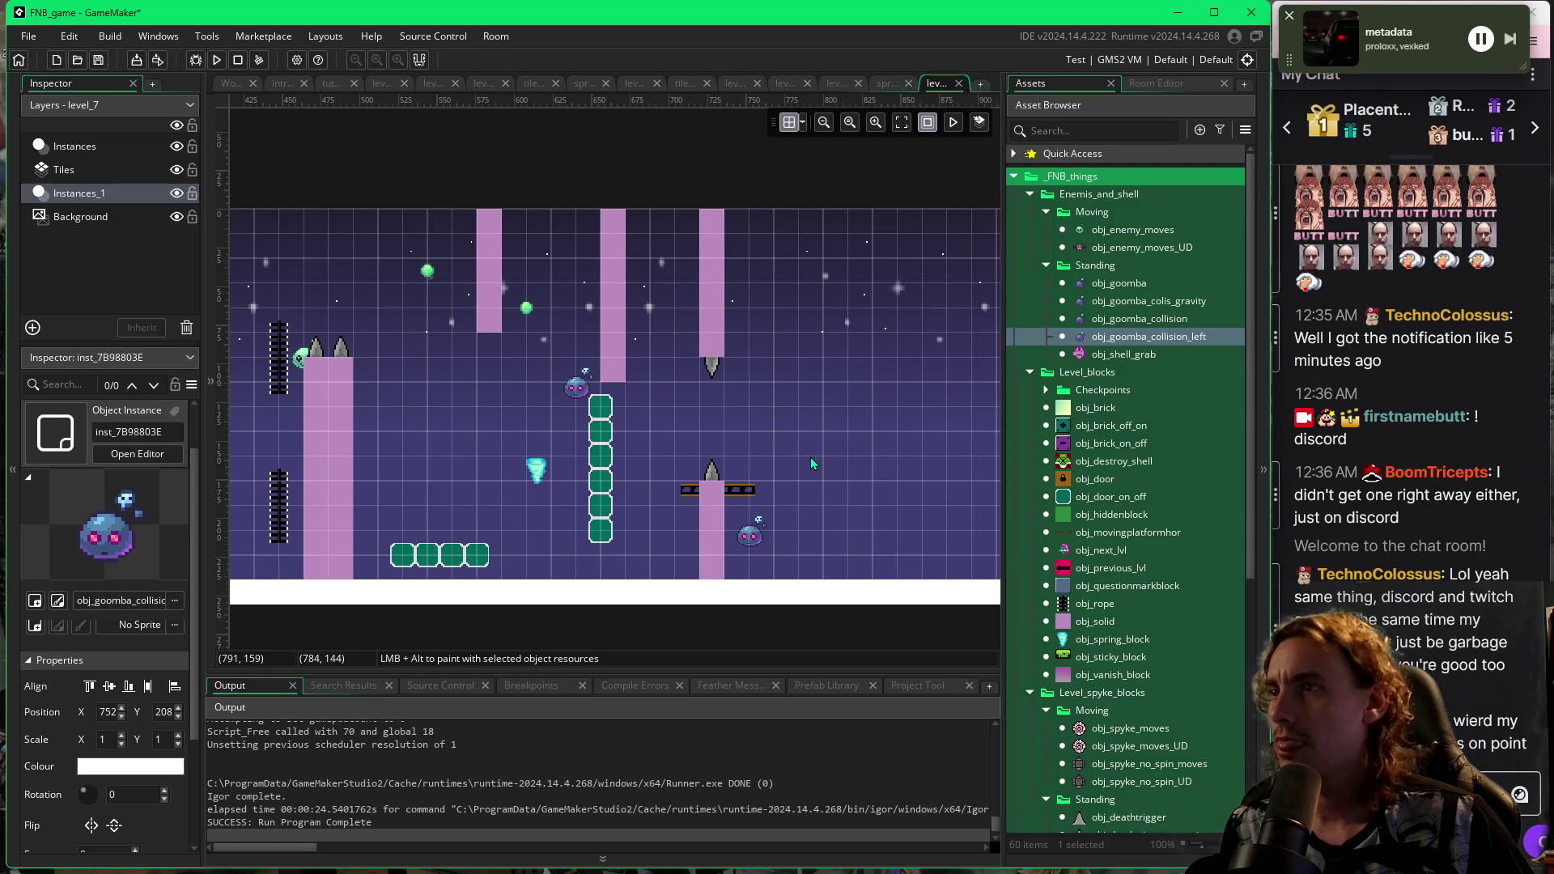
pyautogui.moveTo(379, 455)
pyautogui.mouseDown()
pyautogui.moveTo(677, 464)
pyautogui.moveTo(488, 450)
pyautogui.mouseUp()
pyautogui.moveTo(718, 463); pyautogui.dragTo(458, 472)
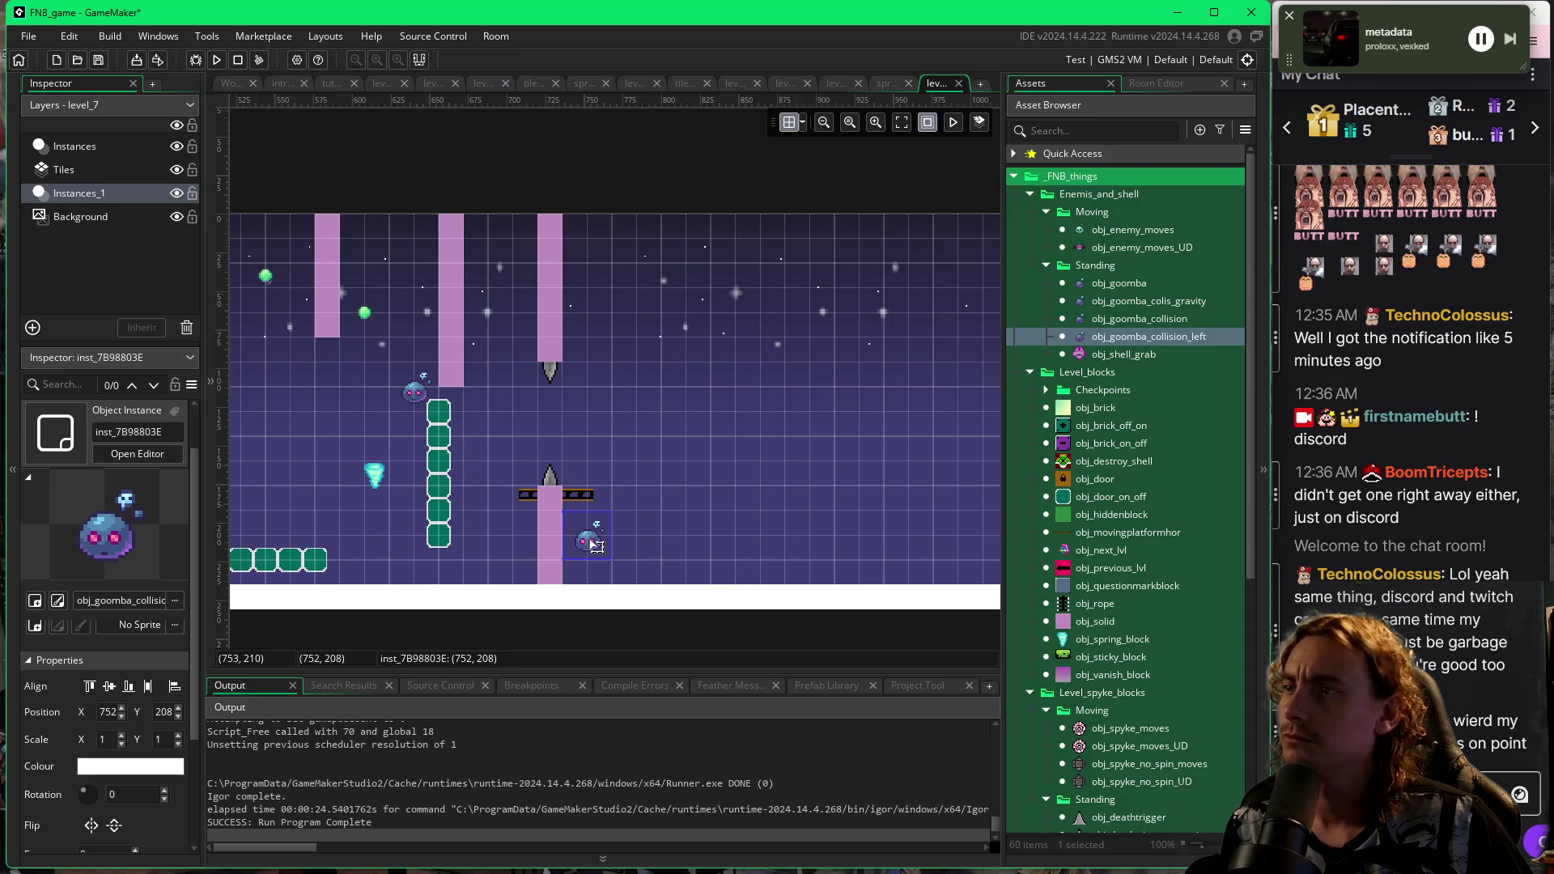
pyautogui.scroll(5, 589, 540)
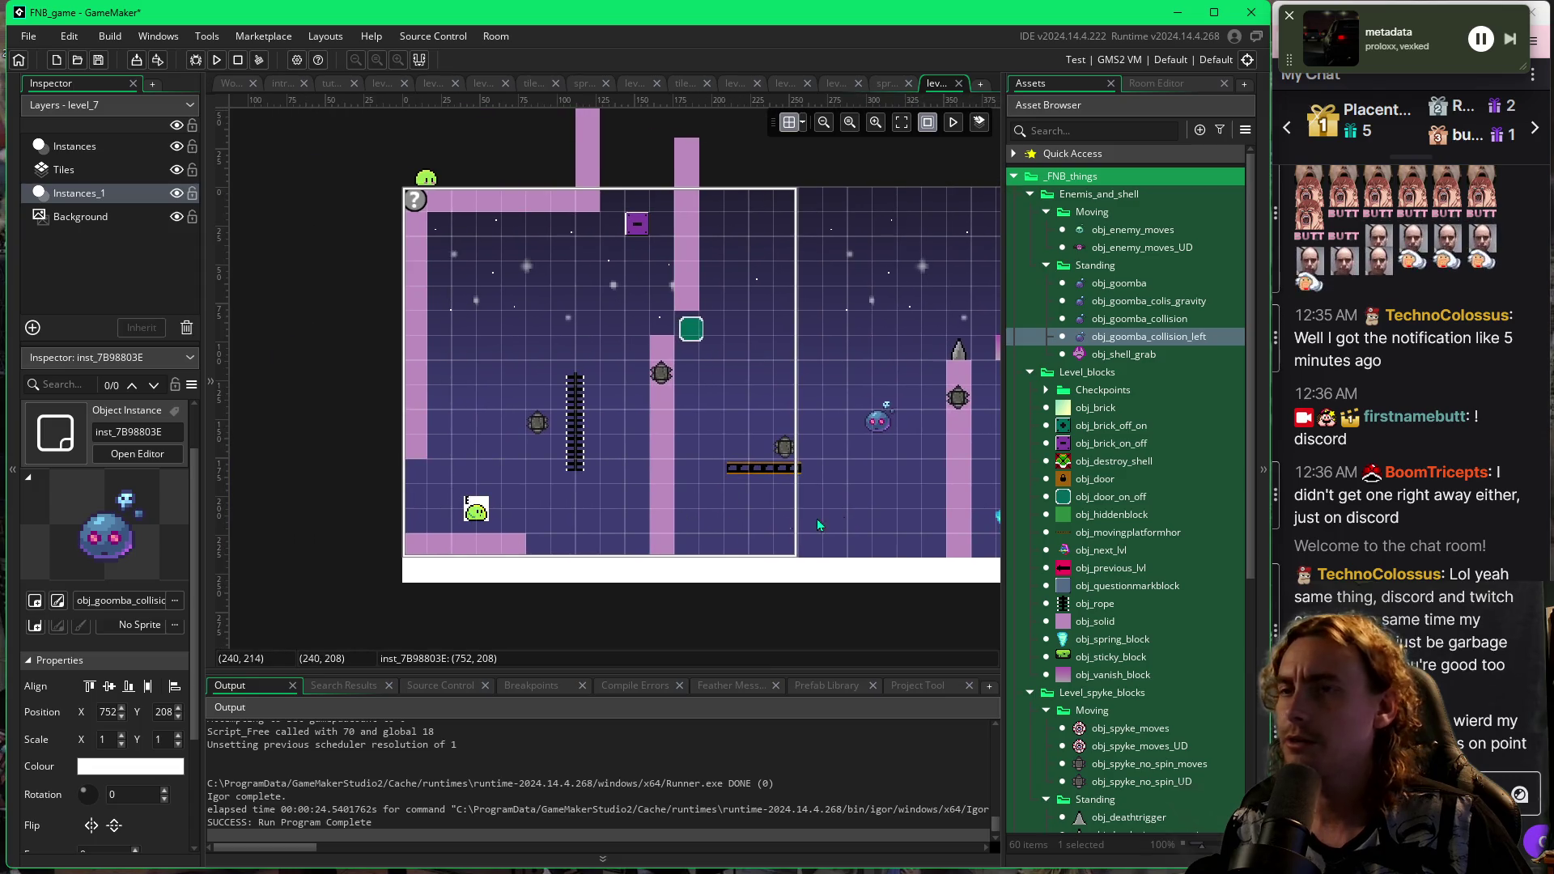
# Place an obj_solid block near the start and seat a non-spinning spike on it at 112, 197.
pyautogui.click(692, 564)
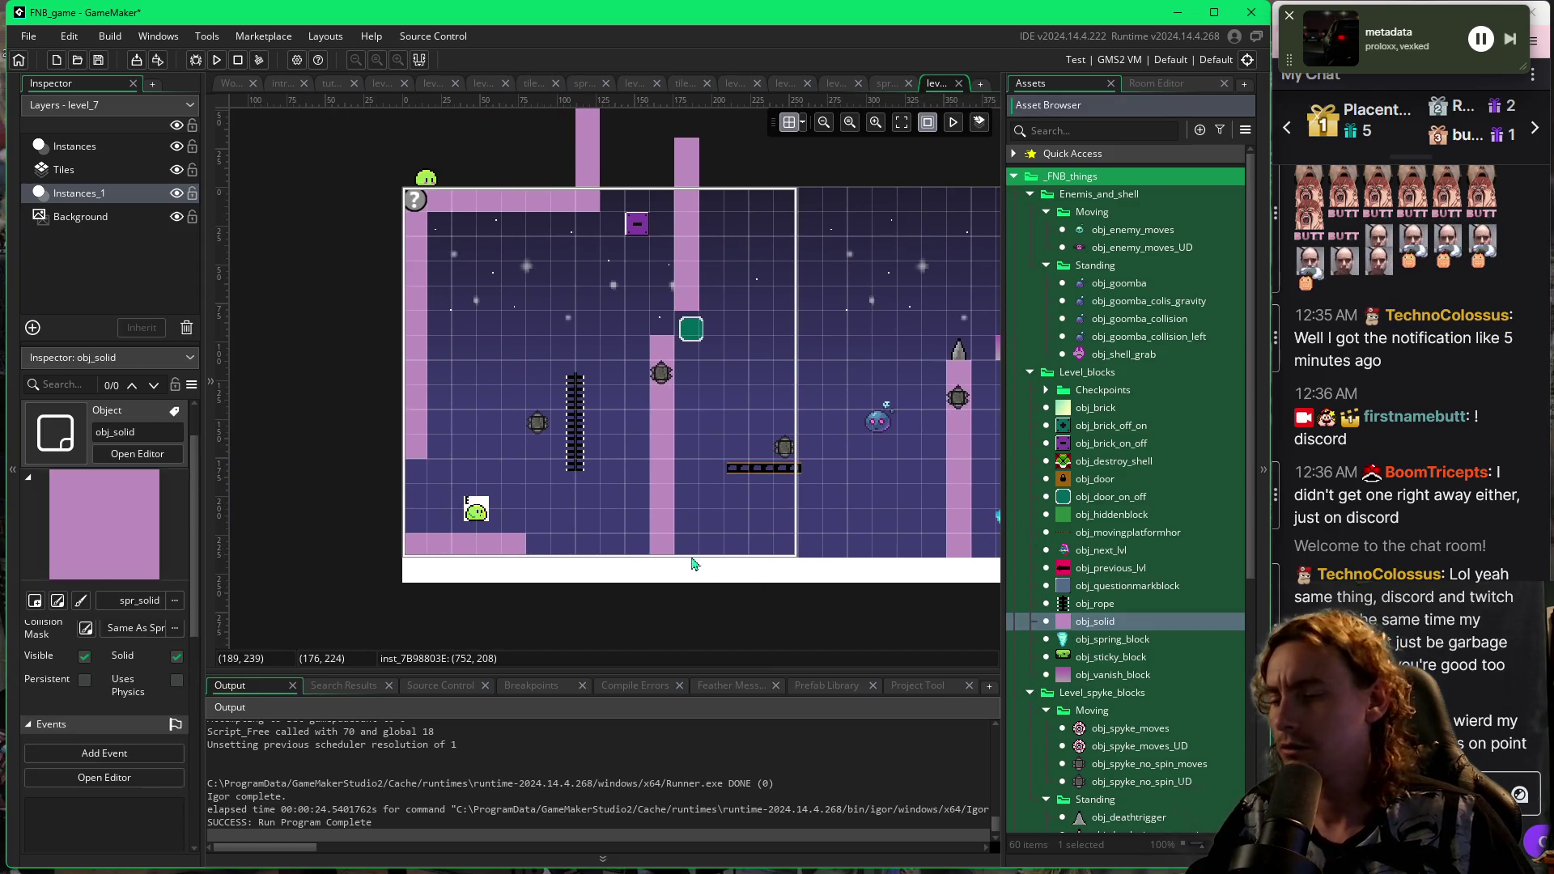
pyautogui.keyDown('alt'); pyautogui.click(574, 527); pyautogui.keyUp('alt')
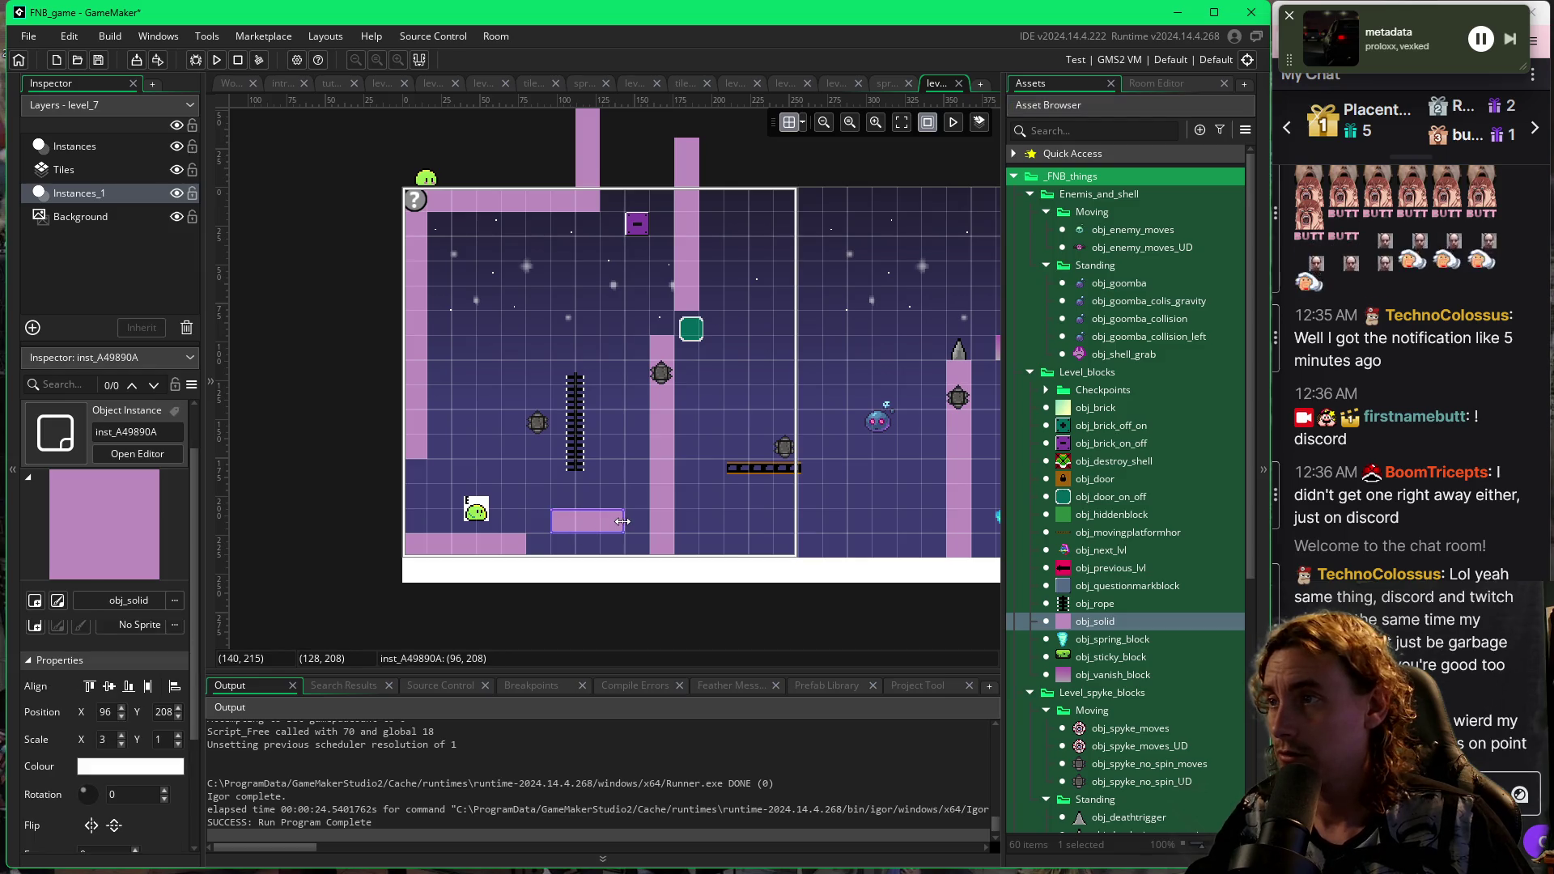
pyautogui.click(1082, 832)
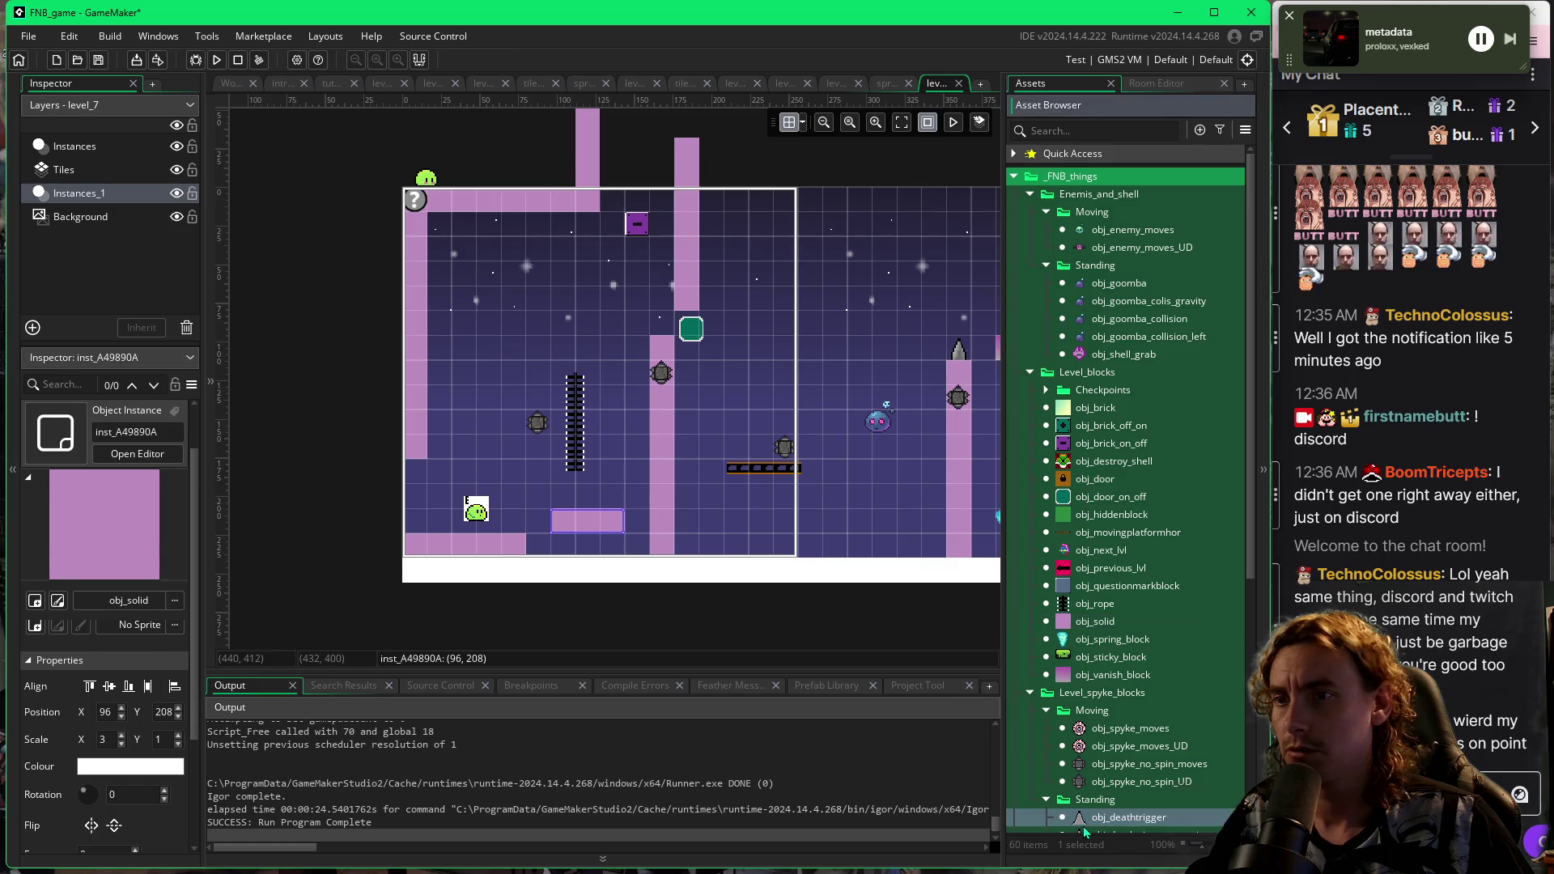
pyautogui.scroll(-1, 1089, 798)
pyautogui.keyDown('alt'); pyautogui.click(576, 492); pyautogui.keyUp('alt')
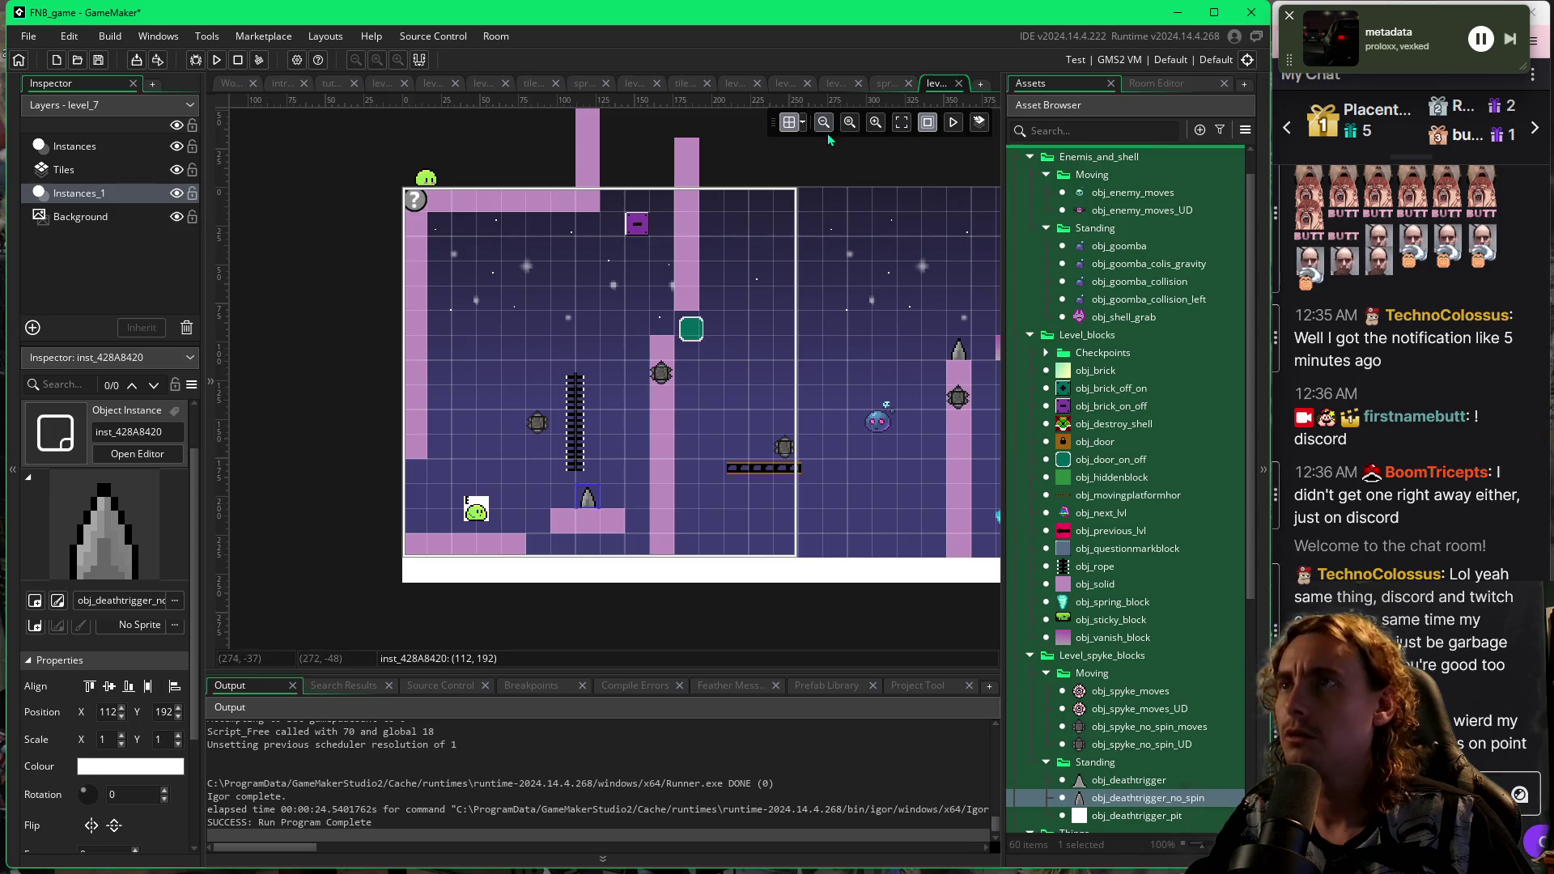
pyautogui.click(803, 124)
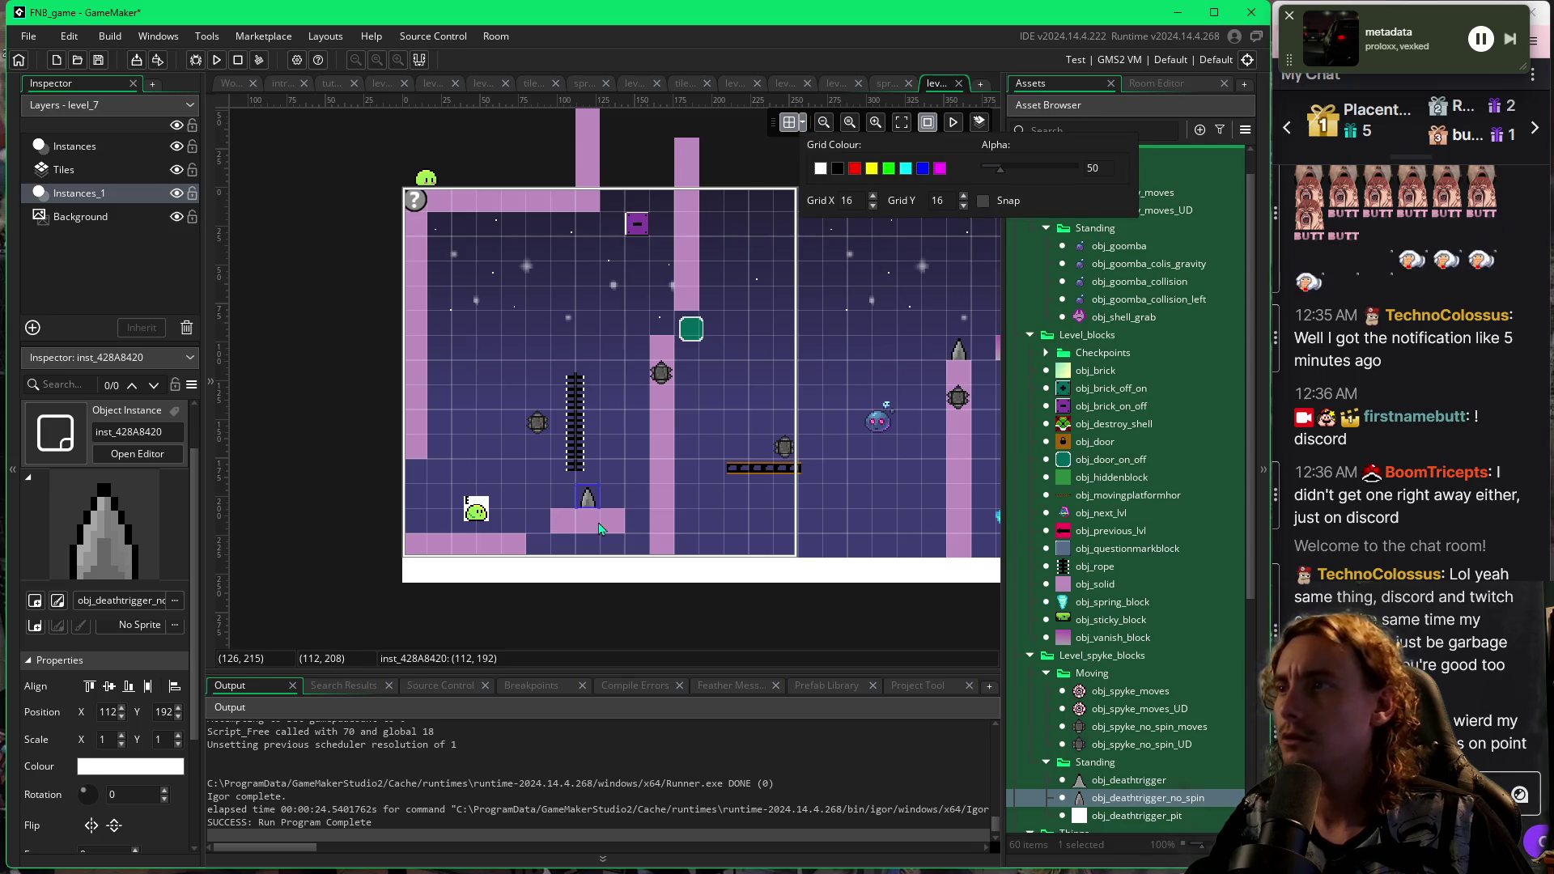
pyautogui.scroll(2, 599, 528)
pyautogui.moveTo(594, 499); pyautogui.dragTo(598, 509)
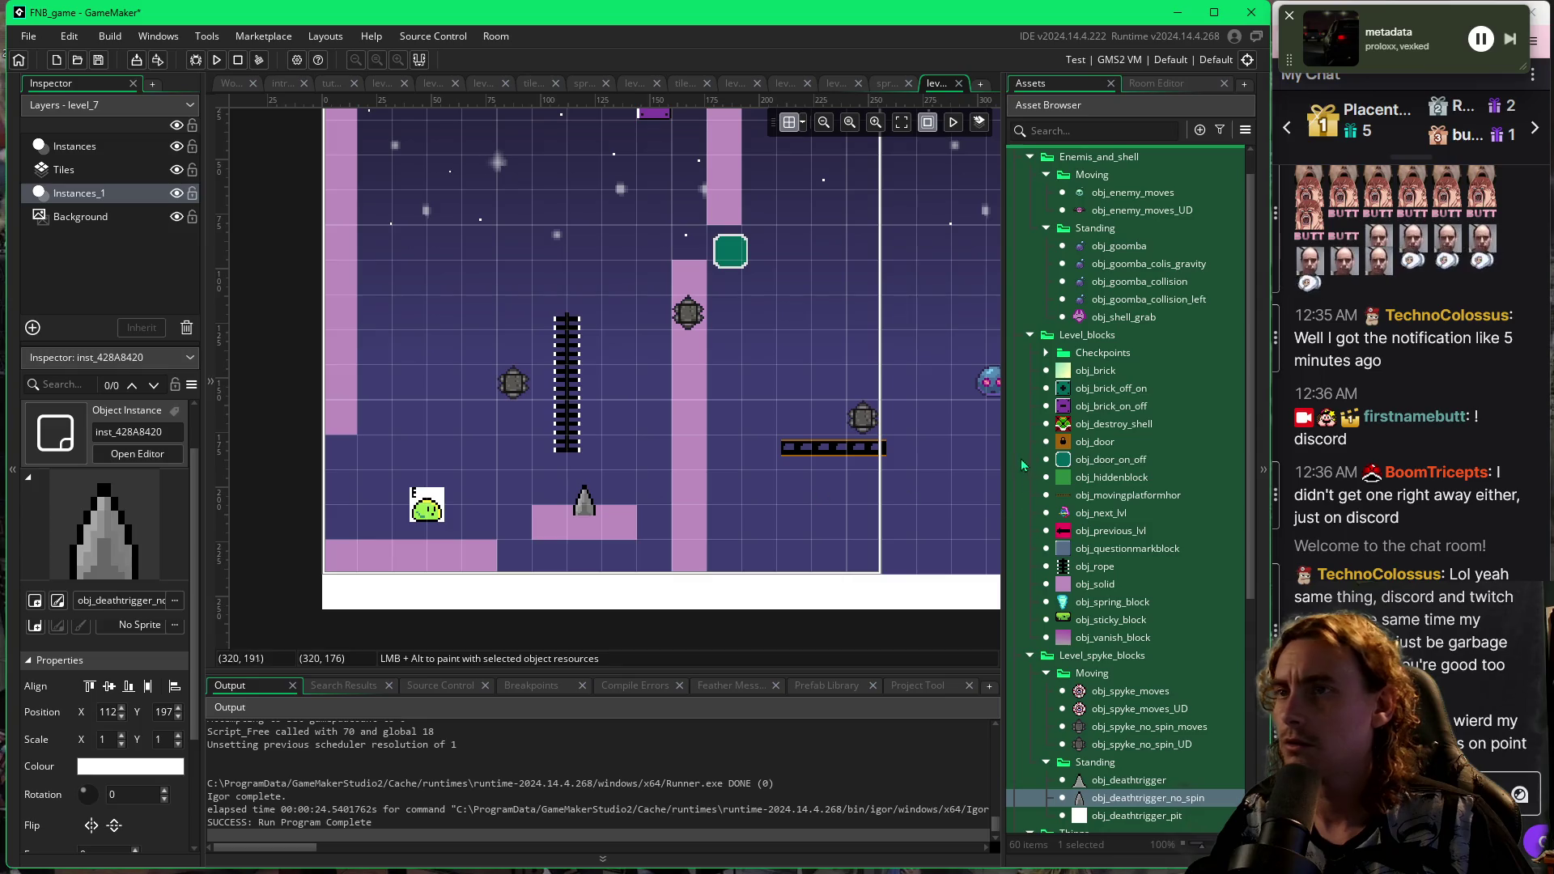
# Place an obj_goomba_colis_gravity goomba at 137, 193 beside the spiked block and run the game.
pyautogui.click(1085, 248)
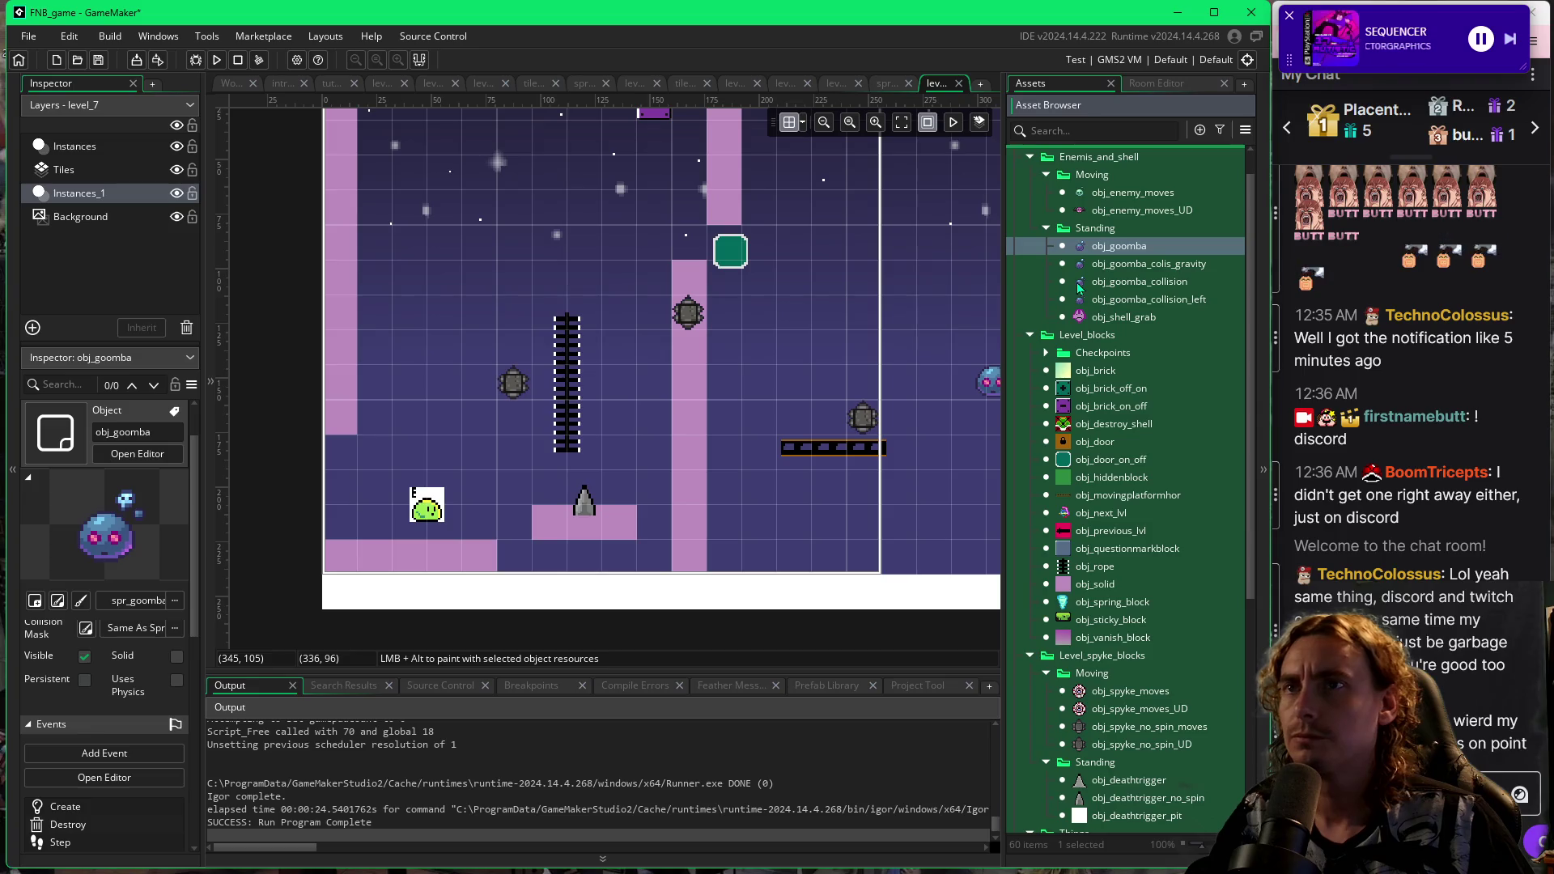
pyautogui.click(1080, 265)
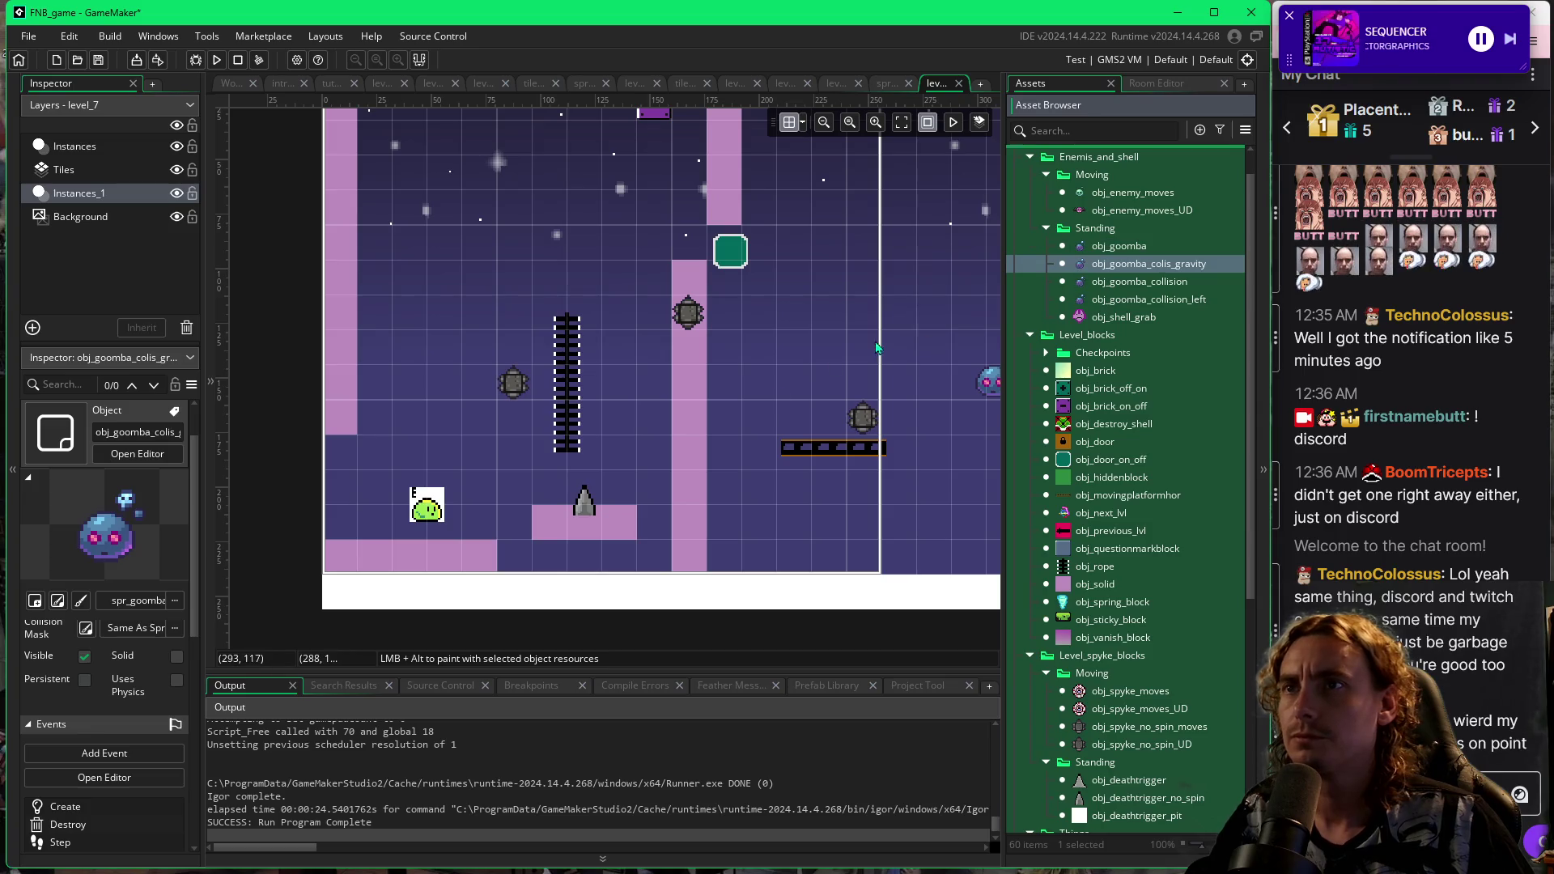
pyautogui.click(624, 481)
pyautogui.click(622, 381)
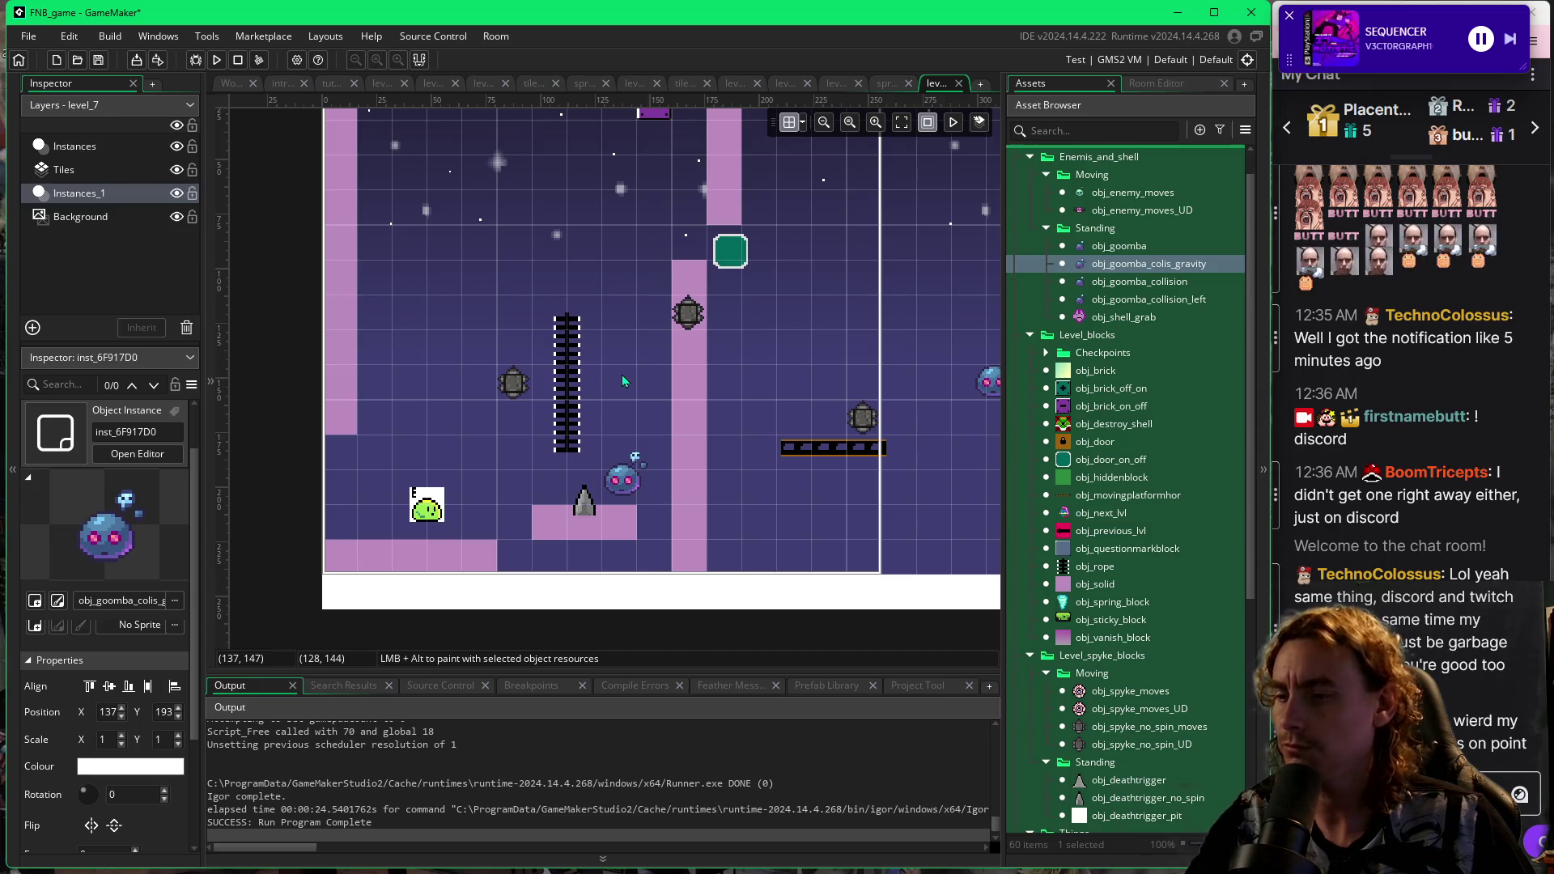
pyautogui.press('F5')
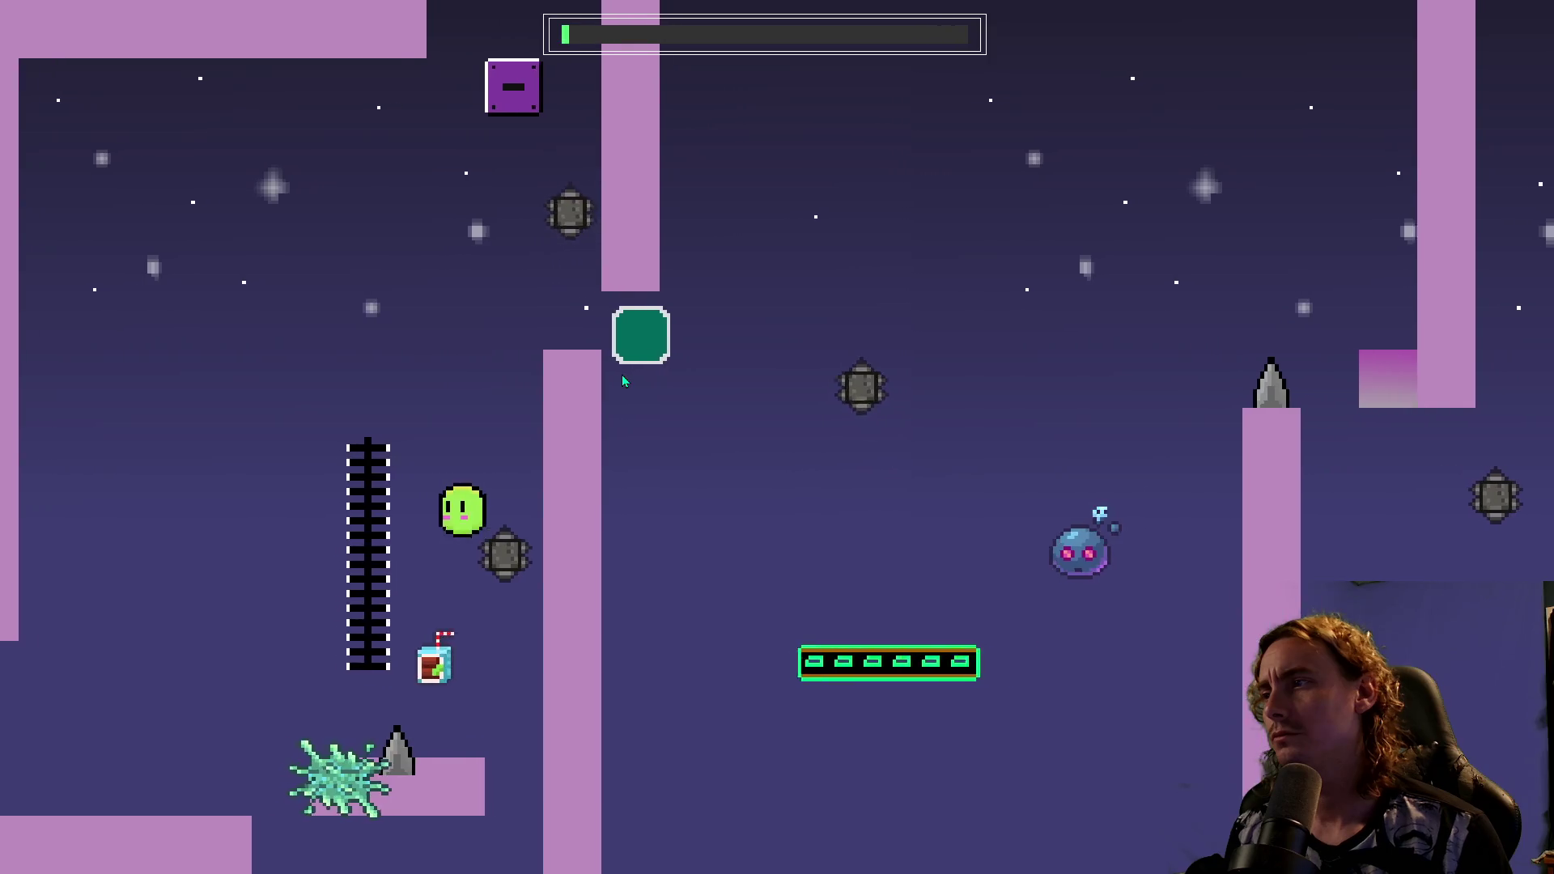
# Play Level_7, repeatedly dying on the up-right jumps toward the ladder past the spikes.
pyautogui.press('Left')
pyautogui.press('space')
pyautogui.press('Right')
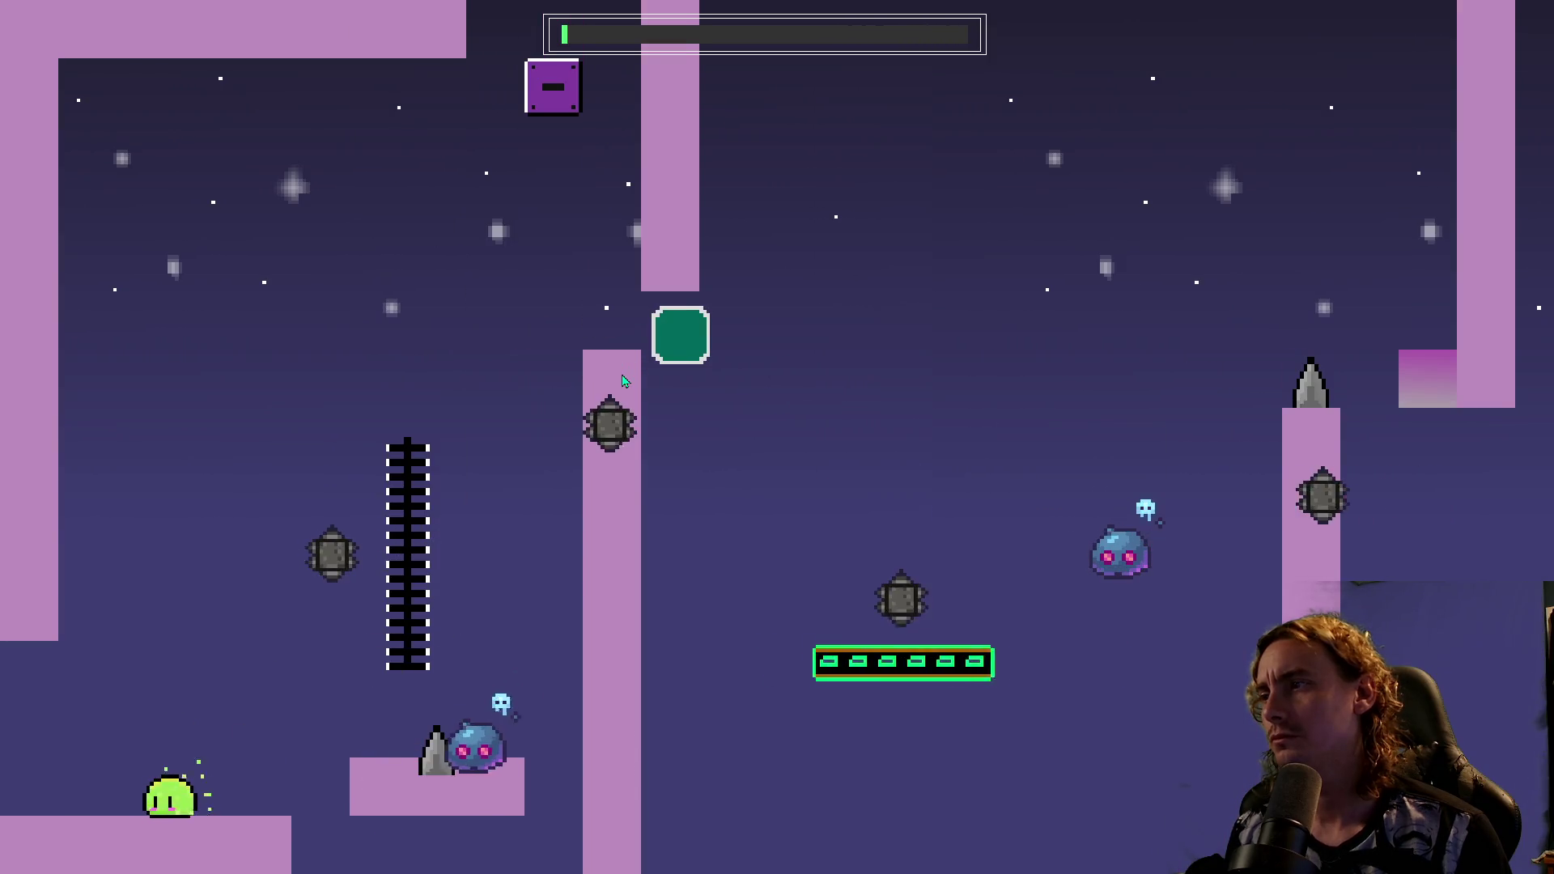
pyautogui.press('space')
pyautogui.press('Right')
pyautogui.press('space')
pyautogui.press('Right')
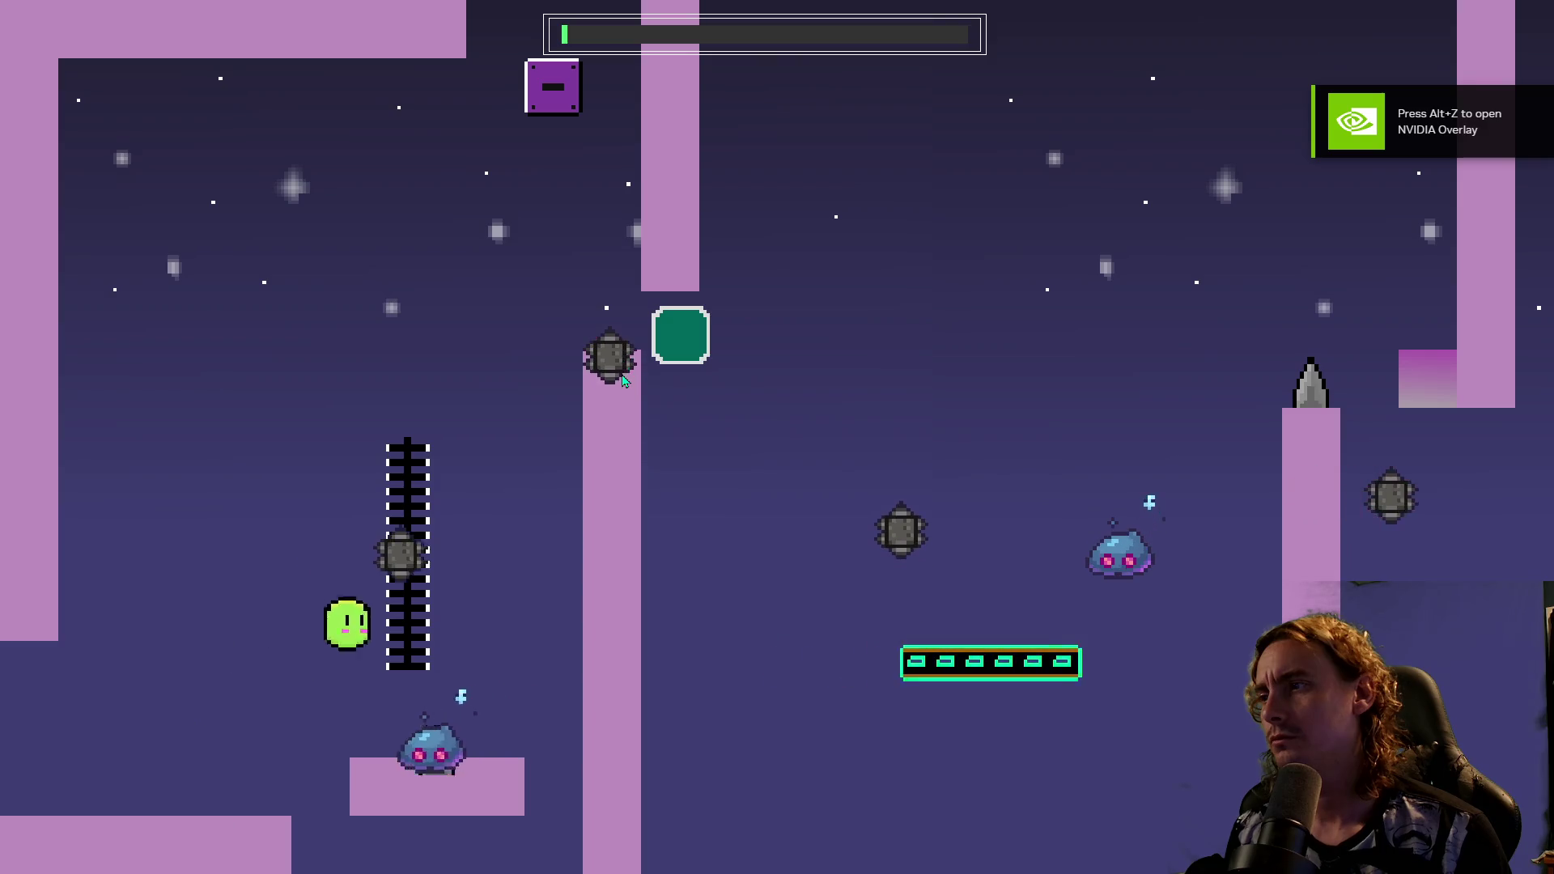
pyautogui.press('space')
pyautogui.press('Right')
pyautogui.press('Left')
pyautogui.press('space')
pyautogui.press('space')
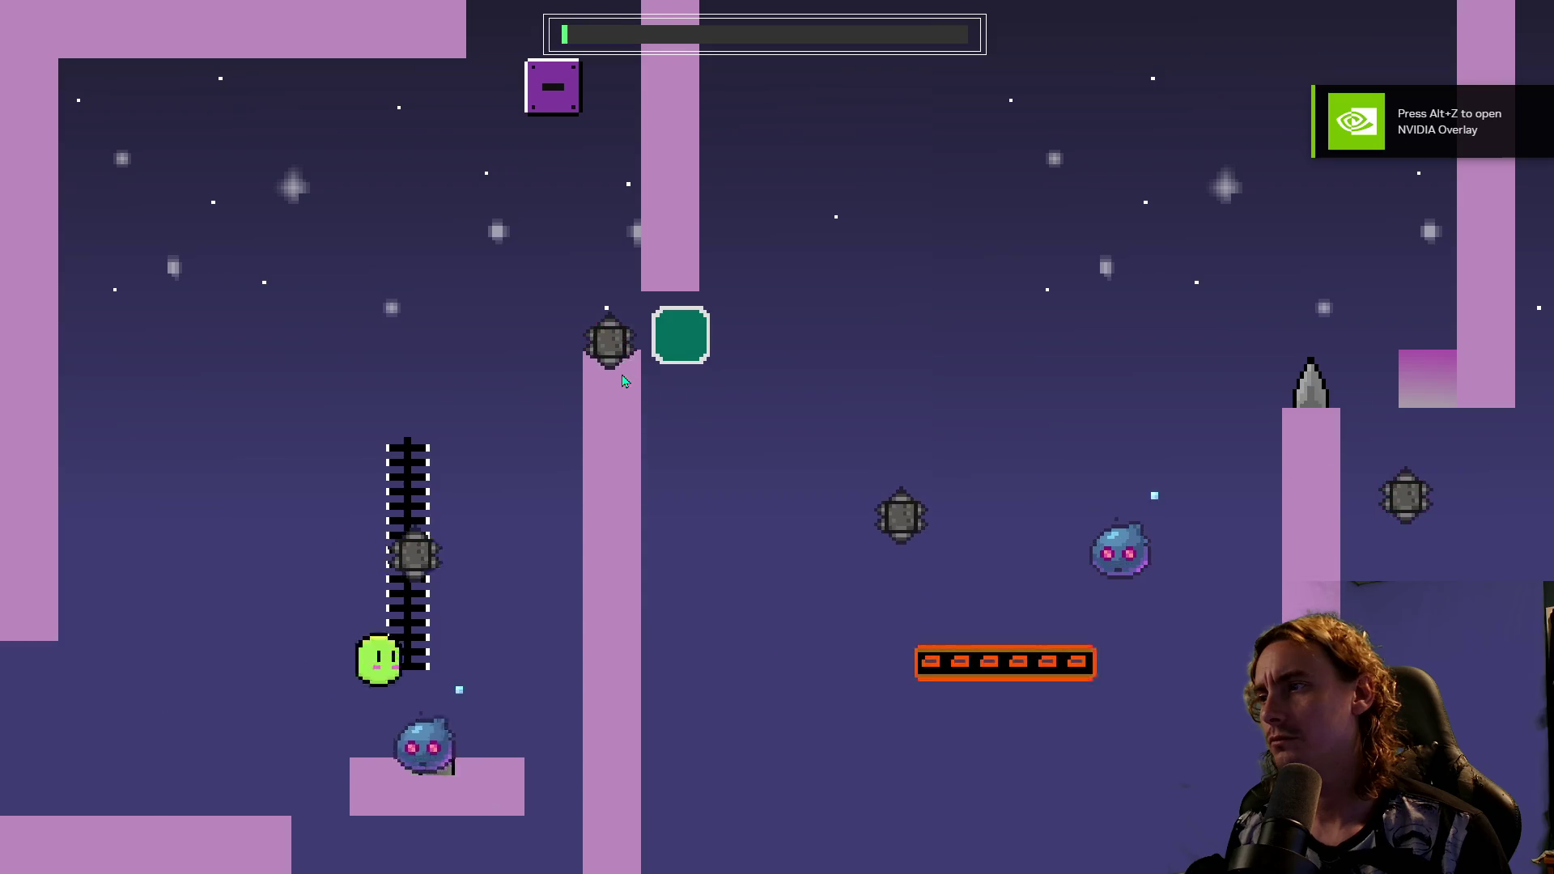
pyautogui.press('space')
pyautogui.press('Right')
pyautogui.press('space')
pyautogui.press('Right')
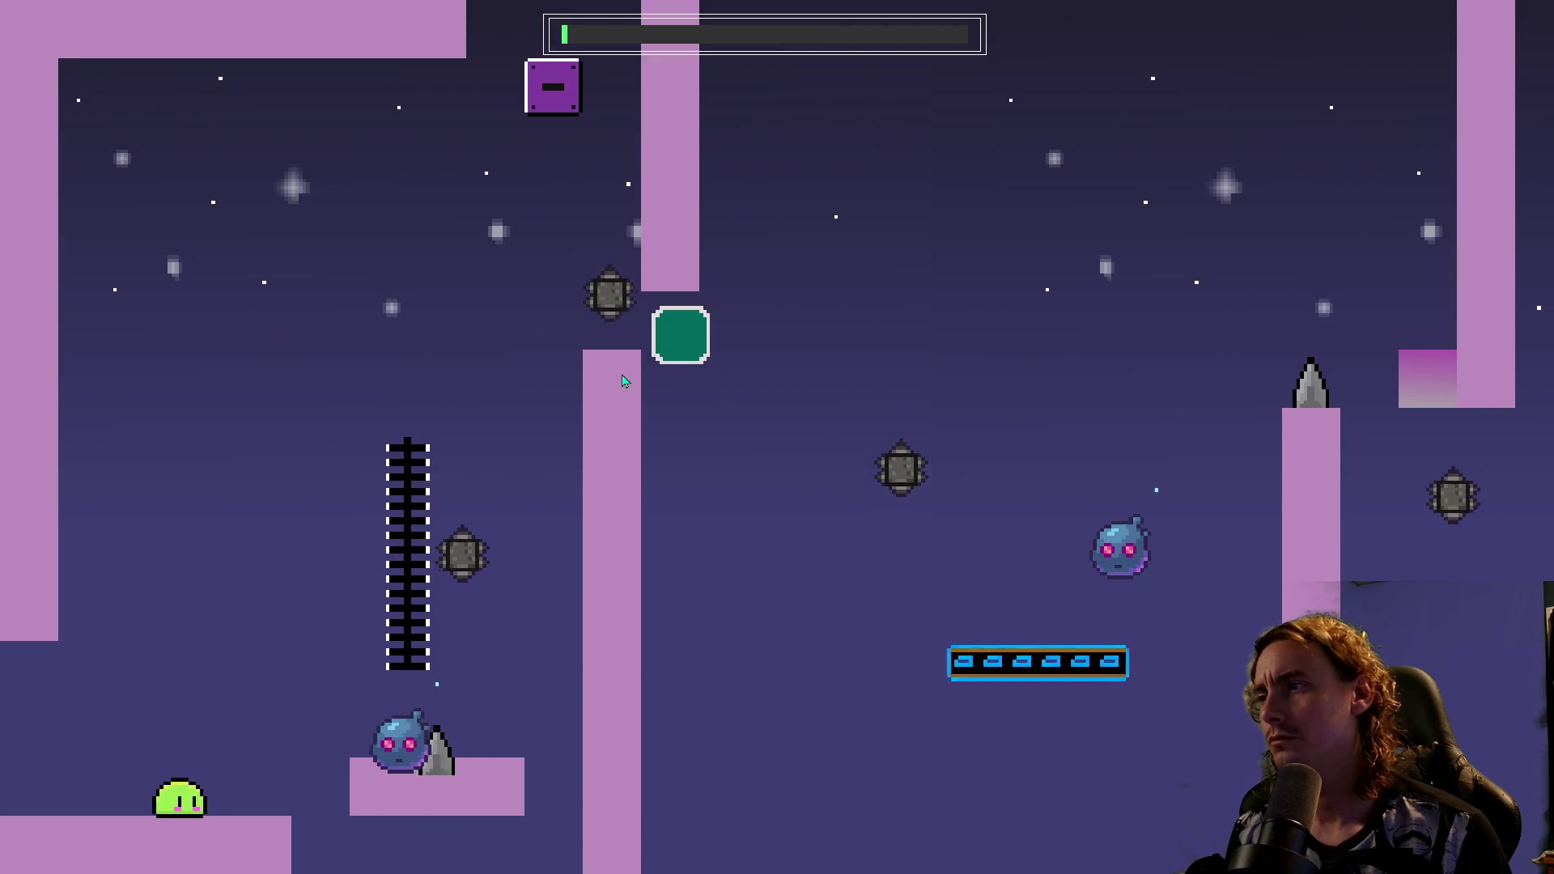
pyautogui.press('space')
pyautogui.press('Right')
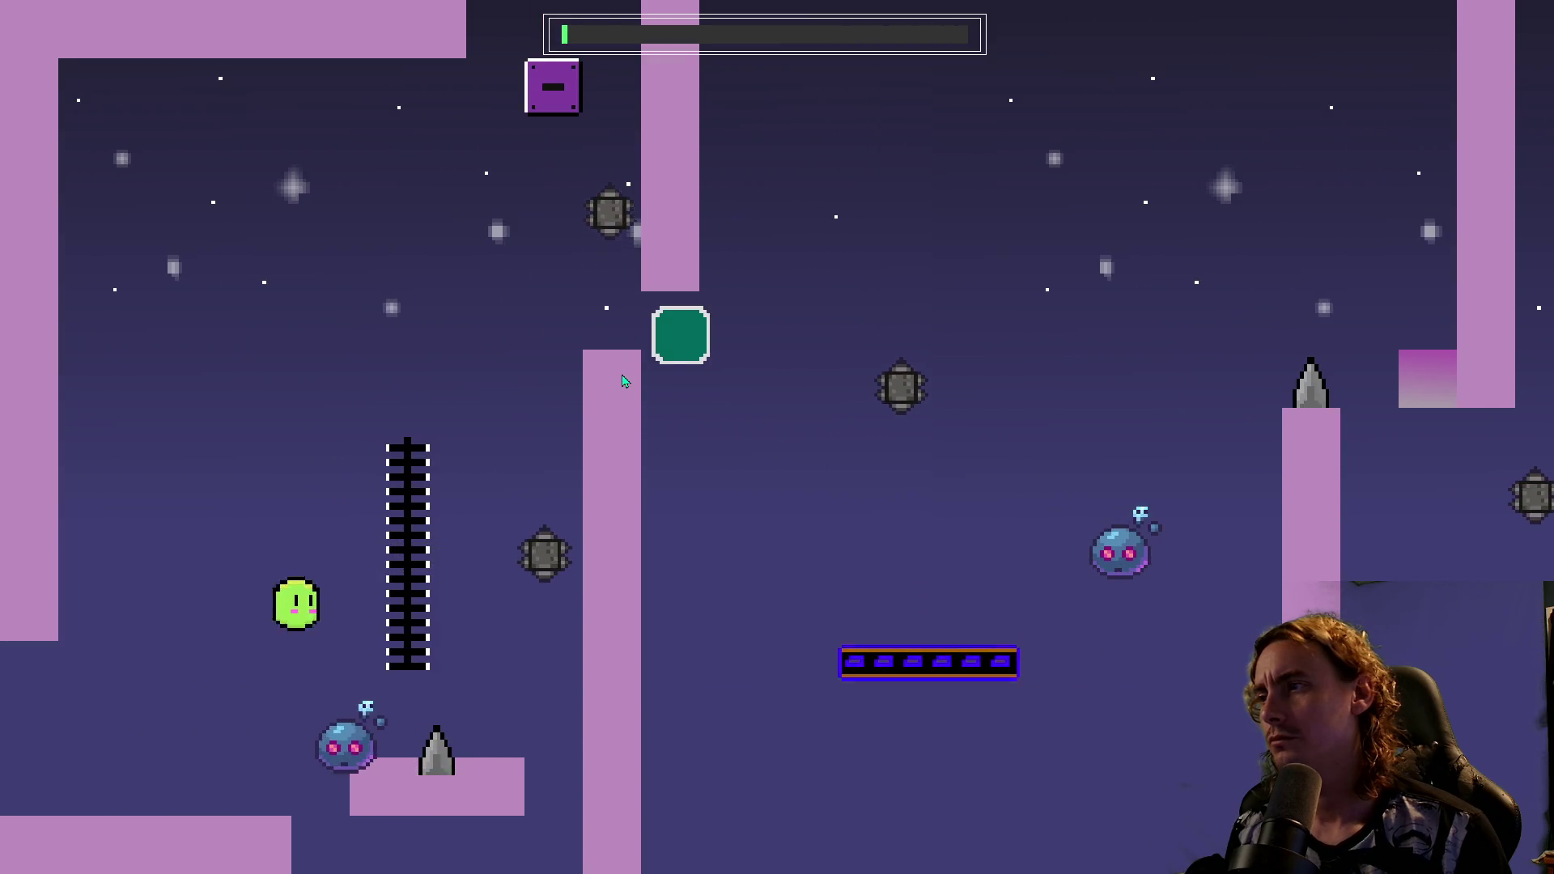
pyautogui.press('space')
pyautogui.press('Right')
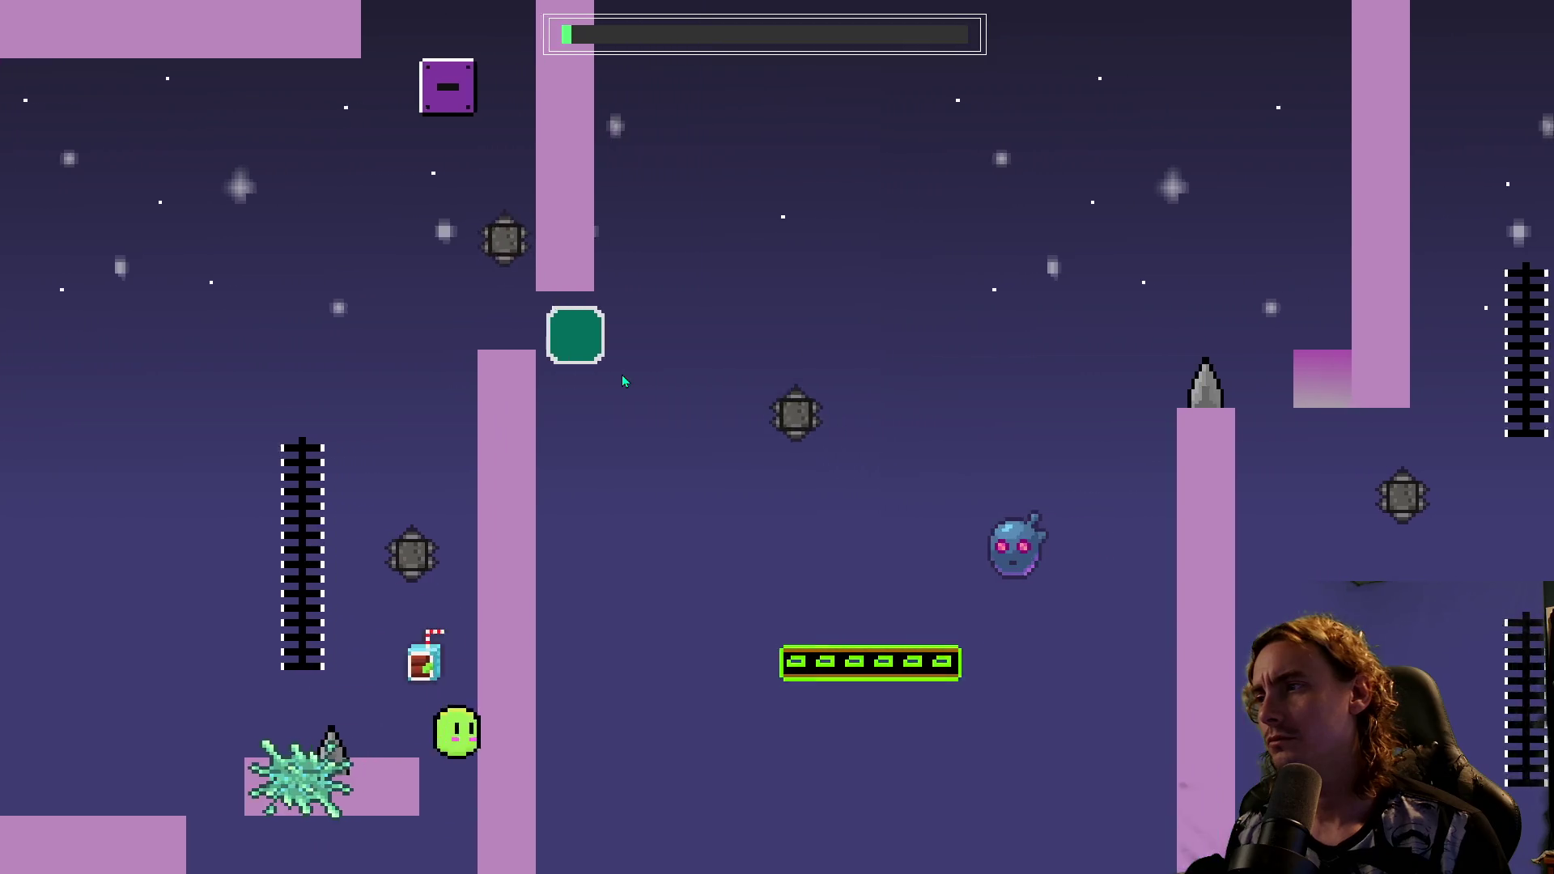
pyautogui.press('space')
pyautogui.press('Right')
pyautogui.press('space')
pyautogui.press('Right')
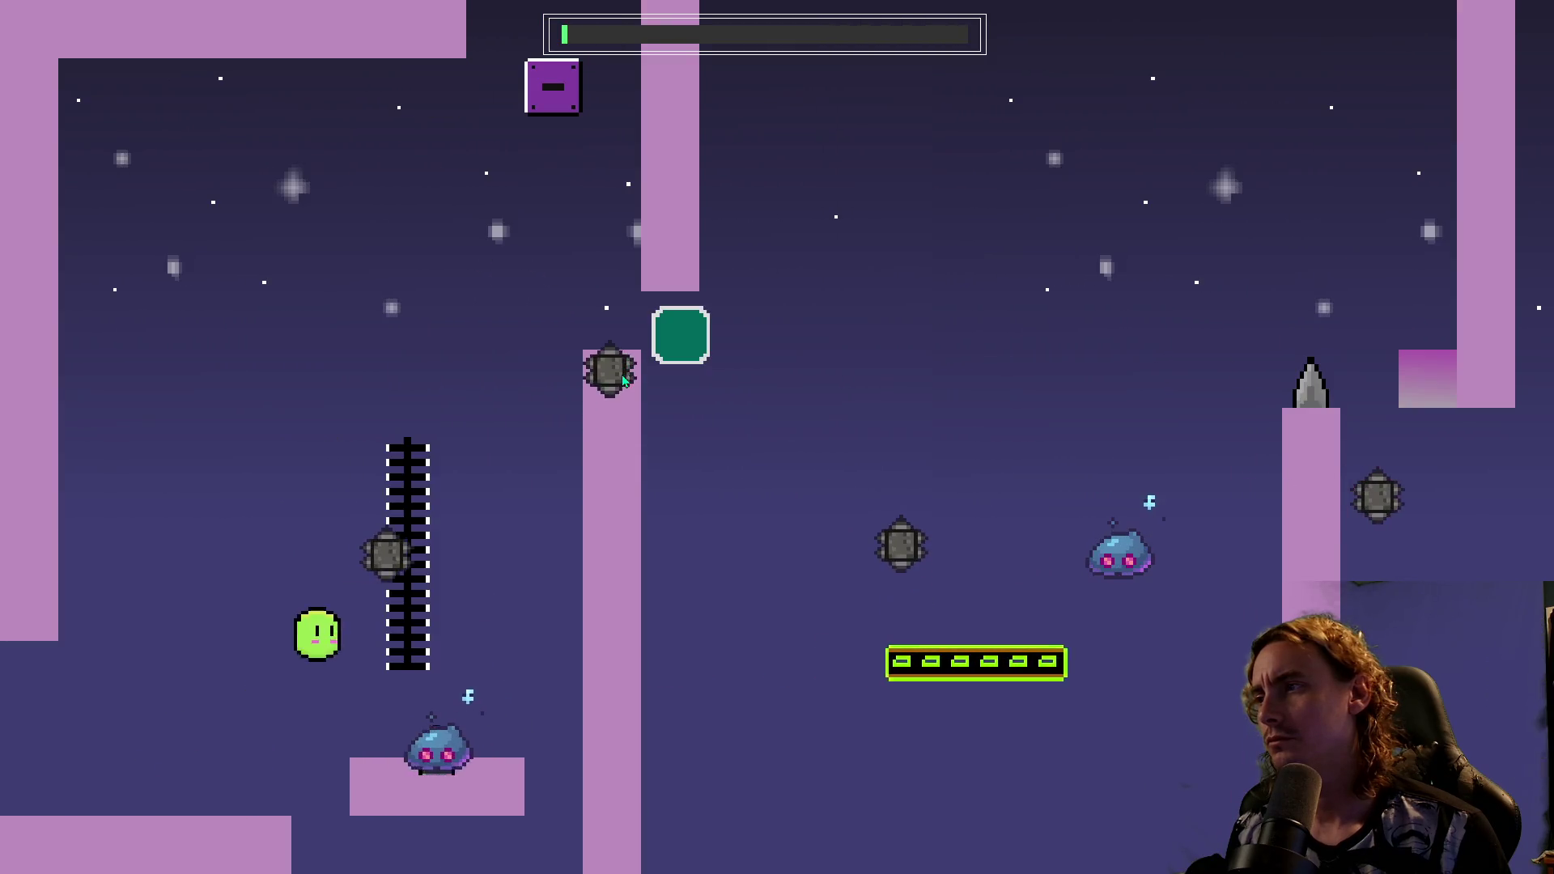
pyautogui.press('space')
pyautogui.press('Right')
pyautogui.press('space')
pyautogui.press('Right')
pyautogui.press('space')
pyautogui.press('Right')
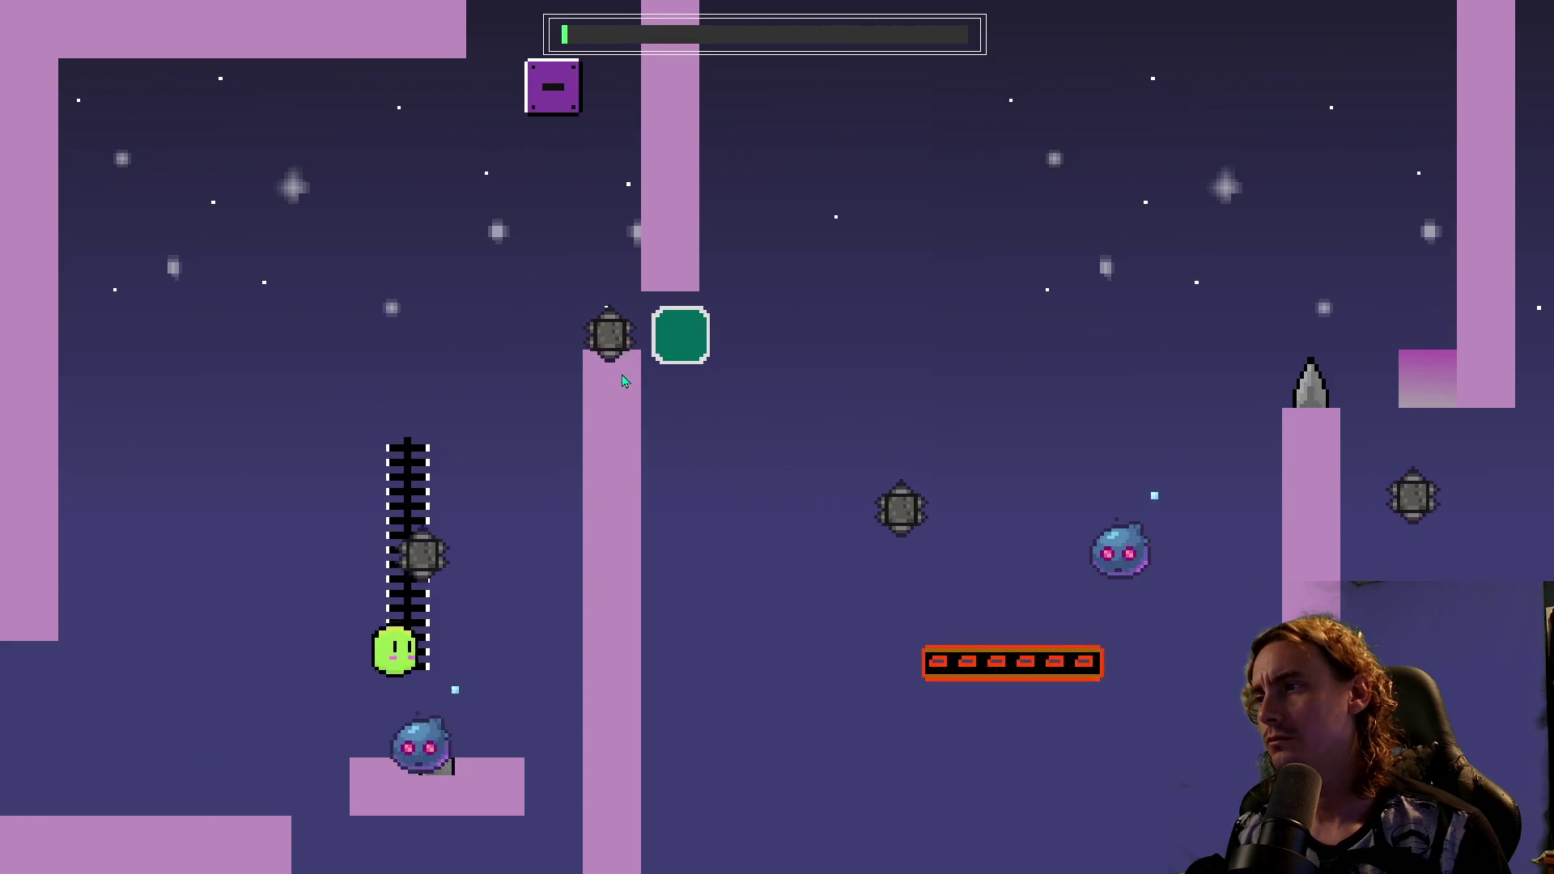
pyautogui.press('space')
pyautogui.press('Right')
pyautogui.press('space')
pyautogui.press('Right')
pyautogui.press('space')
pyautogui.press('Right')
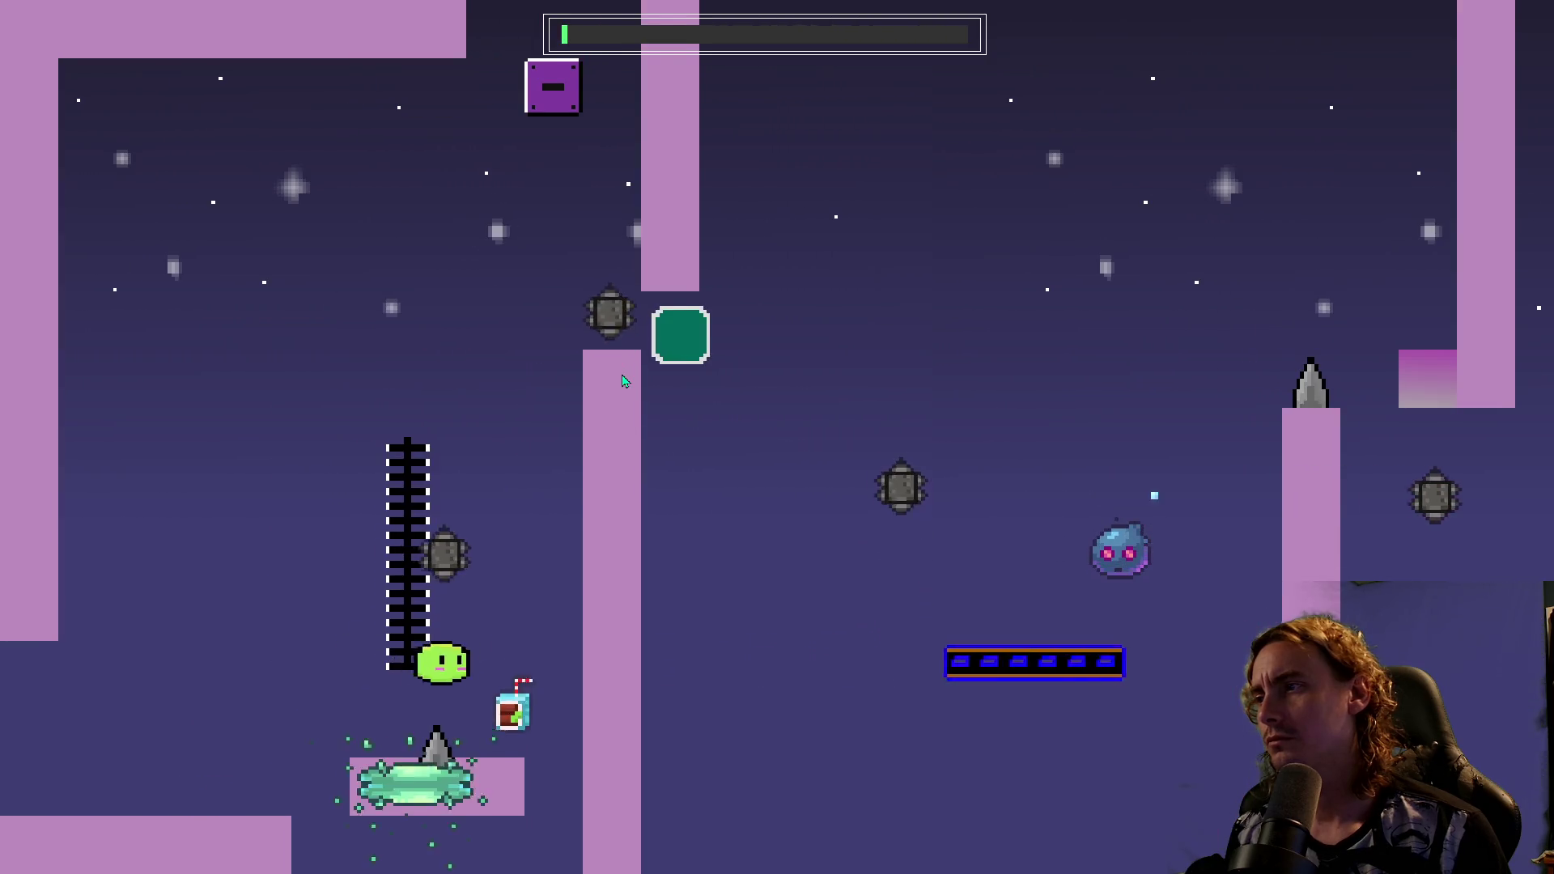
pyautogui.press('space')
pyautogui.press('Right')
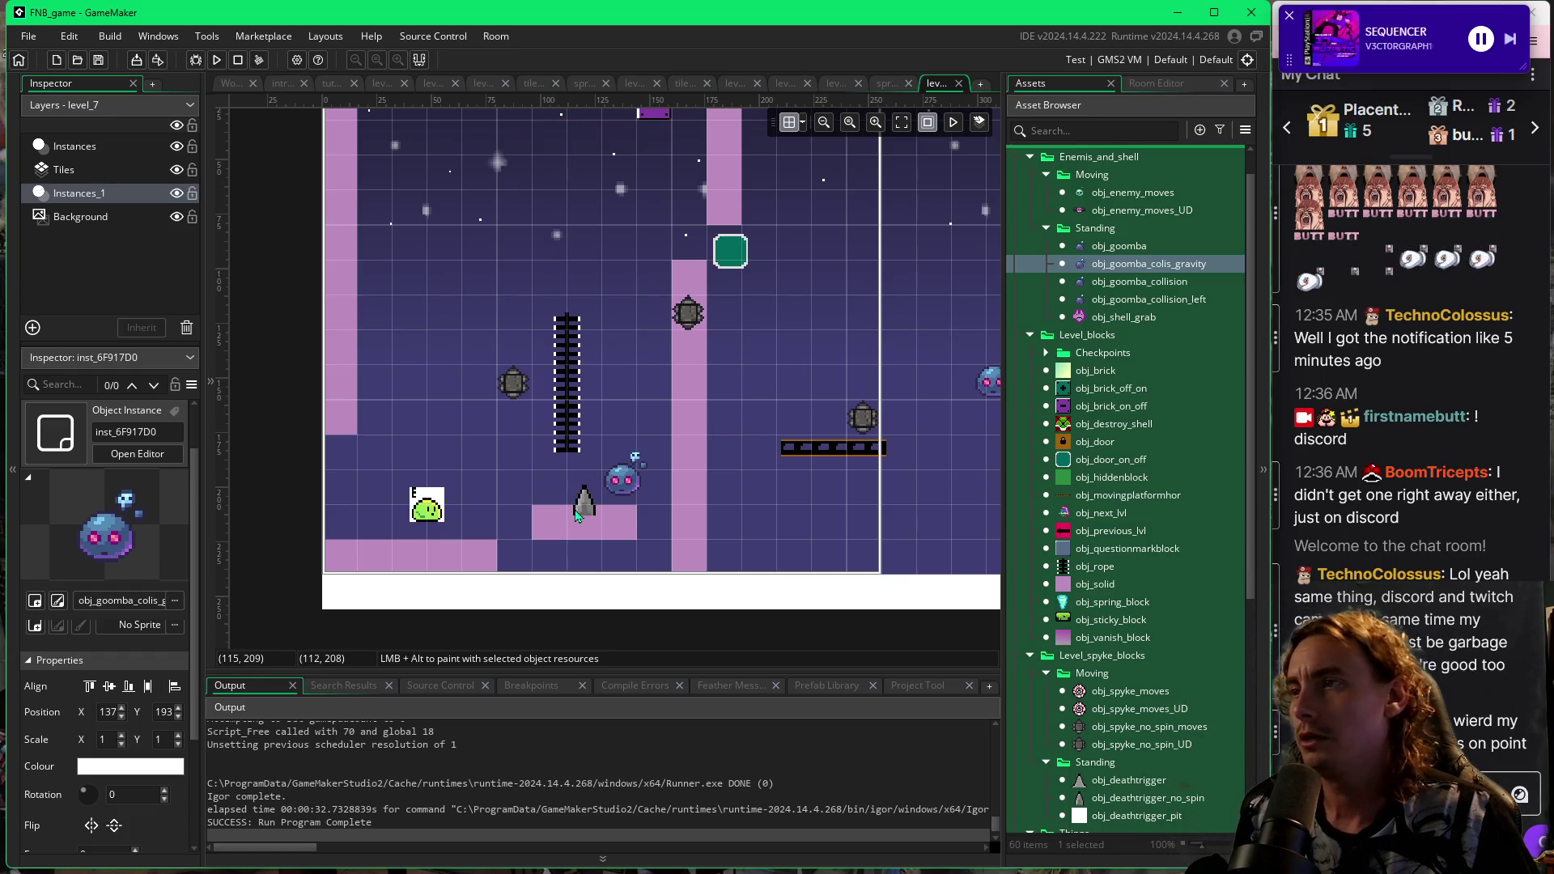
# Move the small pink block with its spike and goomba further right in the room.
pyautogui.click(580, 516)
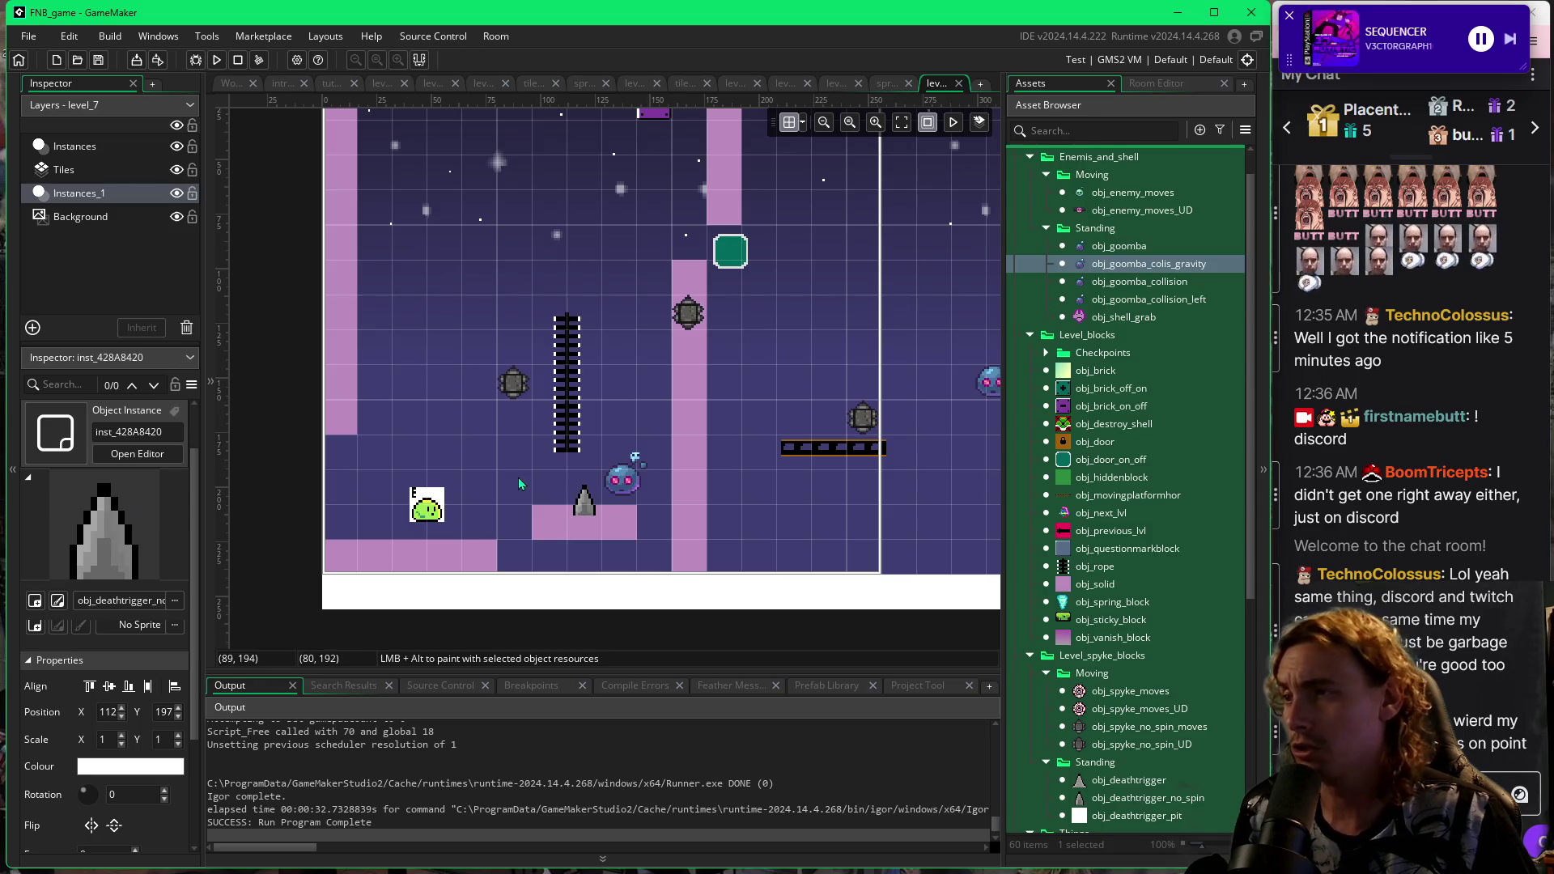
pyautogui.moveTo(520, 483)
pyautogui.mouseDown()
pyautogui.moveTo(631, 535)
pyautogui.moveTo(611, 523)
pyautogui.moveTo(972, 498)
pyautogui.moveTo(554, 490)
pyautogui.moveTo(841, 459)
pyautogui.moveTo(822, 389)
pyautogui.mouseUp()
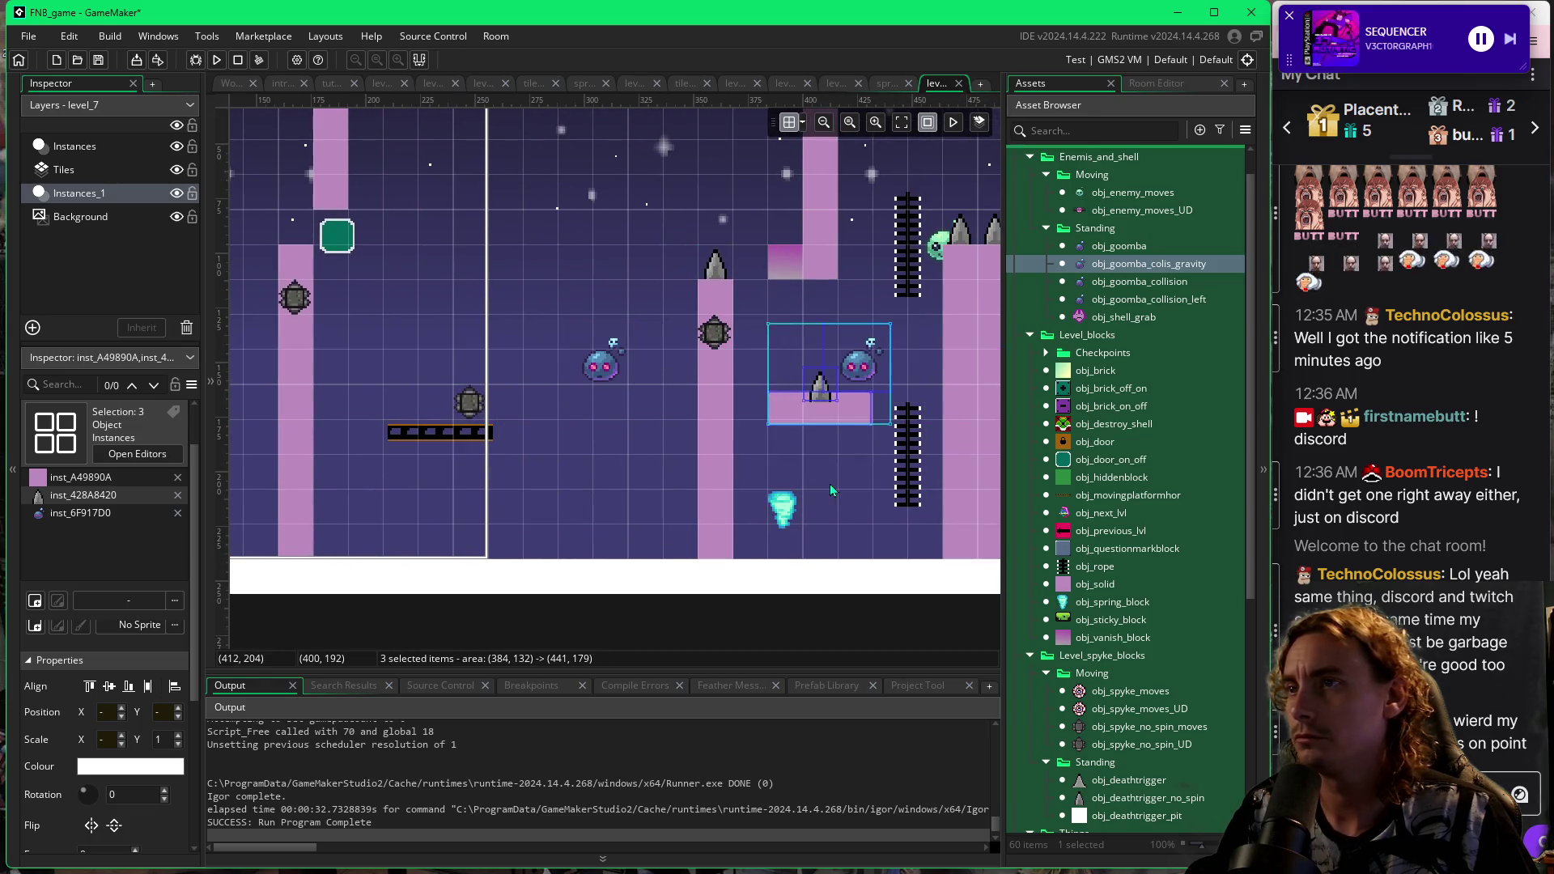
pyautogui.moveTo(840, 488); pyautogui.dragTo(435, 493)
pyautogui.moveTo(452, 402)
pyautogui.mouseDown()
pyautogui.moveTo(923, 396)
pyautogui.moveTo(650, 470)
pyautogui.moveTo(714, 492)
pyautogui.mouseUp()
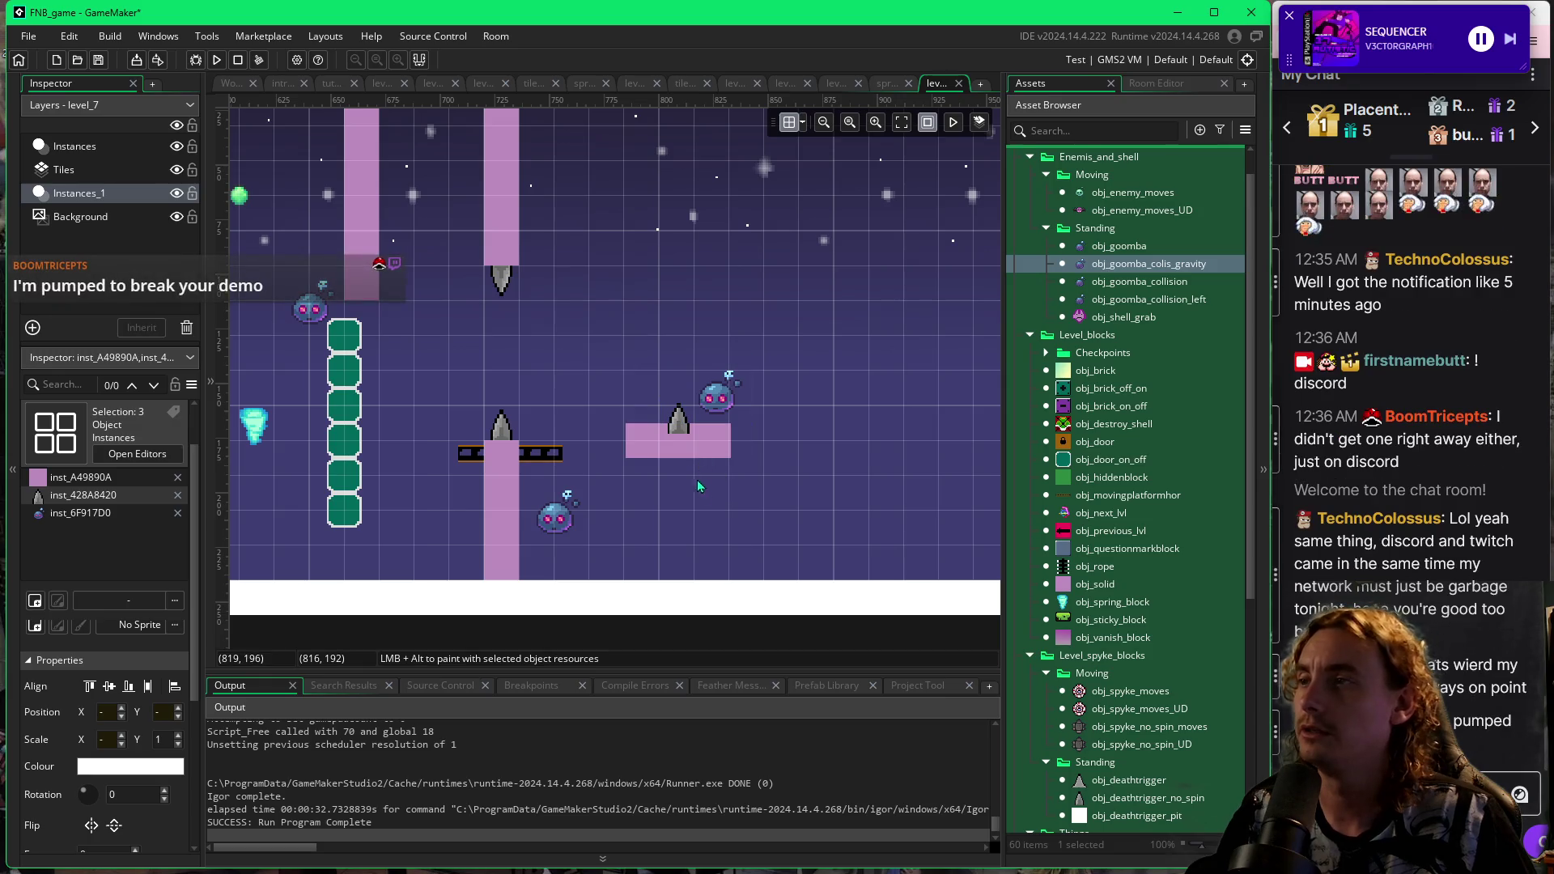
# Delete the goomba below the moving platform and lower the pink block to 785, 176.
pyautogui.click(684, 444)
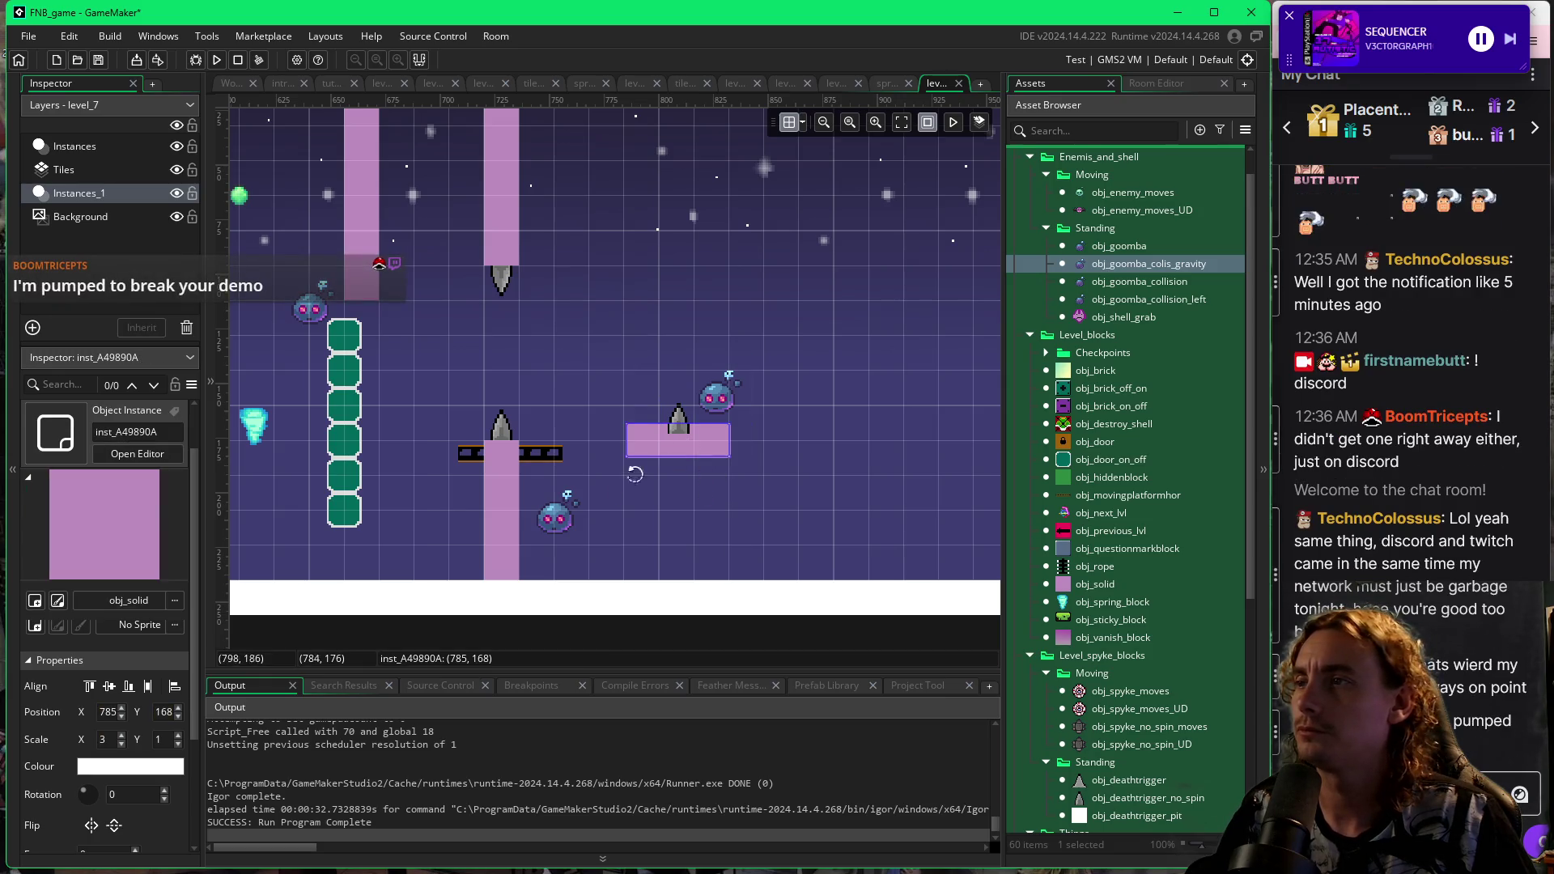
pyautogui.click(548, 521)
pyautogui.press('Delete')
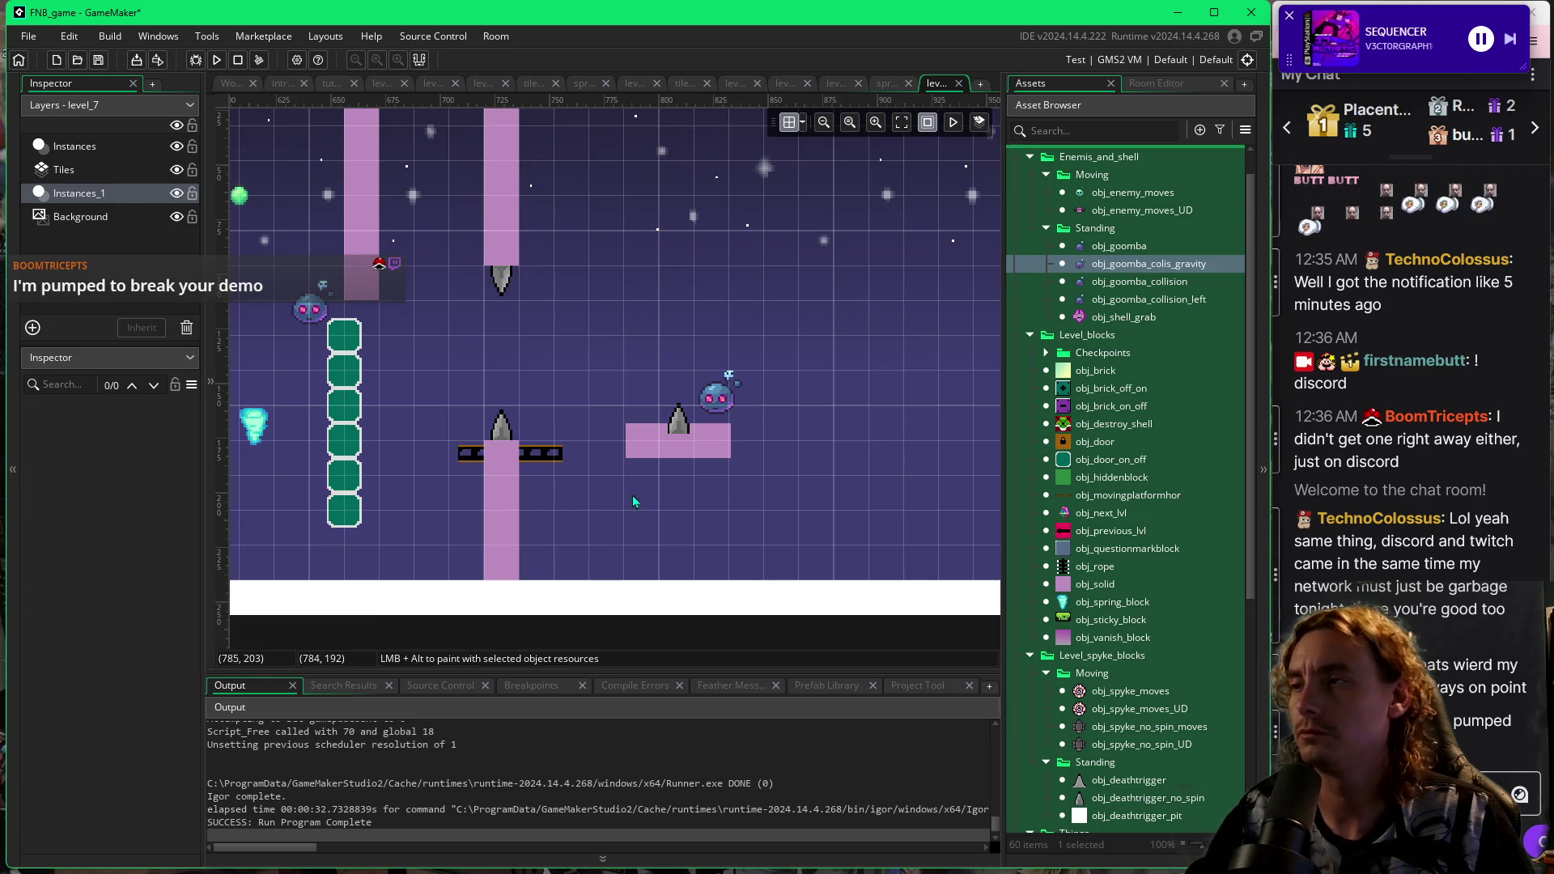
pyautogui.moveTo(684, 451); pyautogui.dragTo(693, 505)
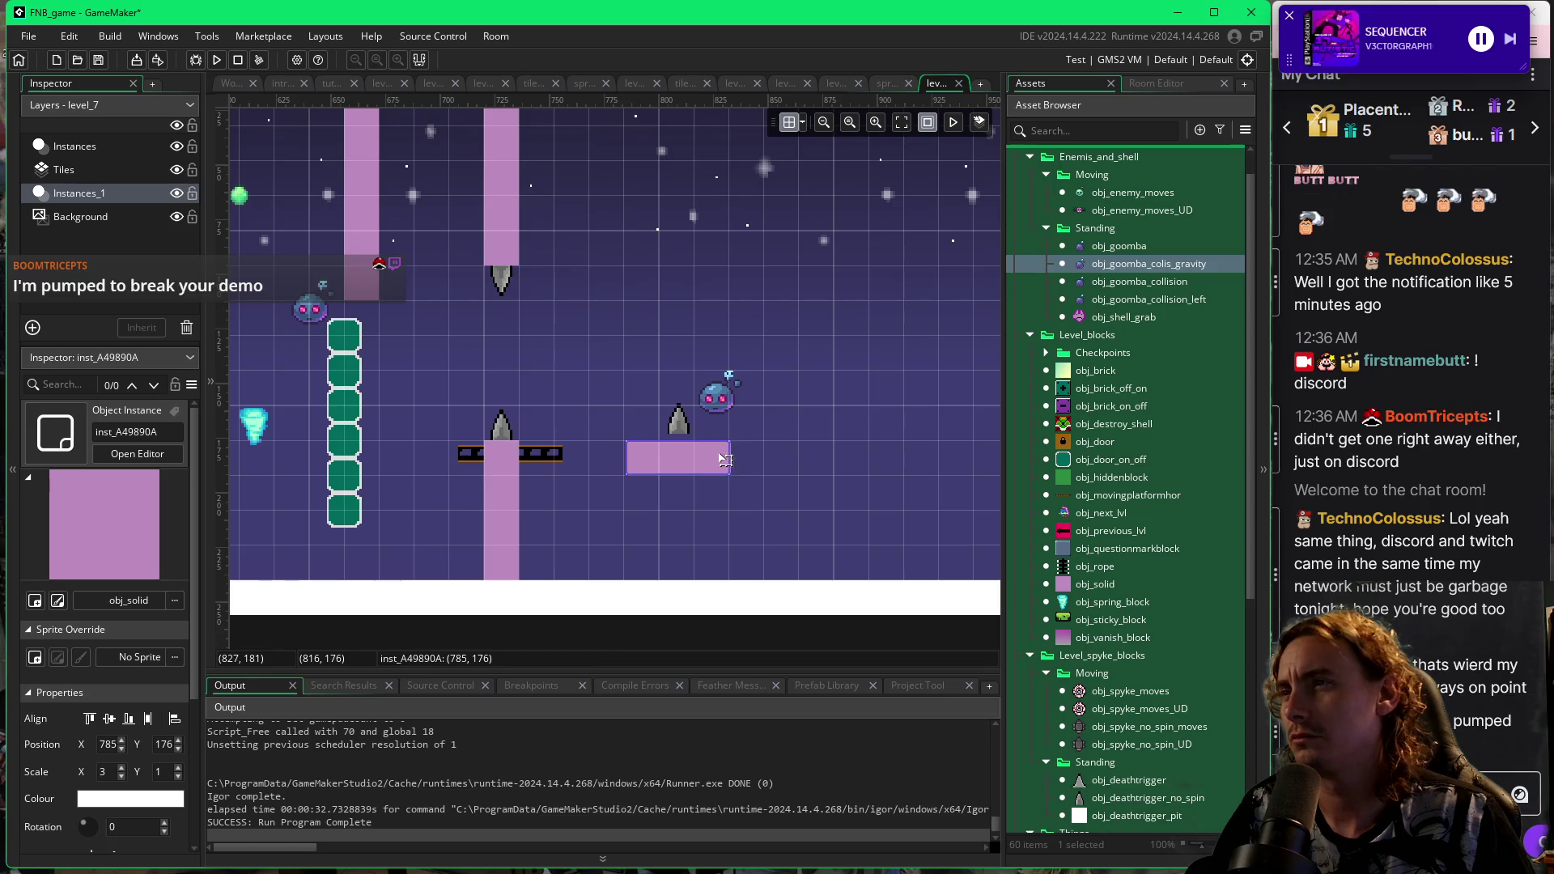
# Adjust grid snapping and stretch the pink block at 800, 176 to 8 by 4 under its spike.
pyautogui.click(802, 122)
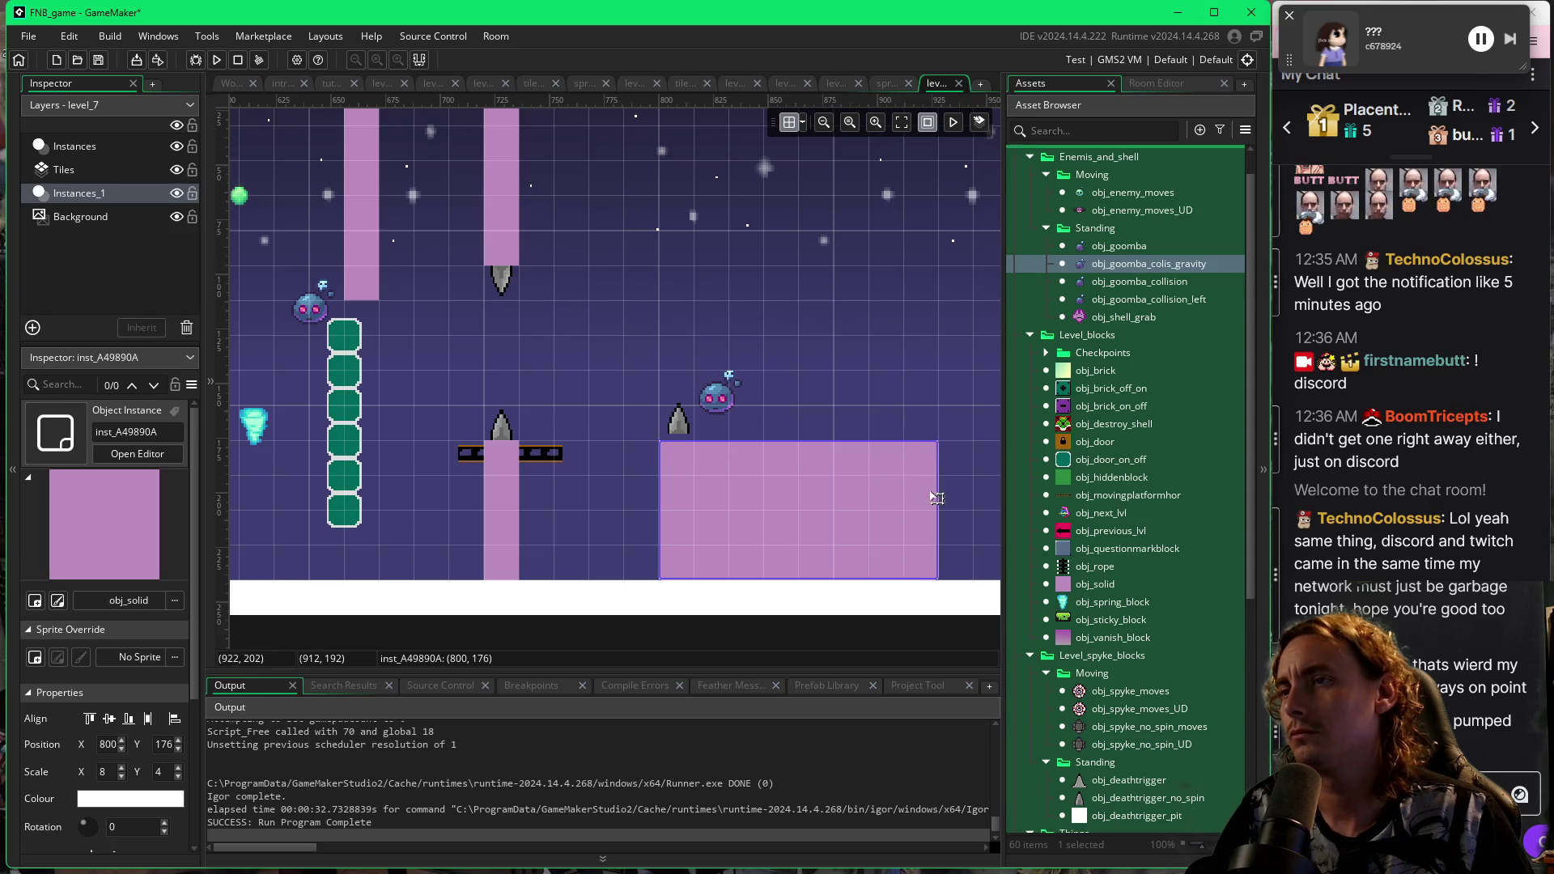
pyautogui.hscroll(4, 852, 371)
pyautogui.click(557, 439)
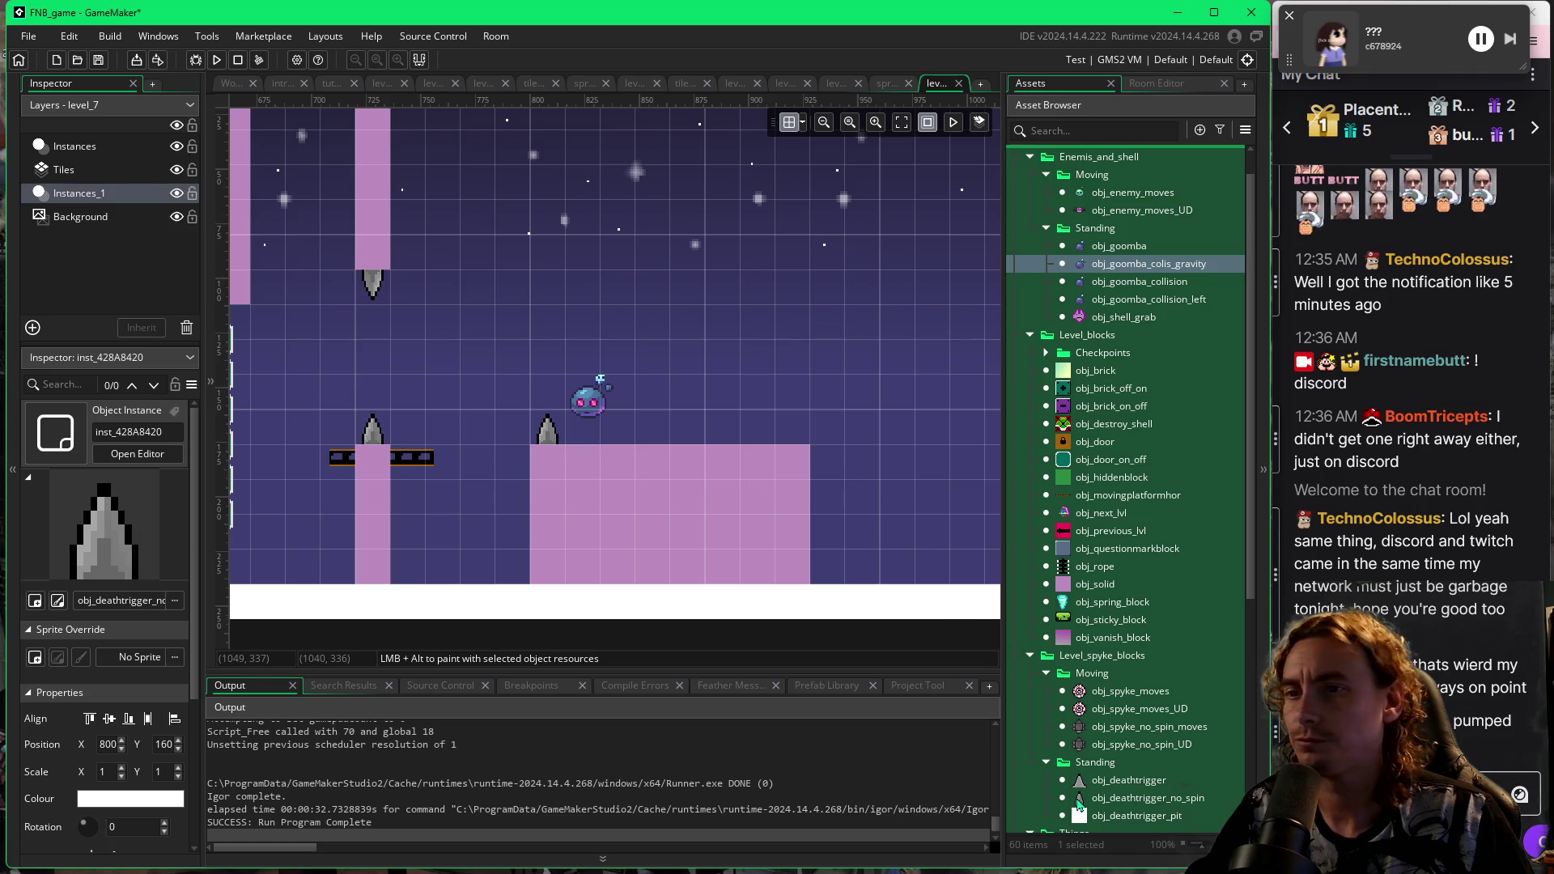
# Line the platform top with eight non-spinning spikes, move the goomba to 912, 160, and run the game.
pyautogui.click(1079, 799)
pyautogui.moveTo(576, 434); pyautogui.dragTo(612, 438)
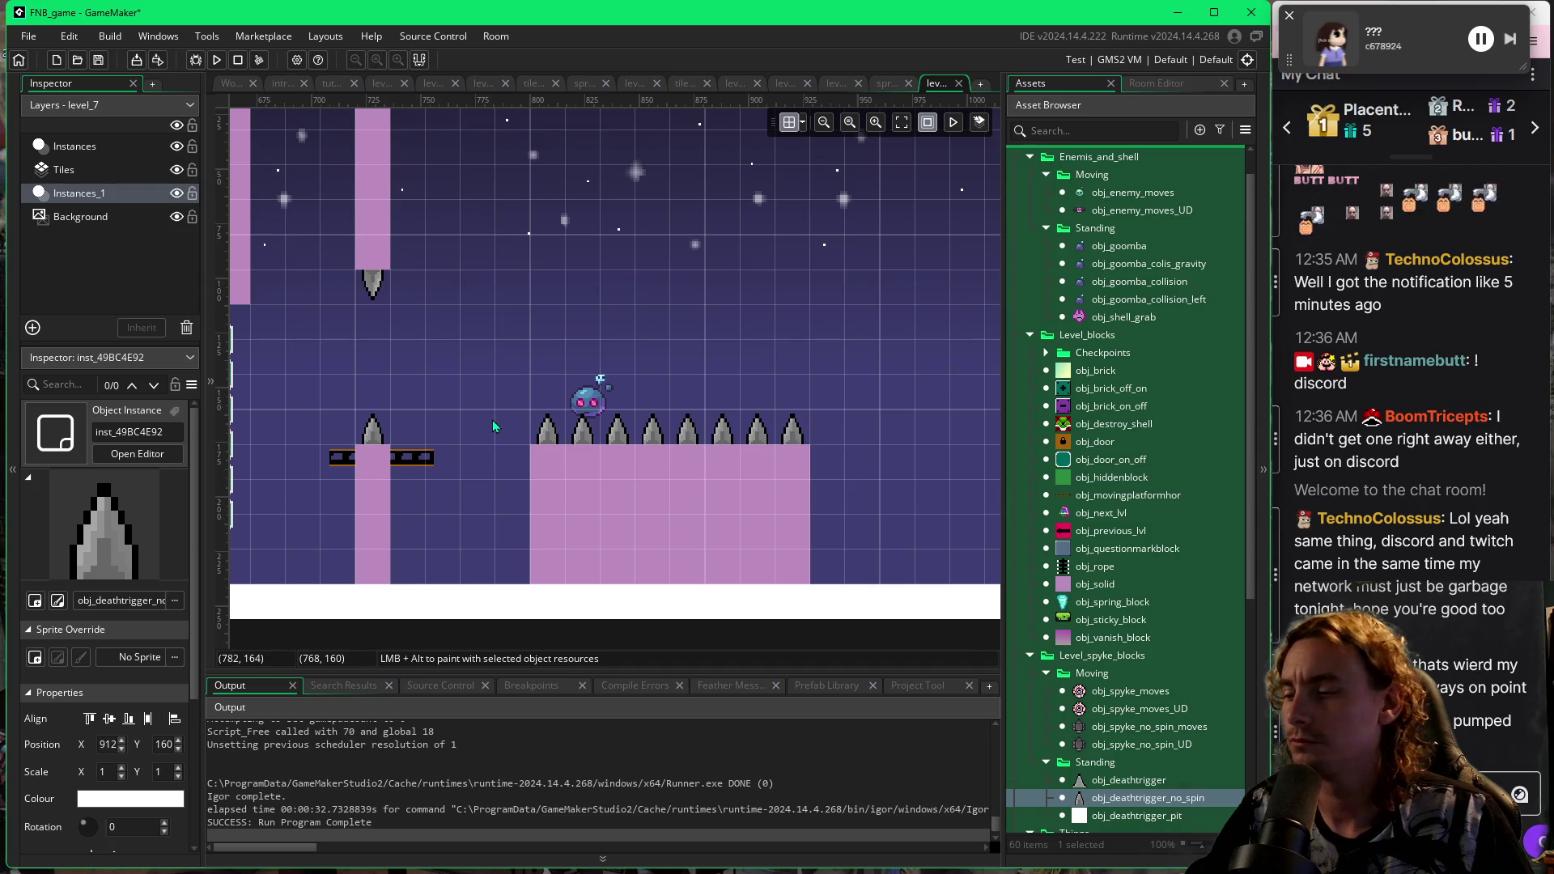
pyautogui.moveTo(499, 439); pyautogui.dragTo(689, 443)
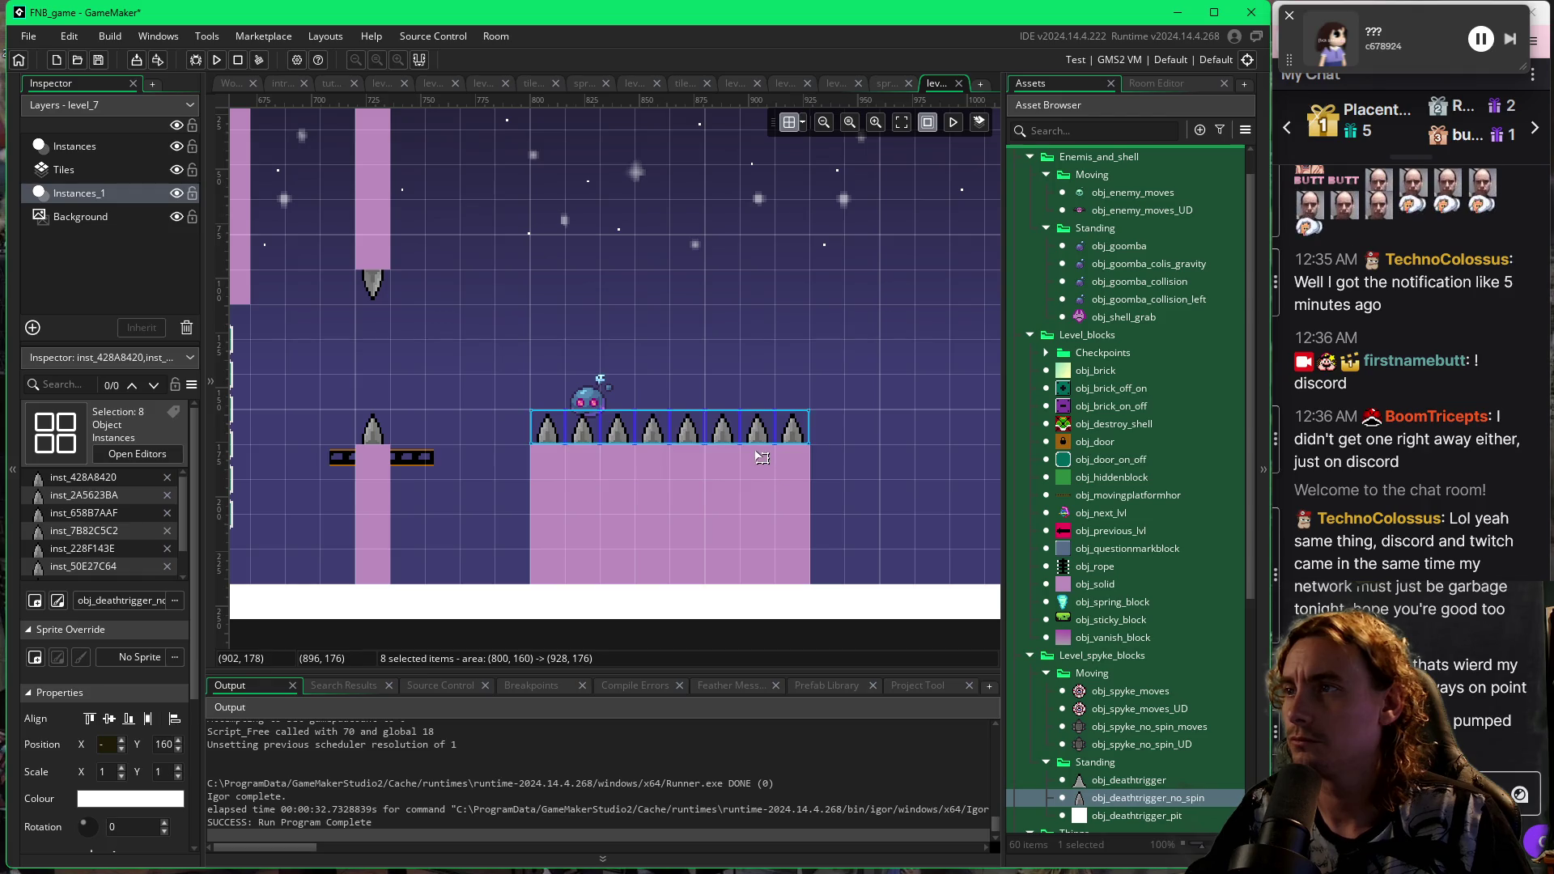
pyautogui.click(802, 125)
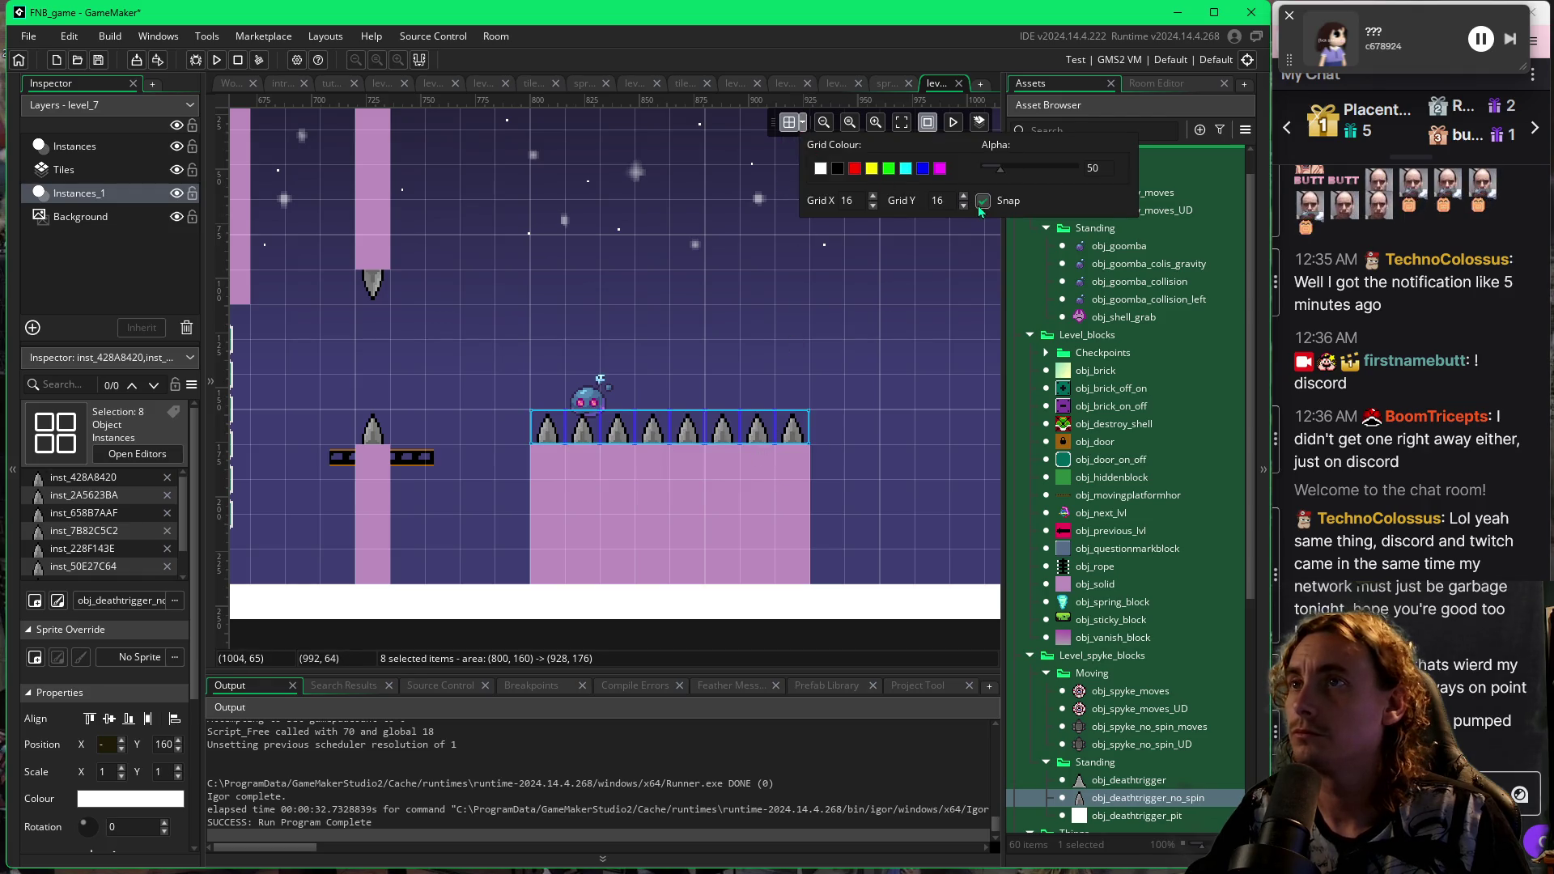
pyautogui.moveTo(690, 440); pyautogui.dragTo(687, 451)
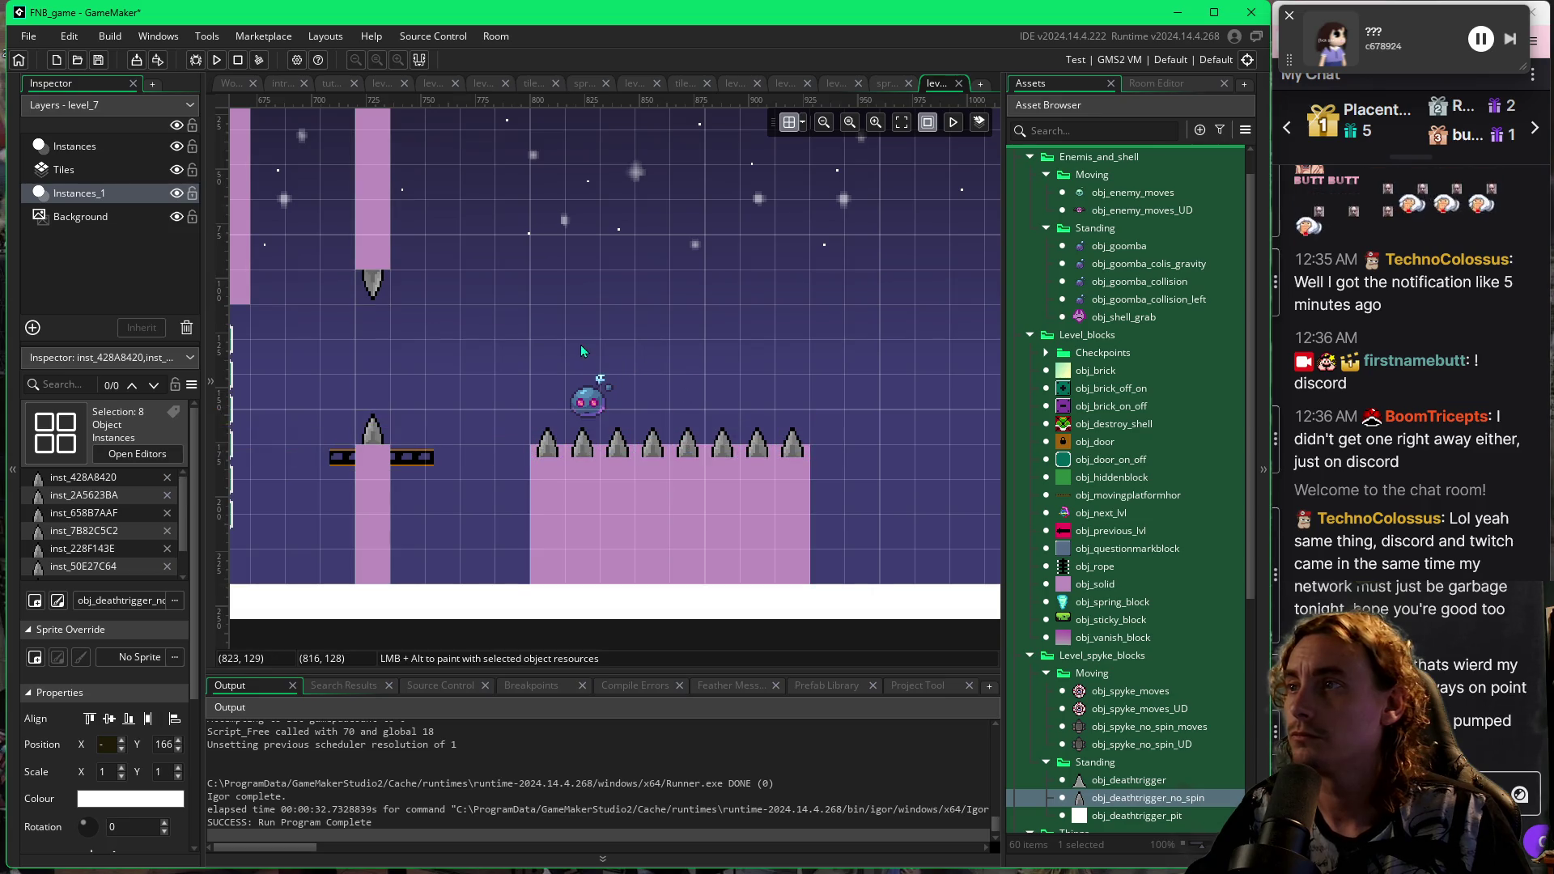
pyautogui.click(591, 396)
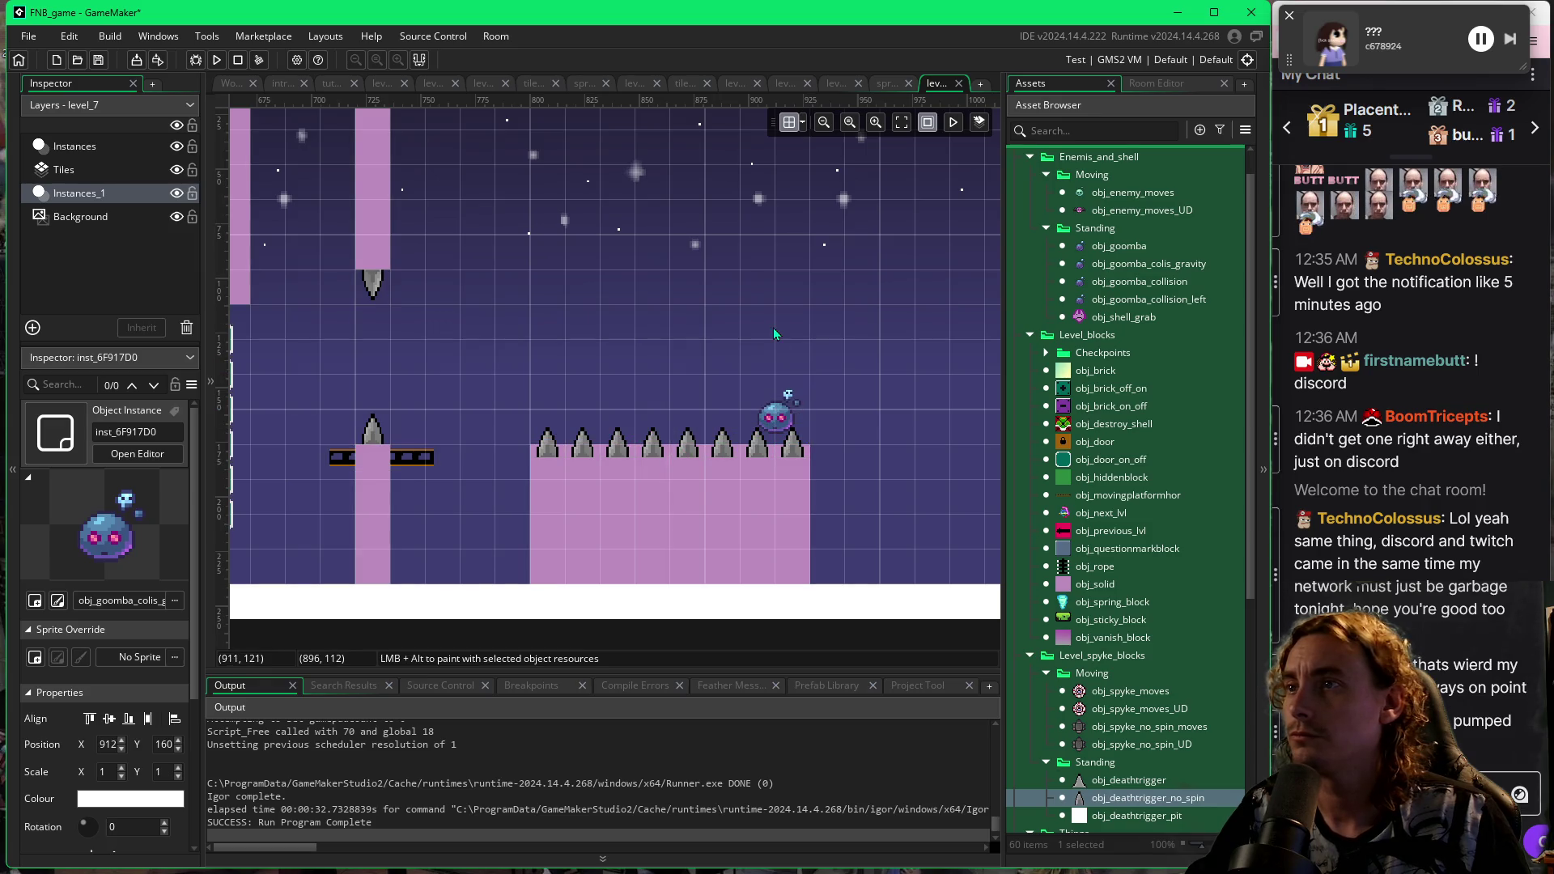
pyautogui.press('F5')
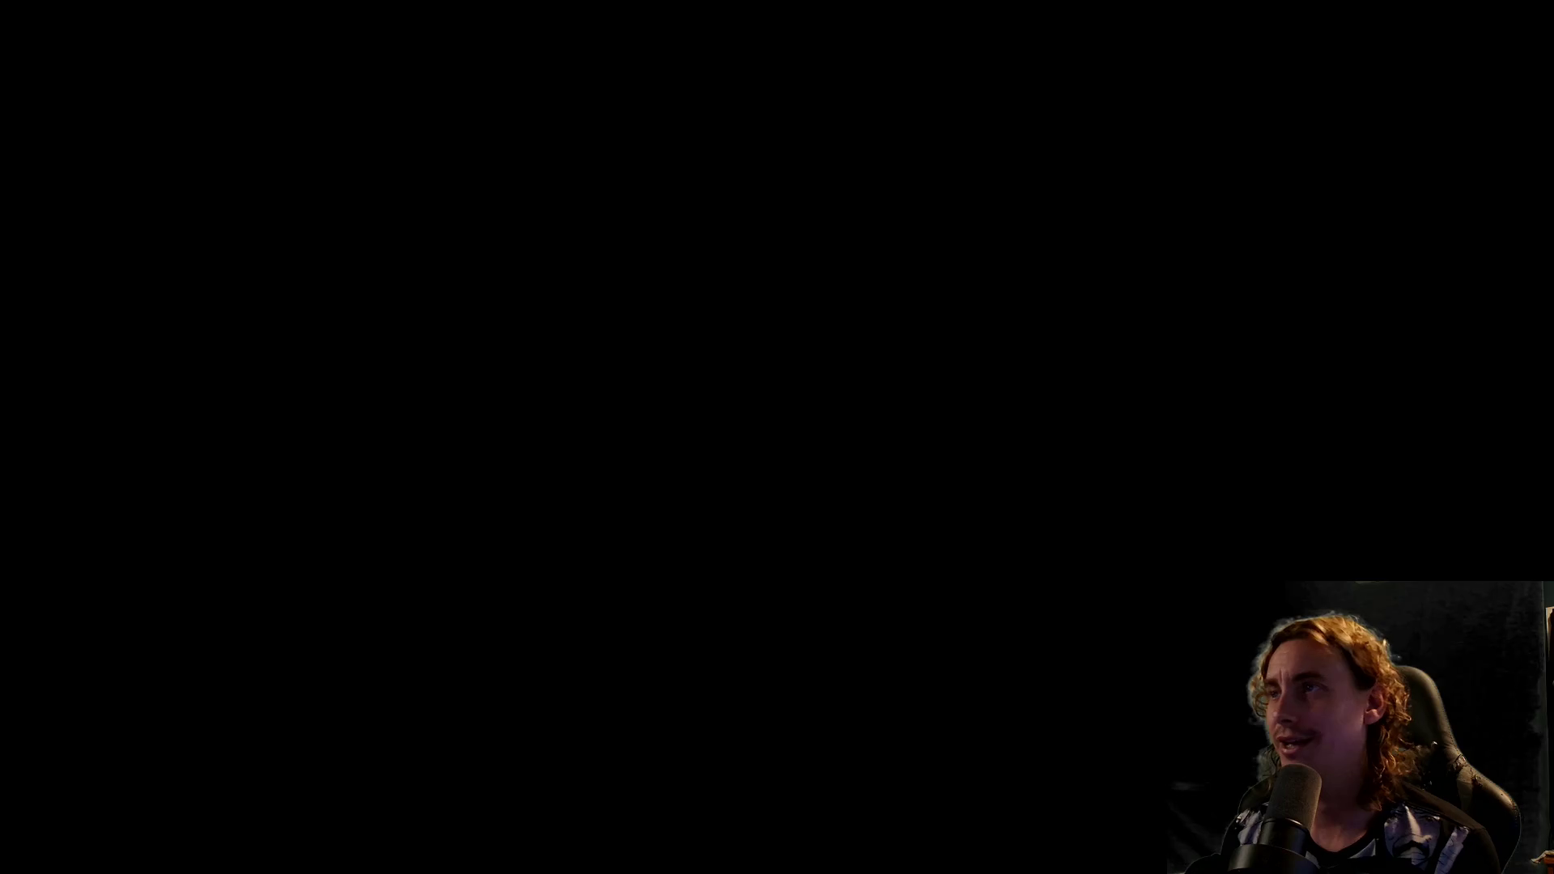
# Play through the switch block, ladders, moving platform and goomba until the player dies by the spiked pillar.
pyautogui.press('space')
pyautogui.press('Left')
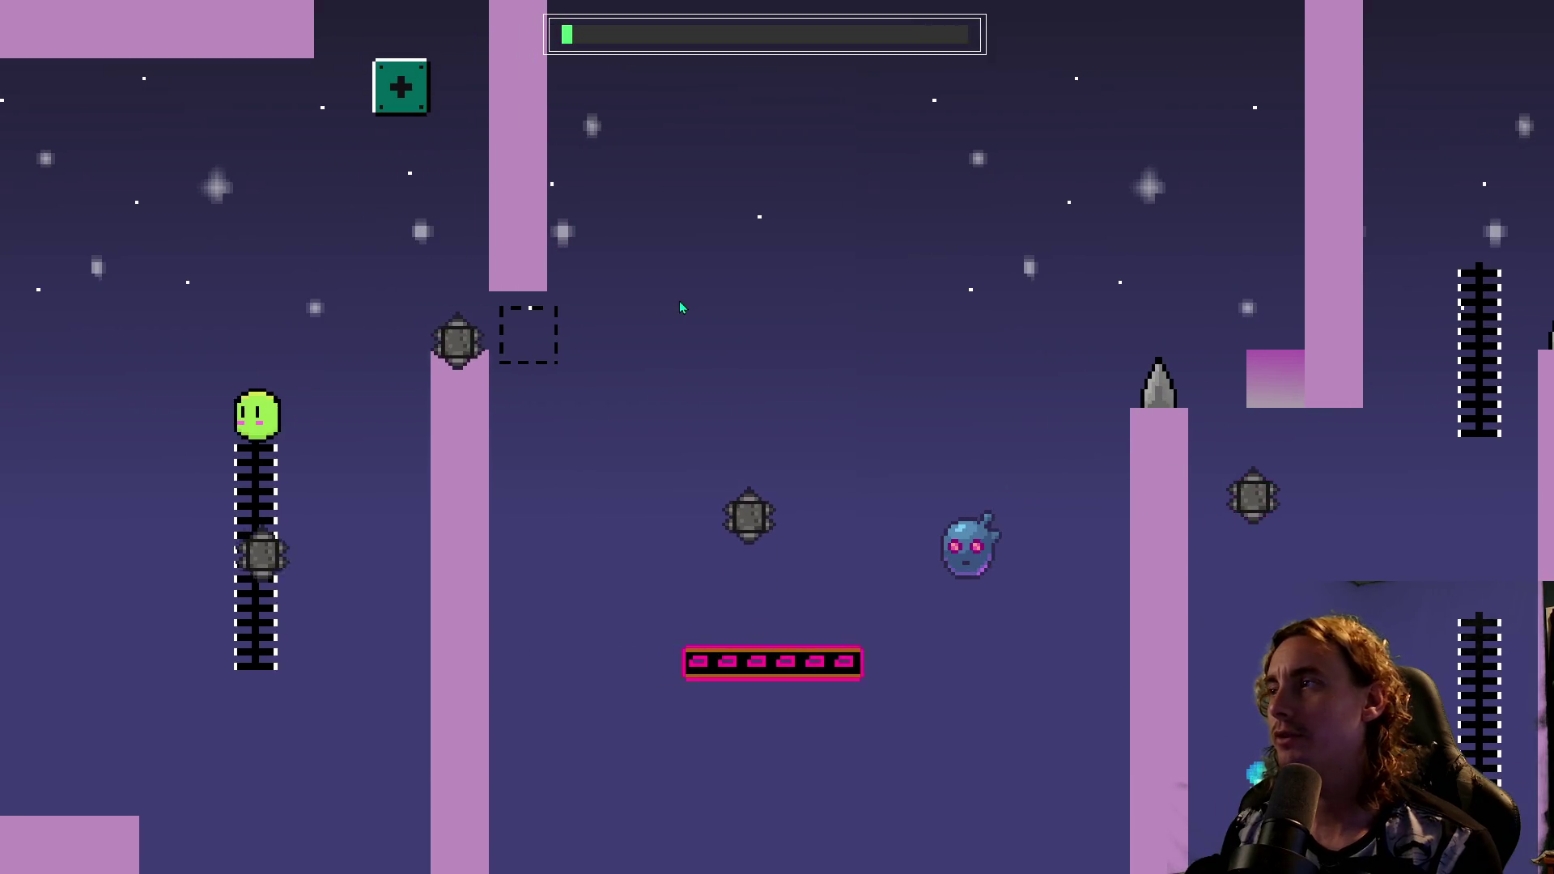
pyautogui.press('space')
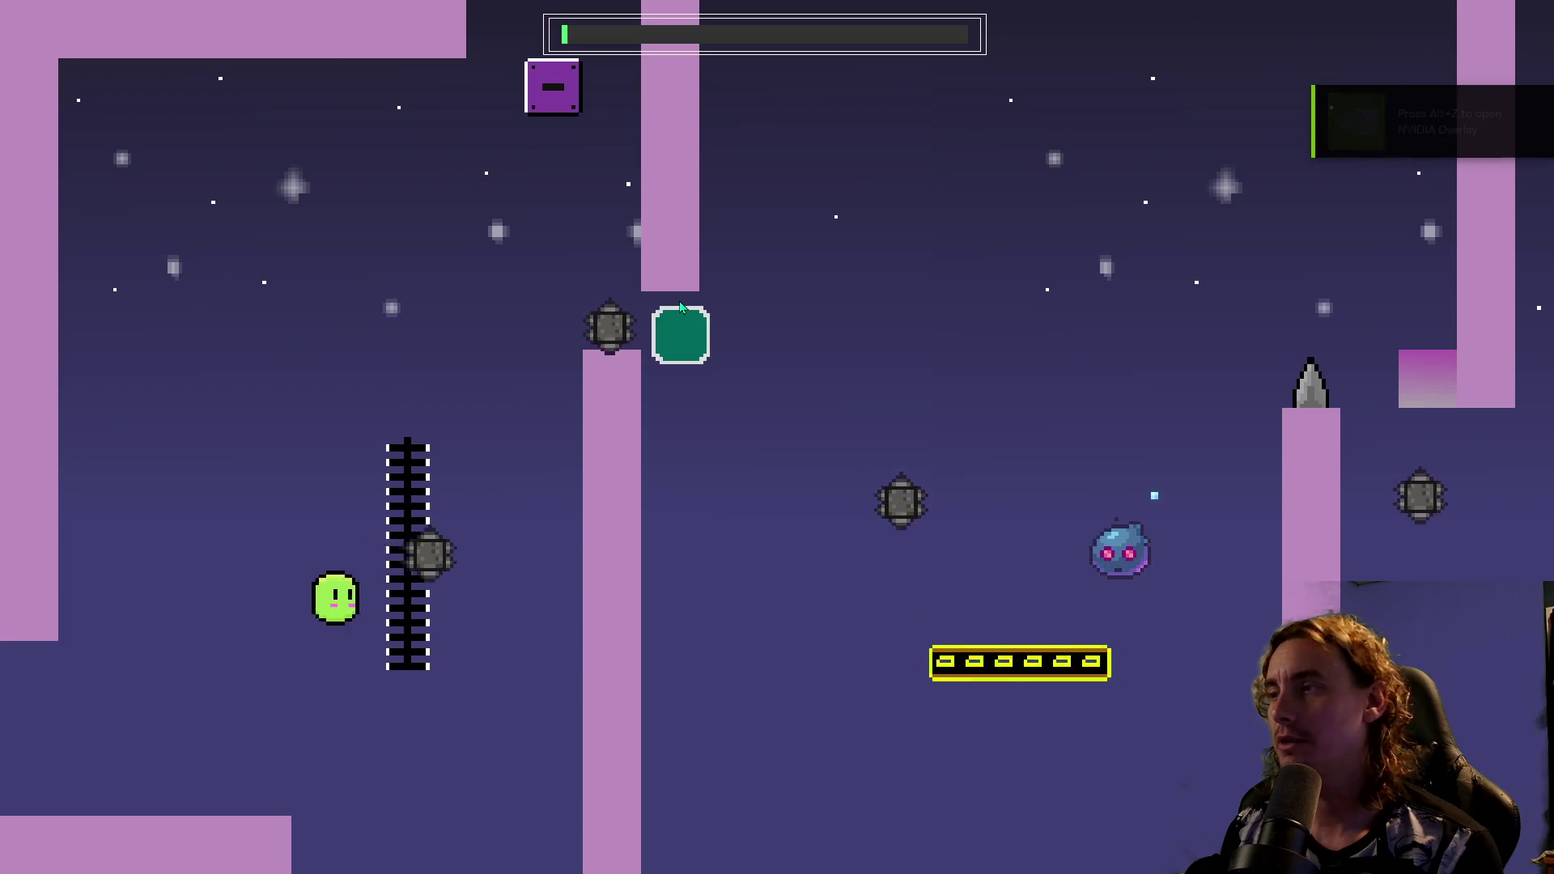
pyautogui.press('space')
pyautogui.press('Right')
pyautogui.press('space')
pyautogui.press('Left')
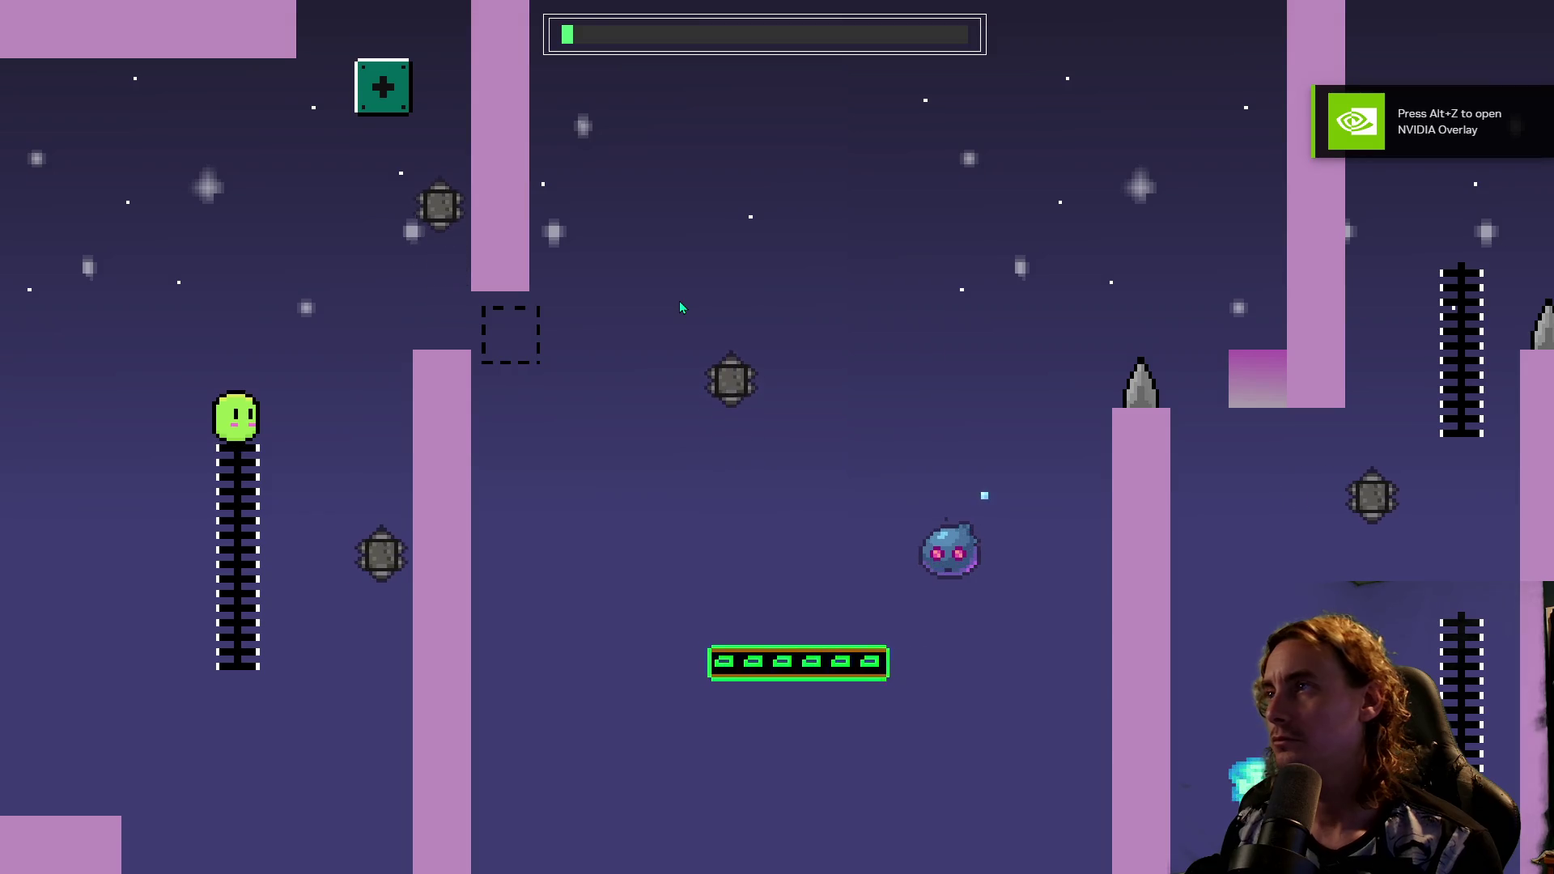
pyautogui.press('space')
pyautogui.press('Right')
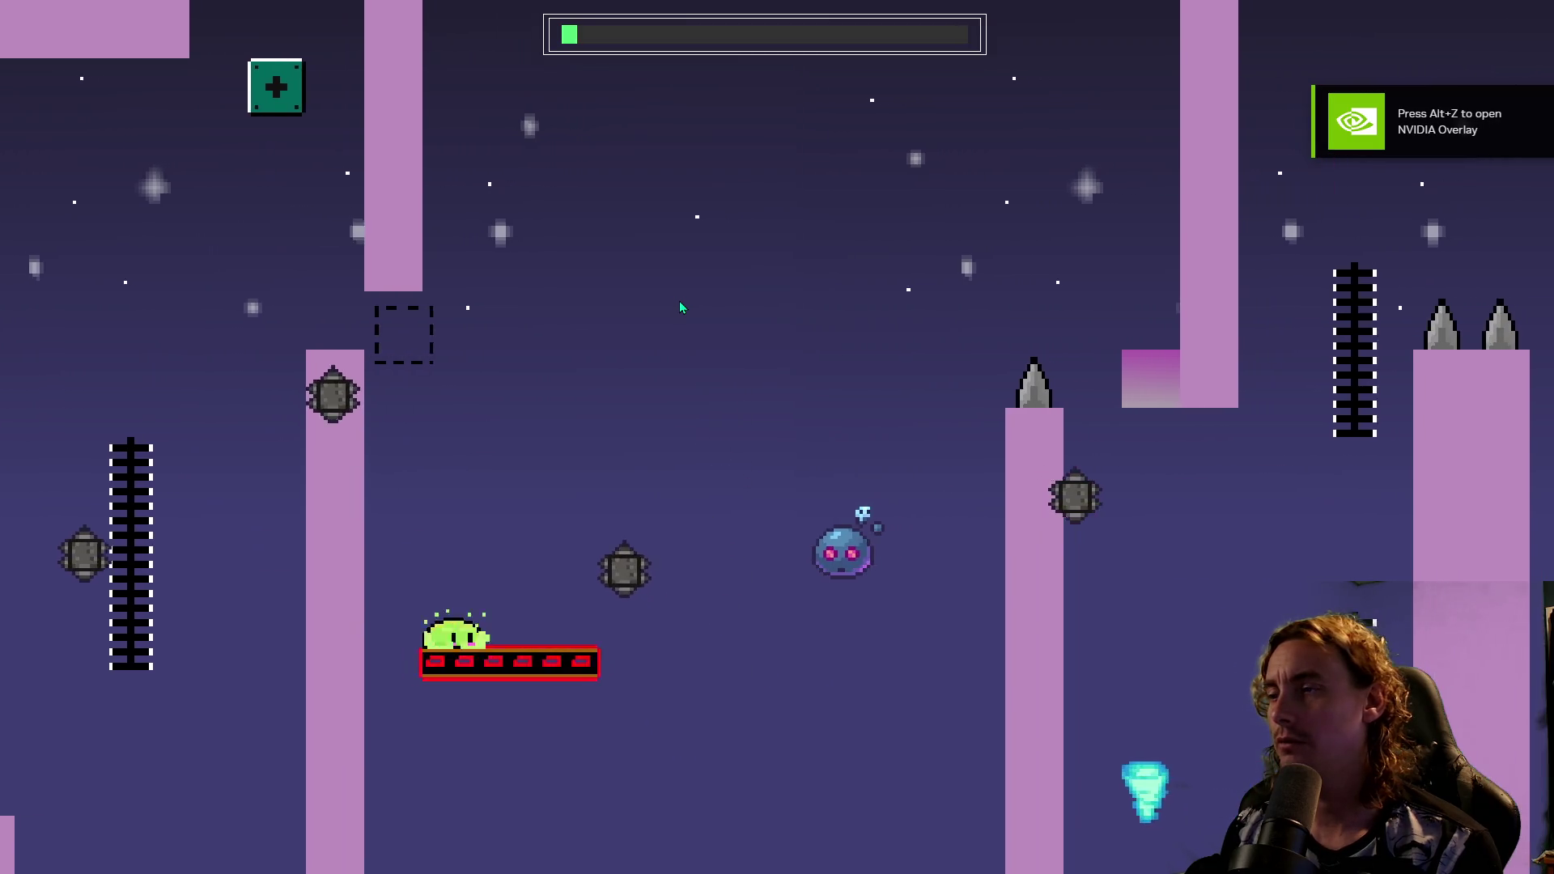
pyautogui.press('space')
pyautogui.press('Right')
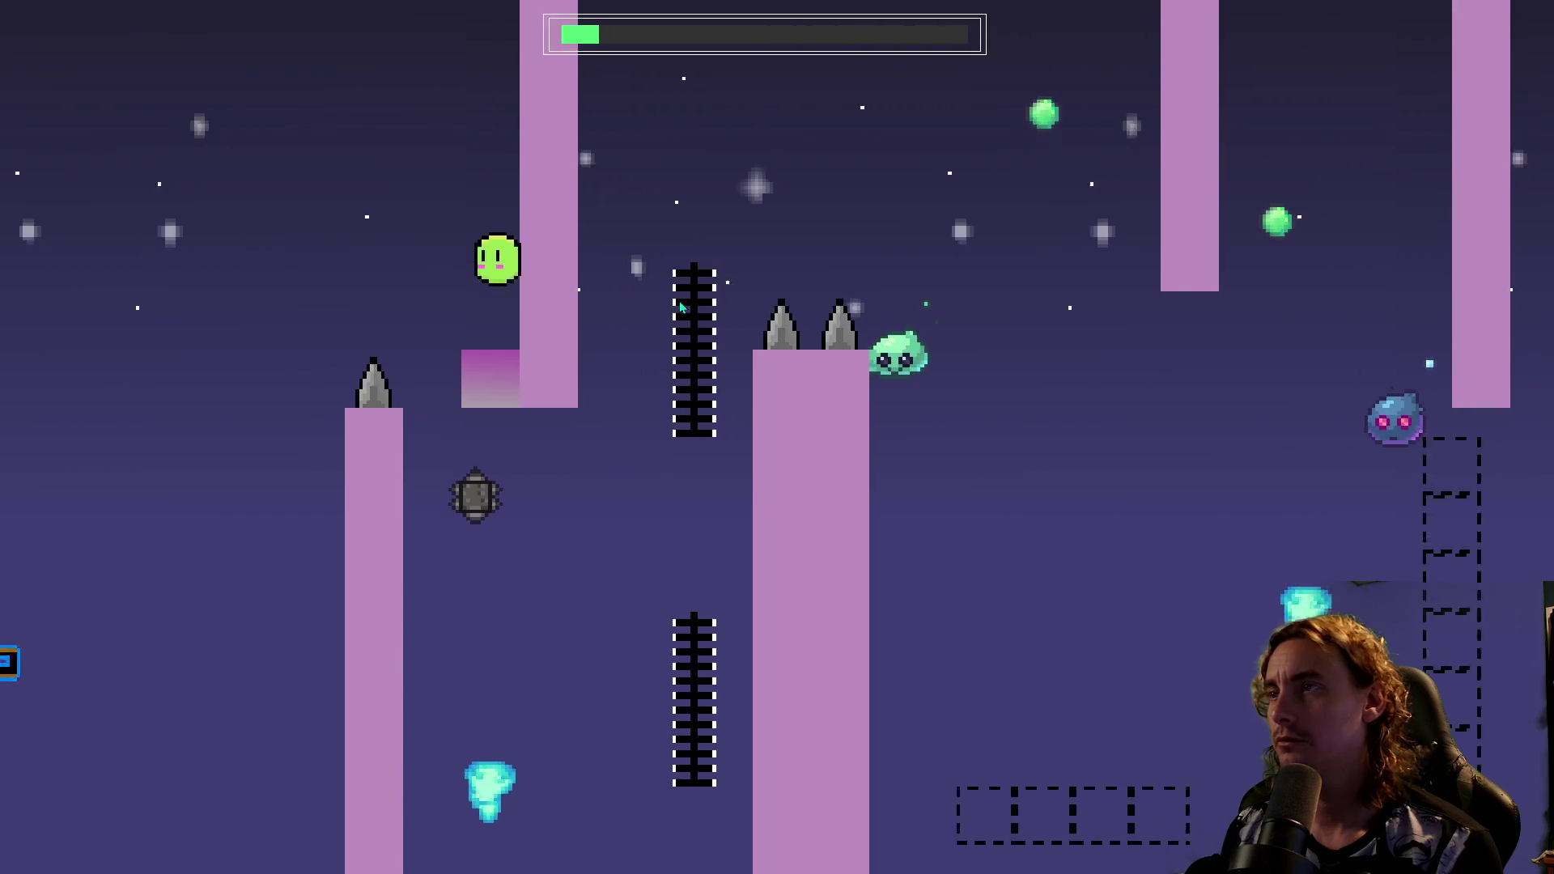
pyautogui.press('Right')
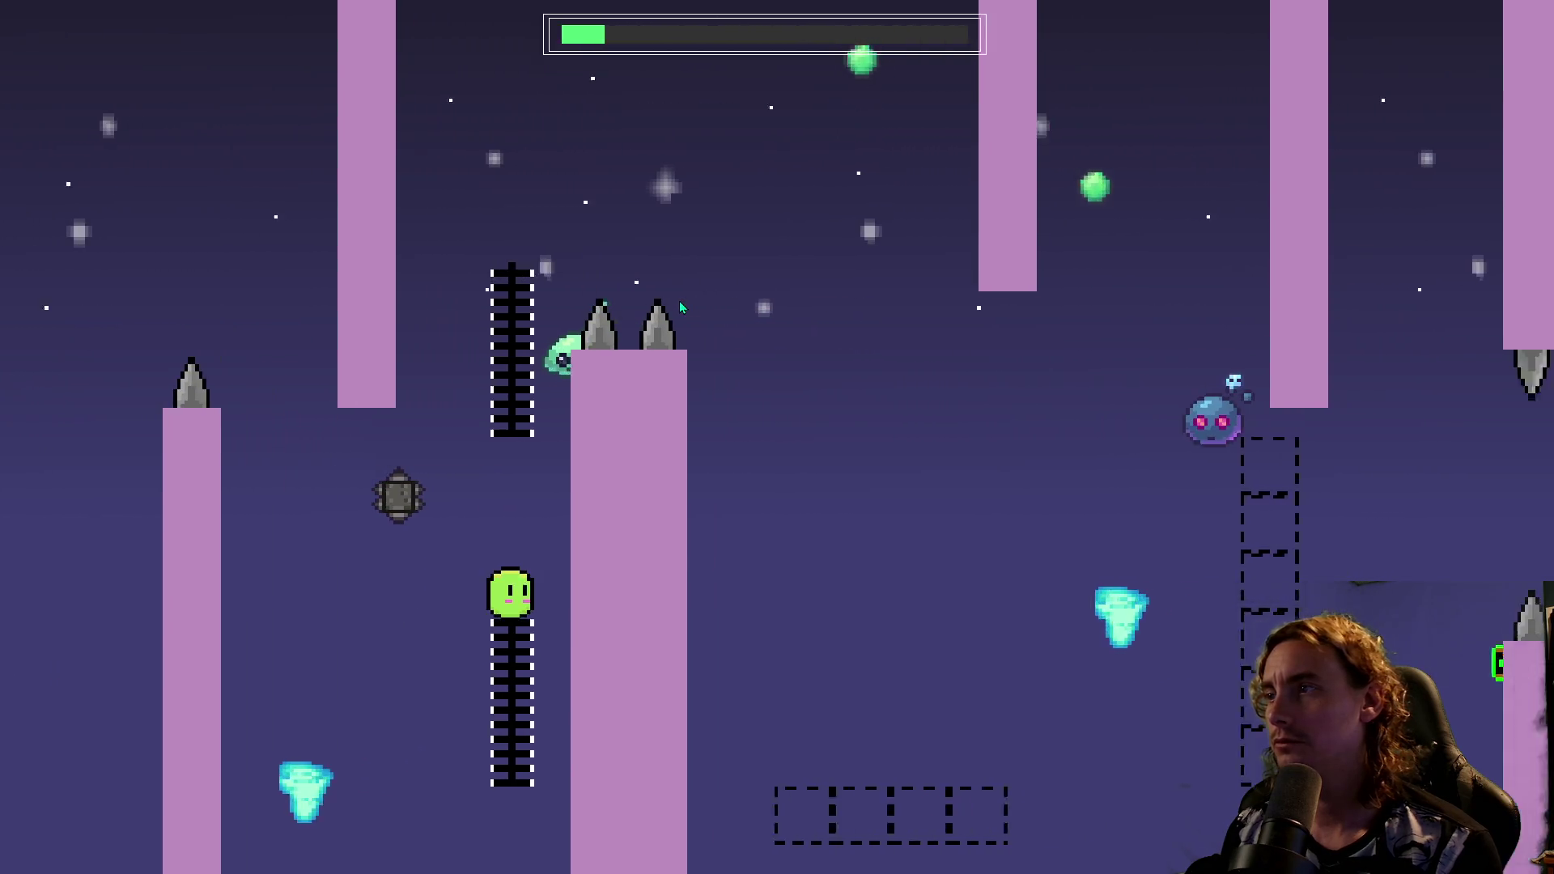
pyautogui.press('space')
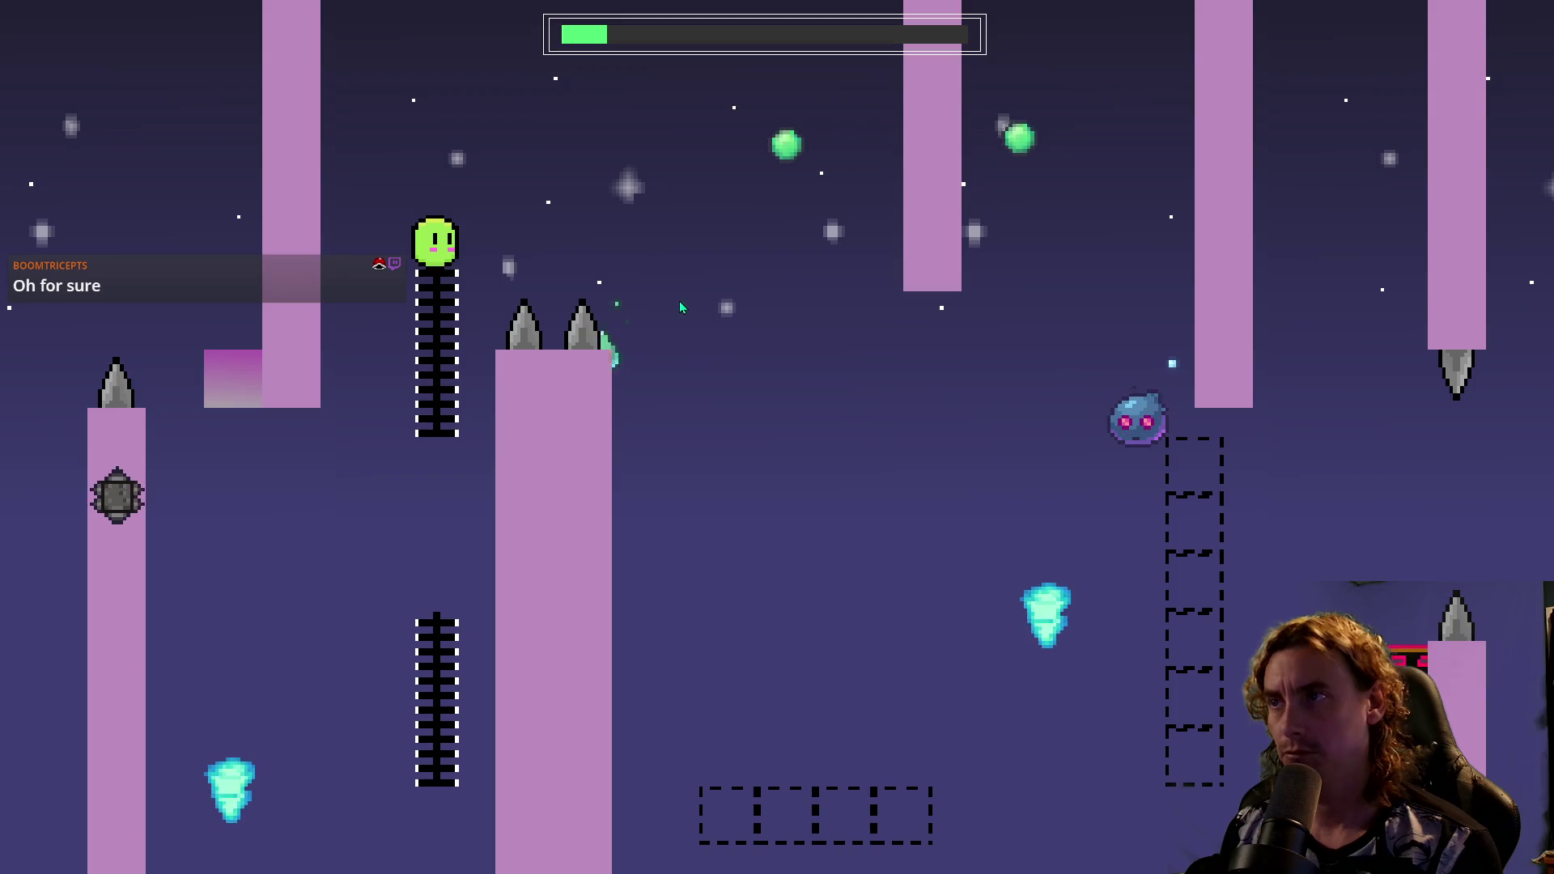
pyautogui.press('space')
pyautogui.press('Right')
pyautogui.press('space')
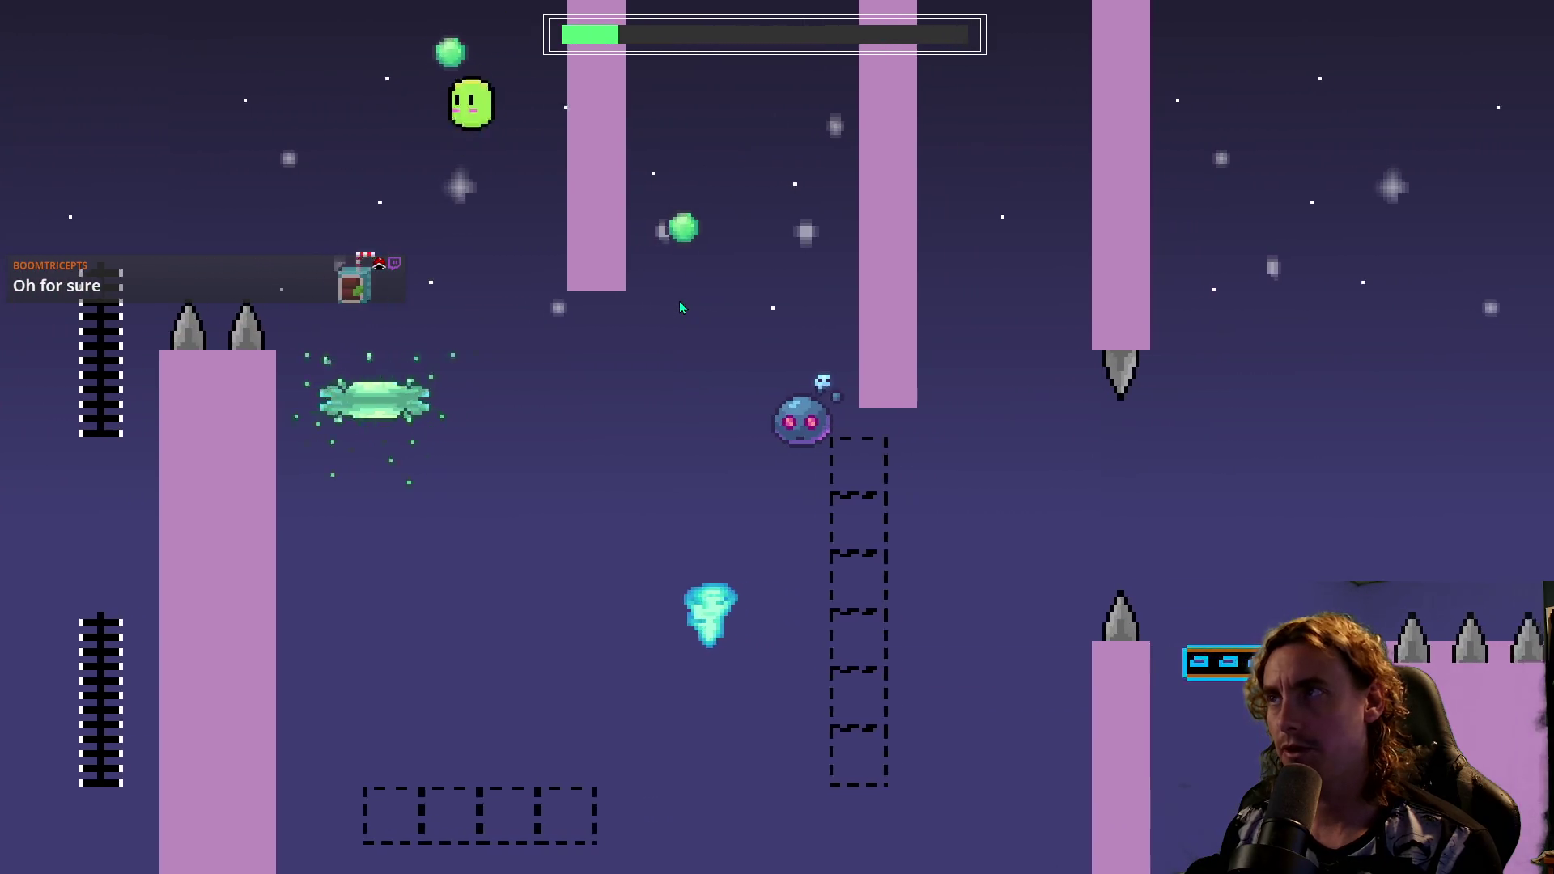
pyautogui.press('Right')
pyautogui.press('space')
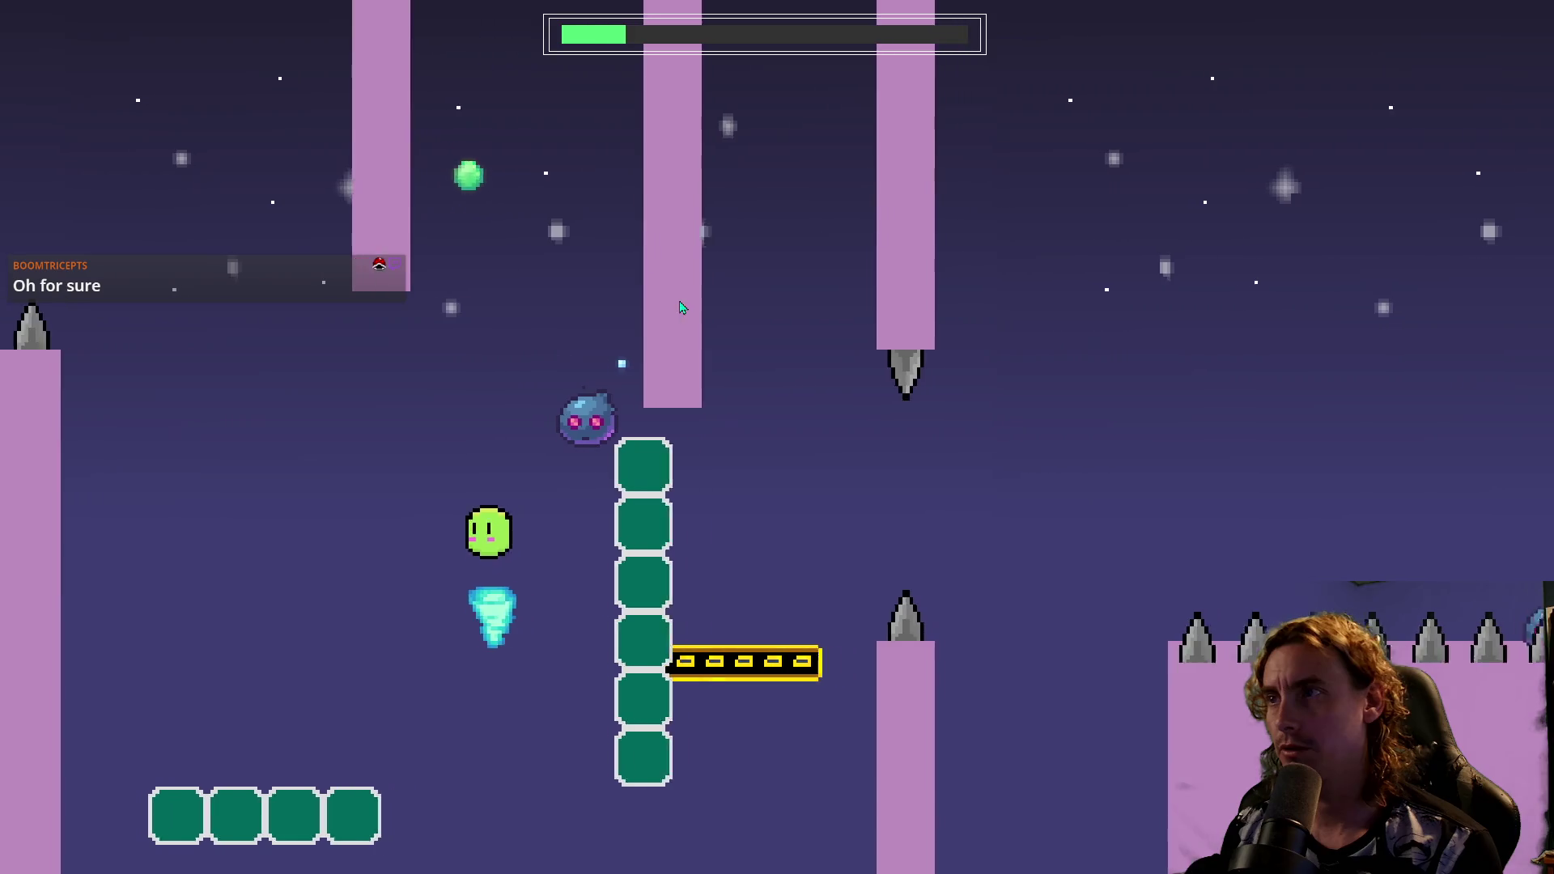
pyautogui.press('Left')
pyautogui.press('Right')
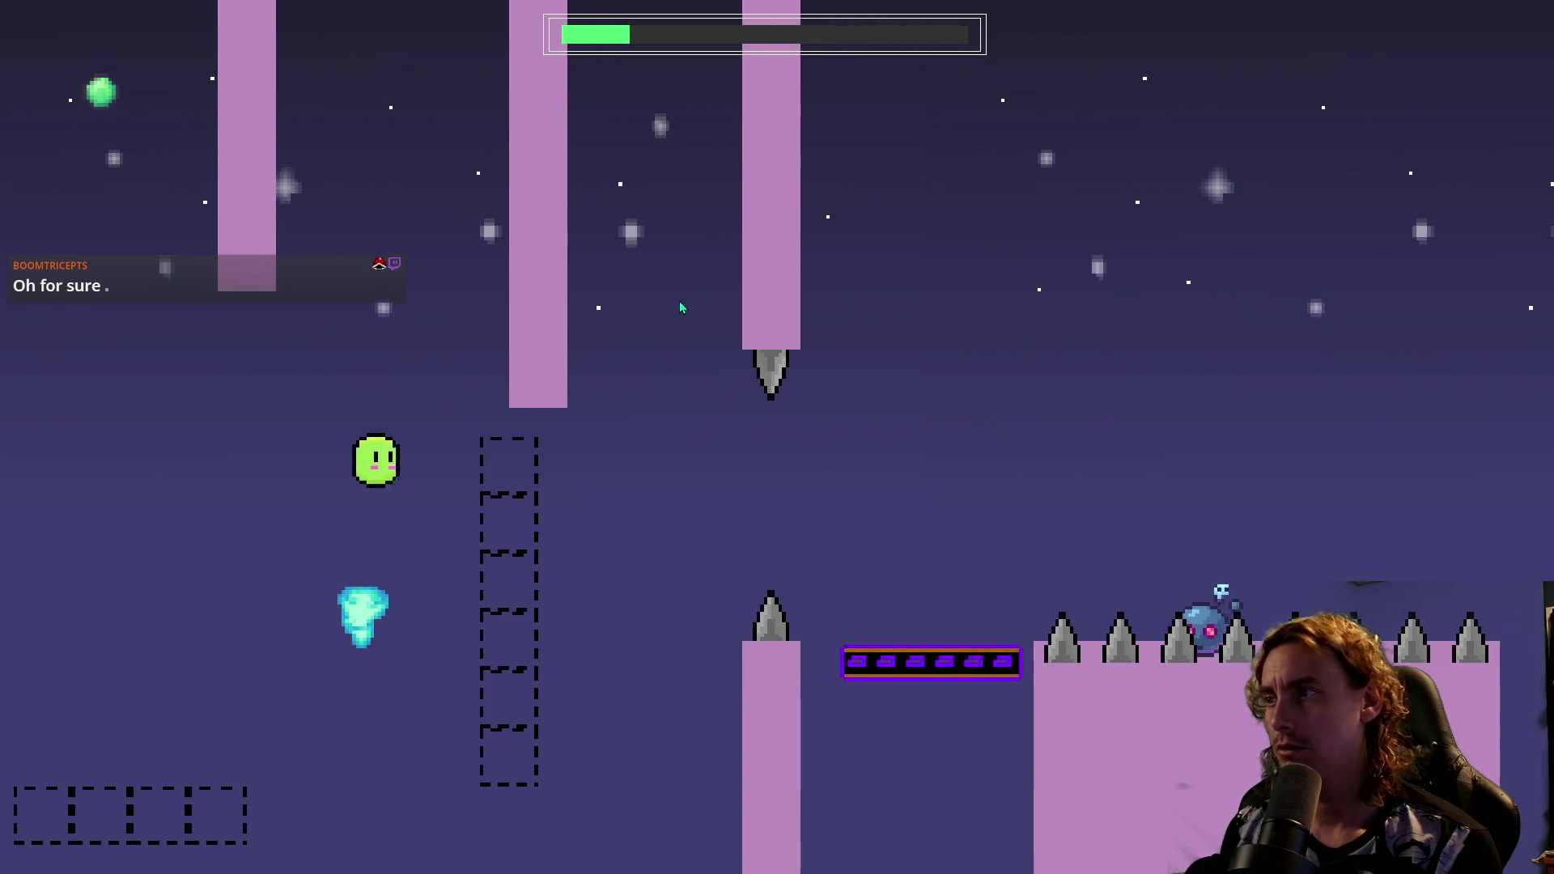
pyautogui.press('Right')
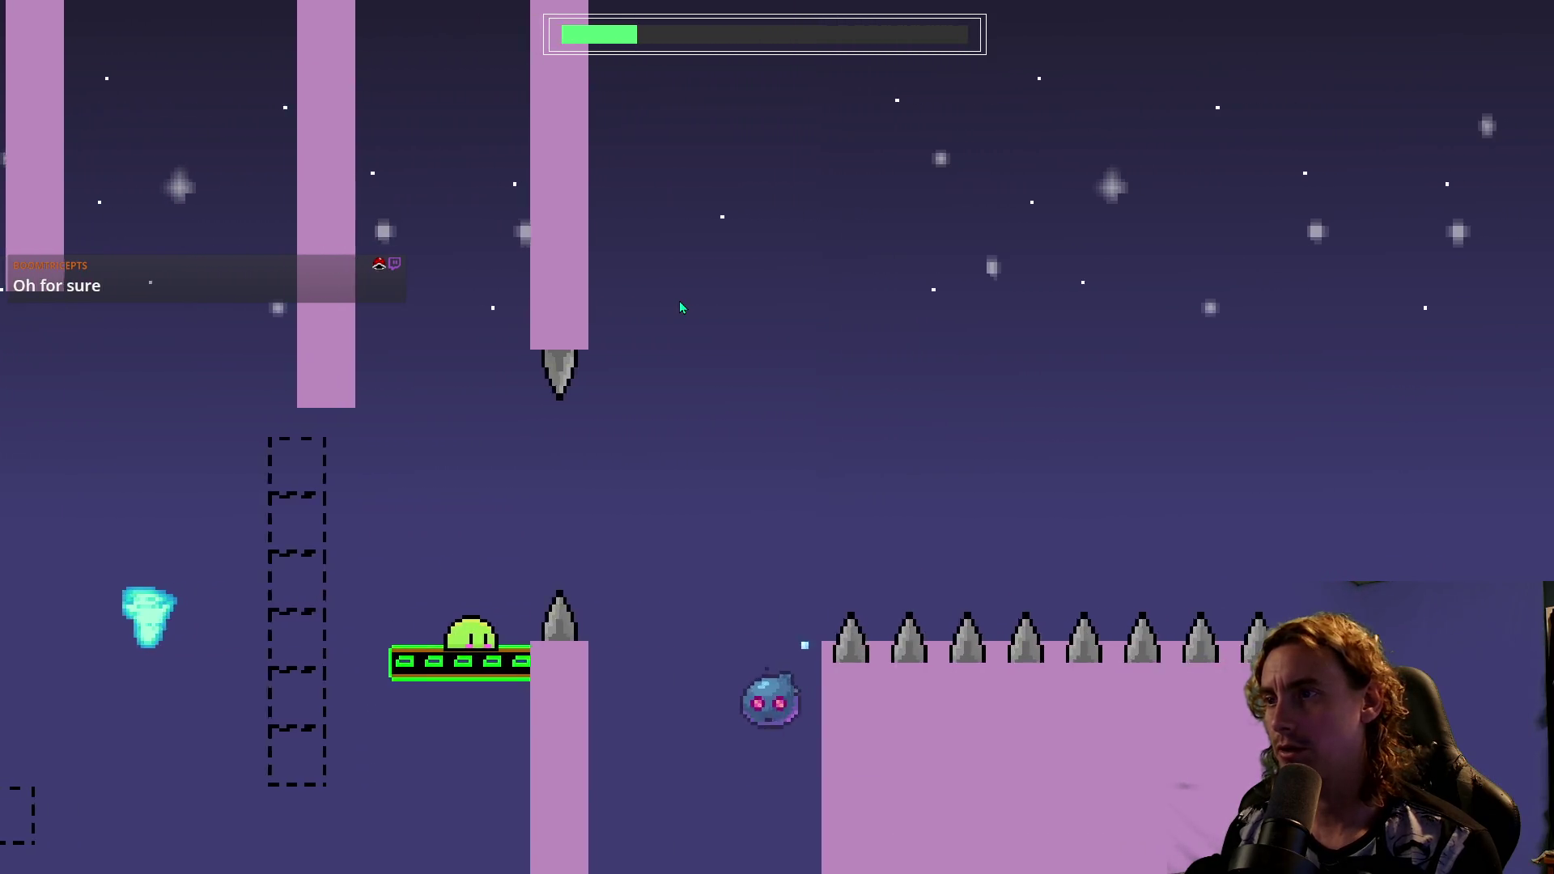
pyautogui.press('space')
pyautogui.press('Right')
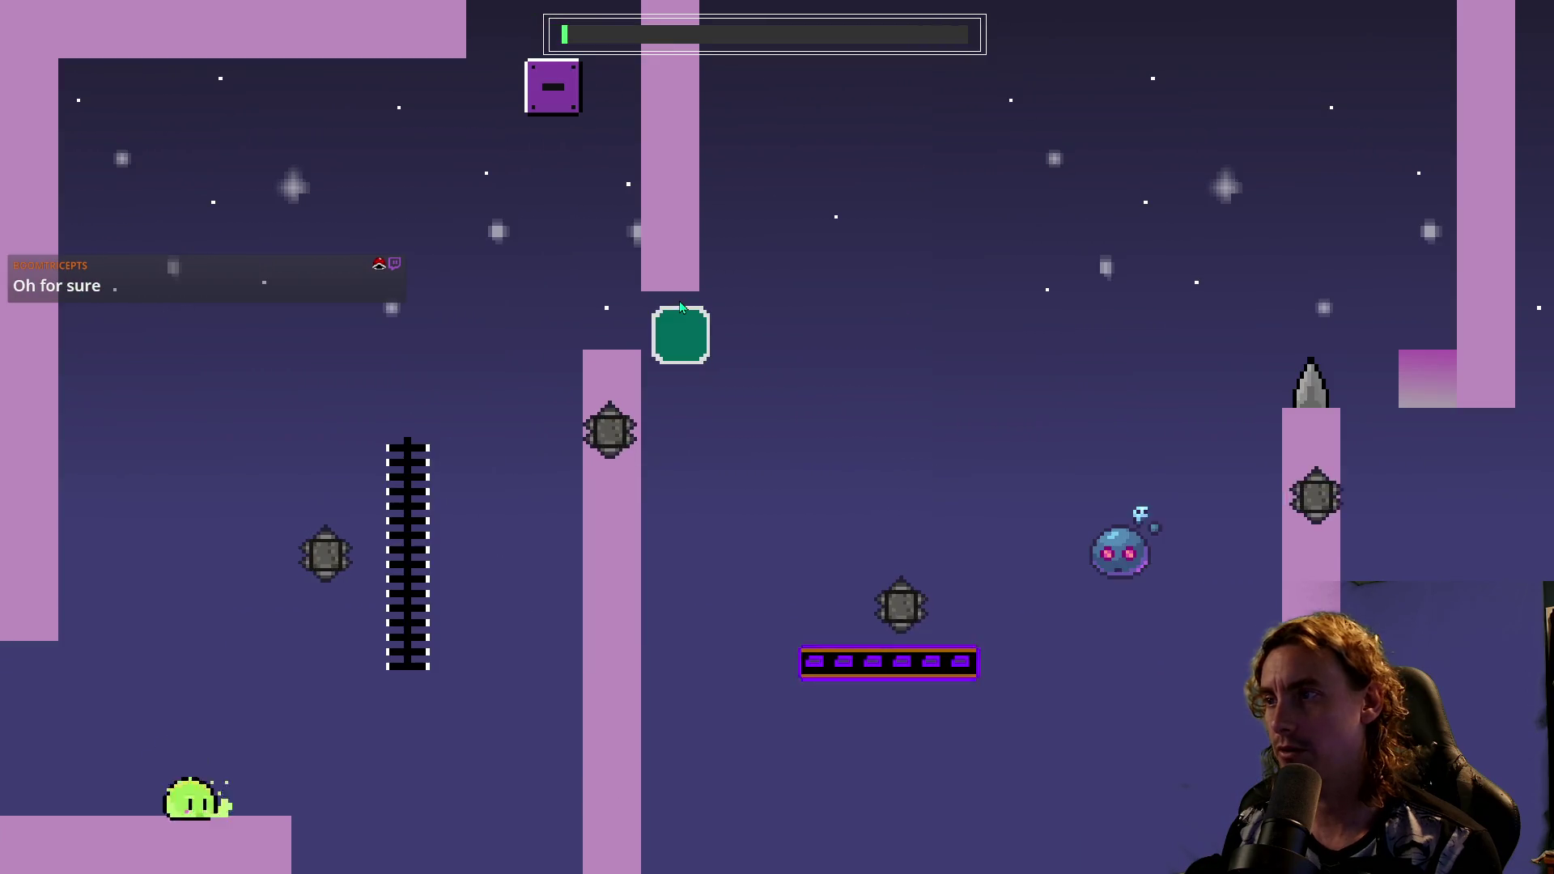
pyautogui.press('space')
pyautogui.press('Right')
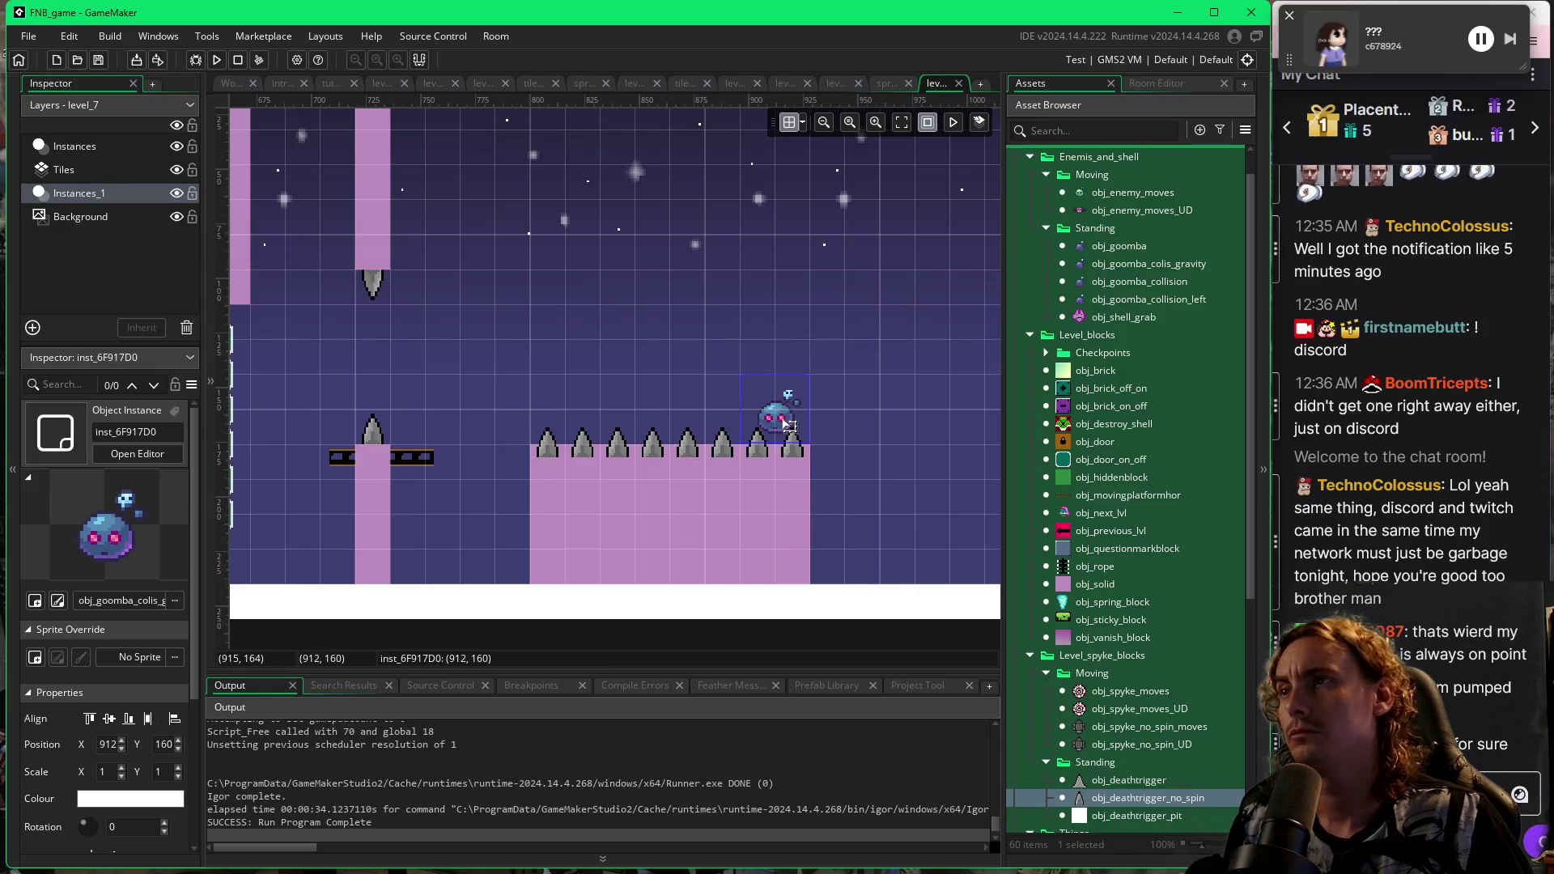
# Lift the goomba to the room's top edge and place a three-wide solid block at 928, 0.
pyautogui.moveTo(882, 328); pyautogui.dragTo(786, 398)
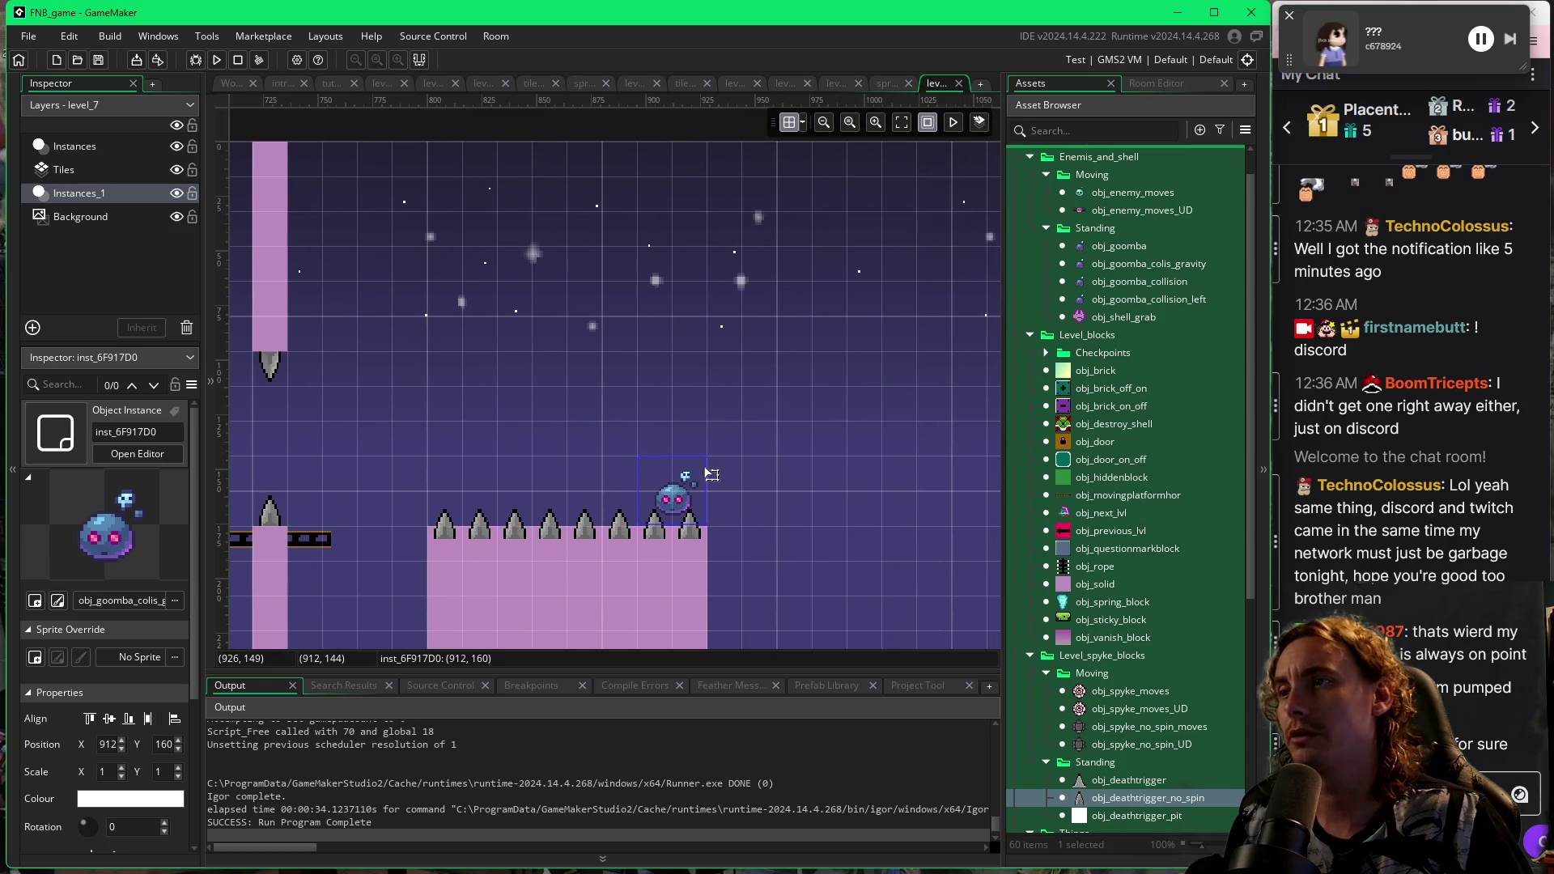
pyautogui.moveTo(690, 476); pyautogui.dragTo(726, 182)
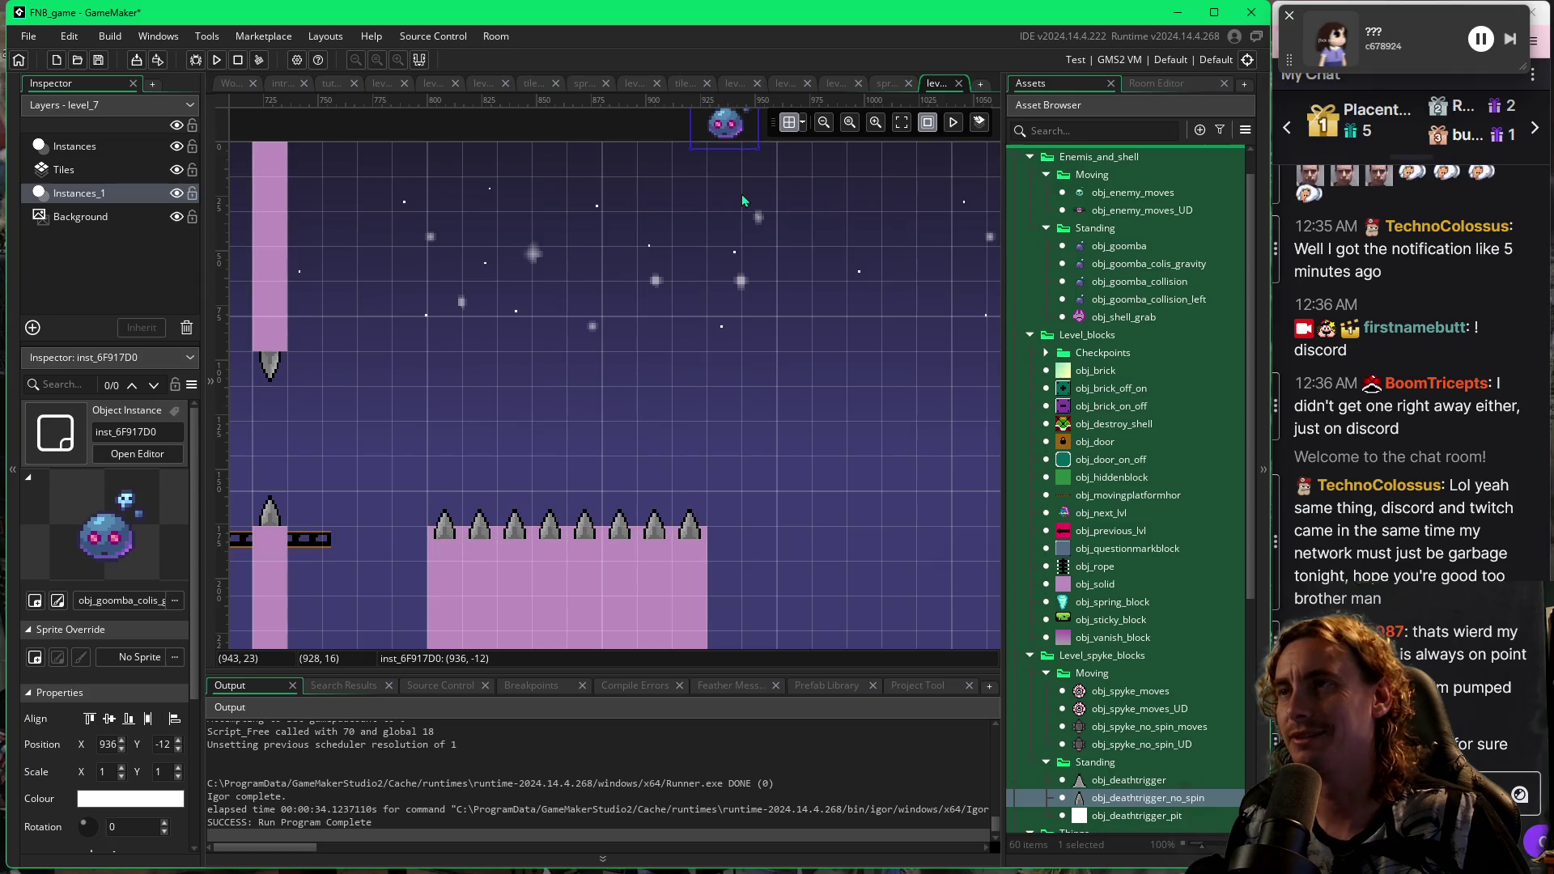
pyautogui.click(1076, 588)
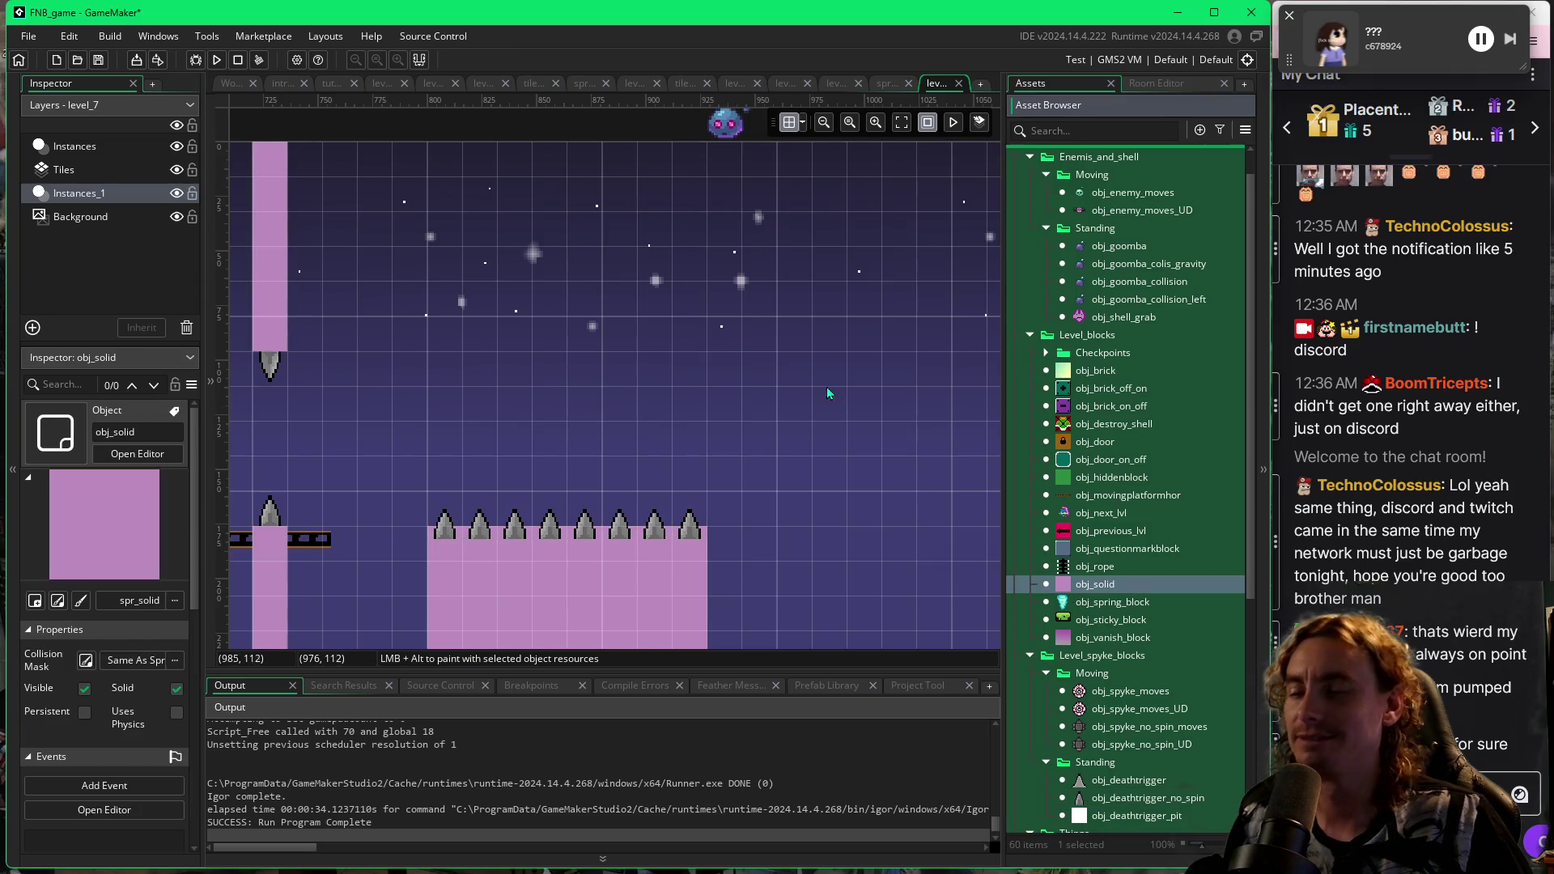
pyautogui.click(716, 154)
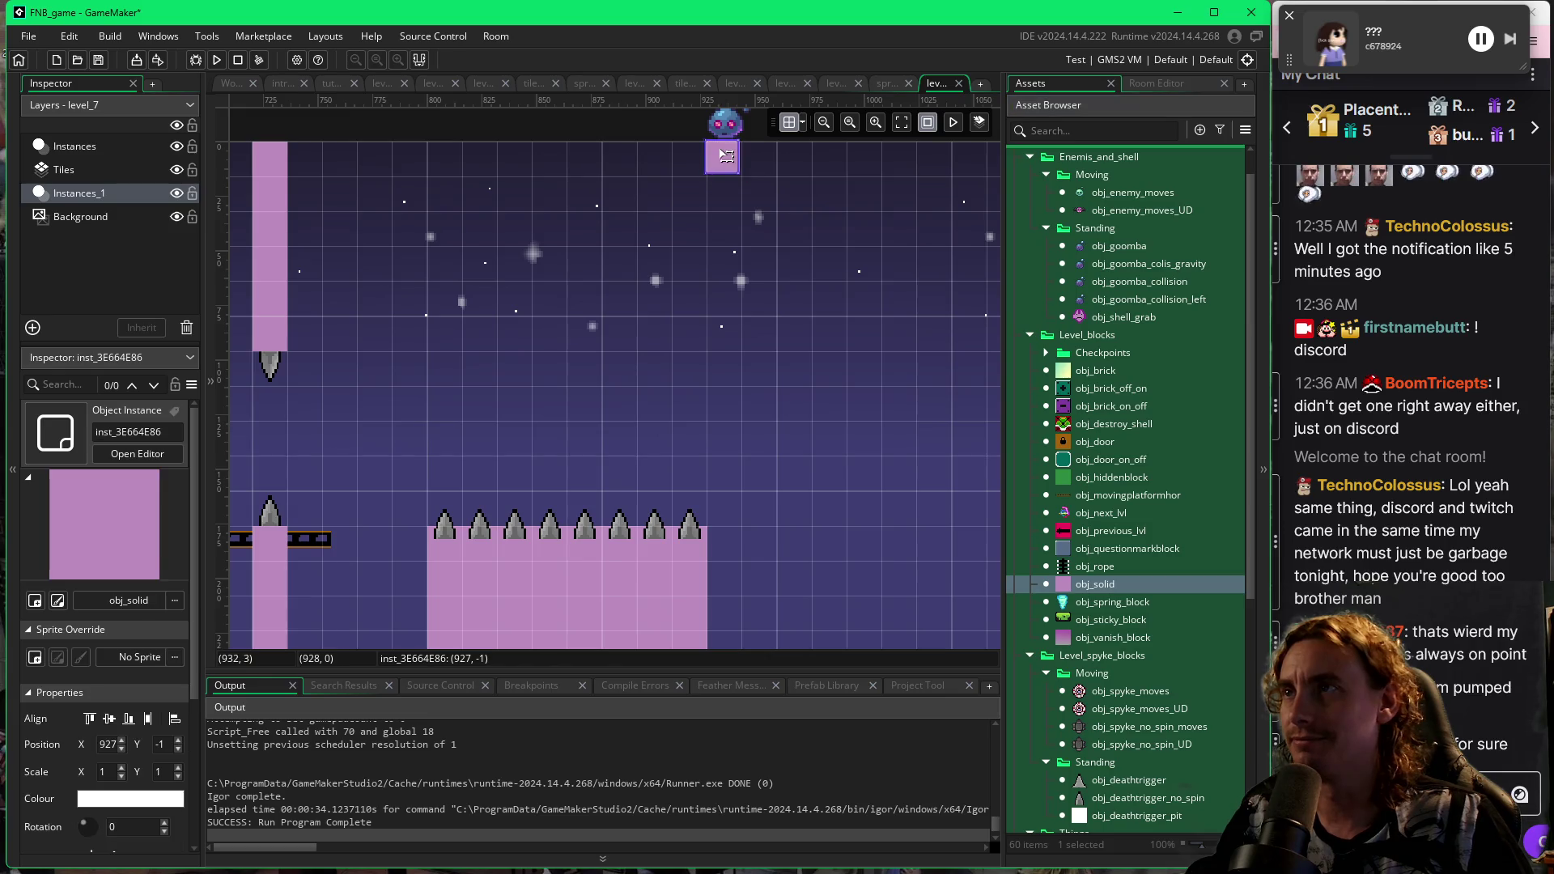
pyautogui.click(802, 123)
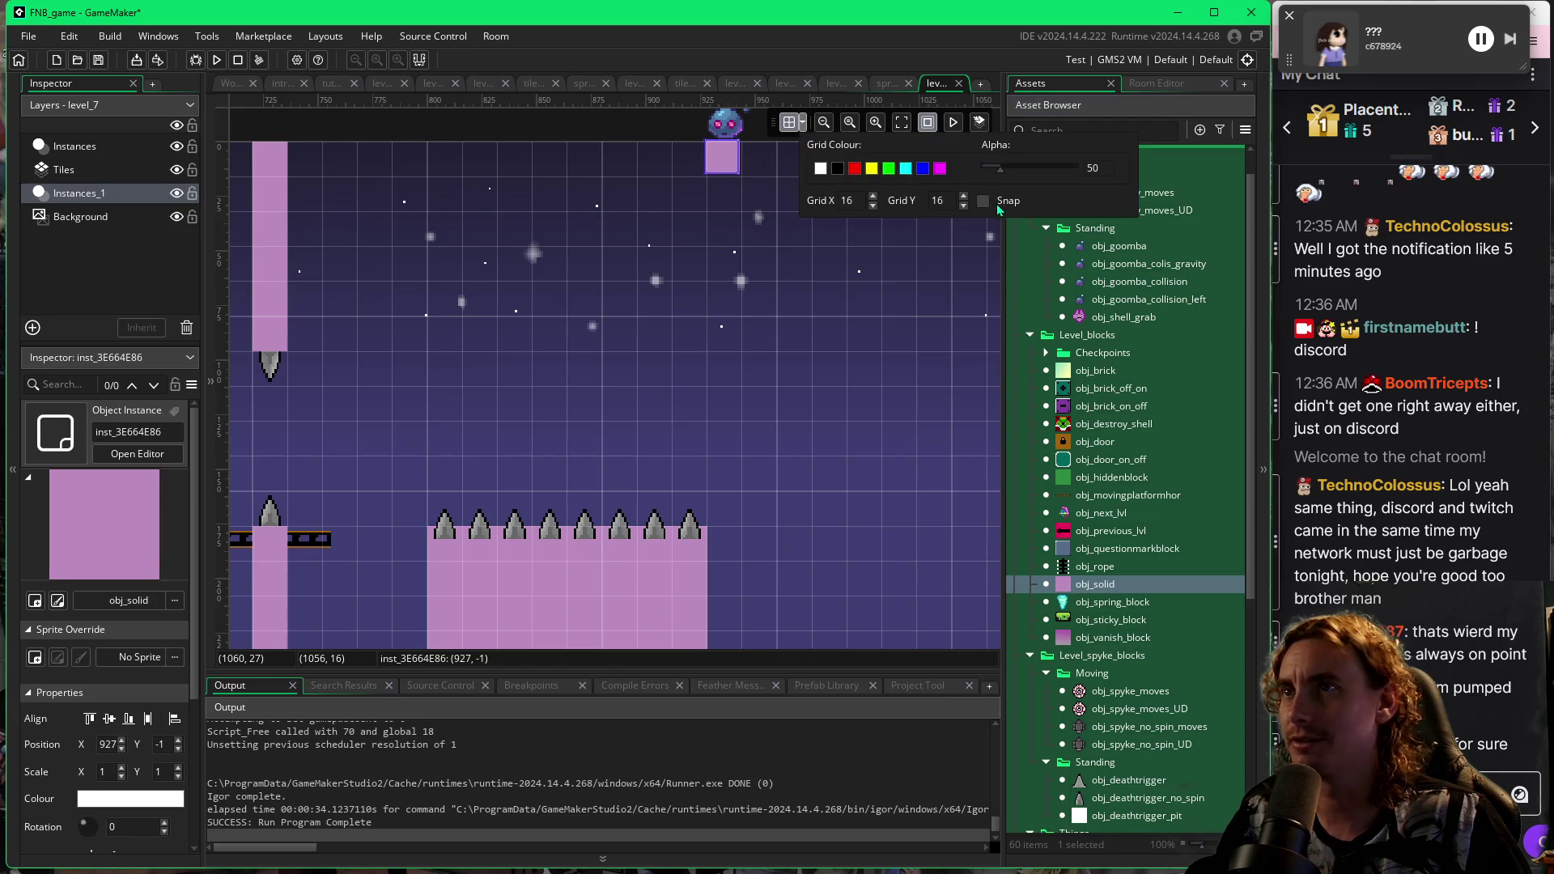
pyautogui.doubleClick(737, 171)
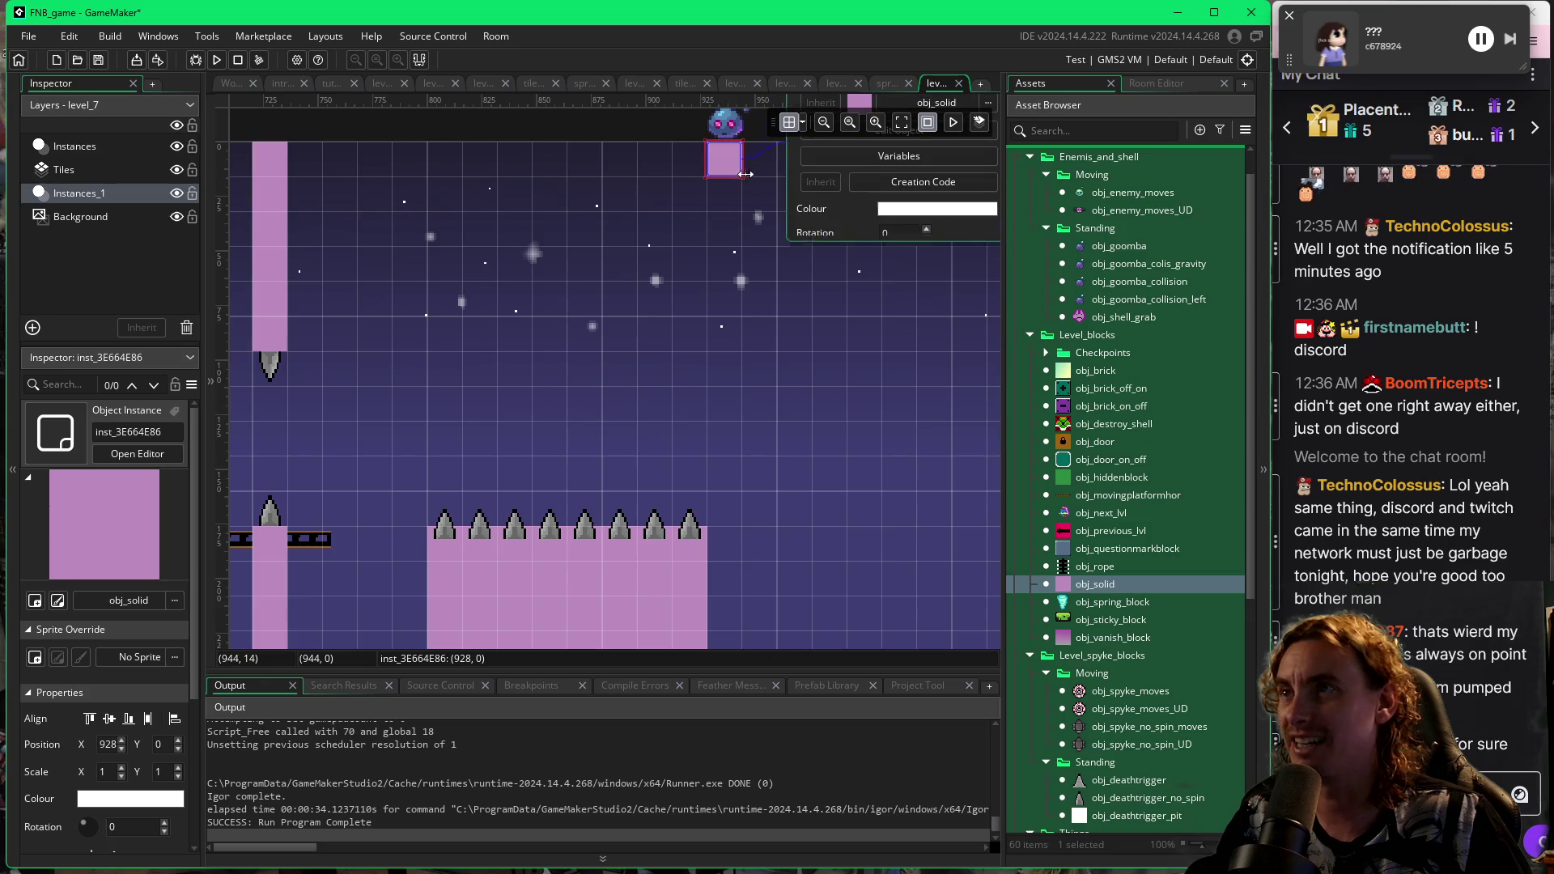
pyautogui.moveTo(715, 257)
pyautogui.mouseDown()
pyautogui.moveTo(711, 428)
pyautogui.moveTo(580, 453)
pyautogui.moveTo(729, 384)
pyautogui.mouseUp()
pyautogui.click(811, 245)
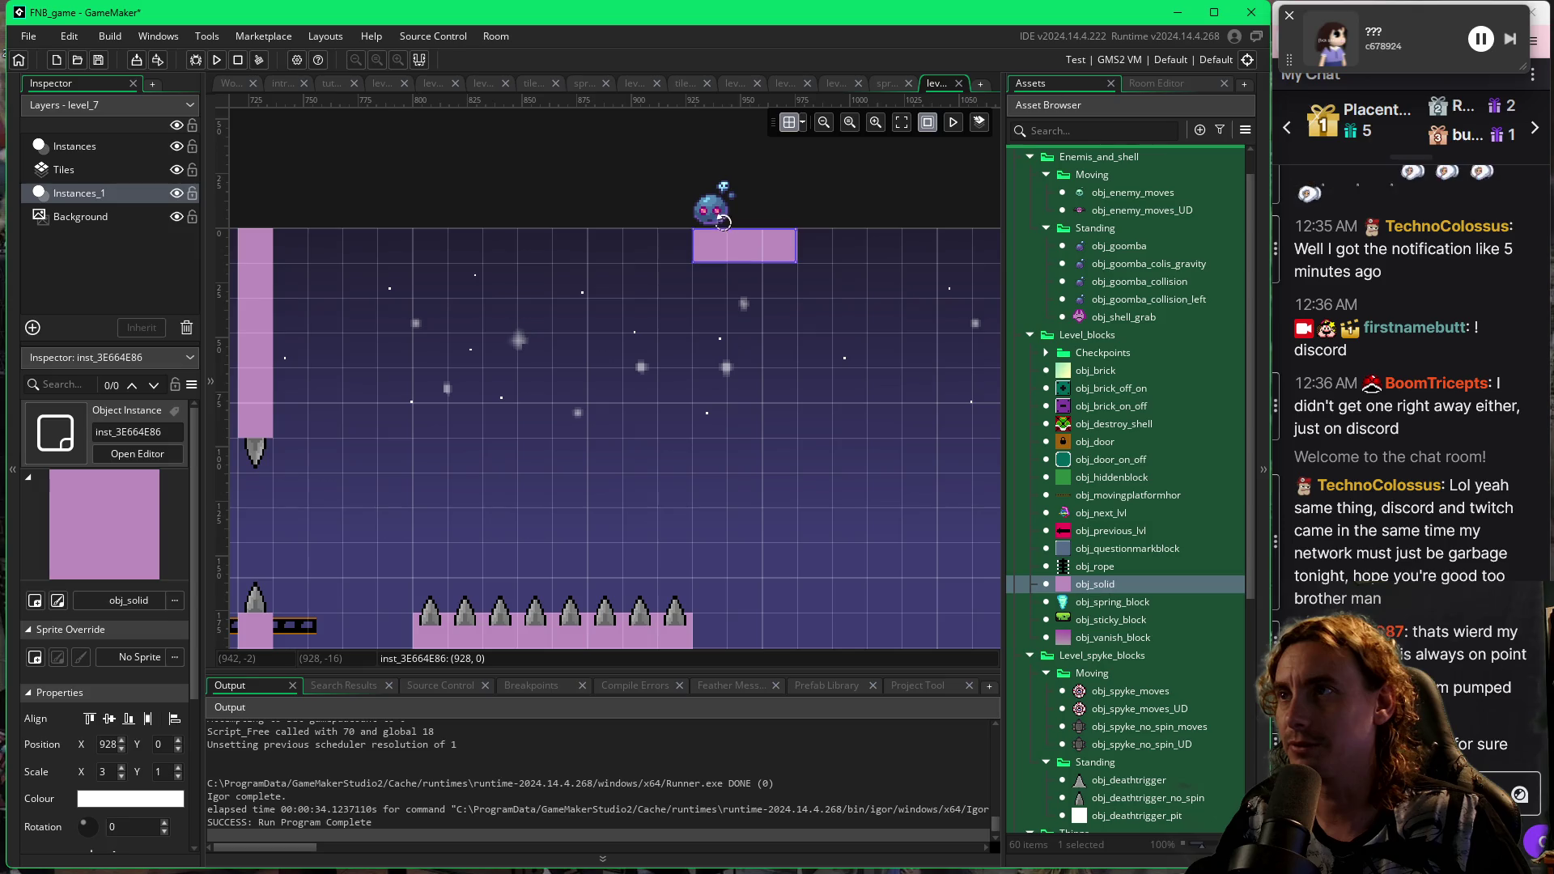
# Position the goomba at 960, -16 on the new block and start a playtest.
pyautogui.doubleClick(723, 222)
pyautogui.moveTo(723, 222); pyautogui.dragTo(782, 223)
pyautogui.moveTo(812, 453); pyautogui.dragTo(520, 551)
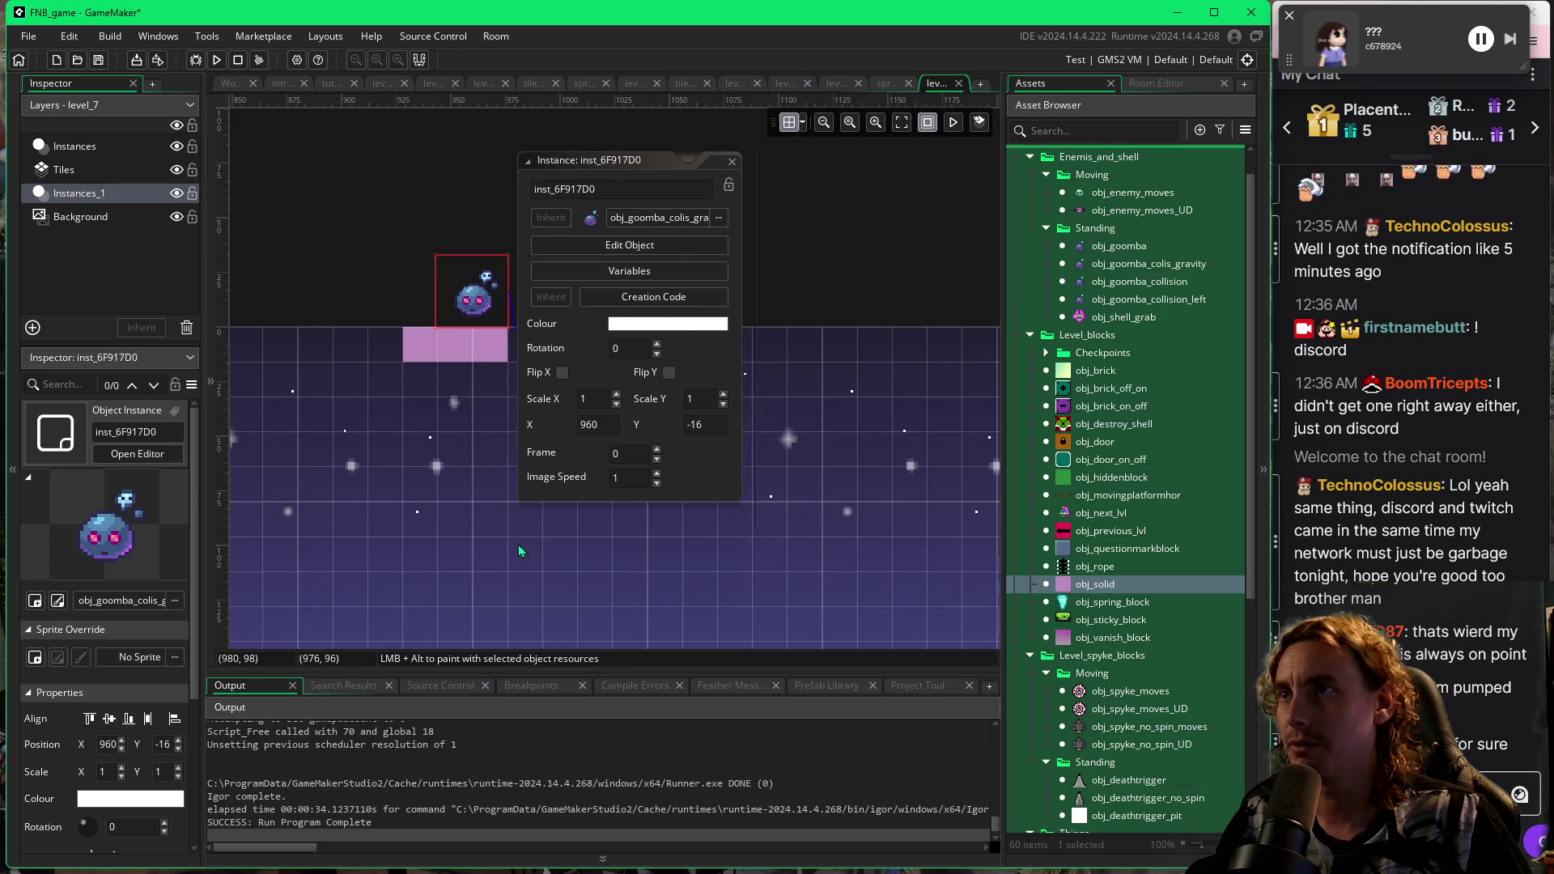
pyautogui.click(731, 162)
pyautogui.moveTo(340, 566); pyautogui.dragTo(725, 479)
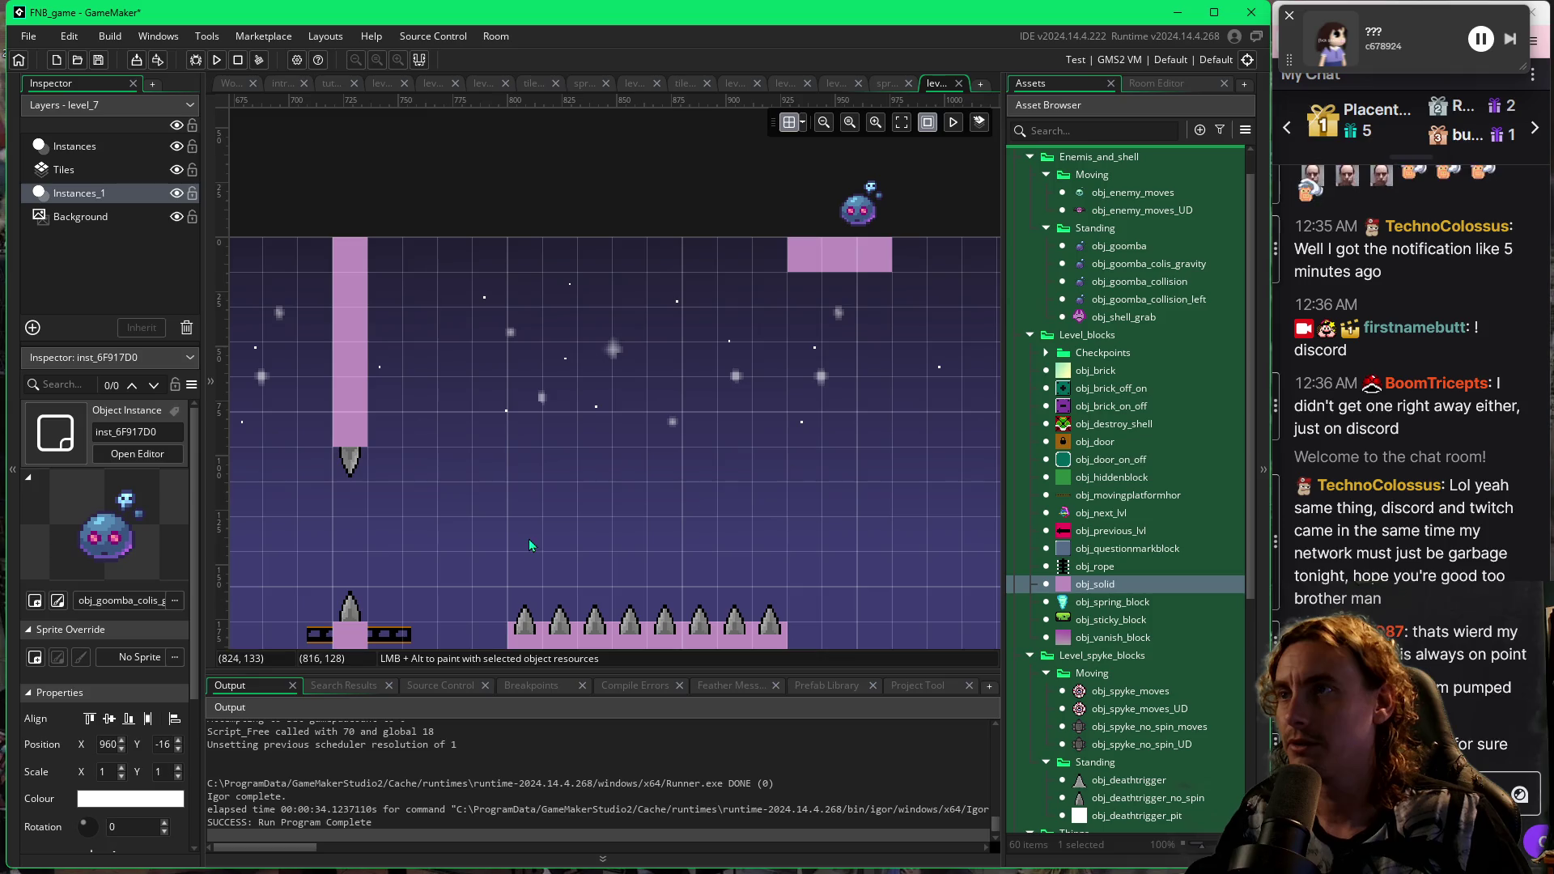
pyautogui.press('F5')
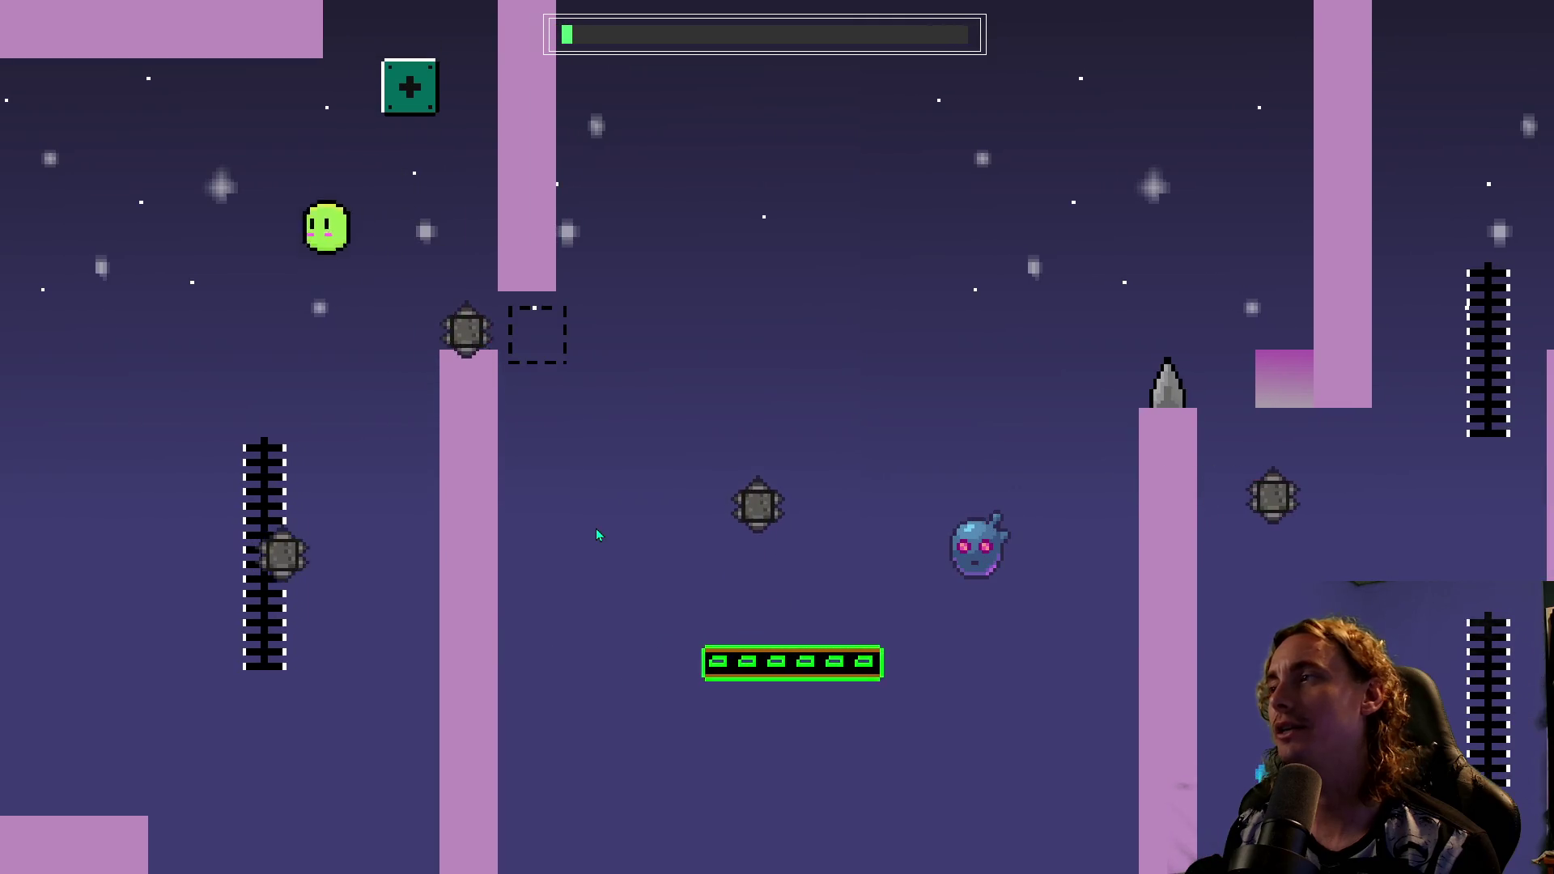
# Jump off the ladder, ride the moving platform up through the gaps, and land on the blue platform.
pyautogui.press('space')
pyautogui.press('Right')
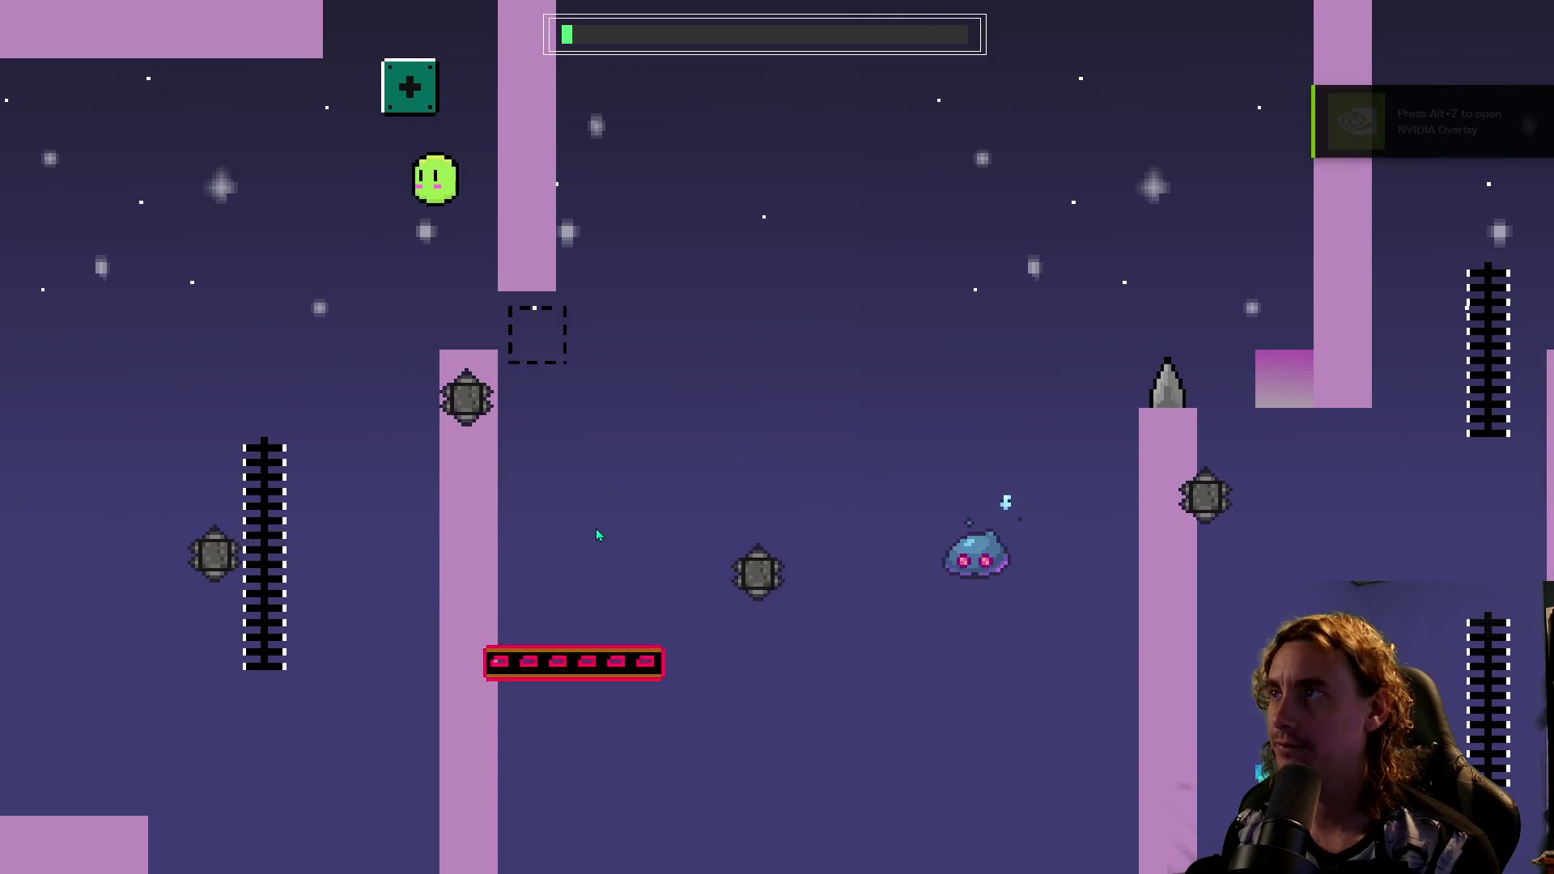
pyautogui.press('space')
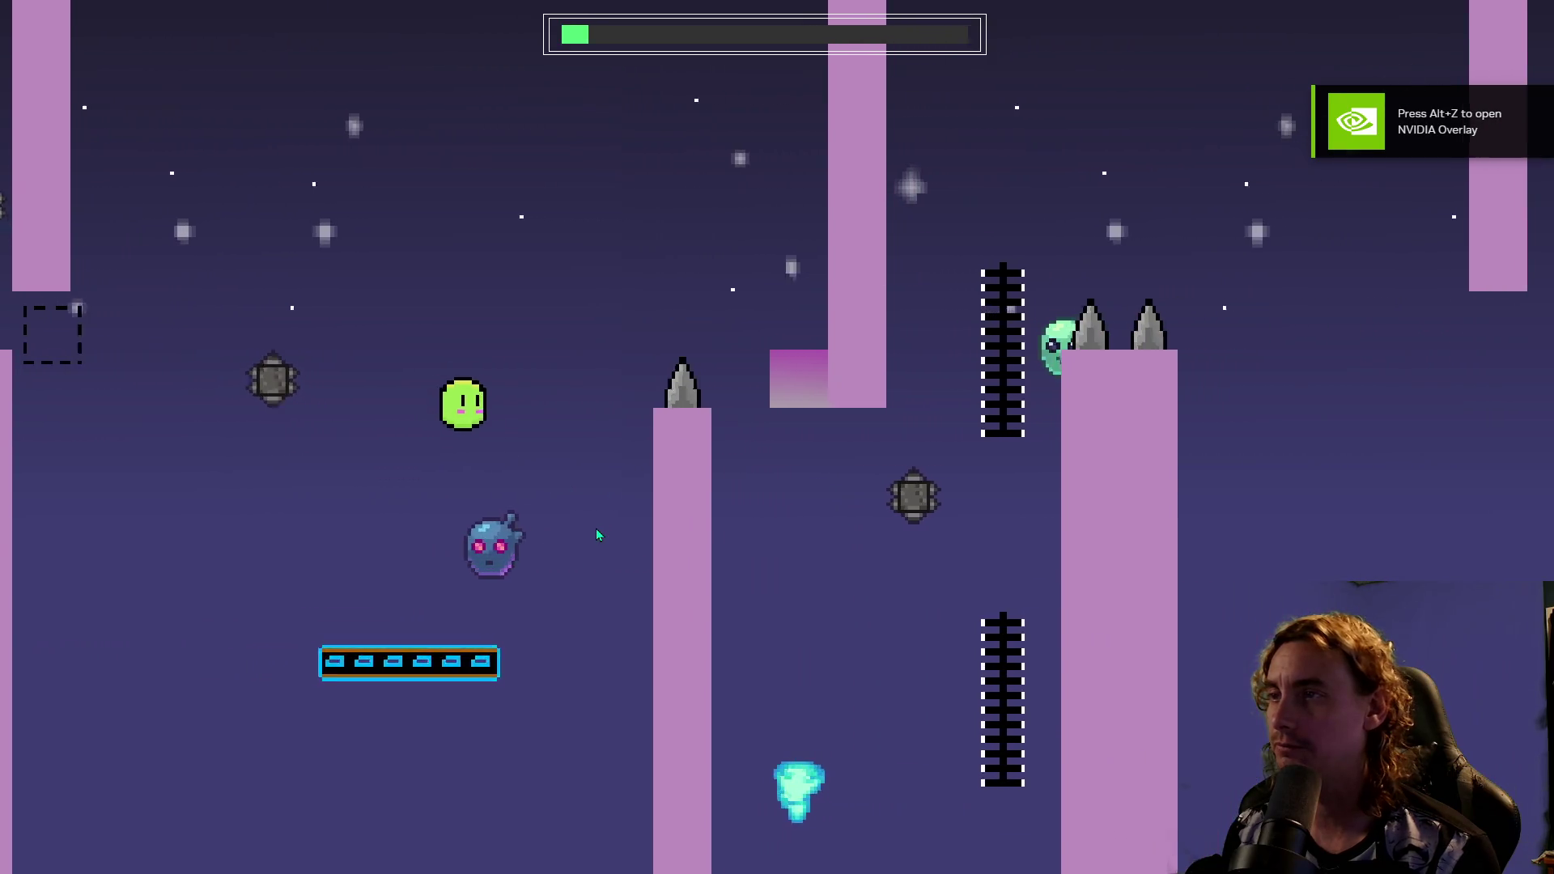
pyautogui.press('space')
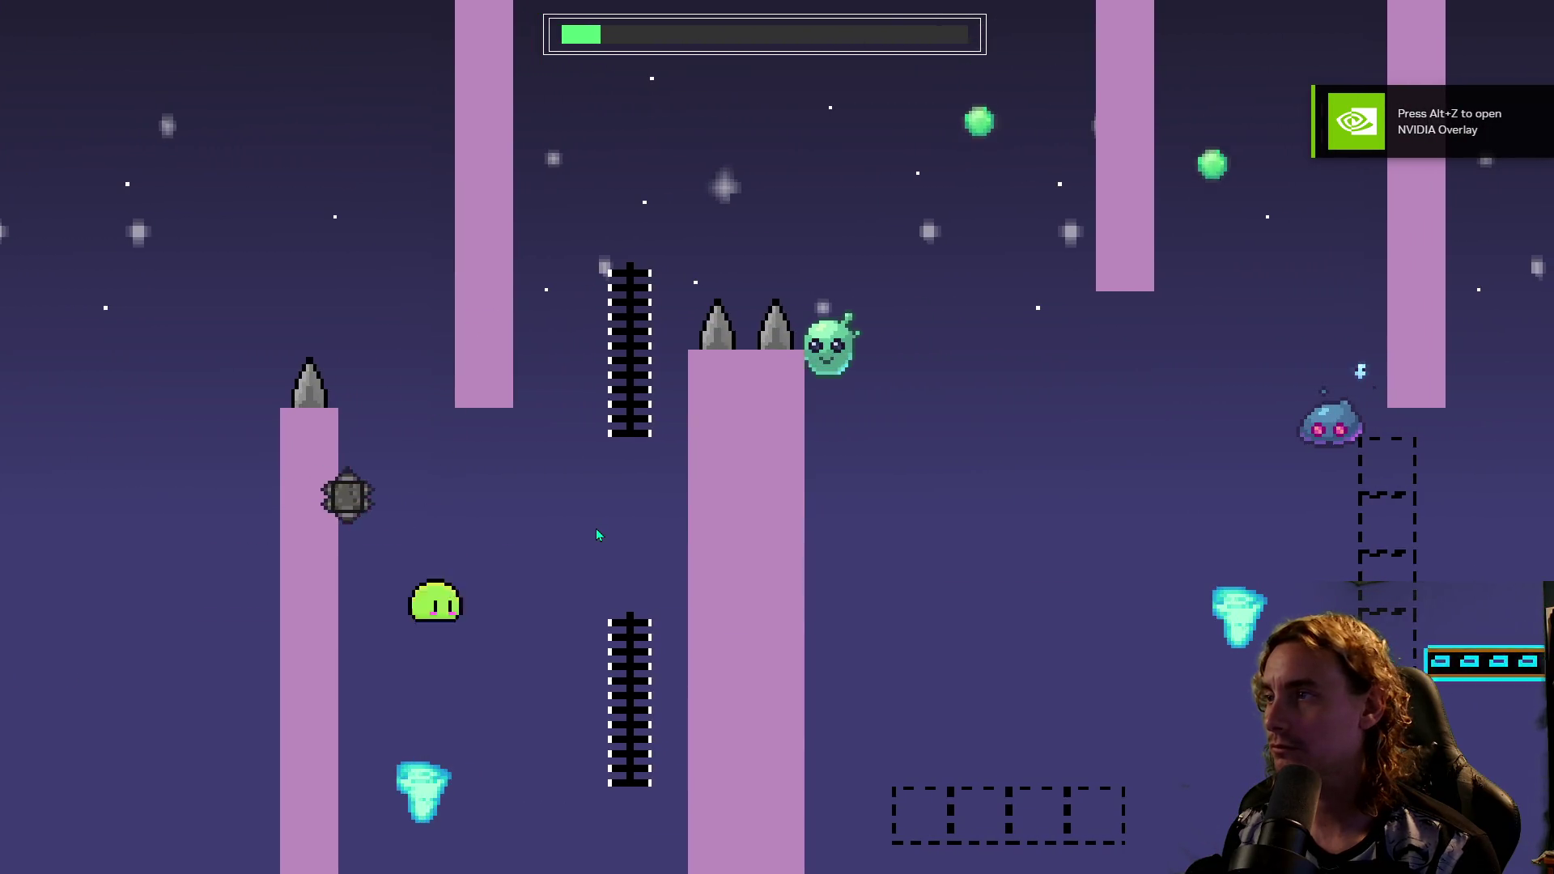
pyautogui.press('space')
pyautogui.press('space')
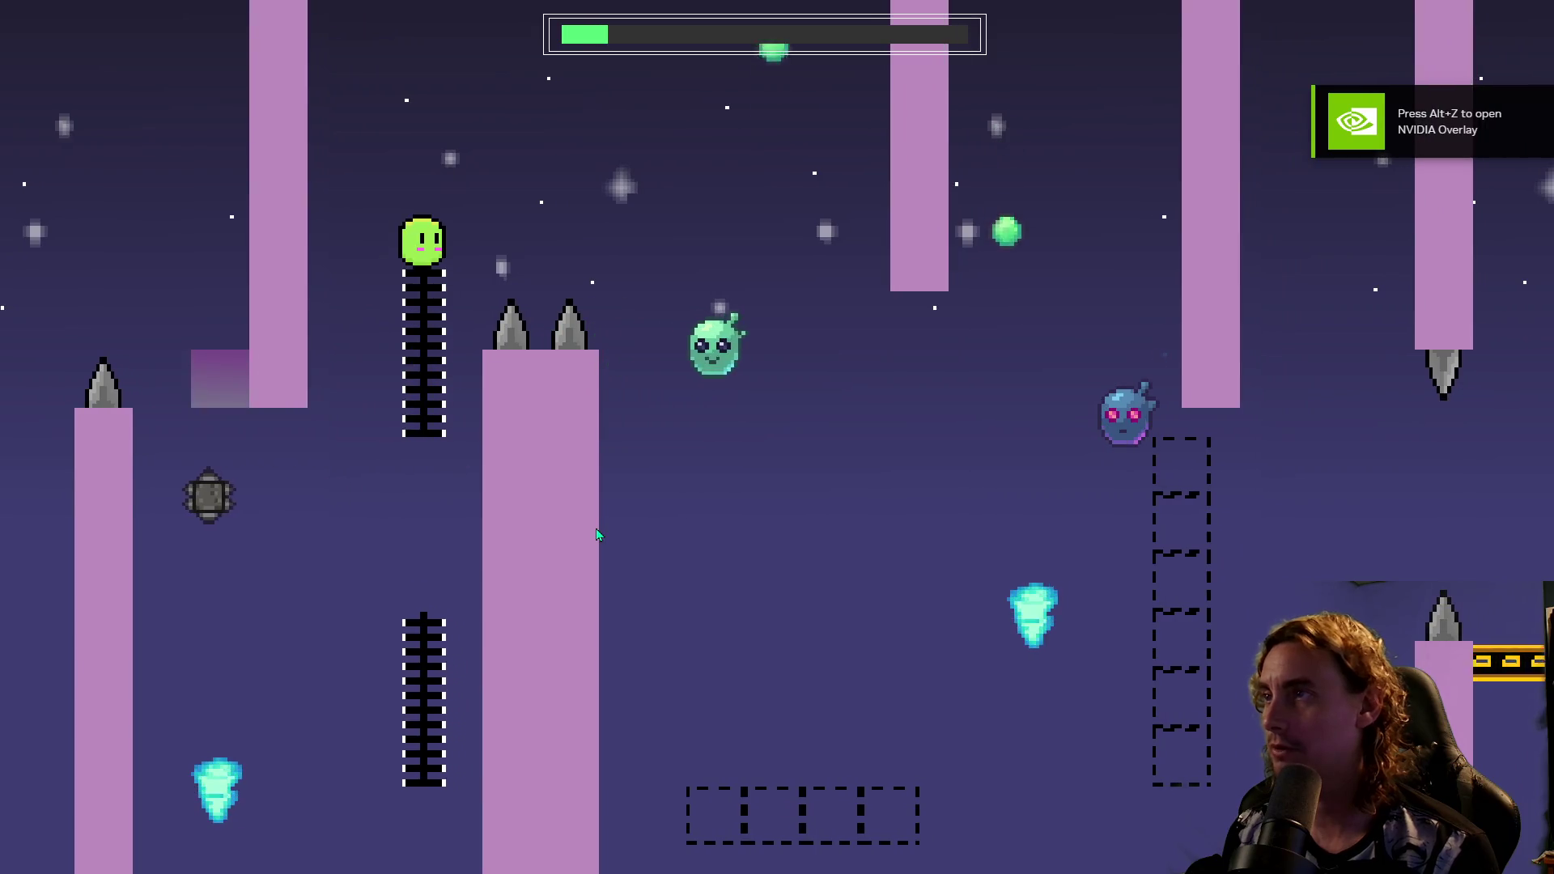
pyautogui.press('space')
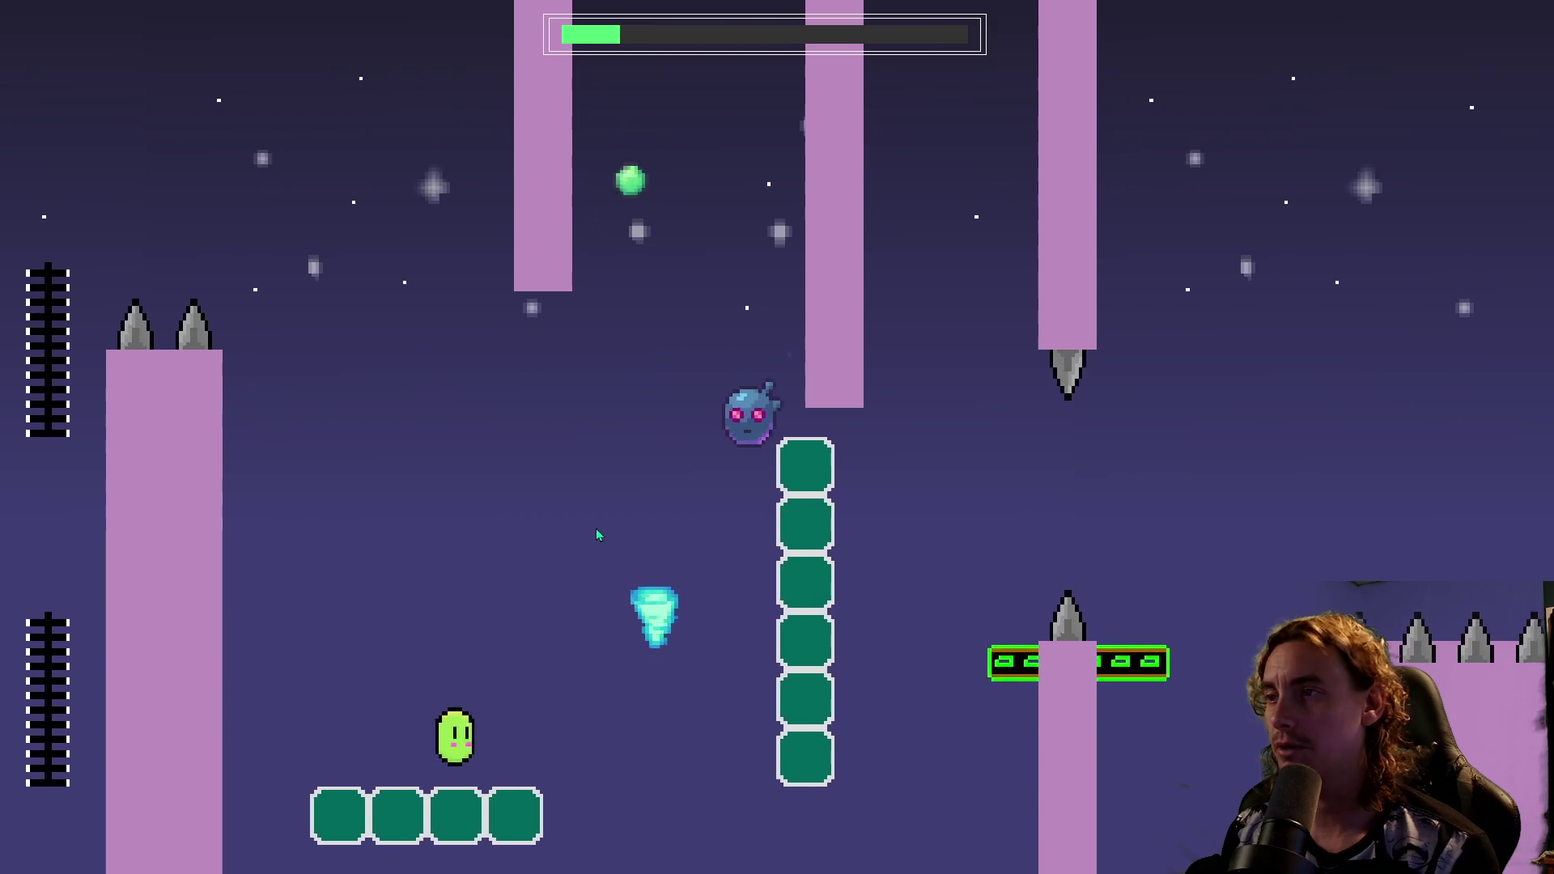
pyautogui.press('space')
pyautogui.press('space')
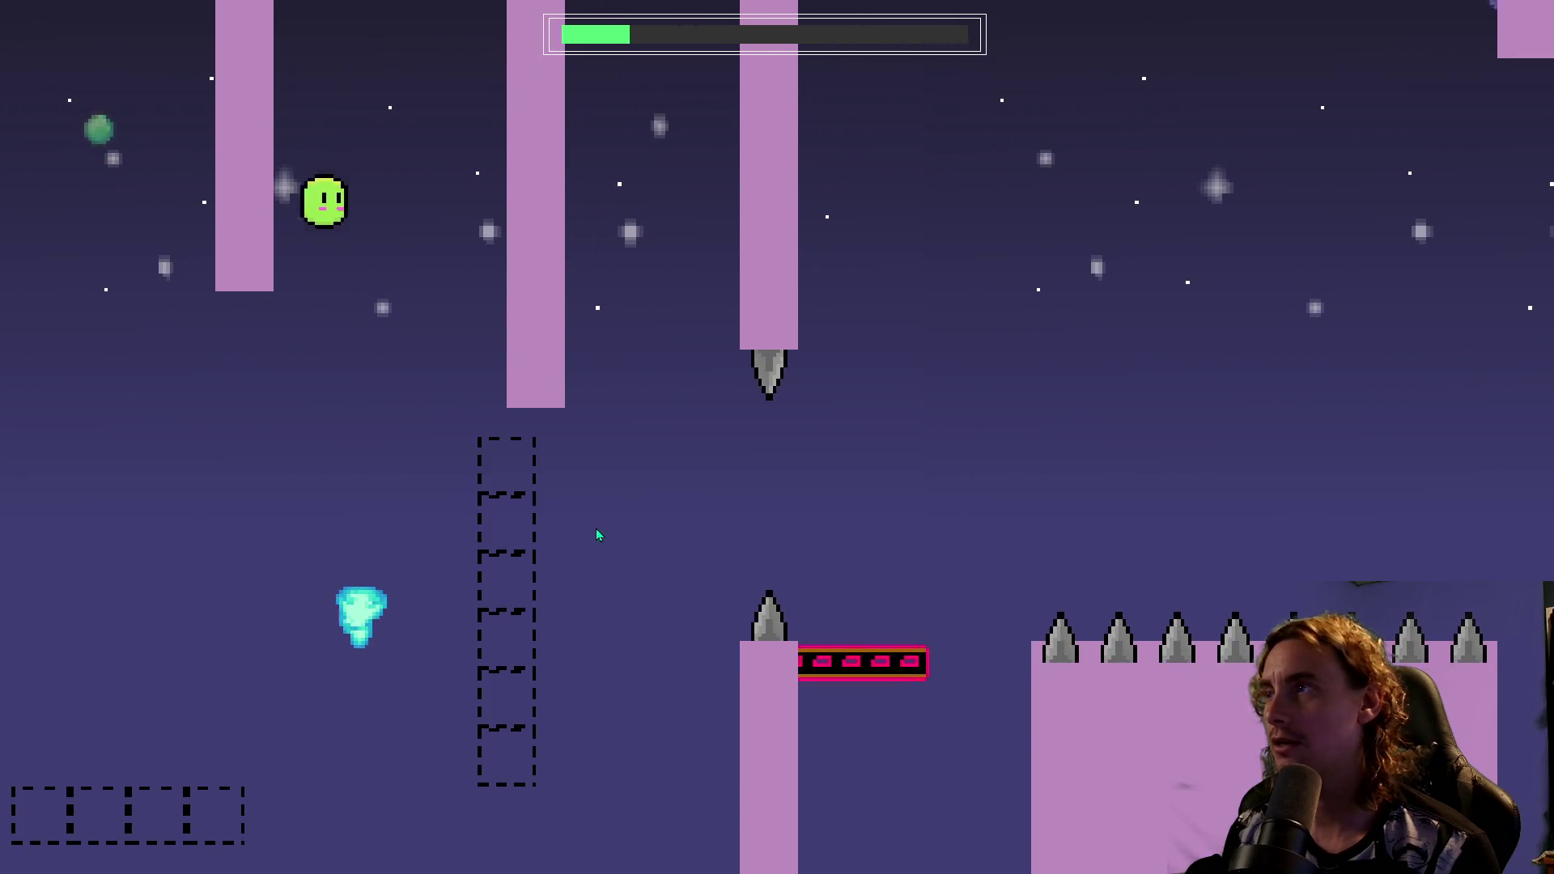
pyautogui.press('space')
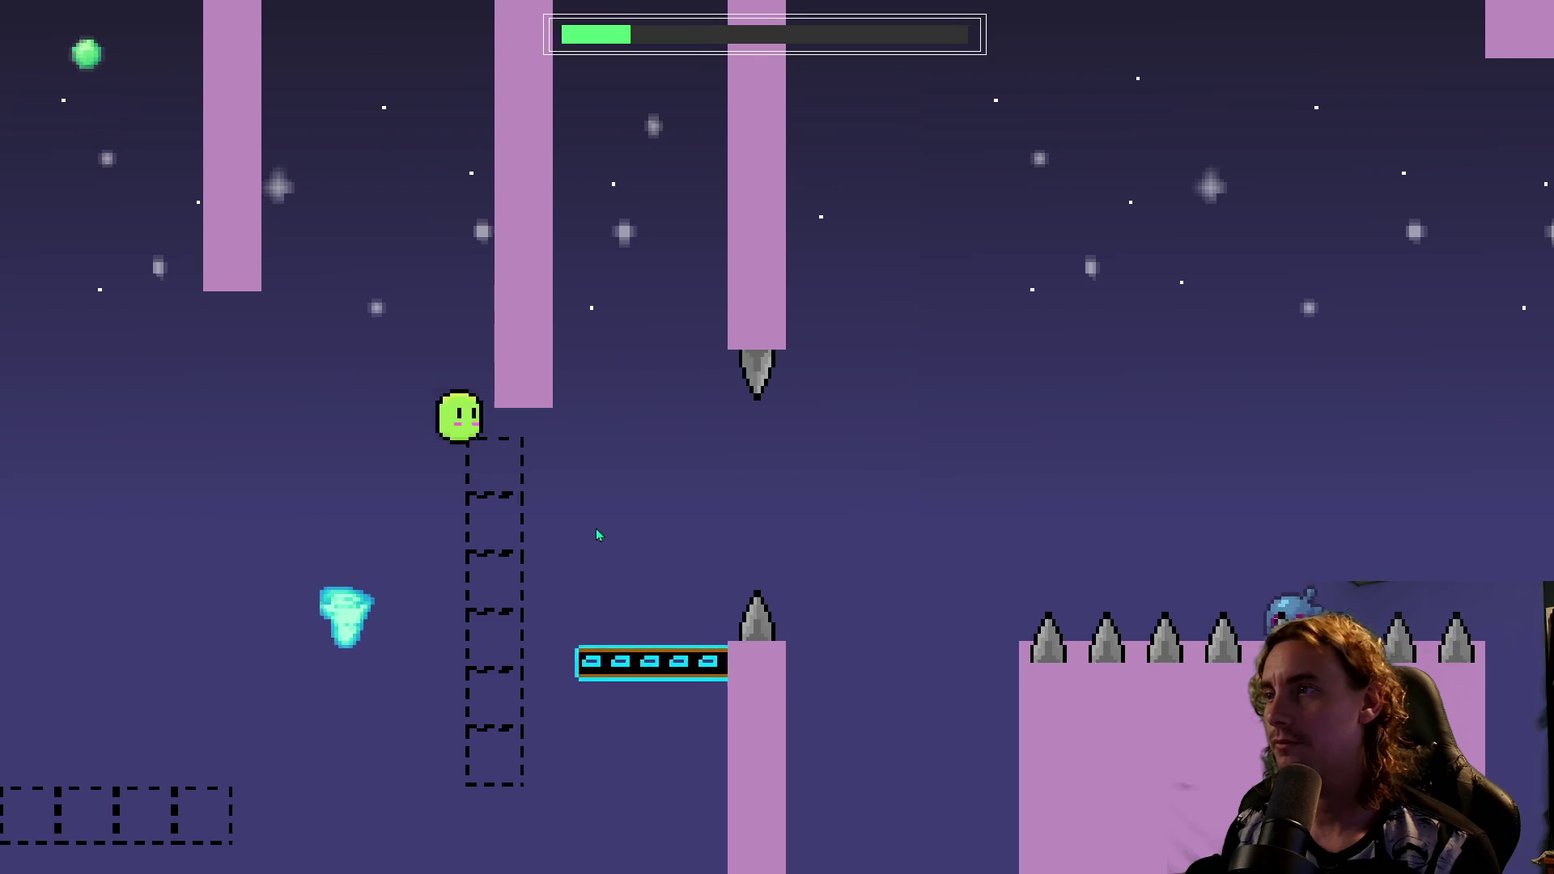
# After the restart, jump from the floor onto the black ladder, then the yellow platform and upper ladder.
pyautogui.press('space')
pyautogui.press('space')
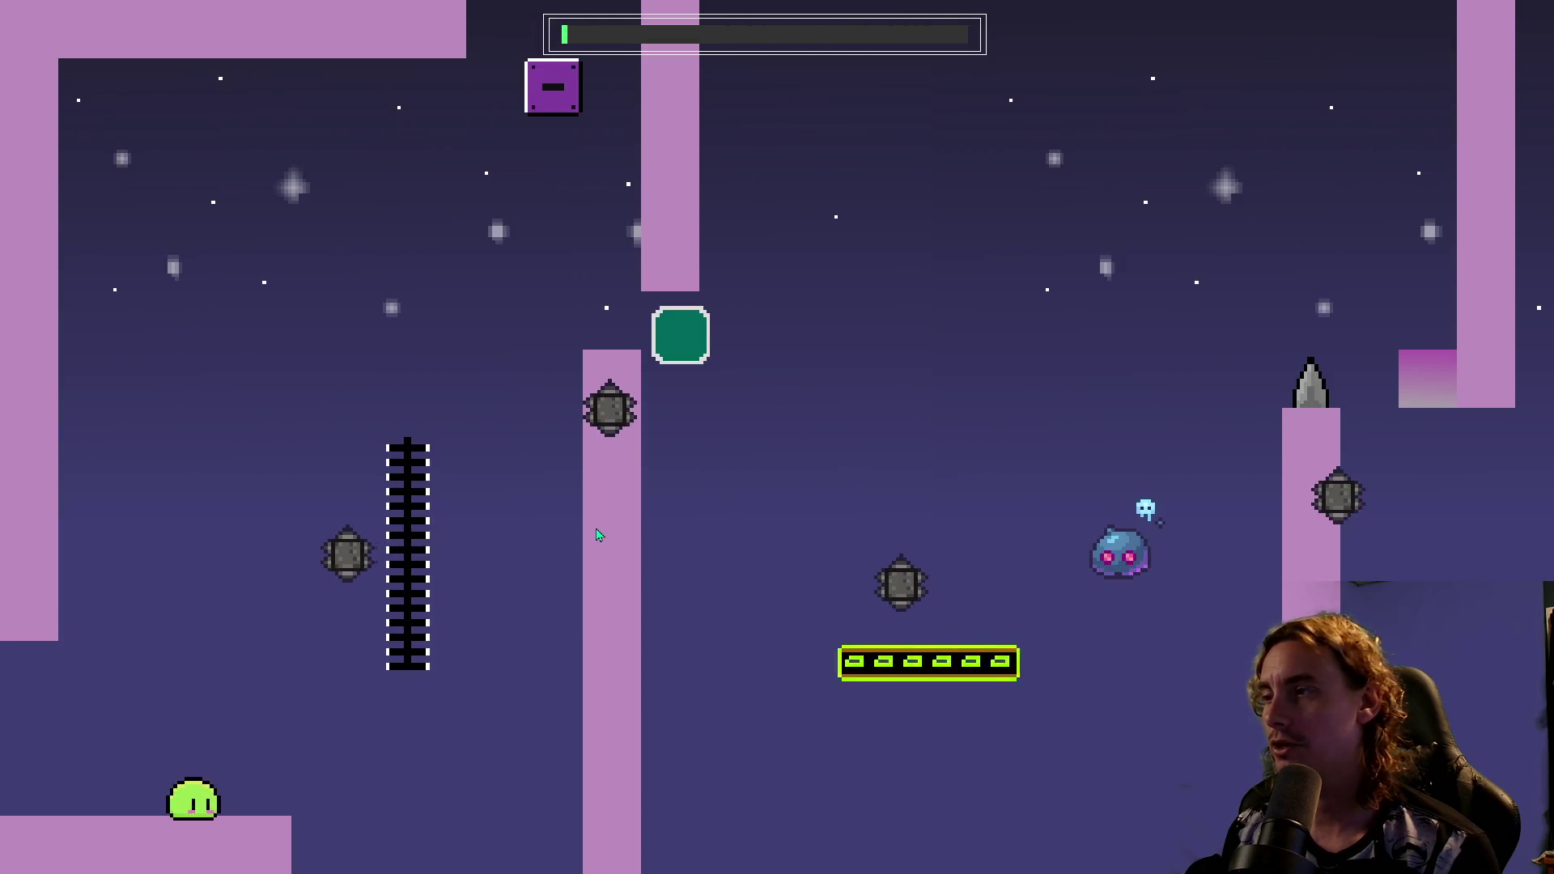
pyautogui.press('space')
pyautogui.press('space')
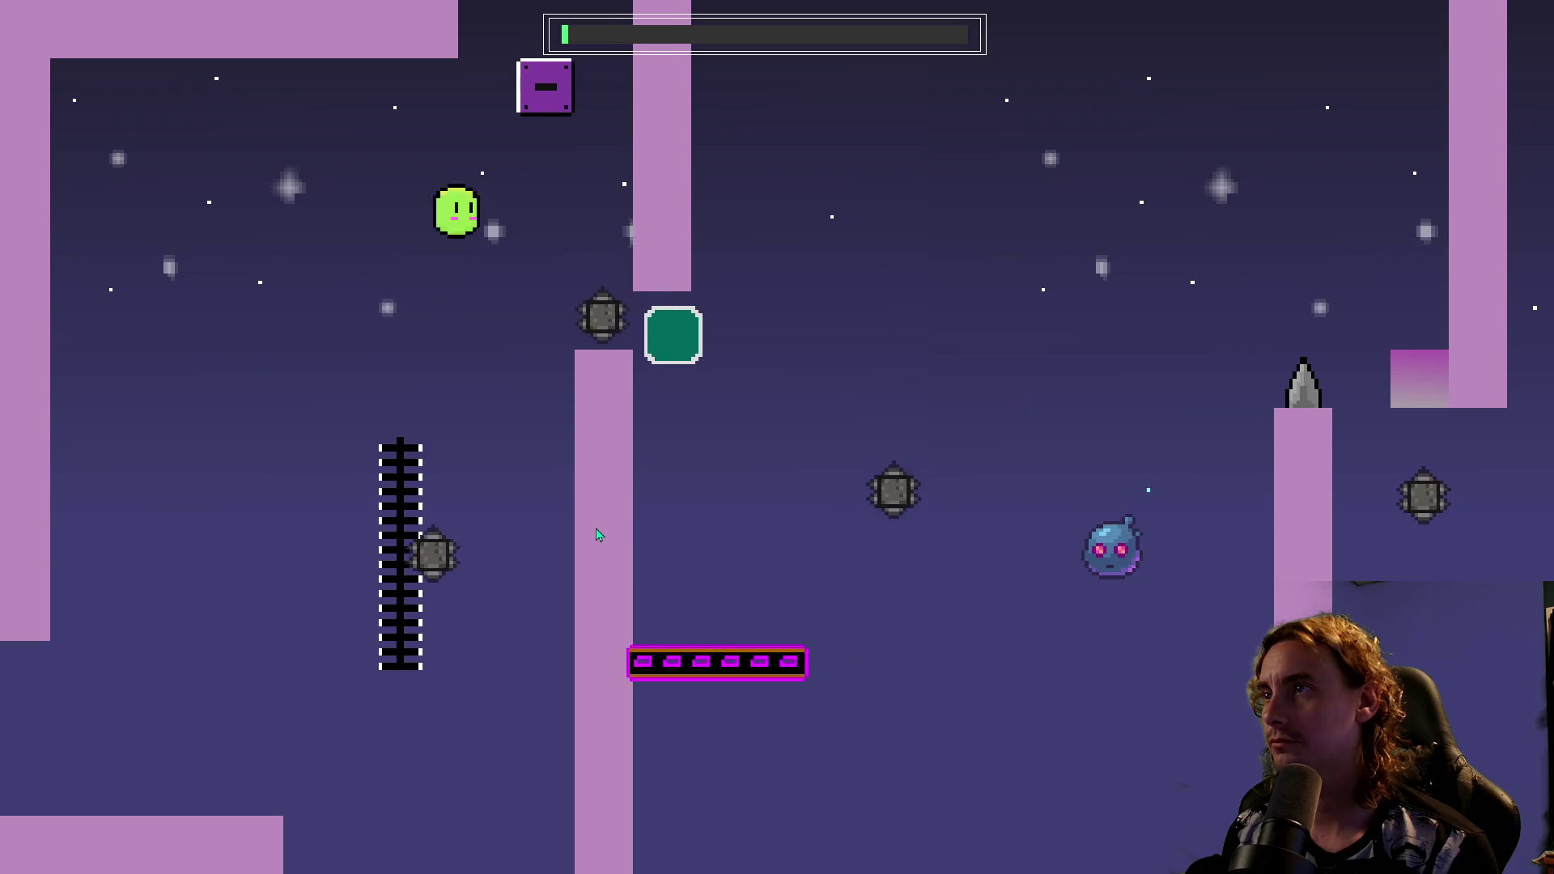
pyautogui.press('space')
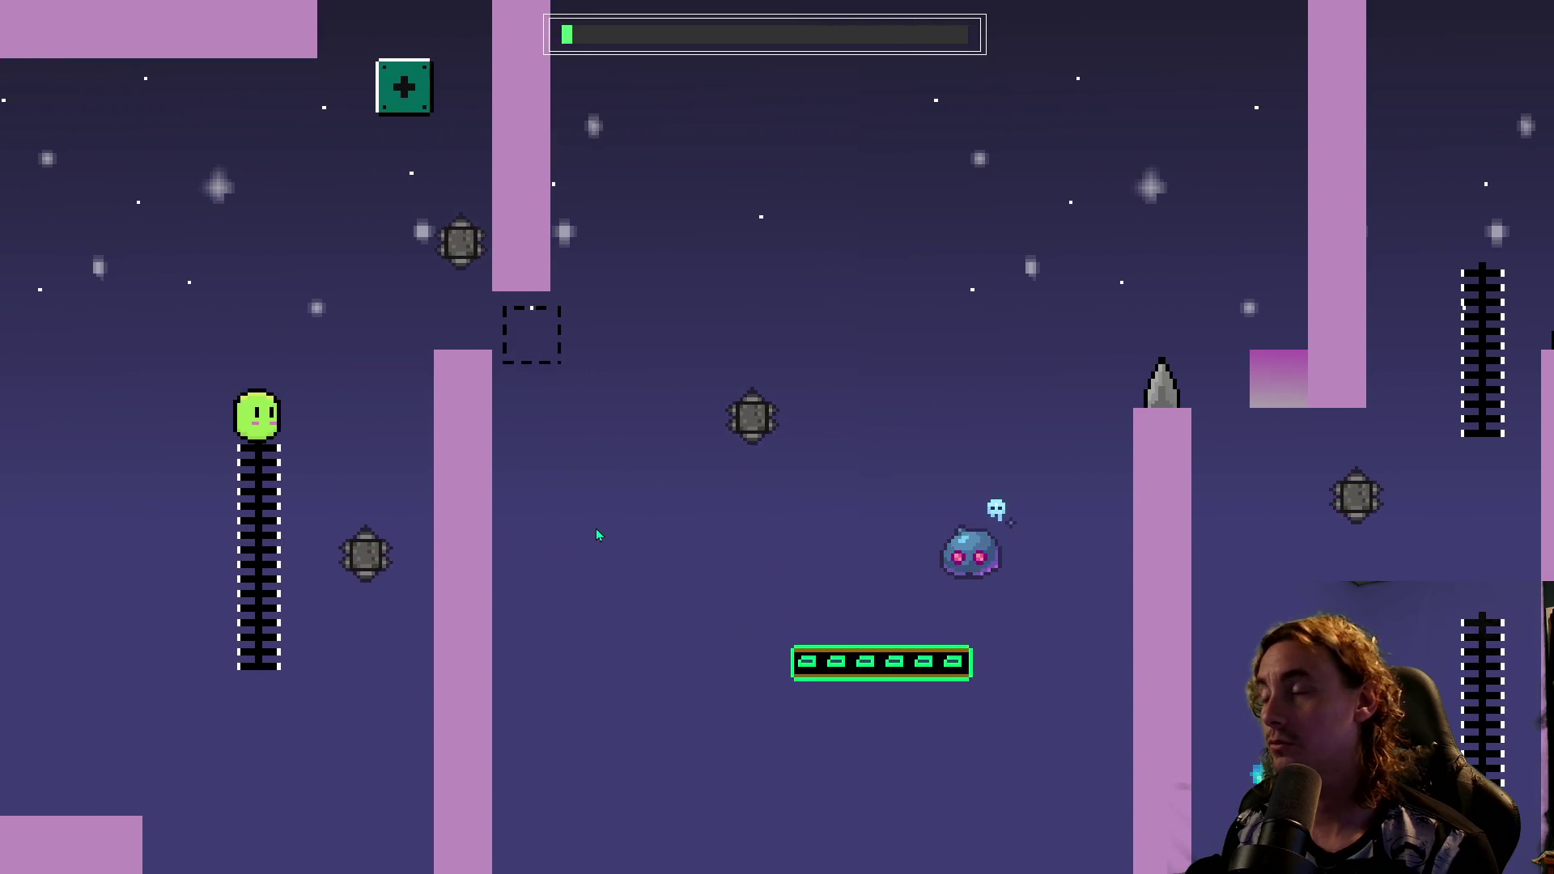
pyautogui.press('space')
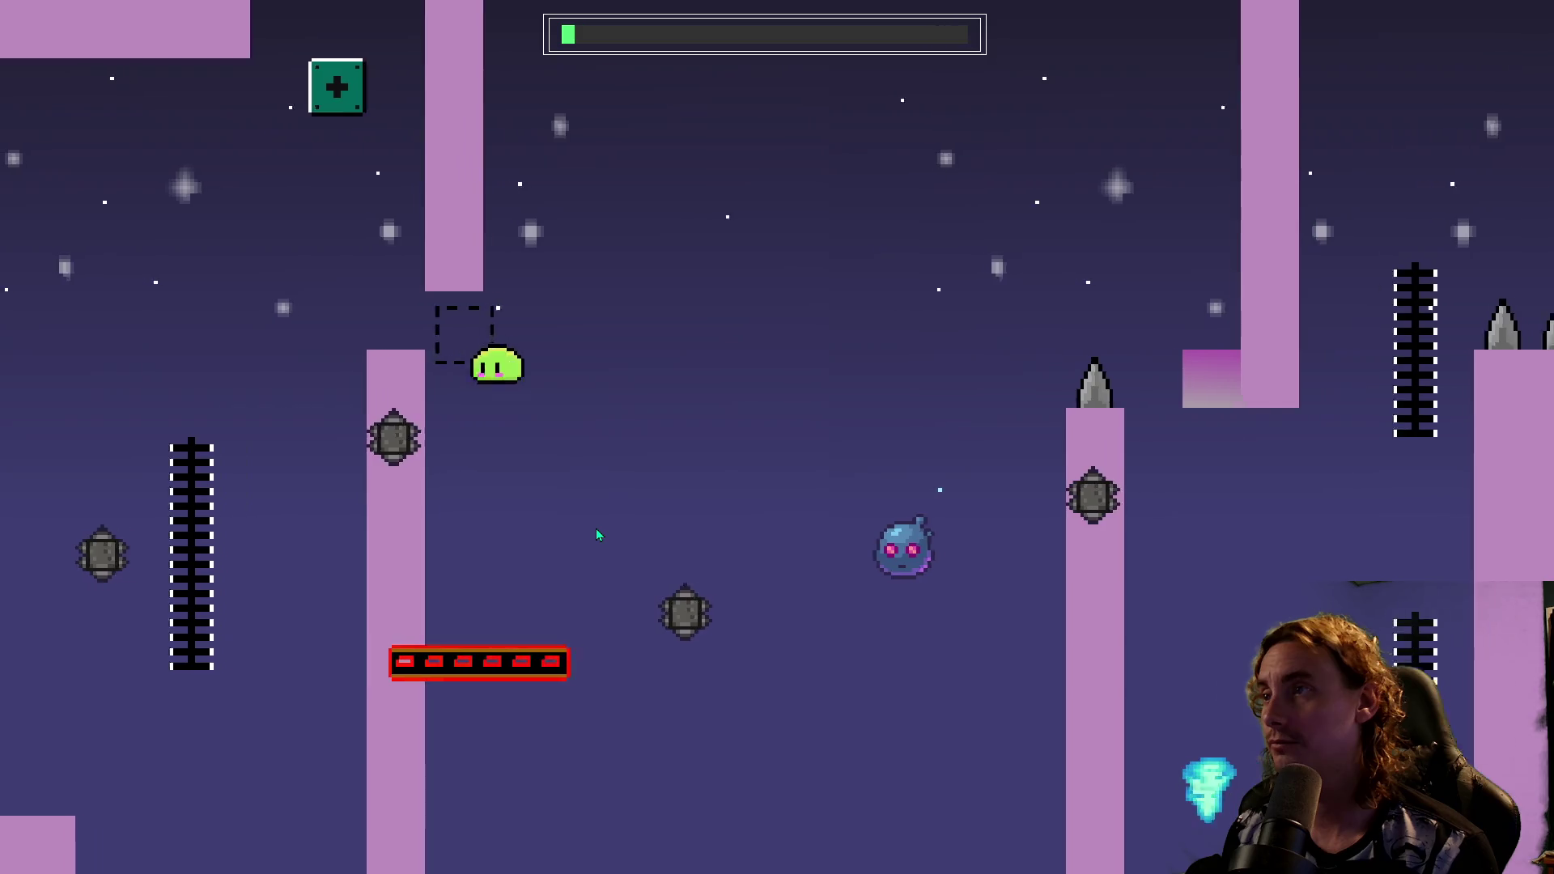
pyautogui.press('space')
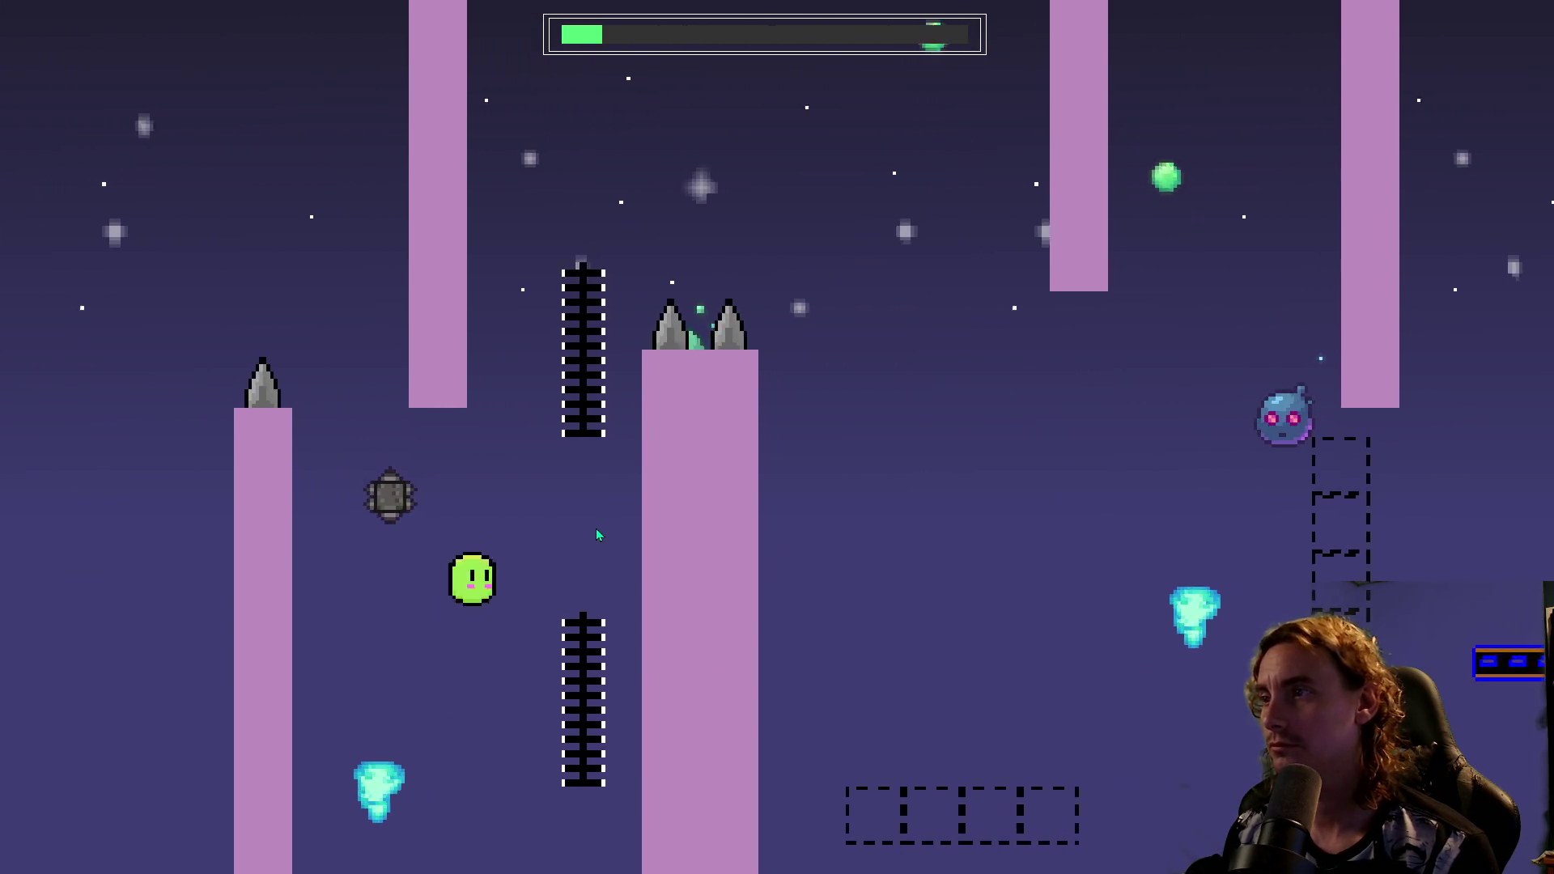
pyautogui.press('space')
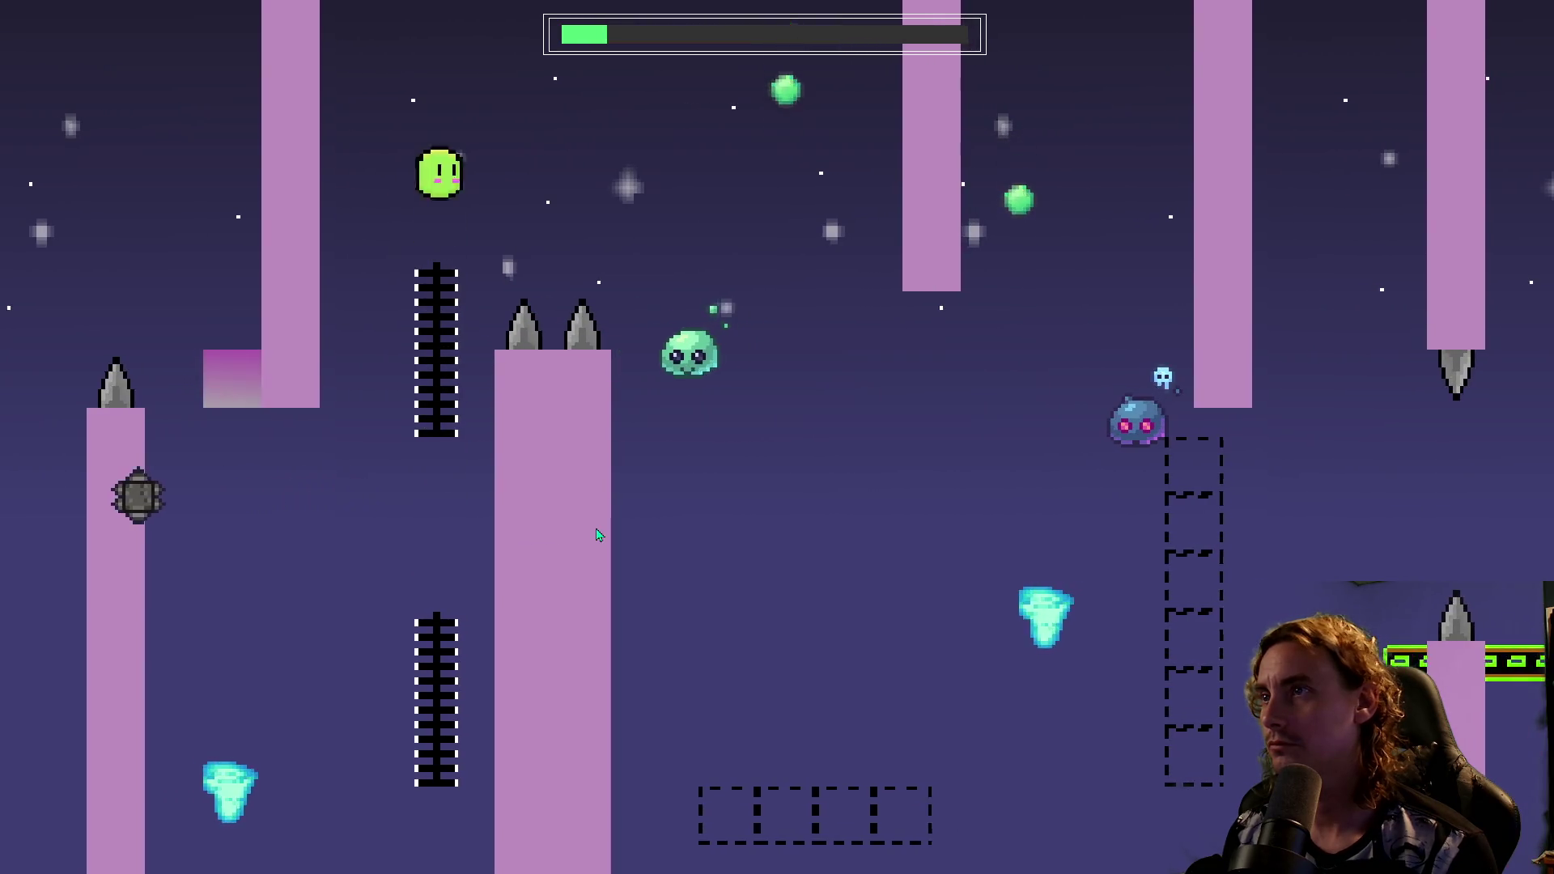
pyautogui.press('space')
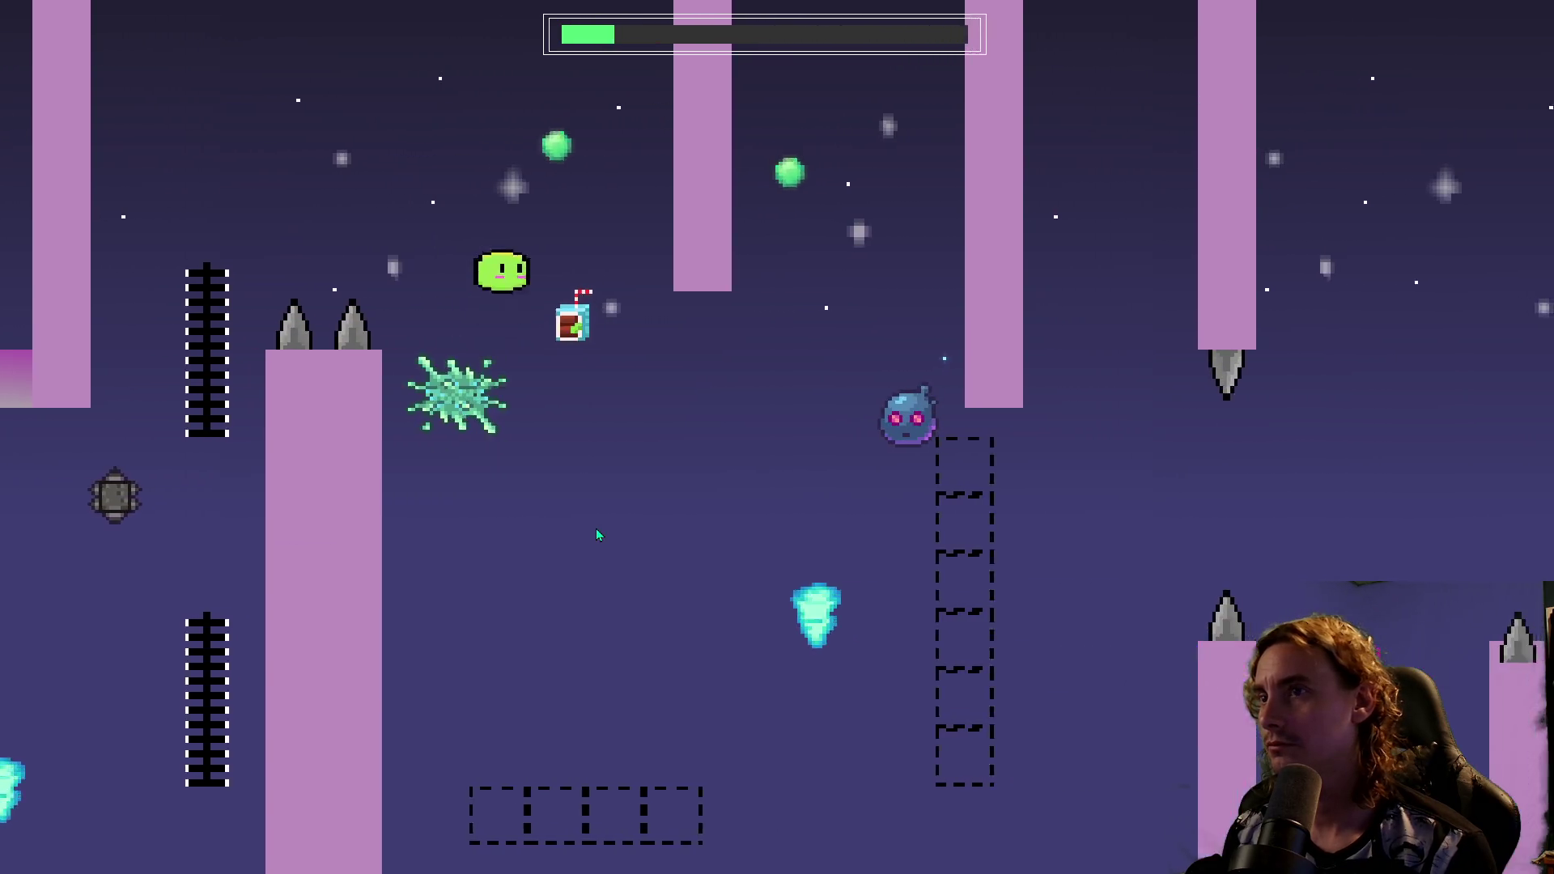
pyautogui.press('space')
pyautogui.press('space')
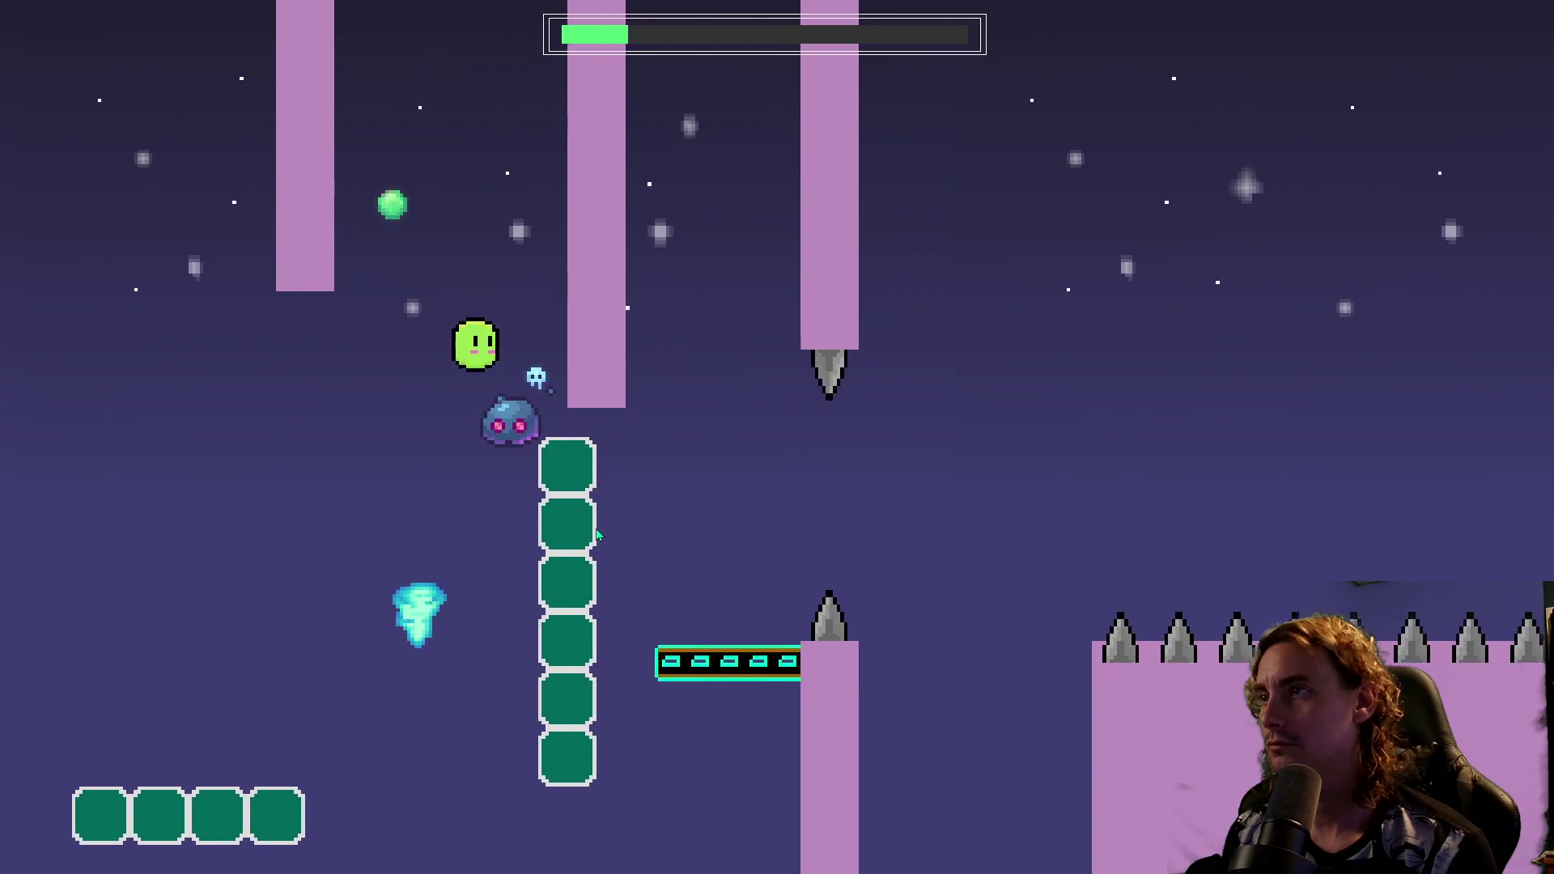
pyautogui.press('space')
pyautogui.press('space')
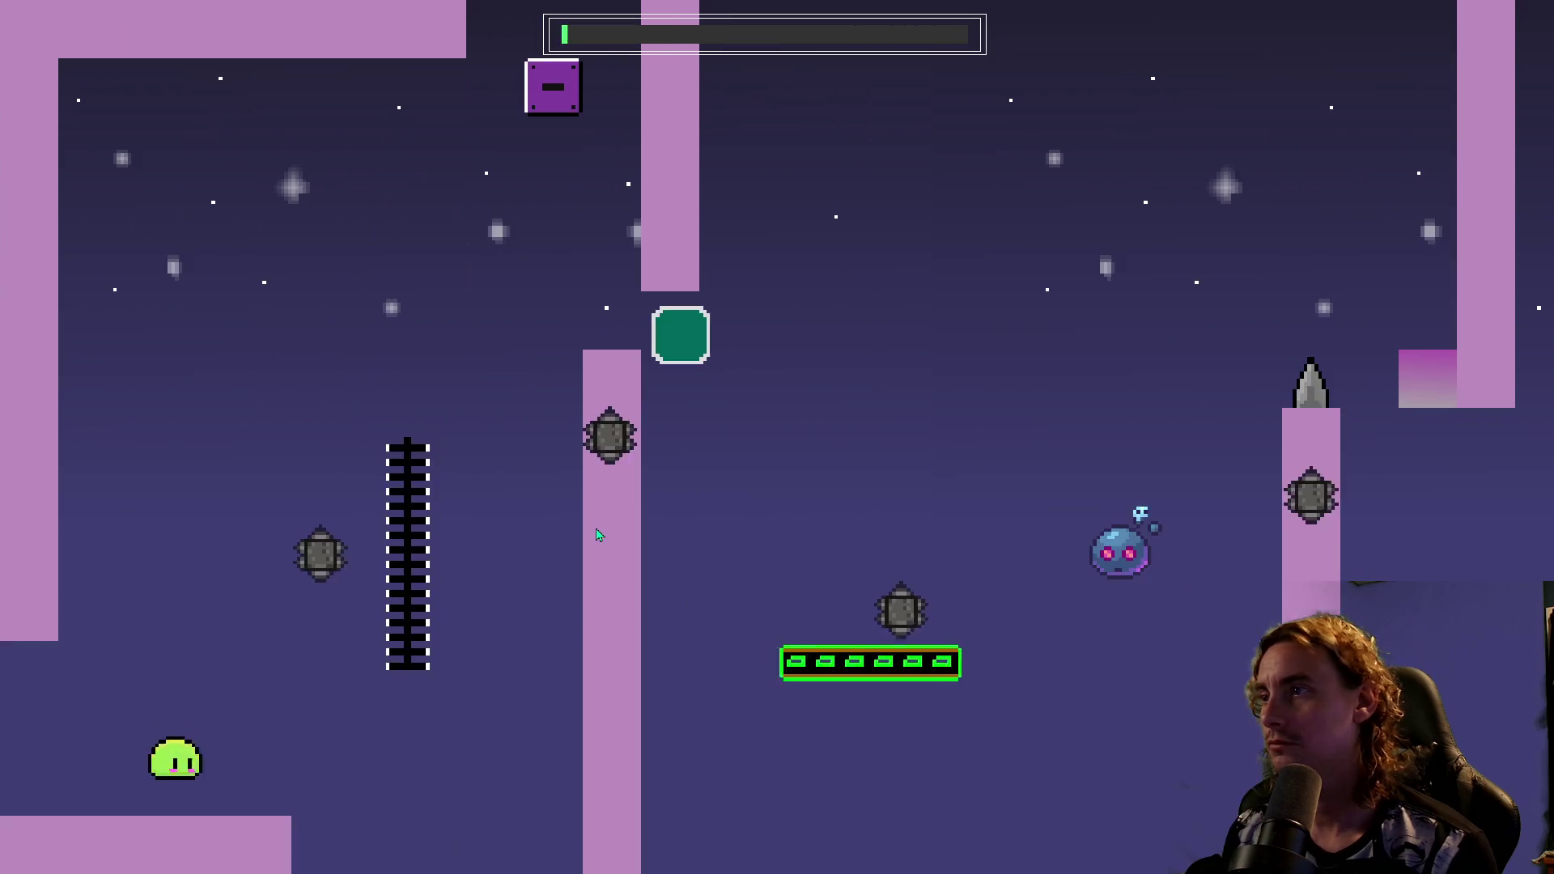
# Climb toward the purple block, cross the pillar and moving platform, and attempt the jump to the next section.
pyautogui.press('space')
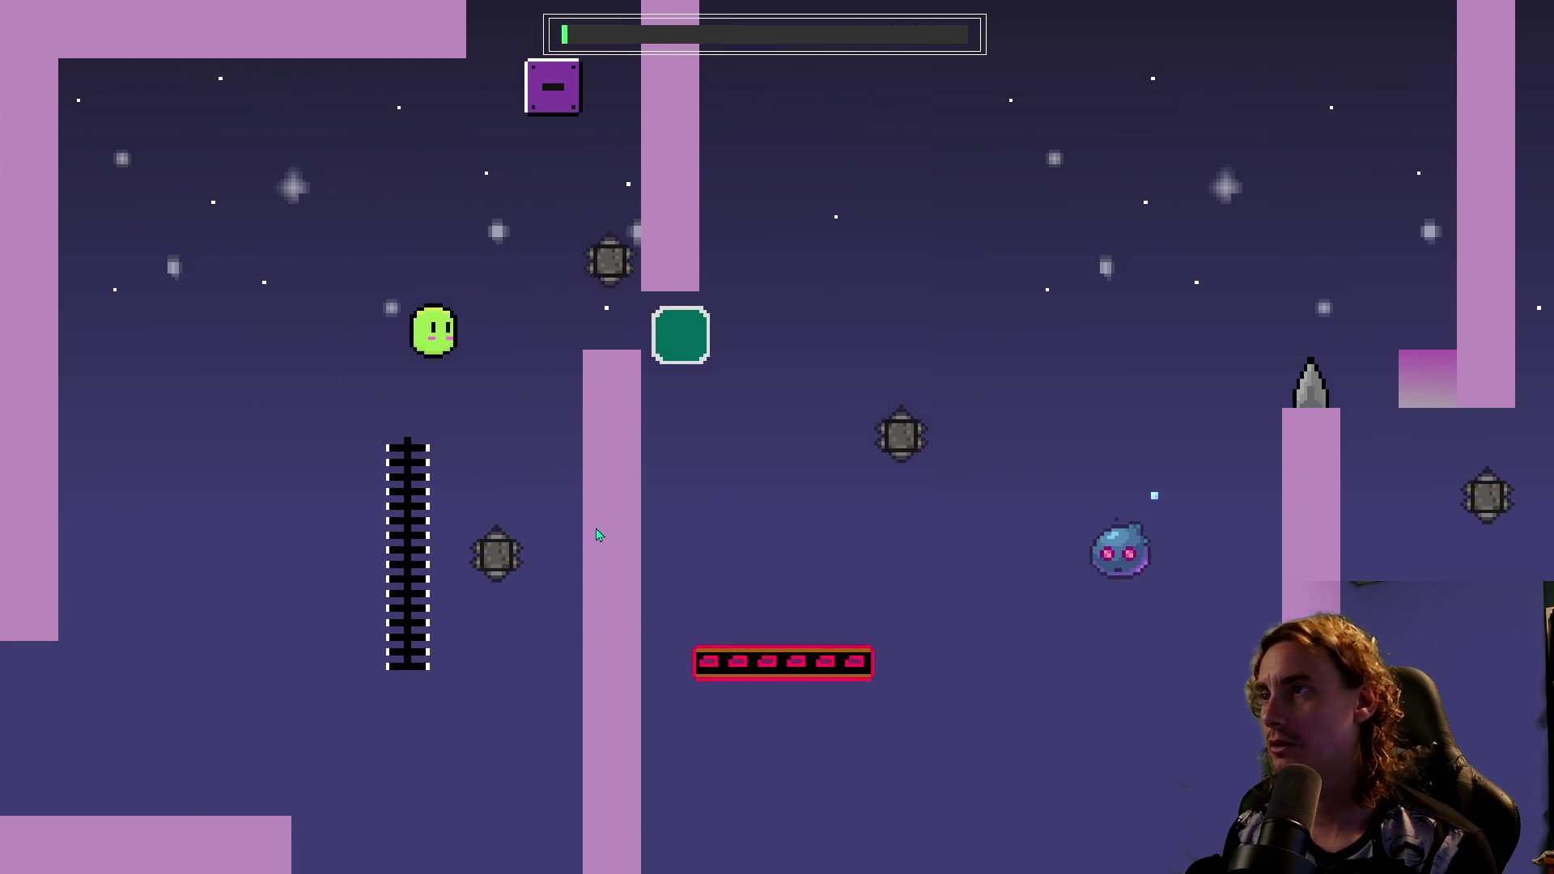
pyautogui.press('space')
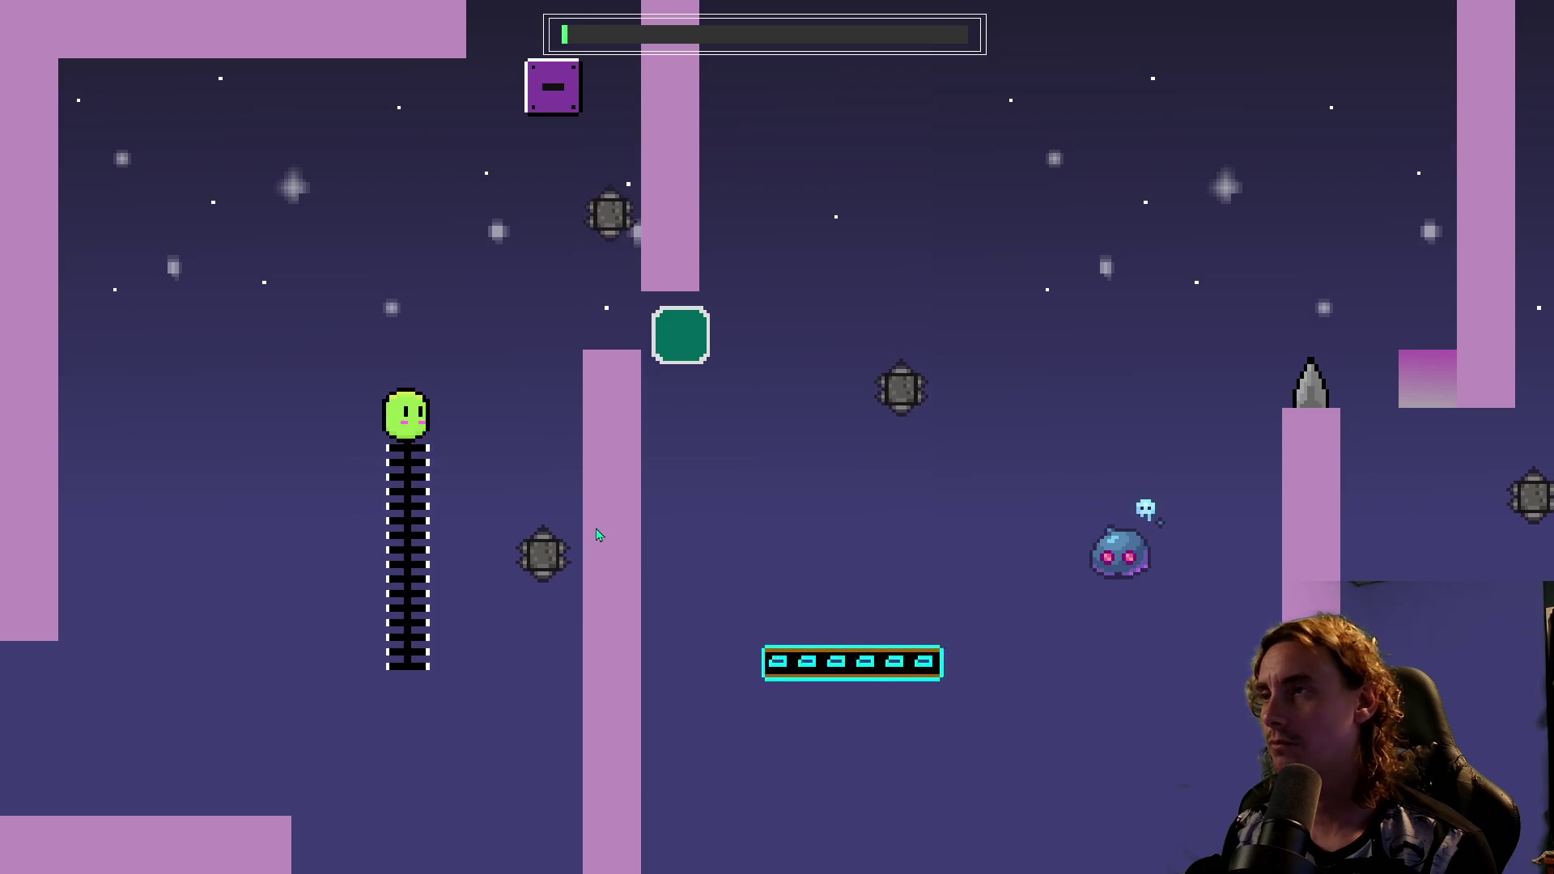
pyautogui.press('space')
pyautogui.press('space')
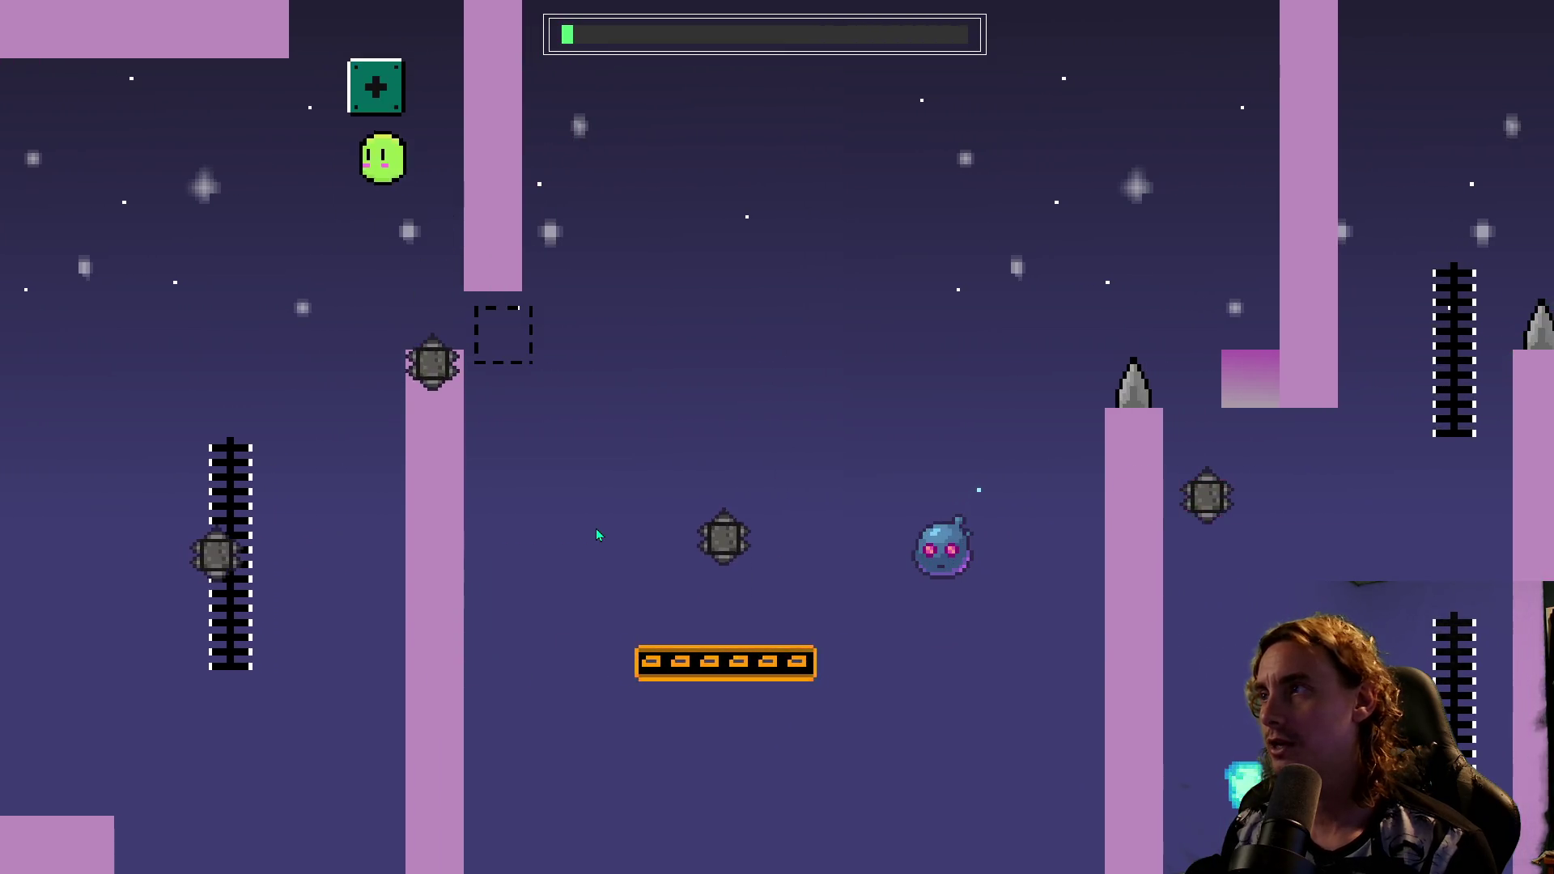
pyautogui.press('space')
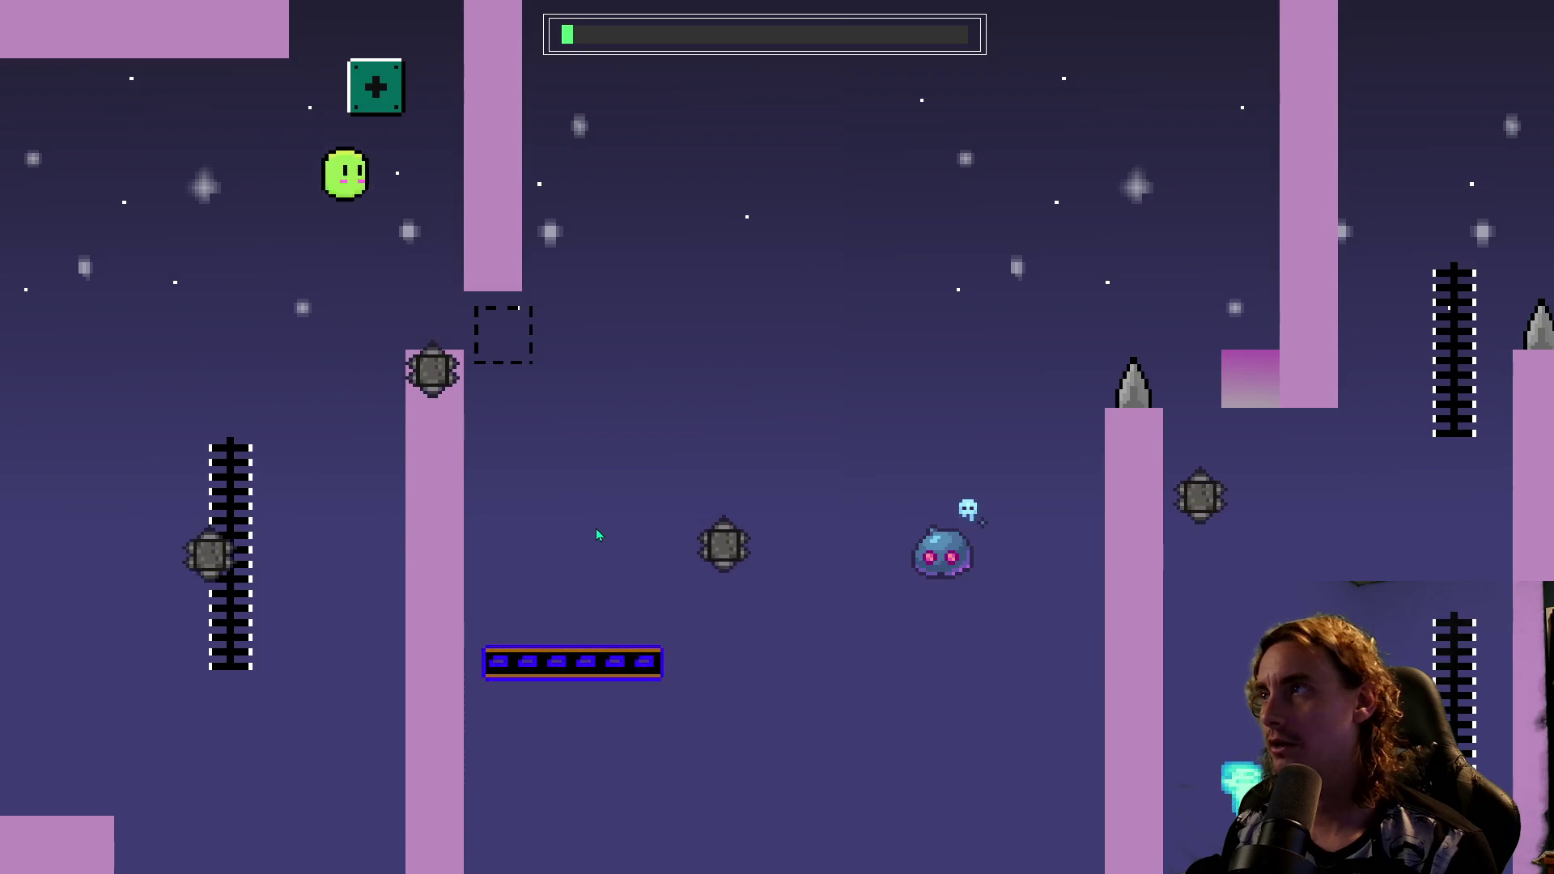
pyautogui.press('space')
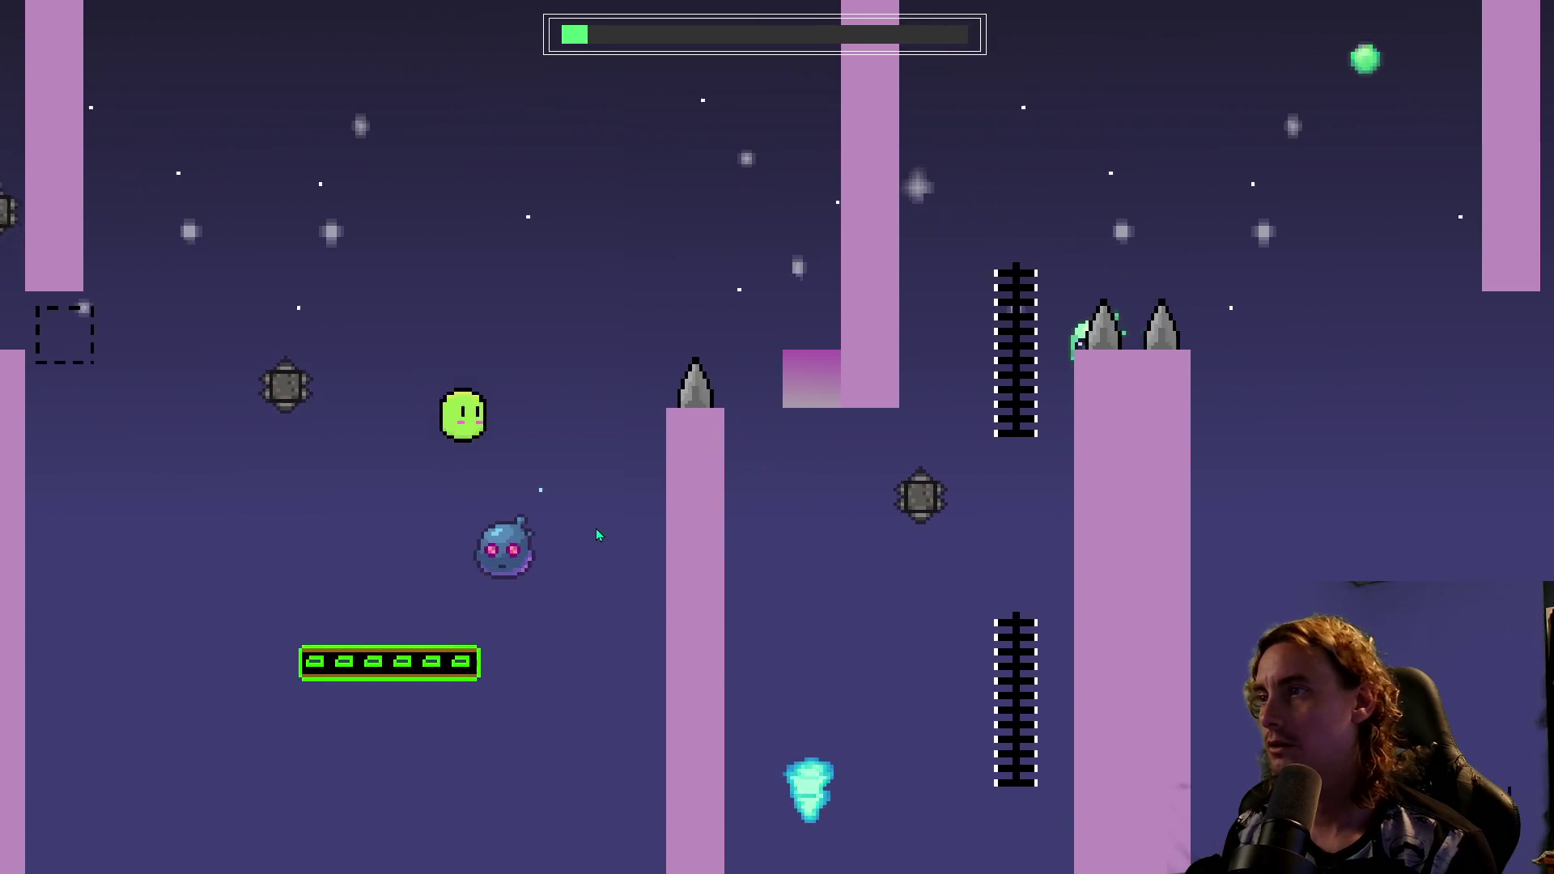
pyautogui.press('space')
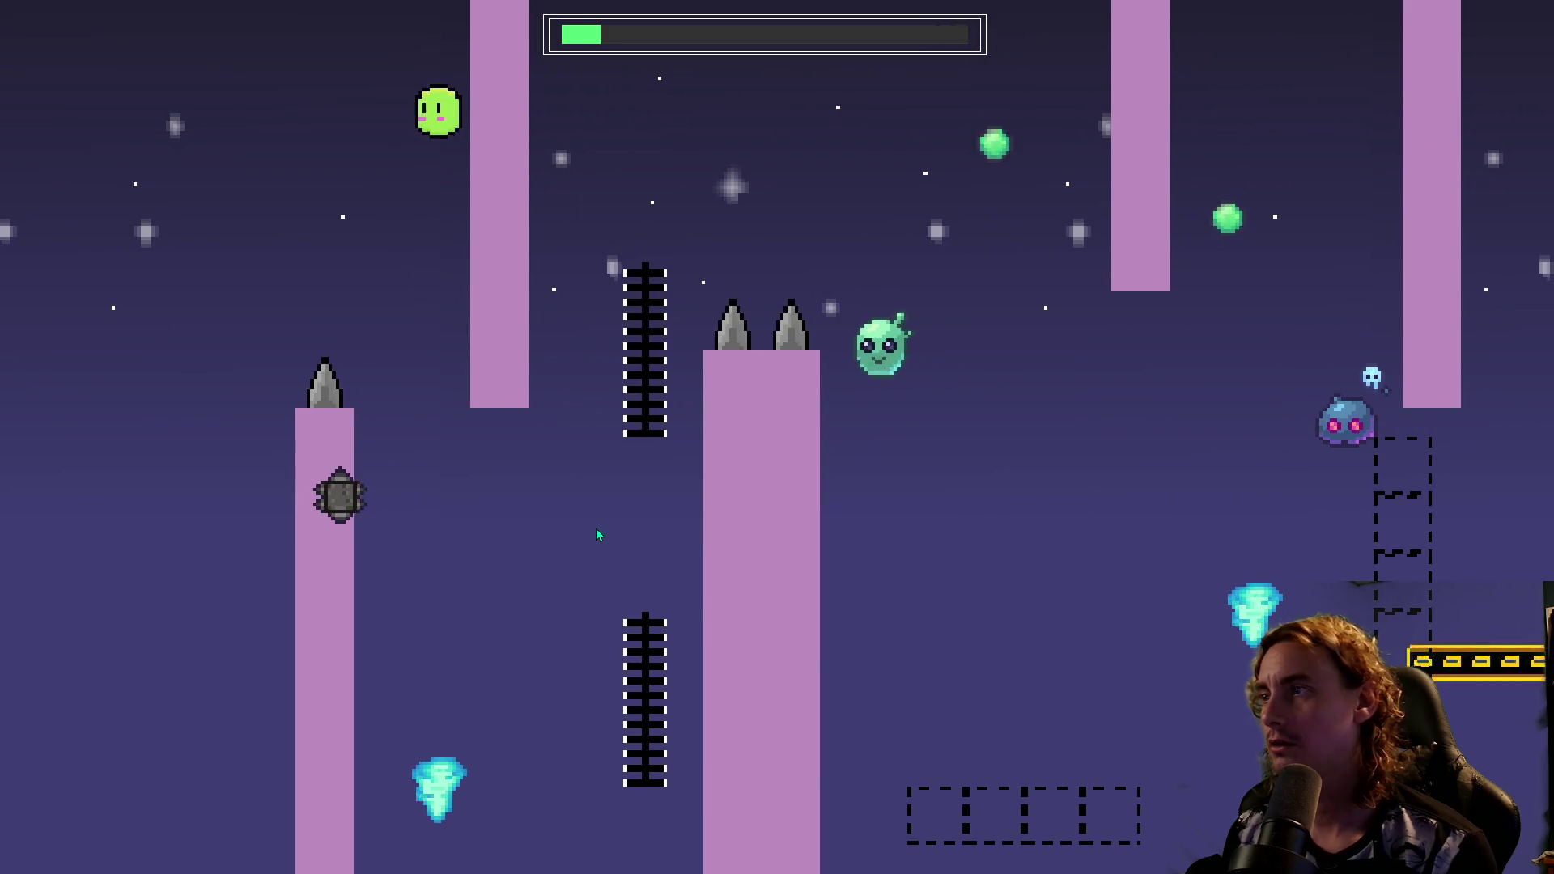
pyautogui.press('space')
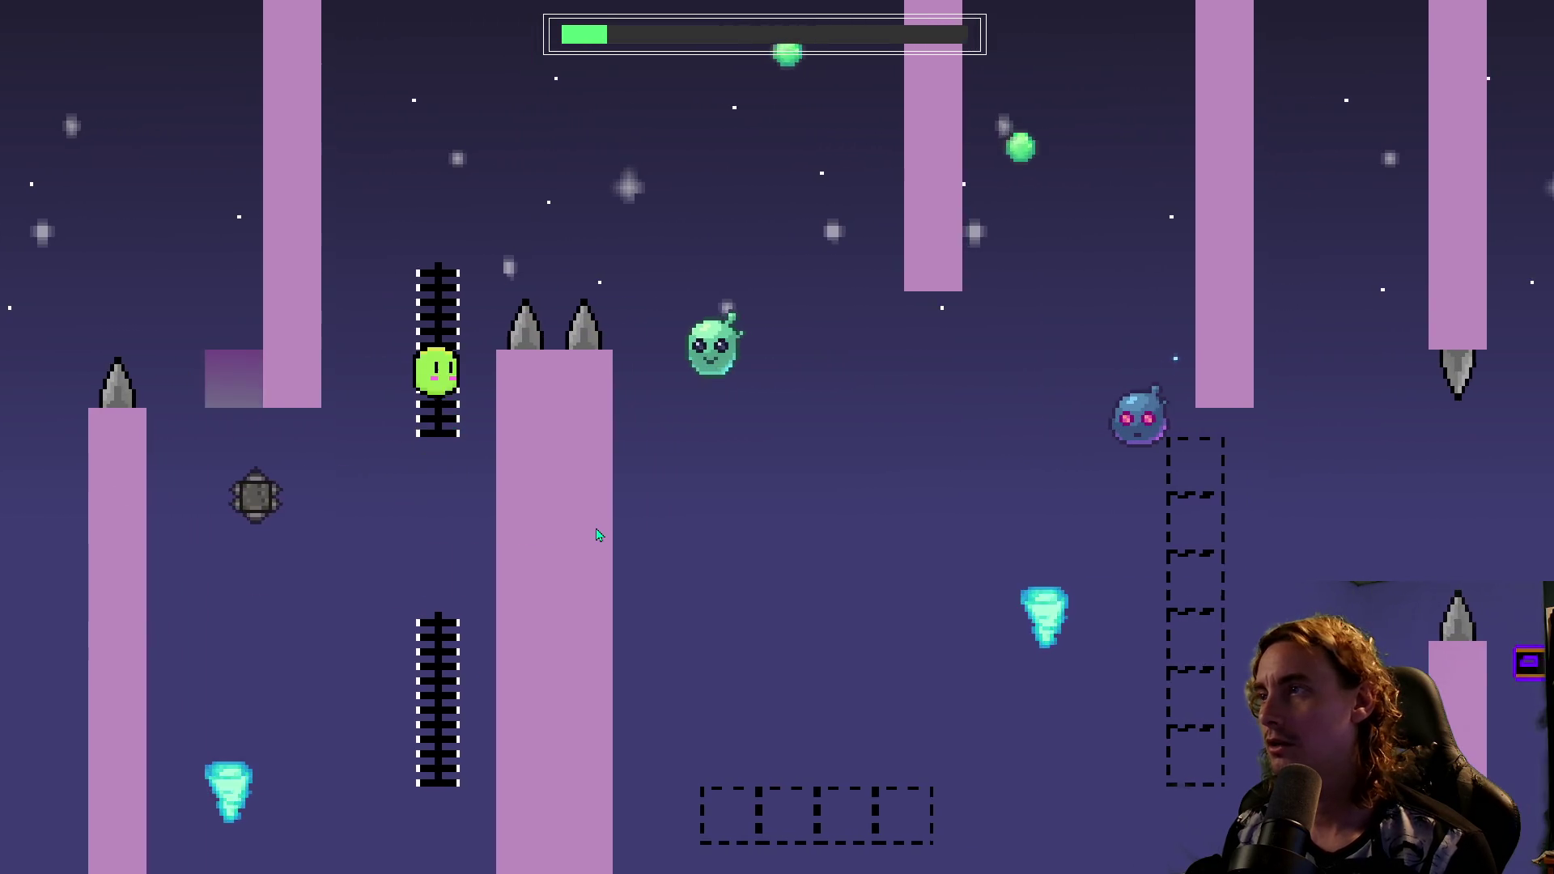
pyautogui.press('space')
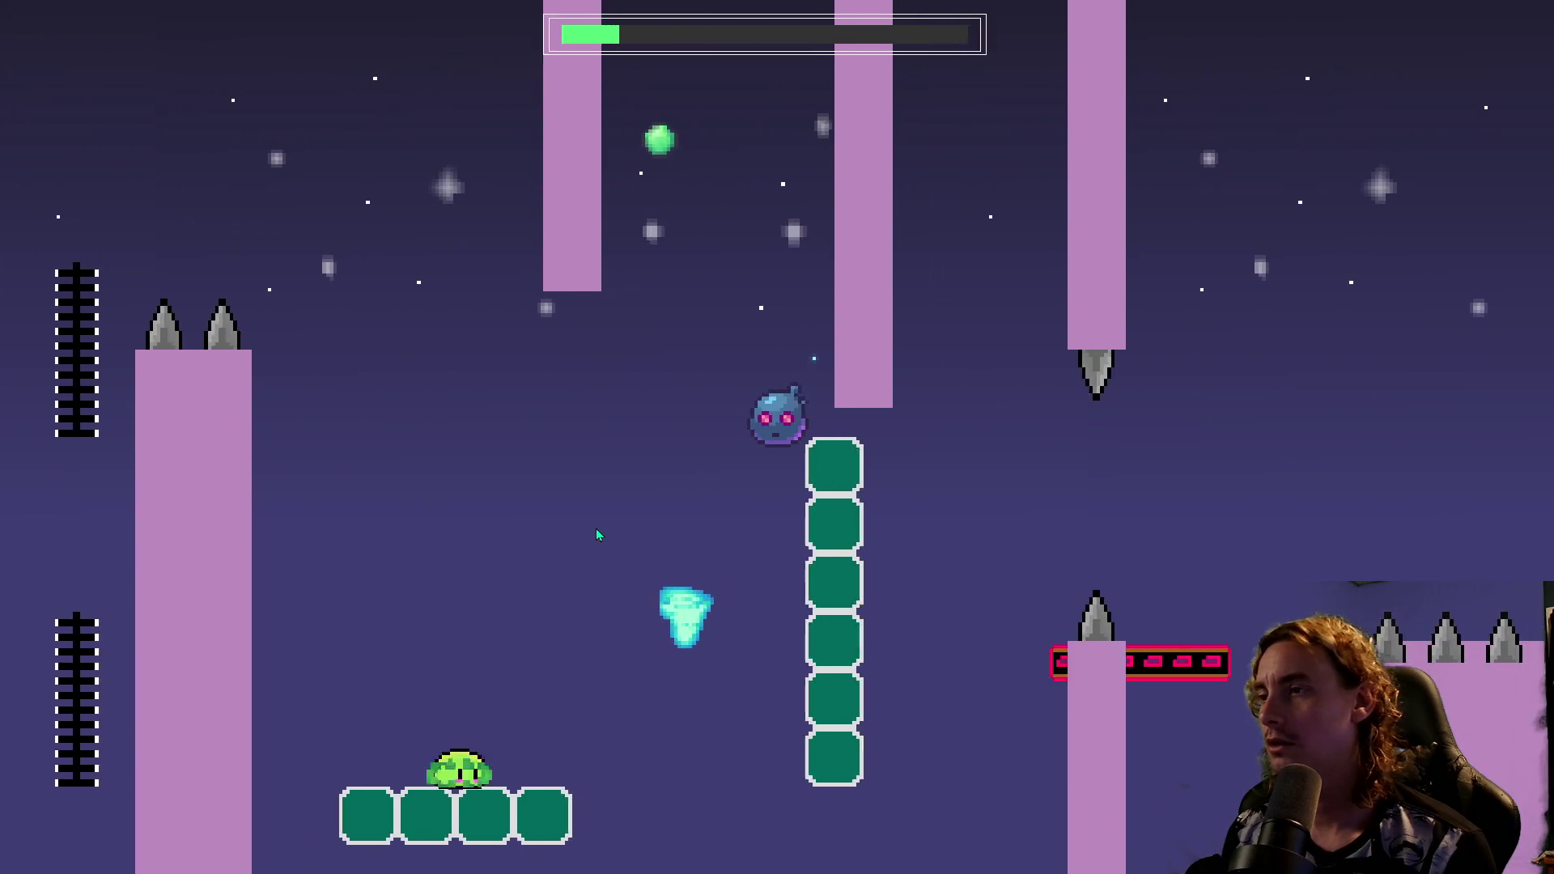
pyautogui.press('space')
pyautogui.press('space')
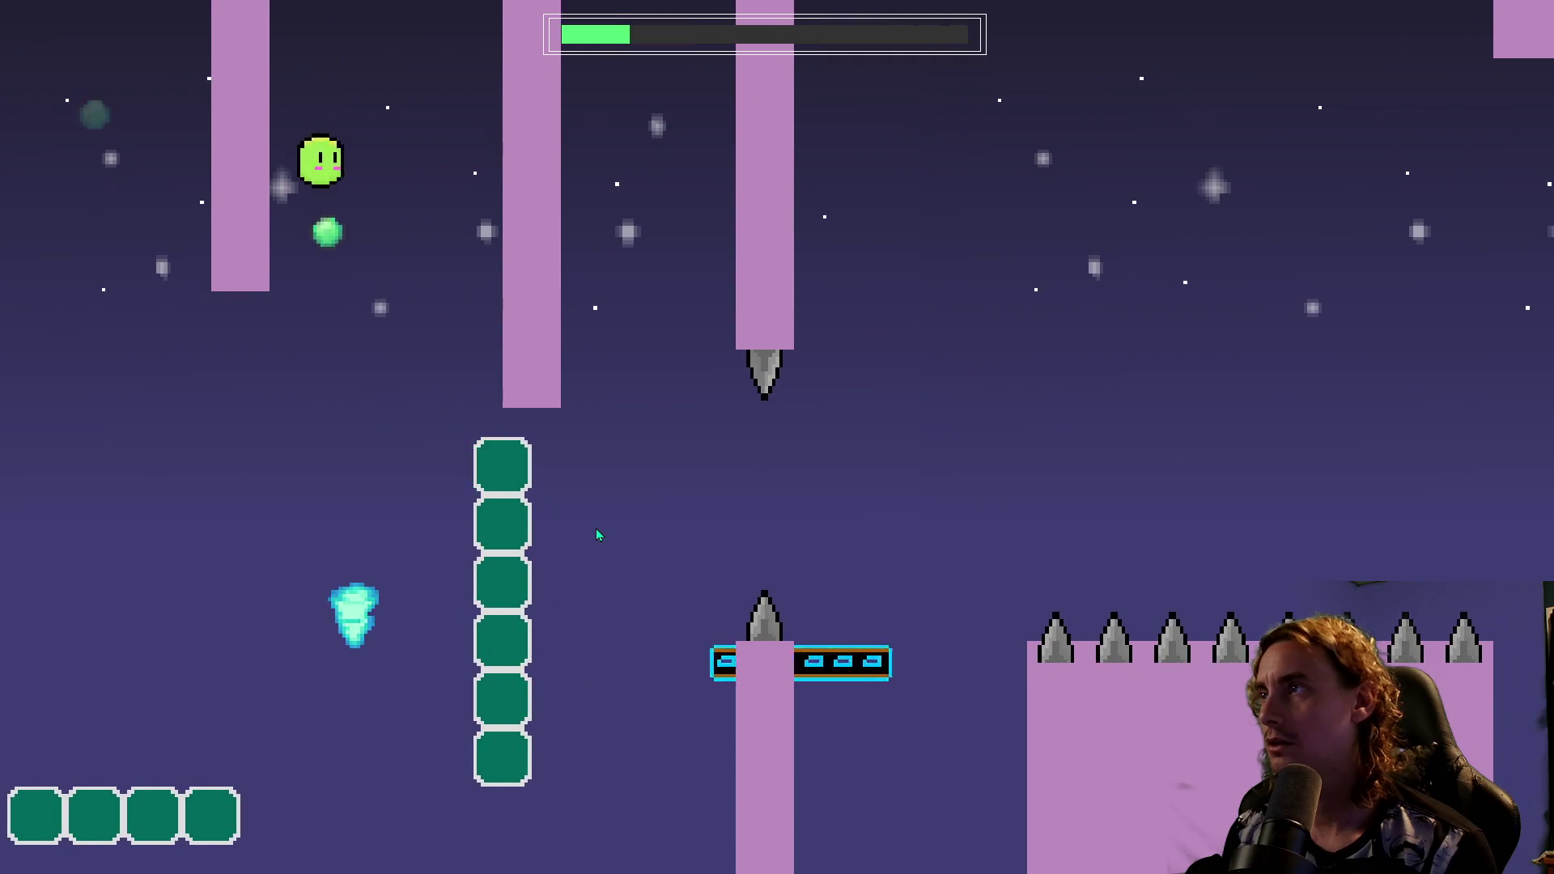
pyautogui.press('space')
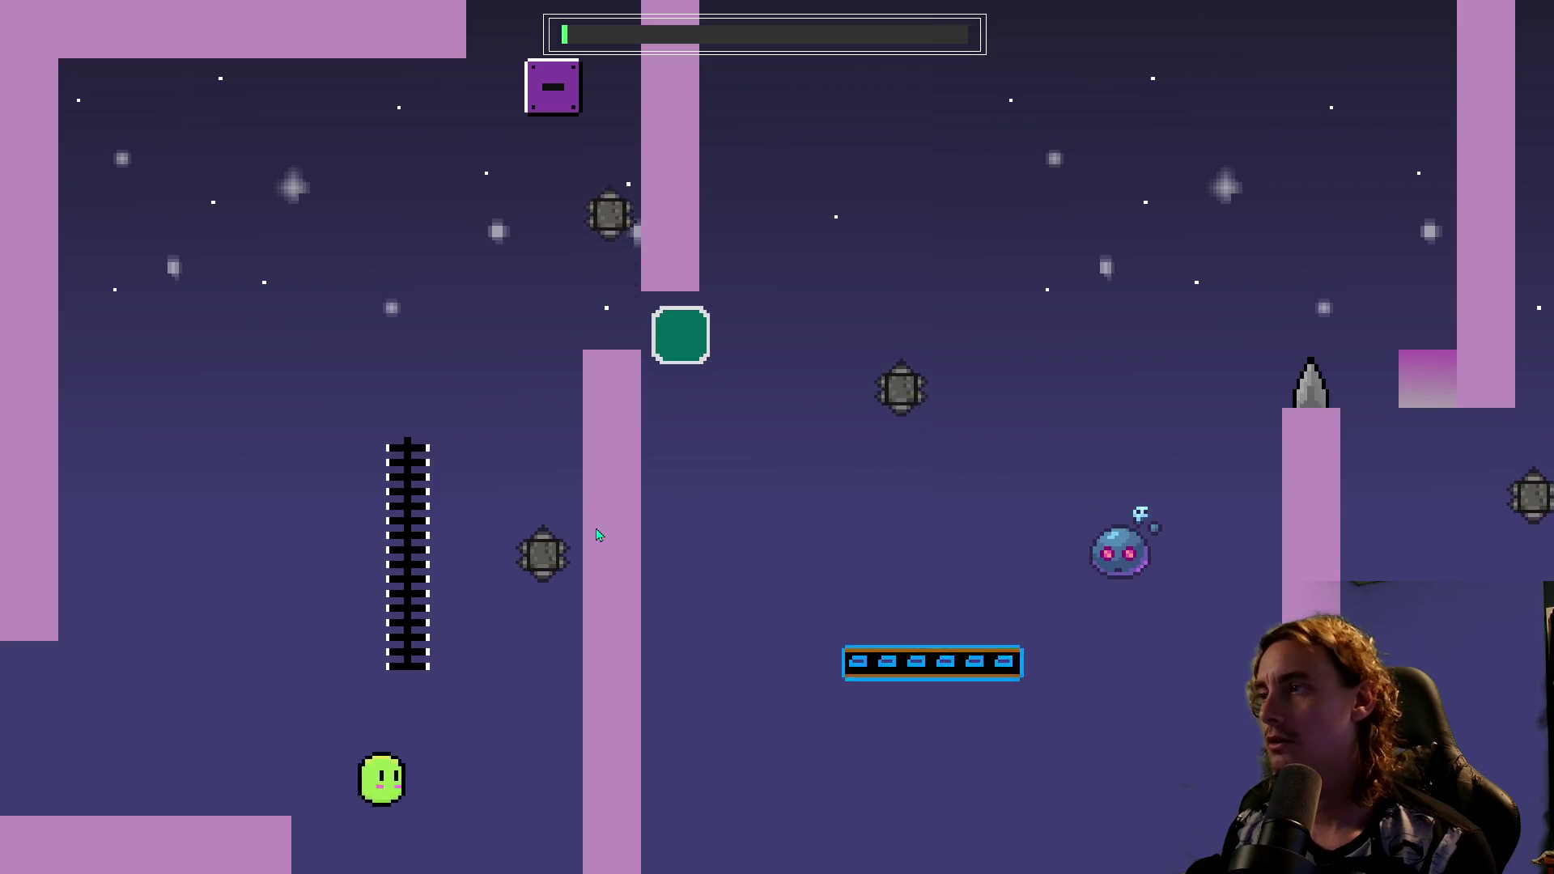
pyautogui.press('space')
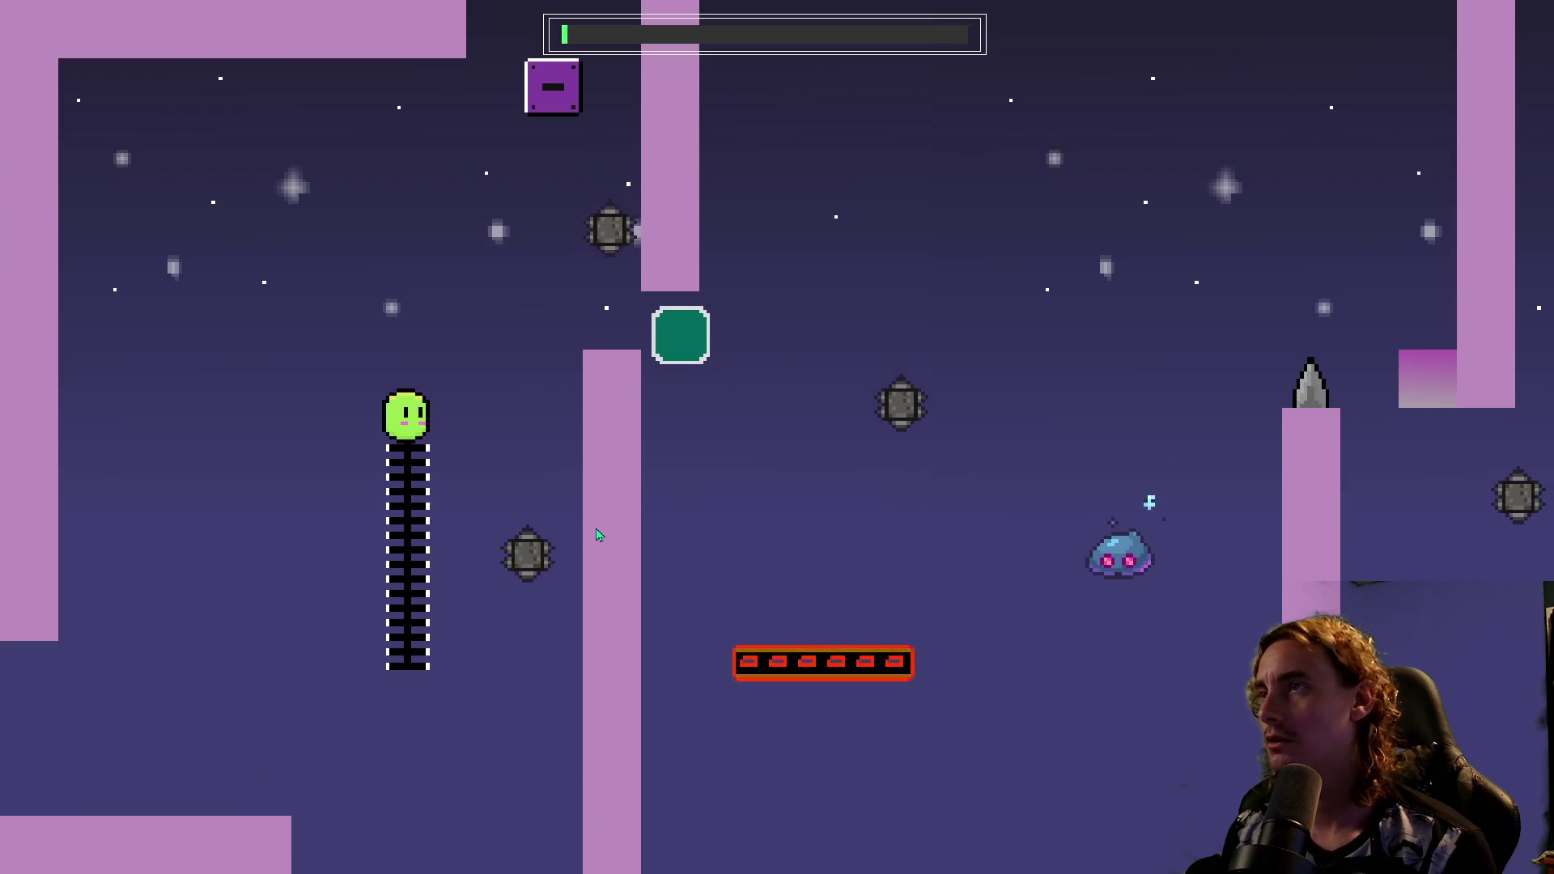
pyautogui.press('space')
pyautogui.press('space')
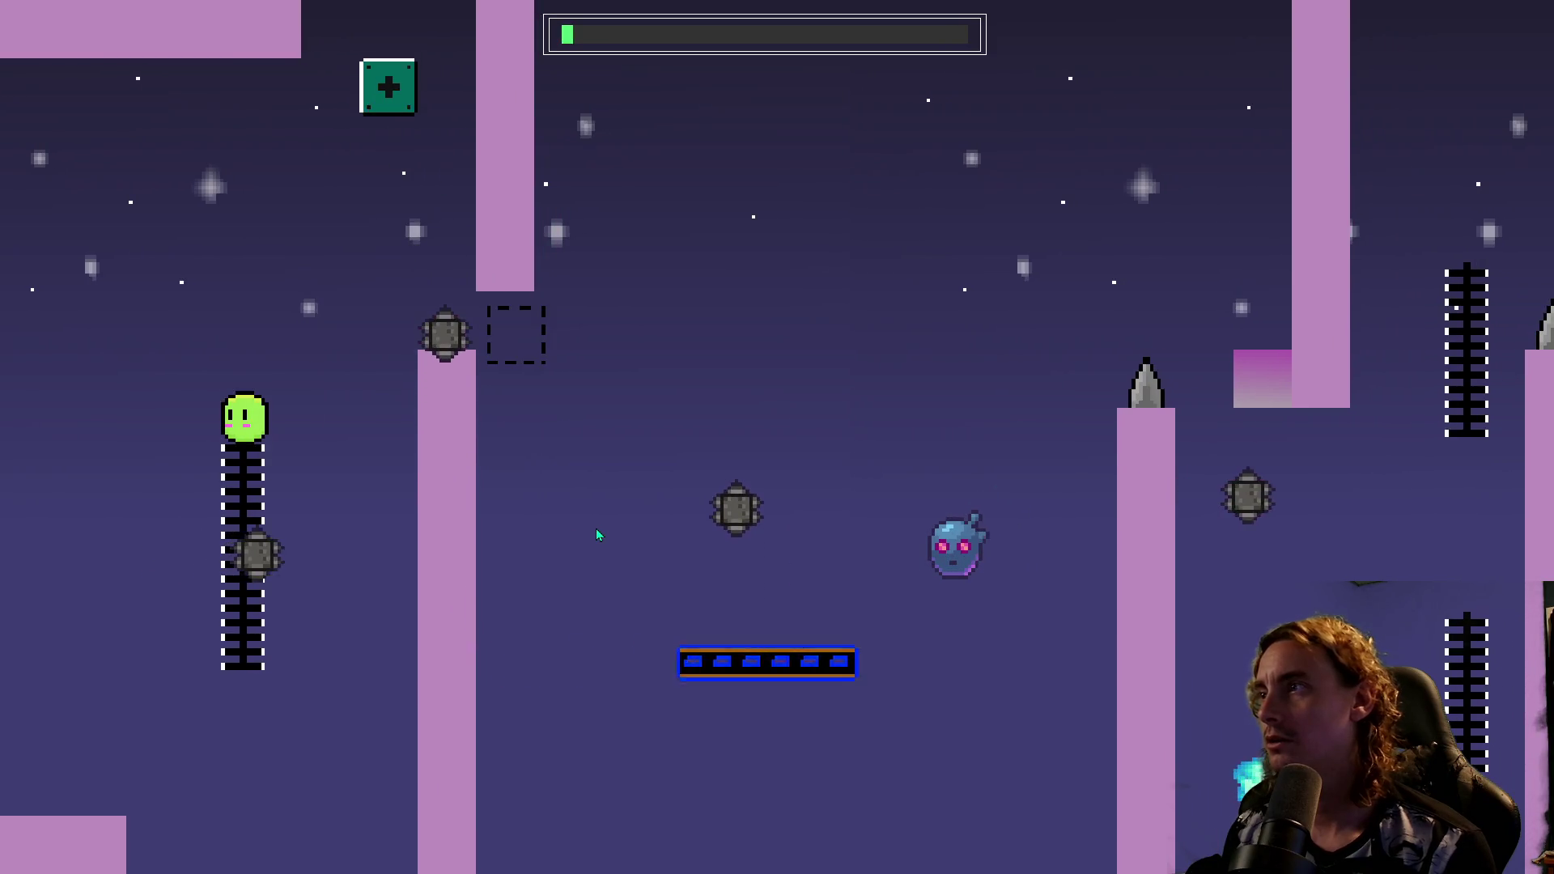
pyautogui.press('space')
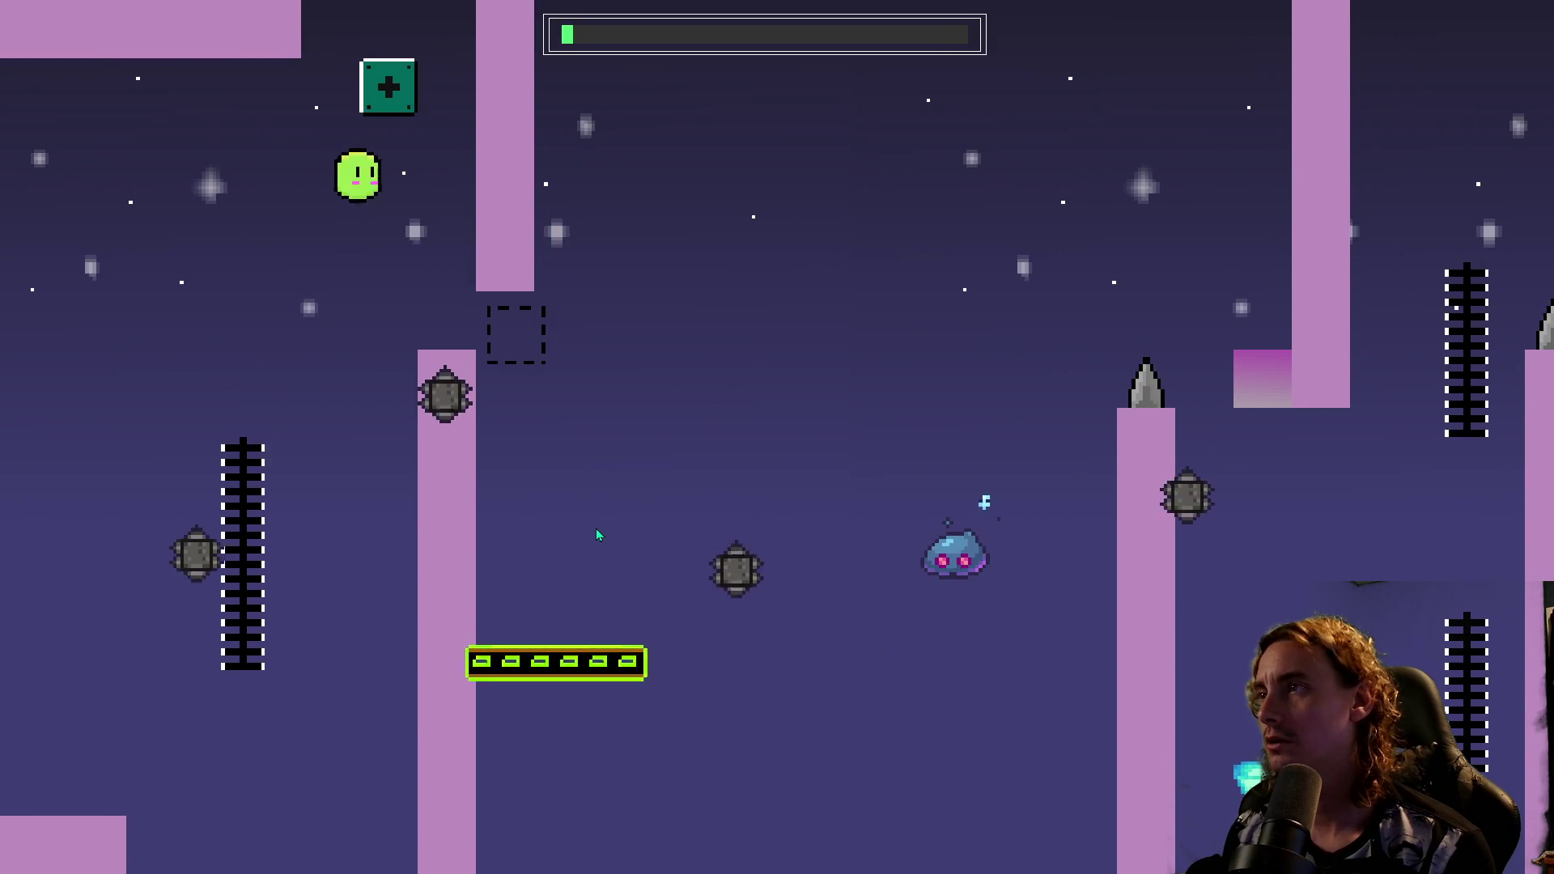
pyautogui.press('space')
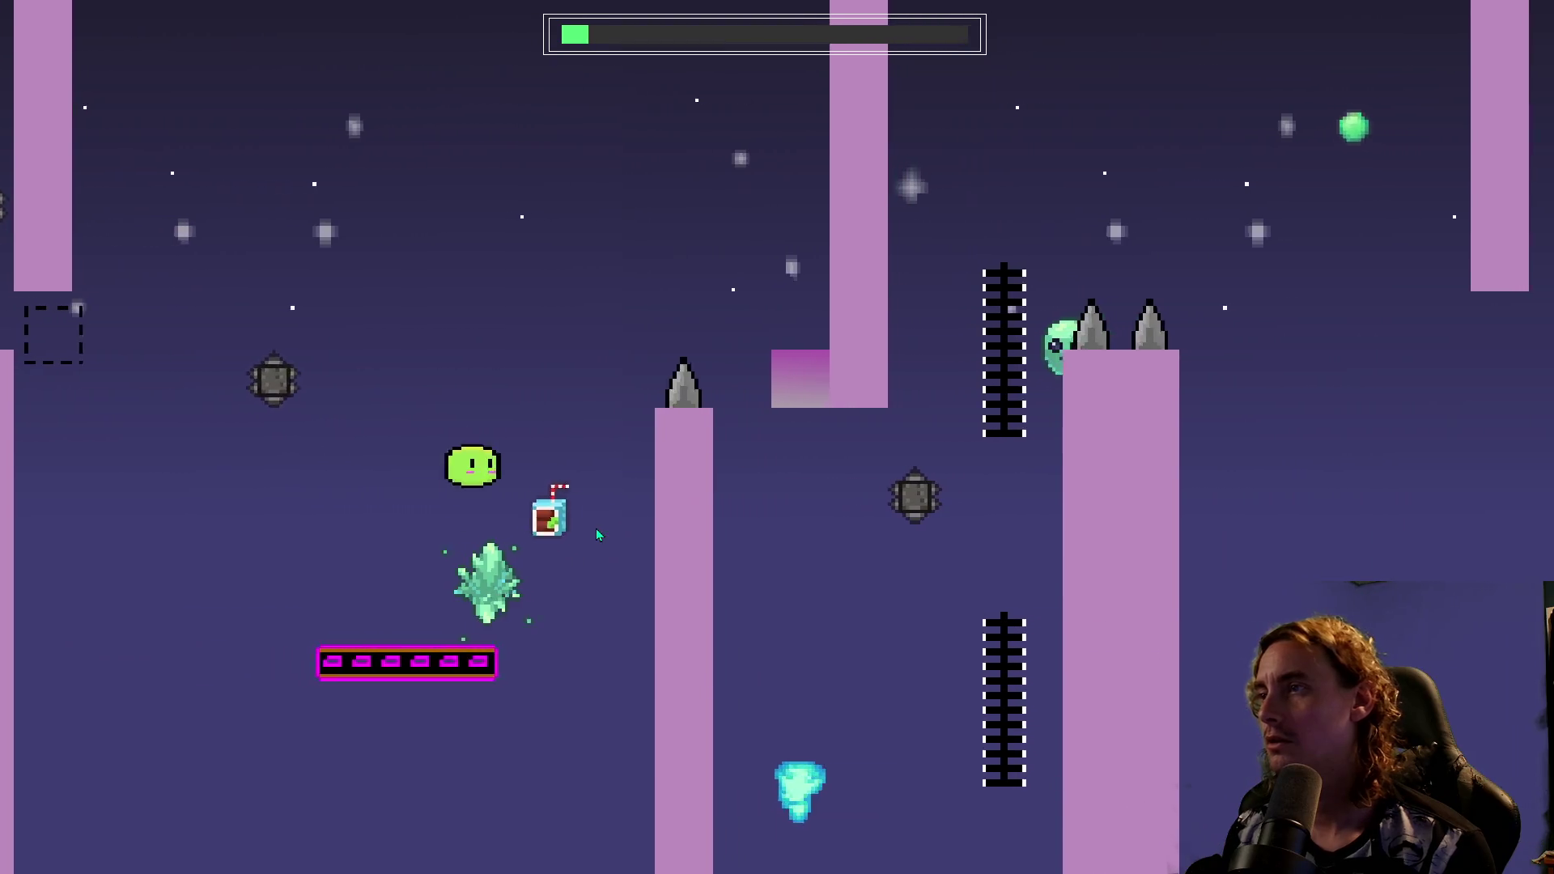
pyautogui.press('space')
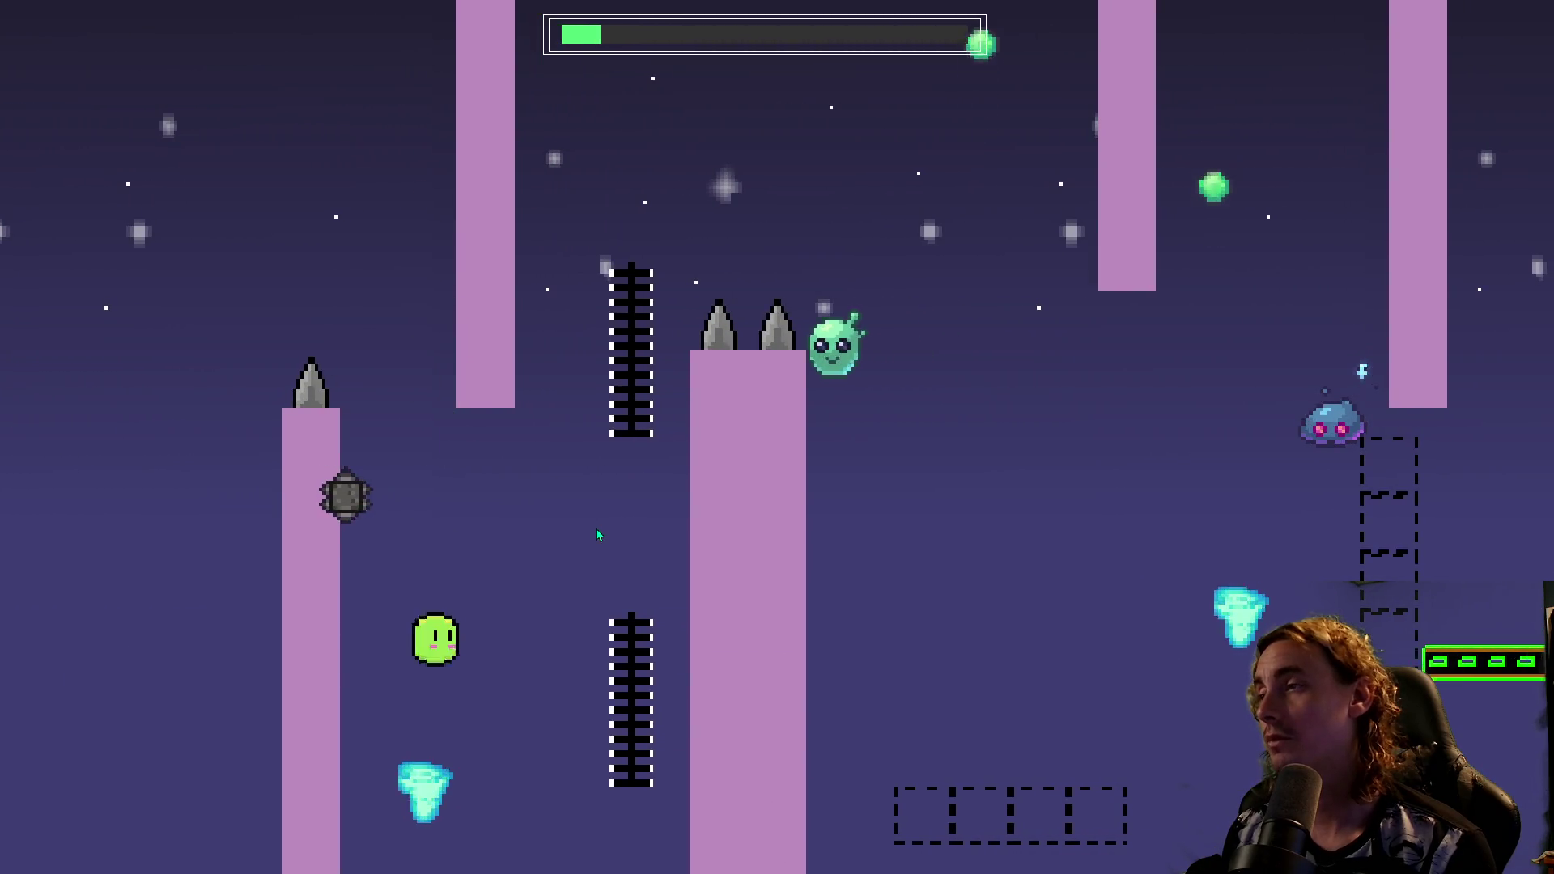
pyautogui.press('space')
pyautogui.press('space')
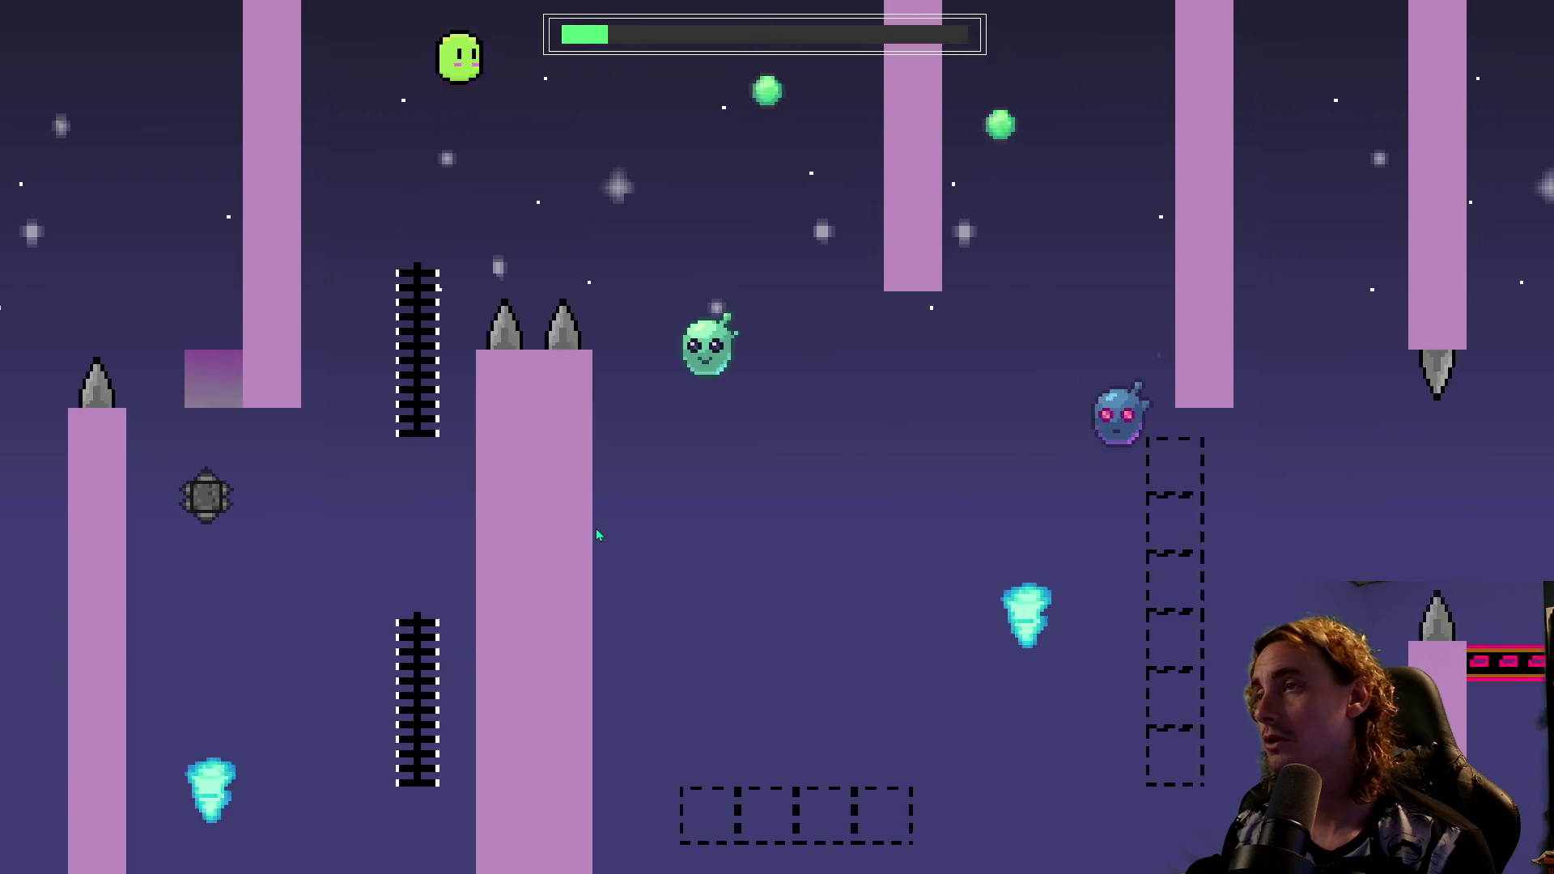
pyautogui.press('space')
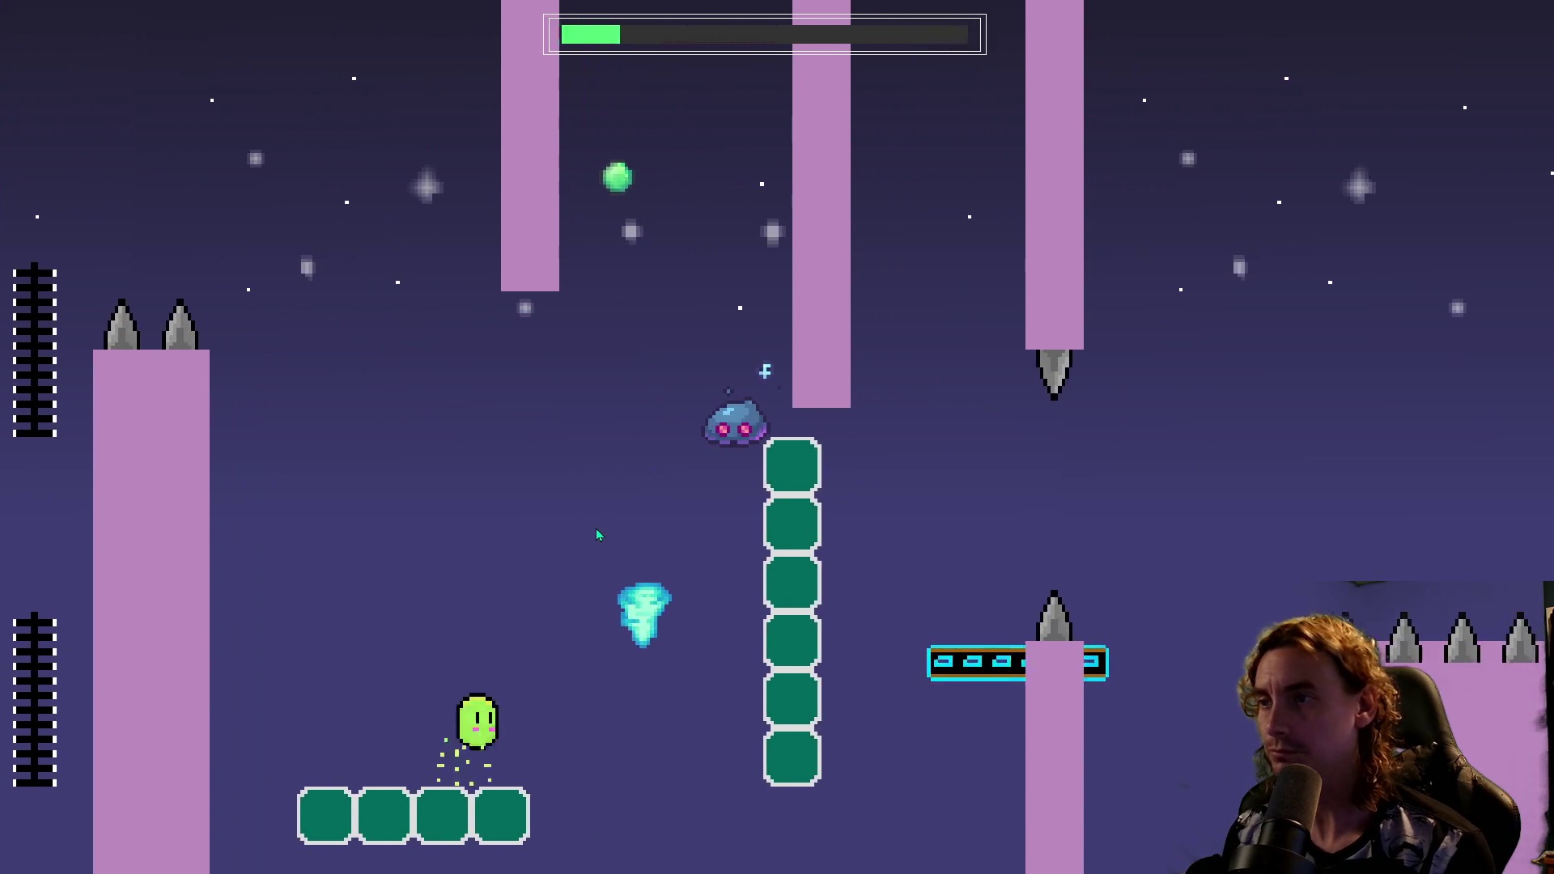
pyautogui.press('space')
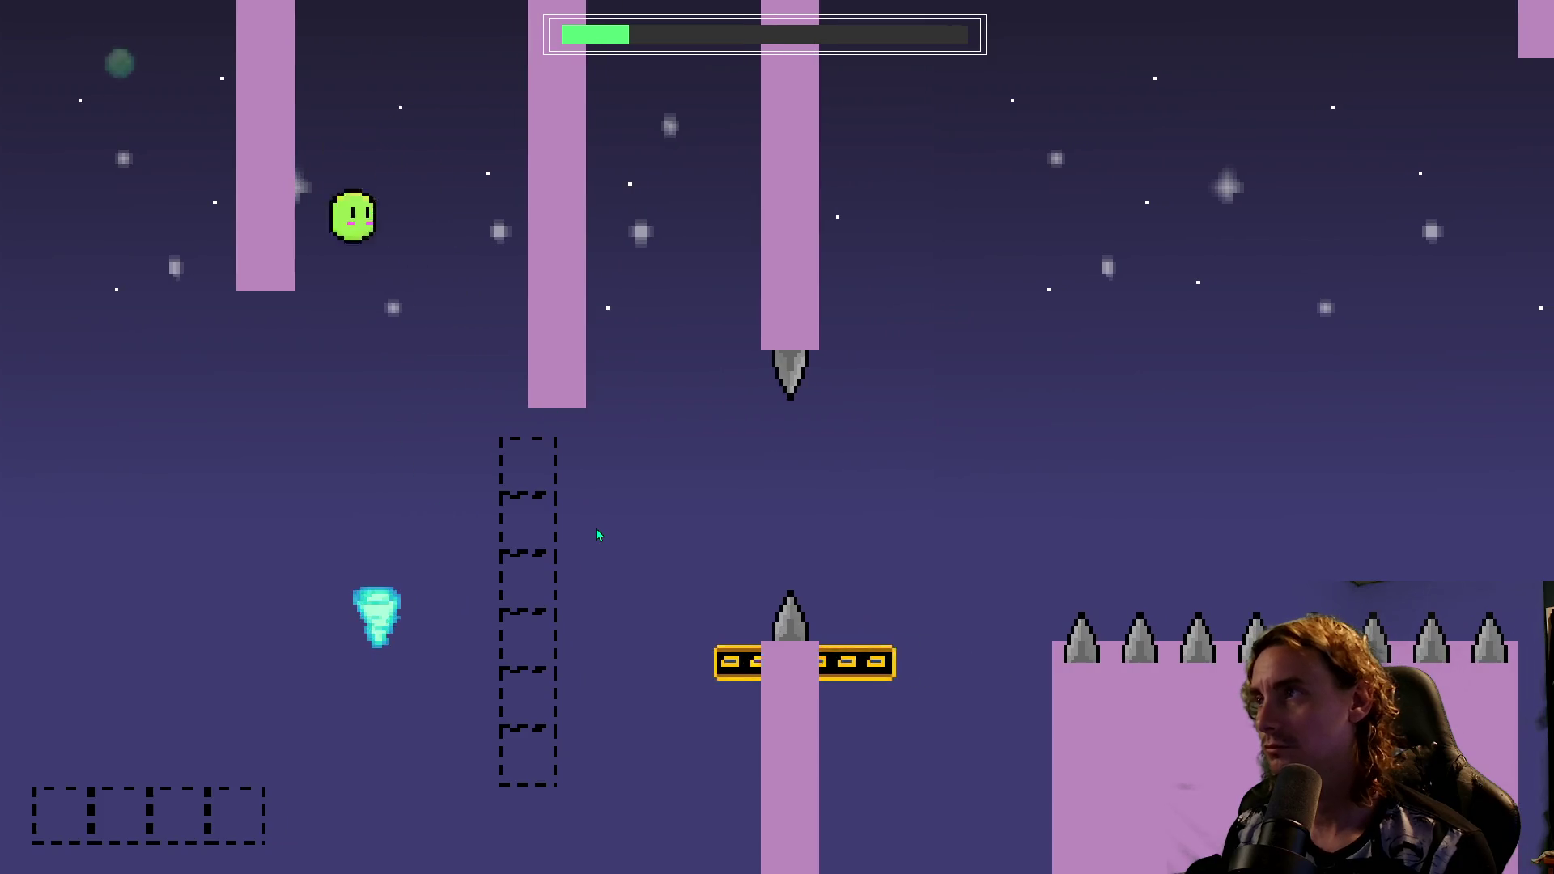
pyautogui.press('space')
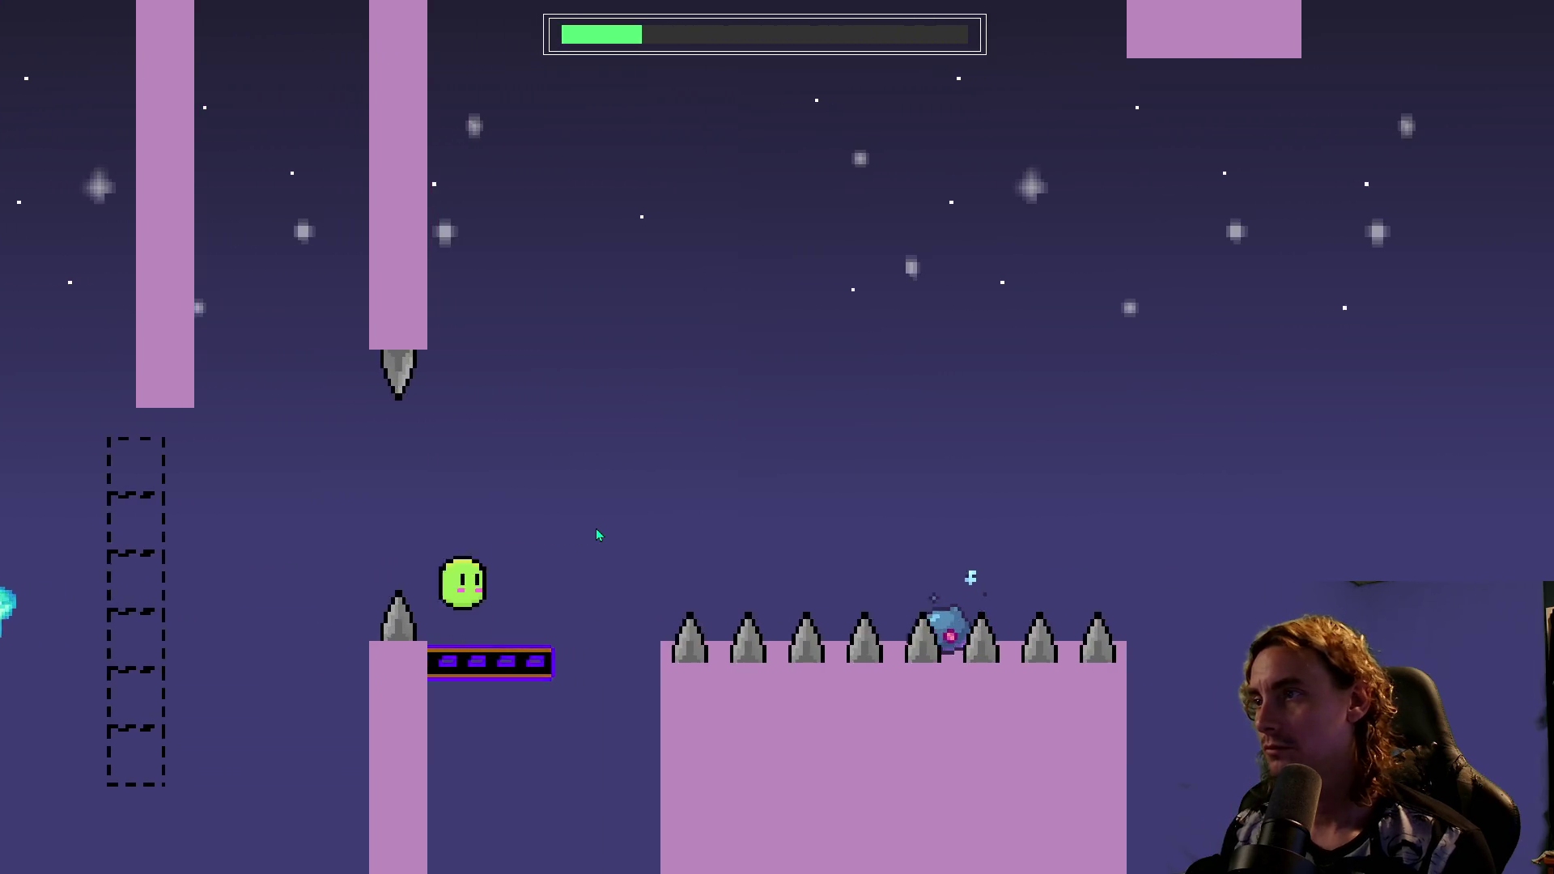
pyautogui.press('space')
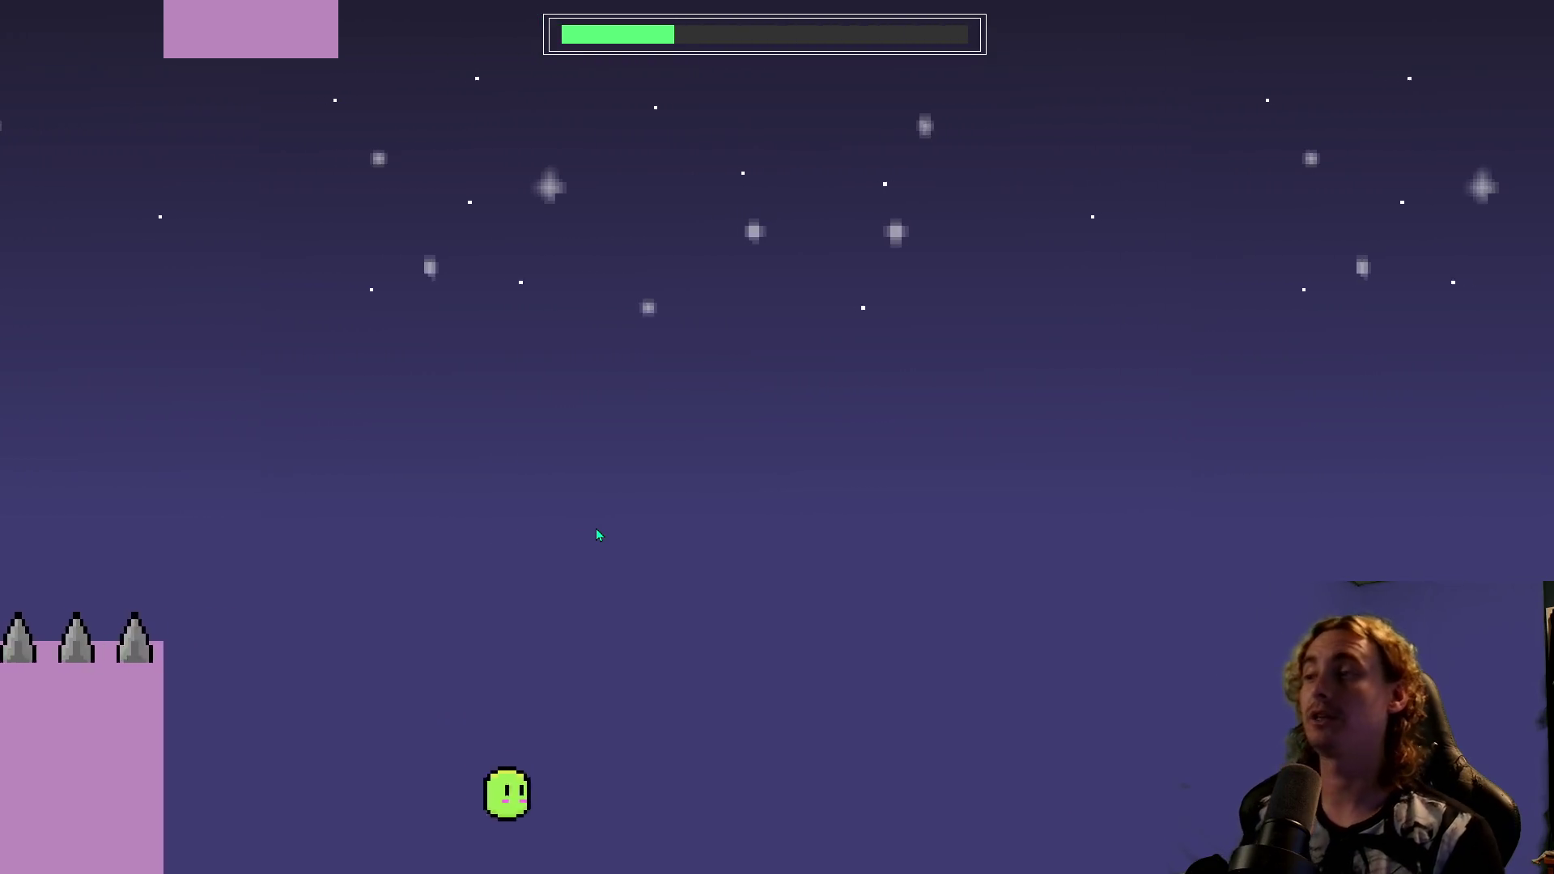
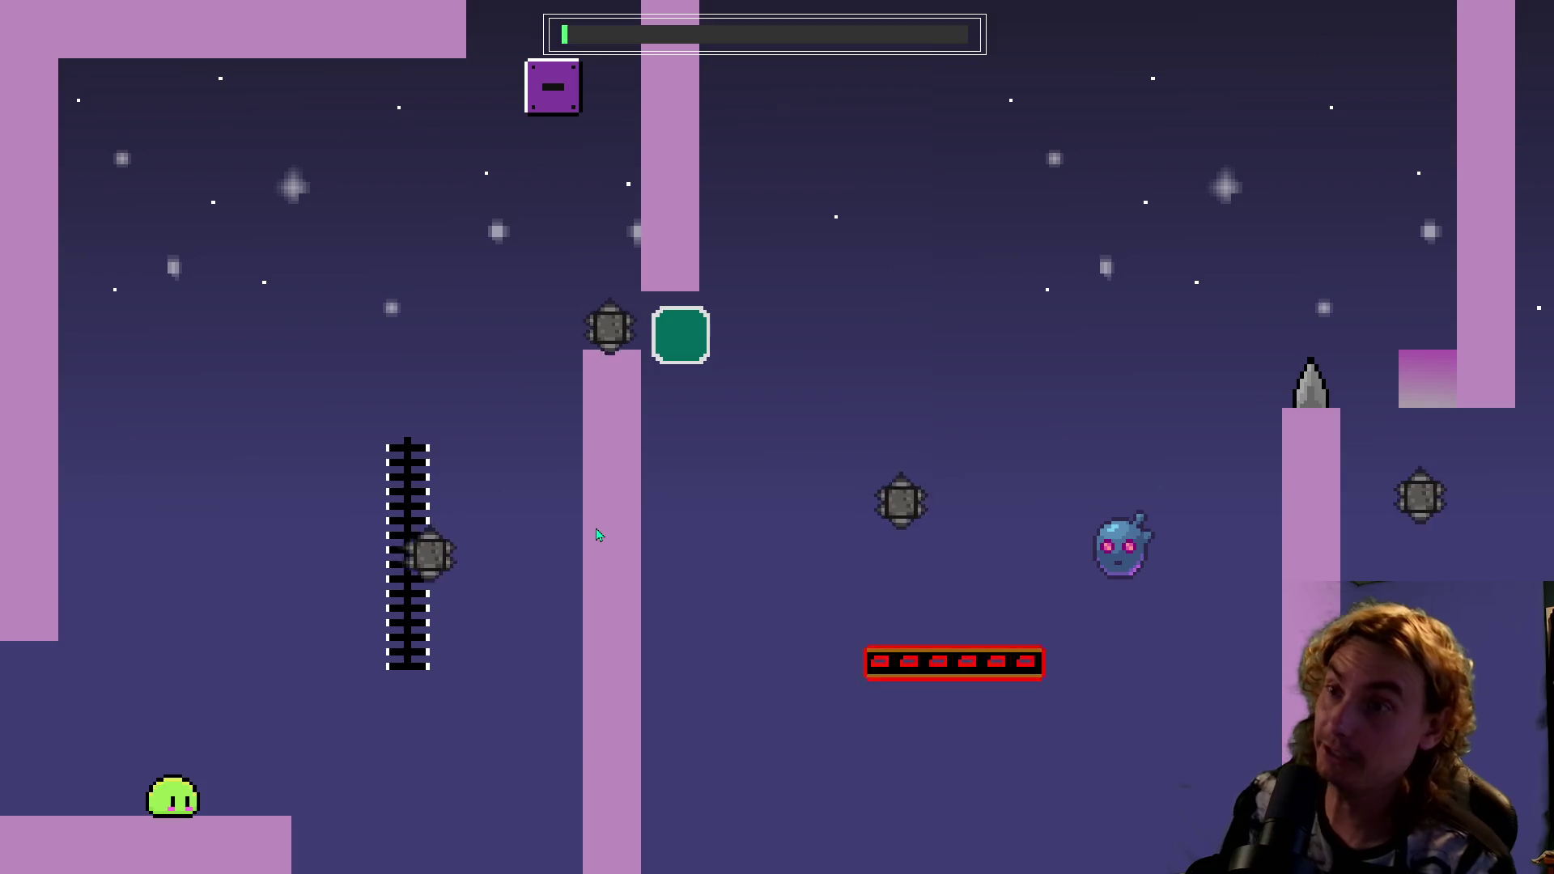
# Jump onto the ladder, drop to the moving platform and leap up onto the ledge.
pyautogui.press('space')
pyautogui.press('Right')
pyautogui.press('Up')
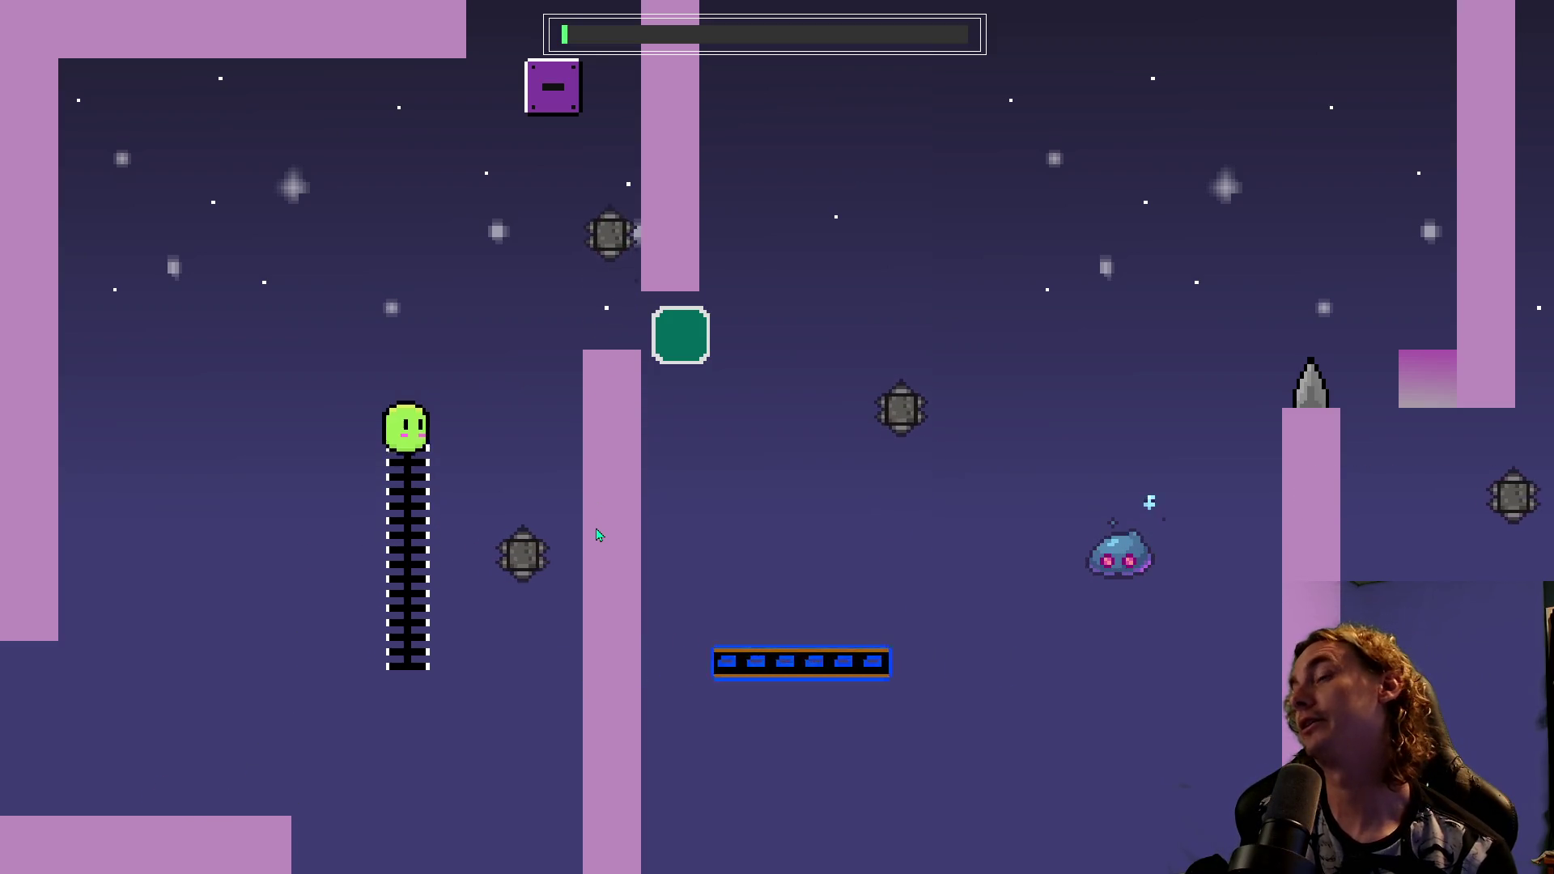
pyautogui.press('space')
pyautogui.press('Right')
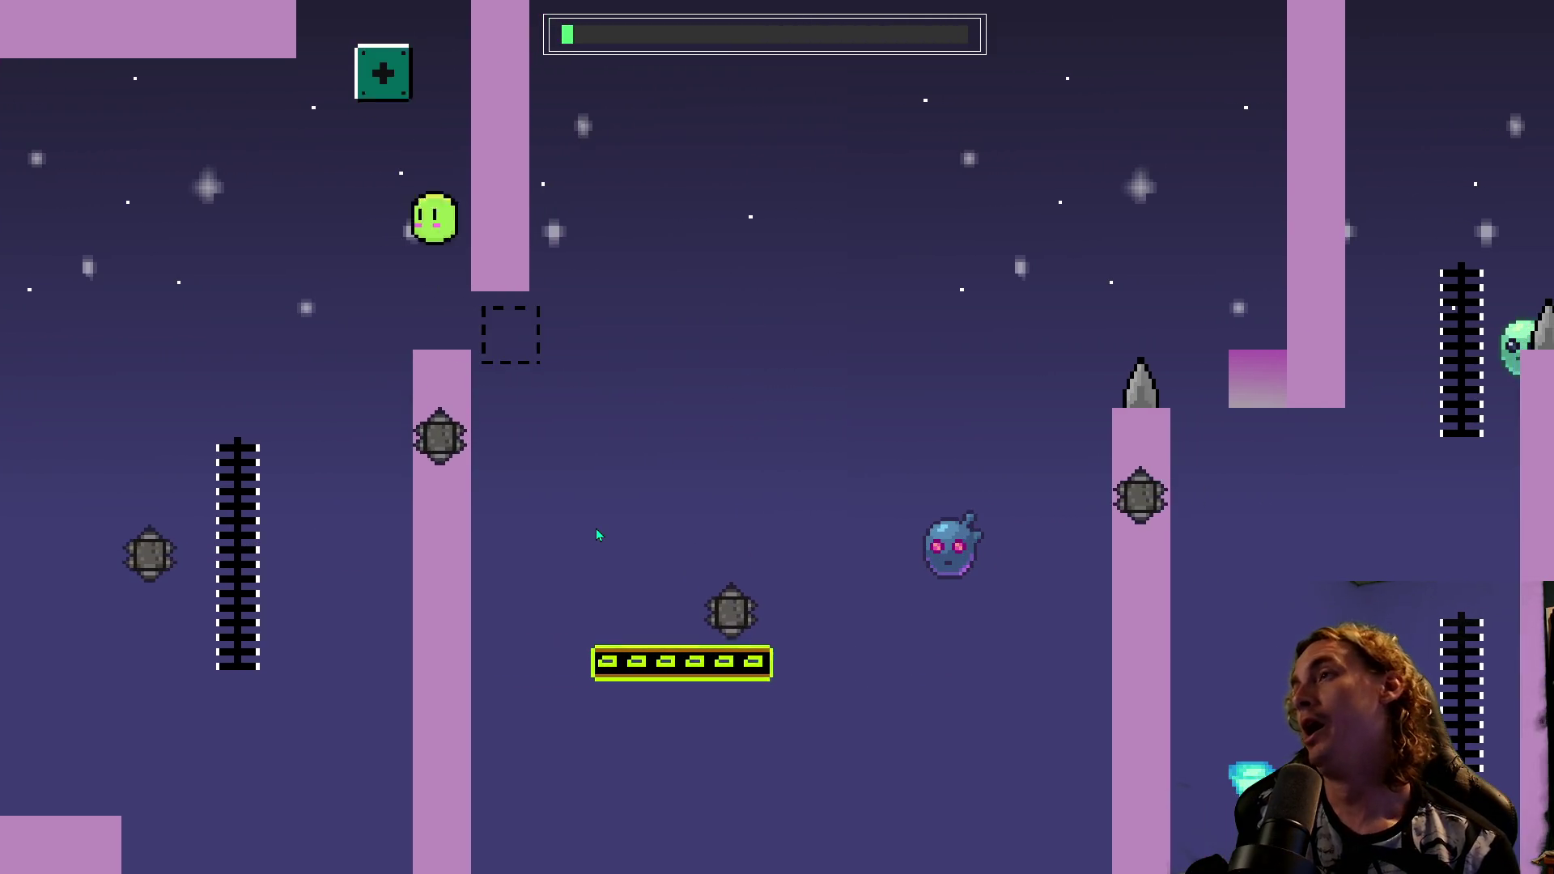
pyautogui.press('Left')
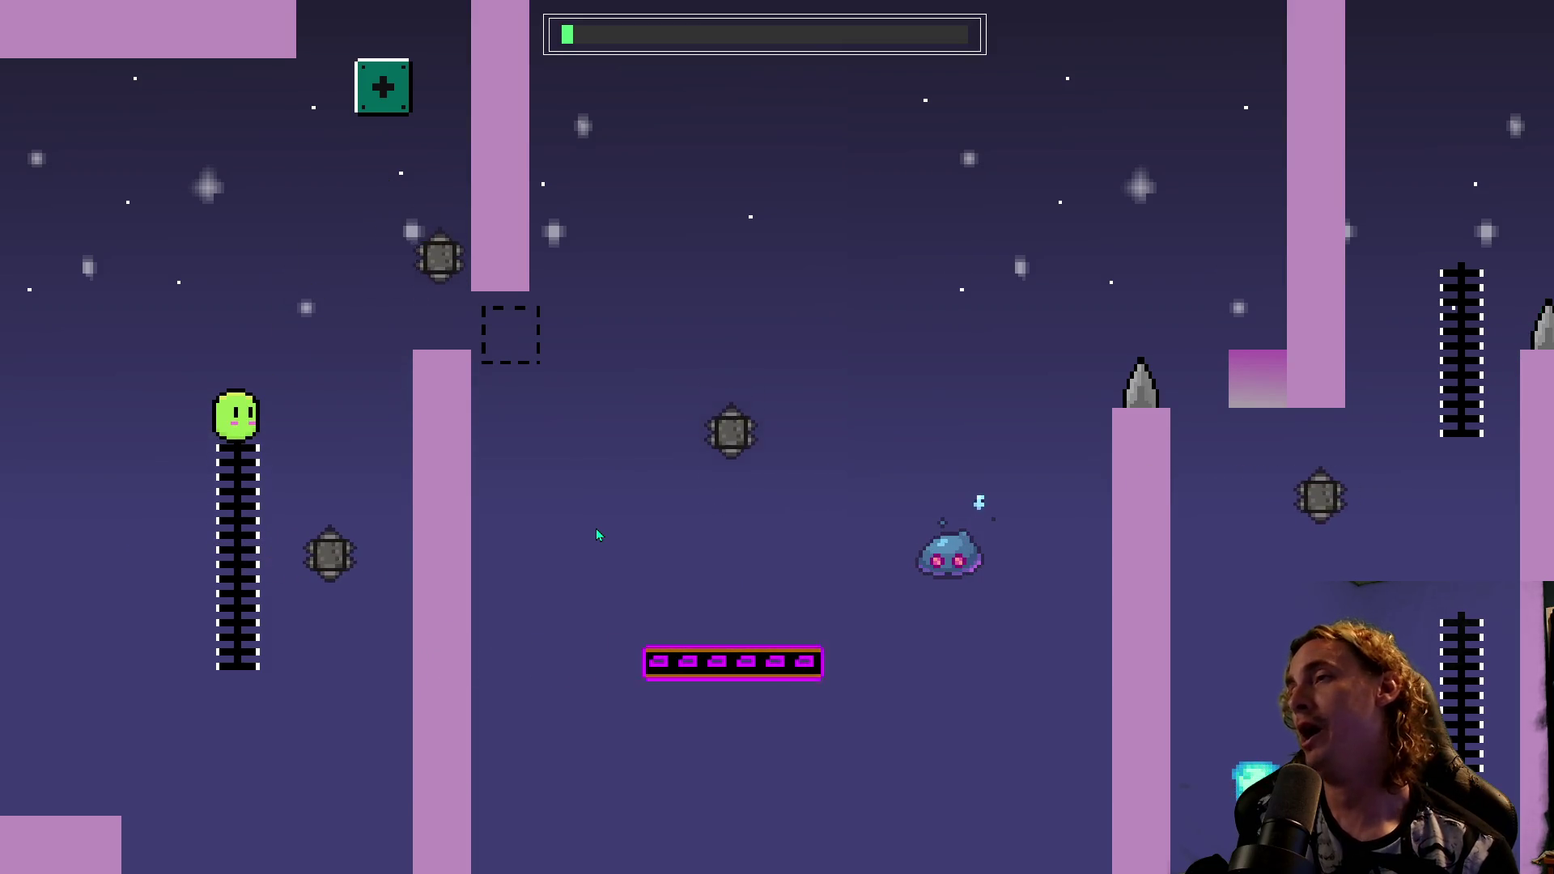
pyautogui.press('space')
pyautogui.press('Right')
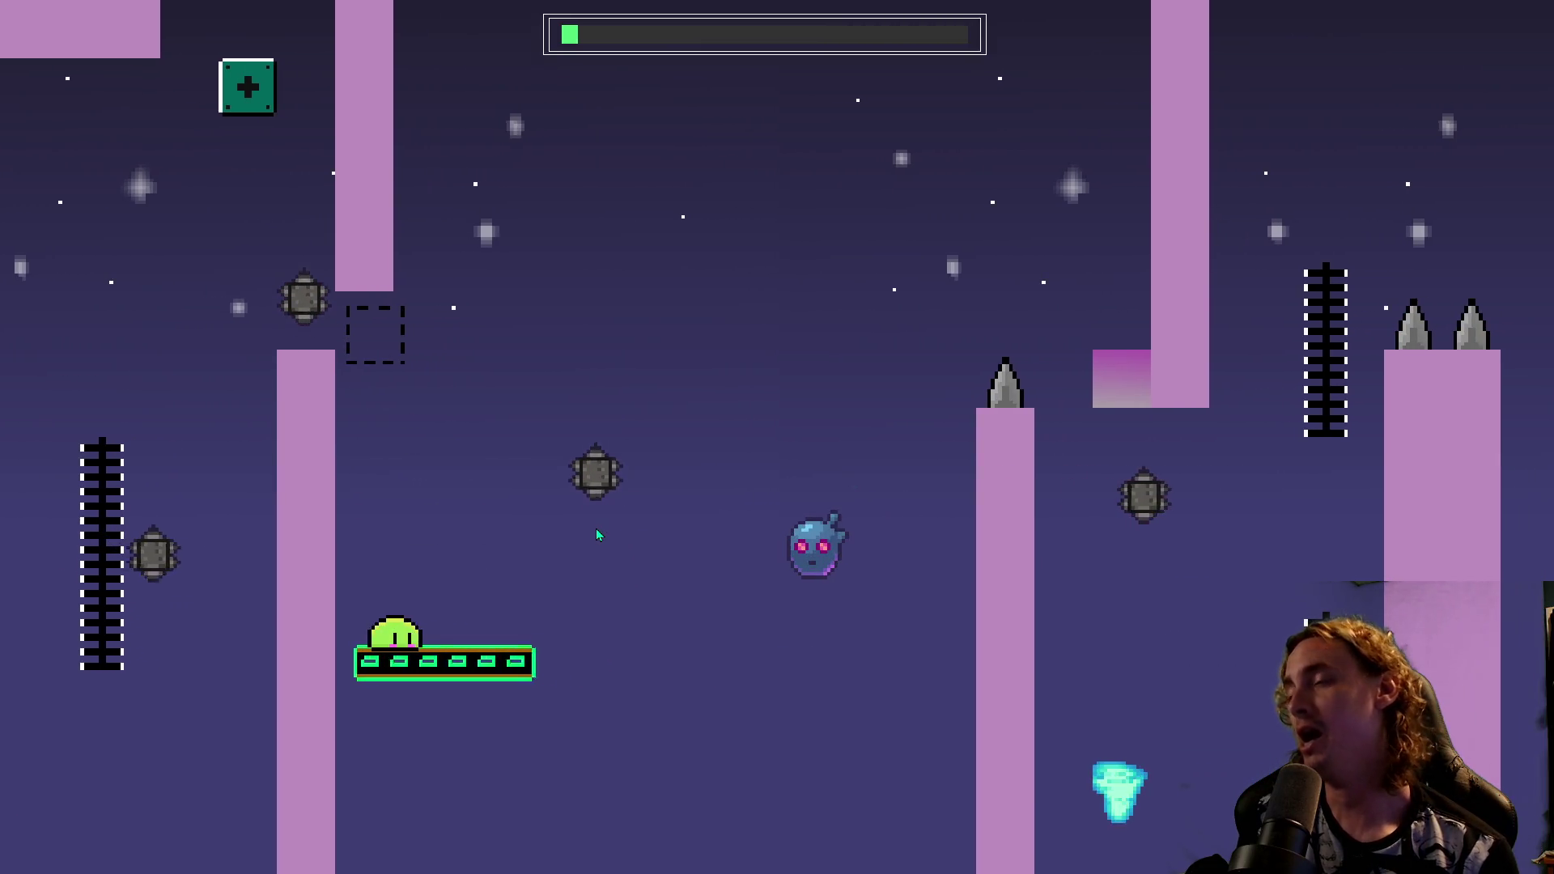
pyautogui.press('Right')
pyautogui.press('space')
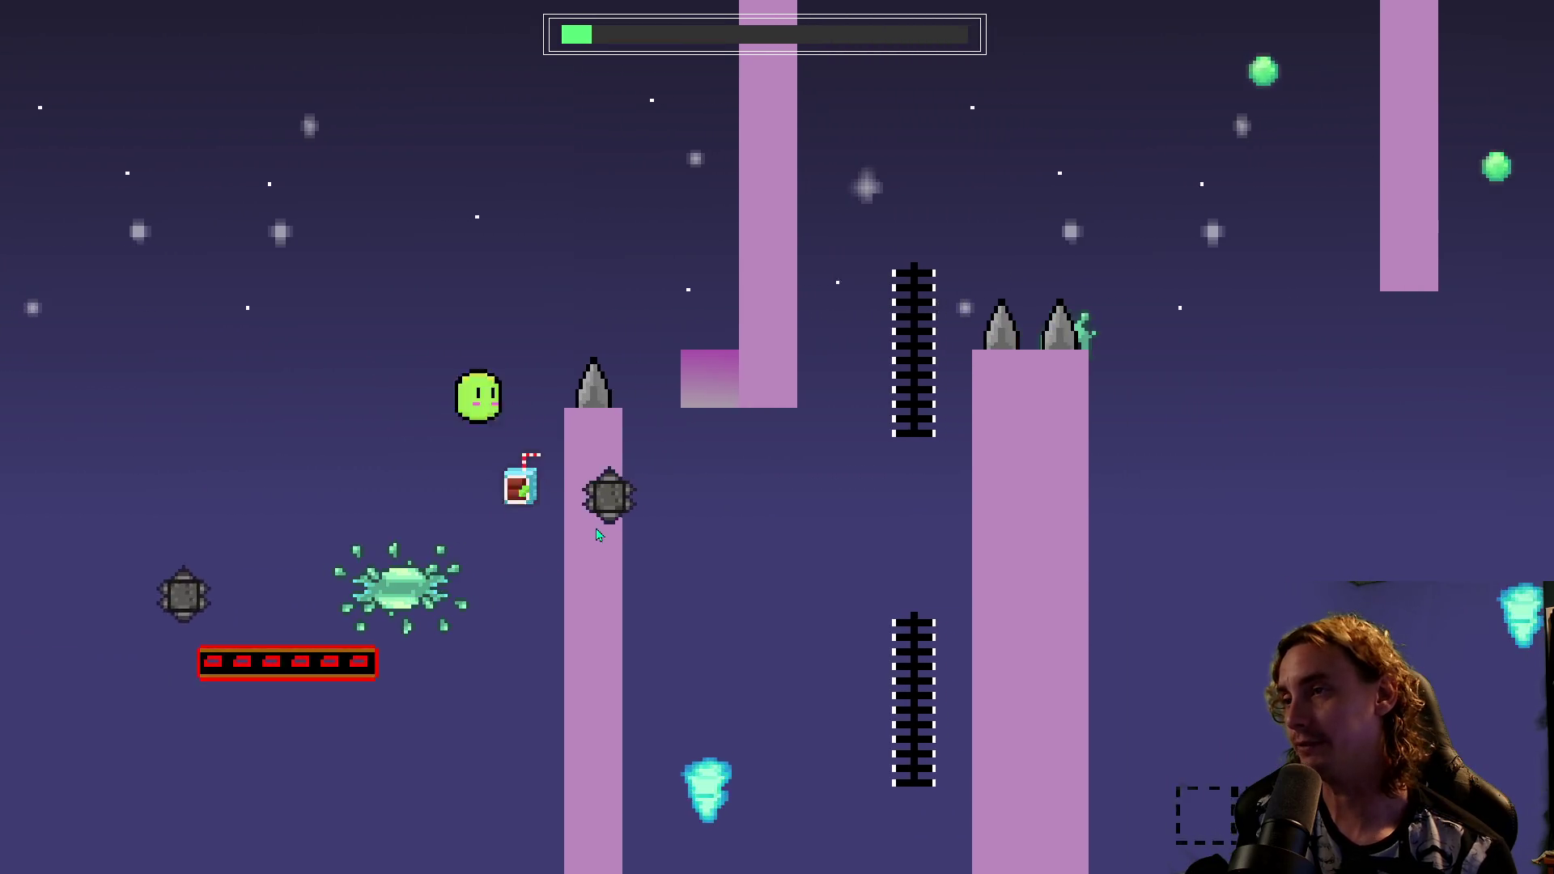
# Hop over the ladder column and bounce past the toggled blocks toward the moving platform.
pyautogui.press('space')
pyautogui.press('Left')
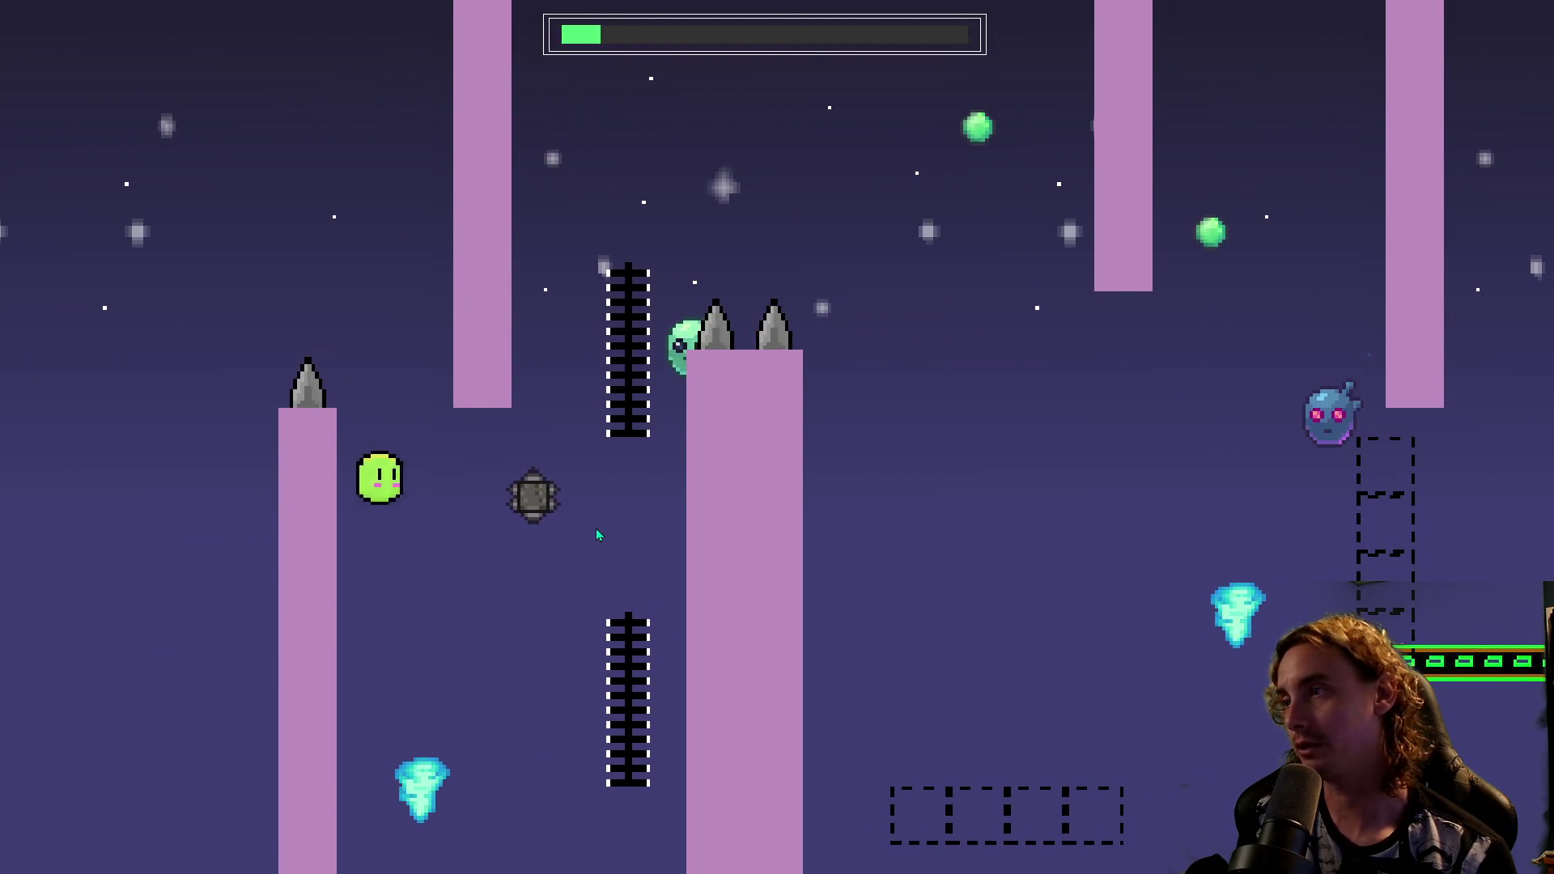
pyautogui.press('Right')
pyautogui.press('Right')
pyautogui.press('space')
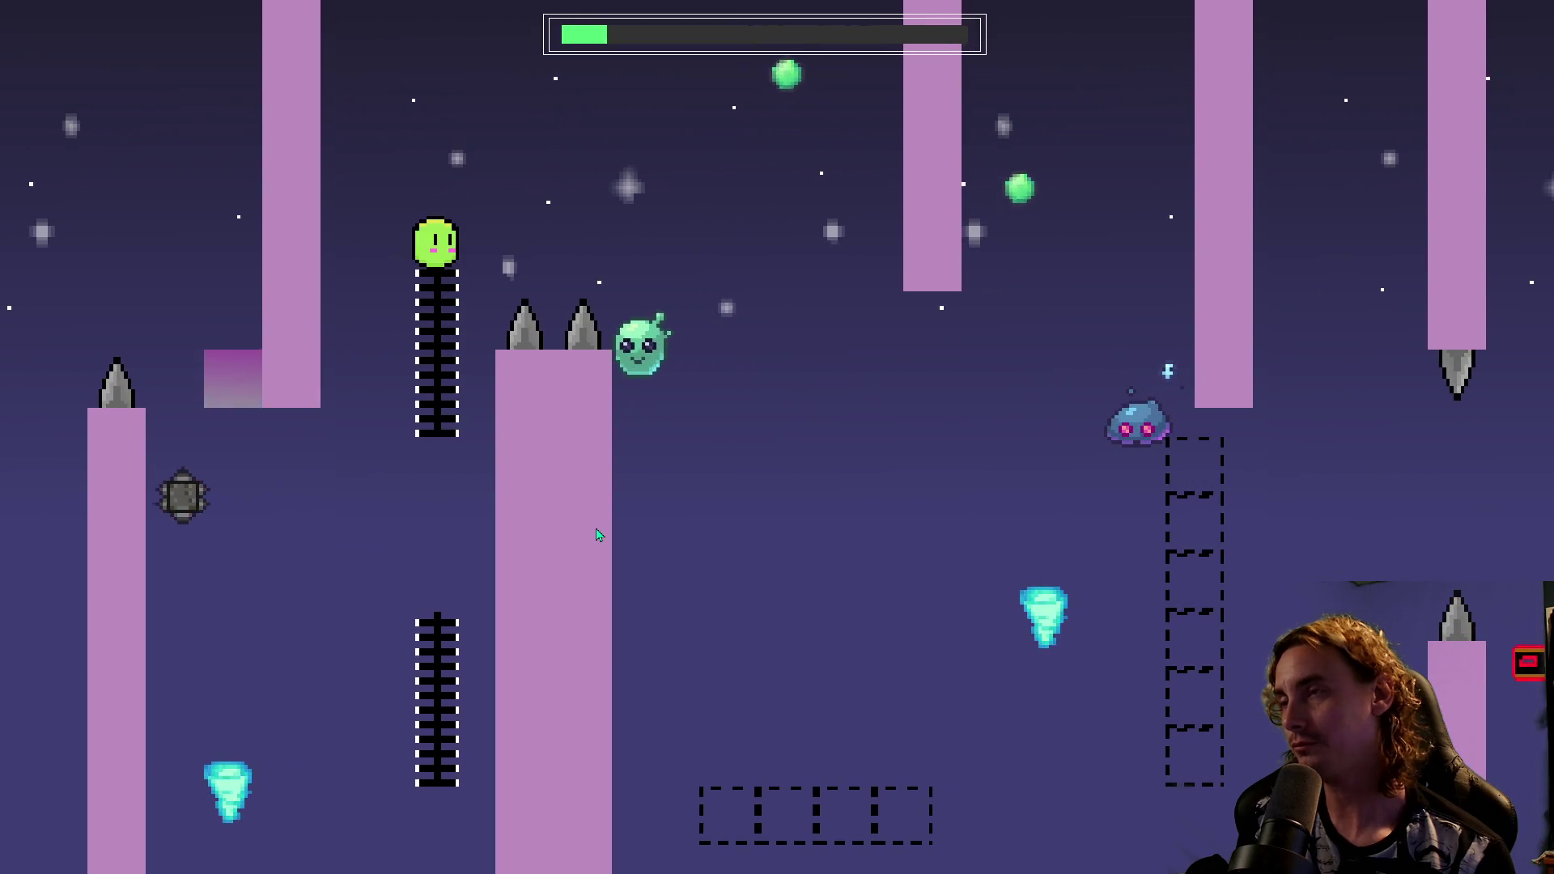
pyautogui.press('space')
pyautogui.press('Right')
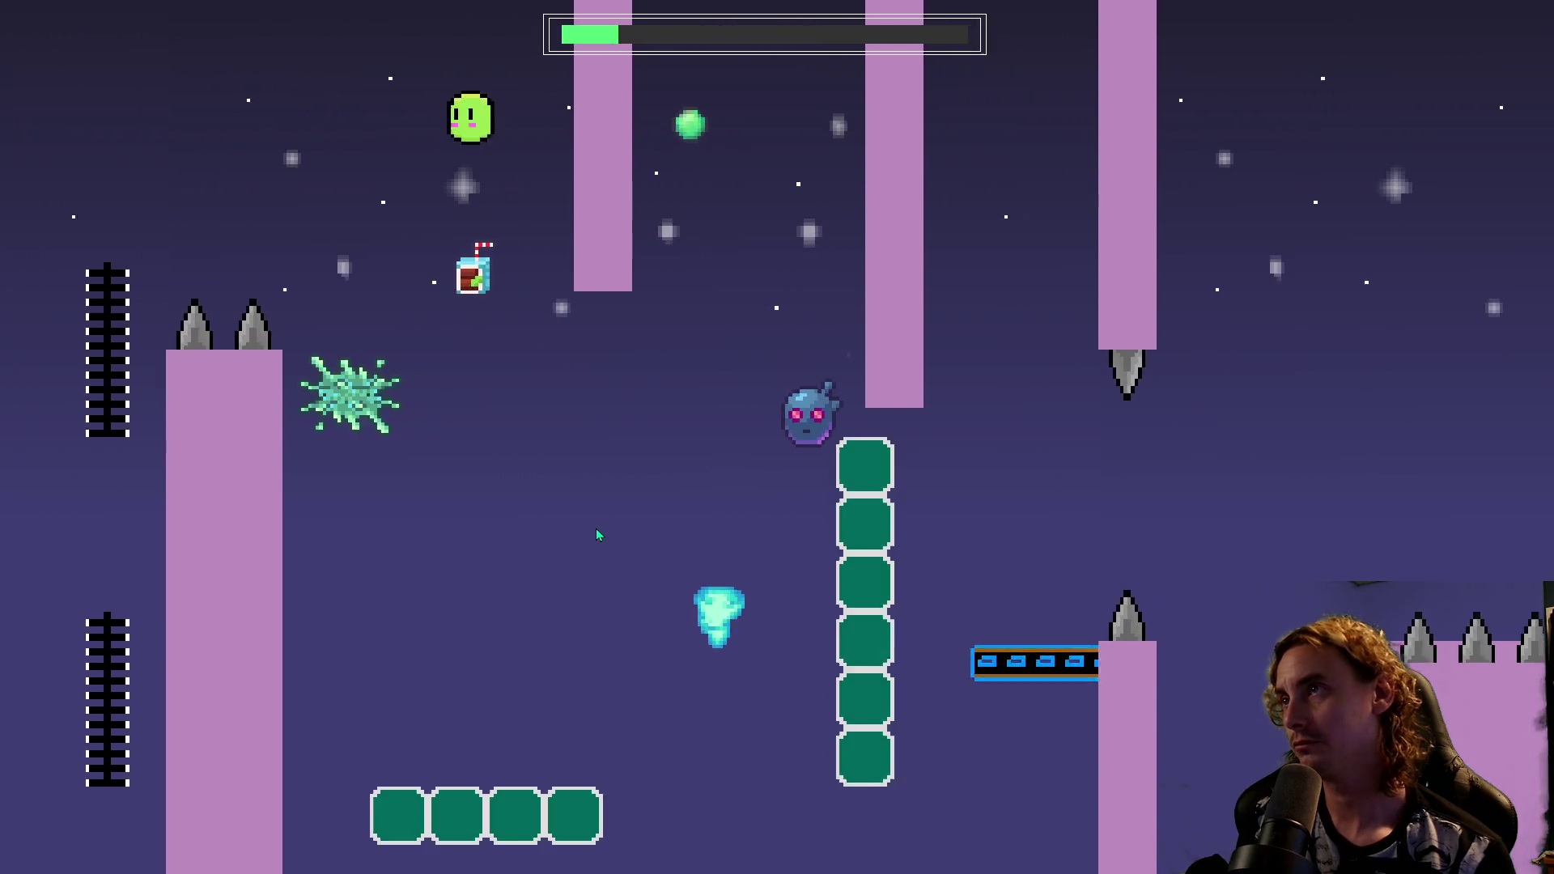
pyautogui.press('Right')
pyautogui.press('space')
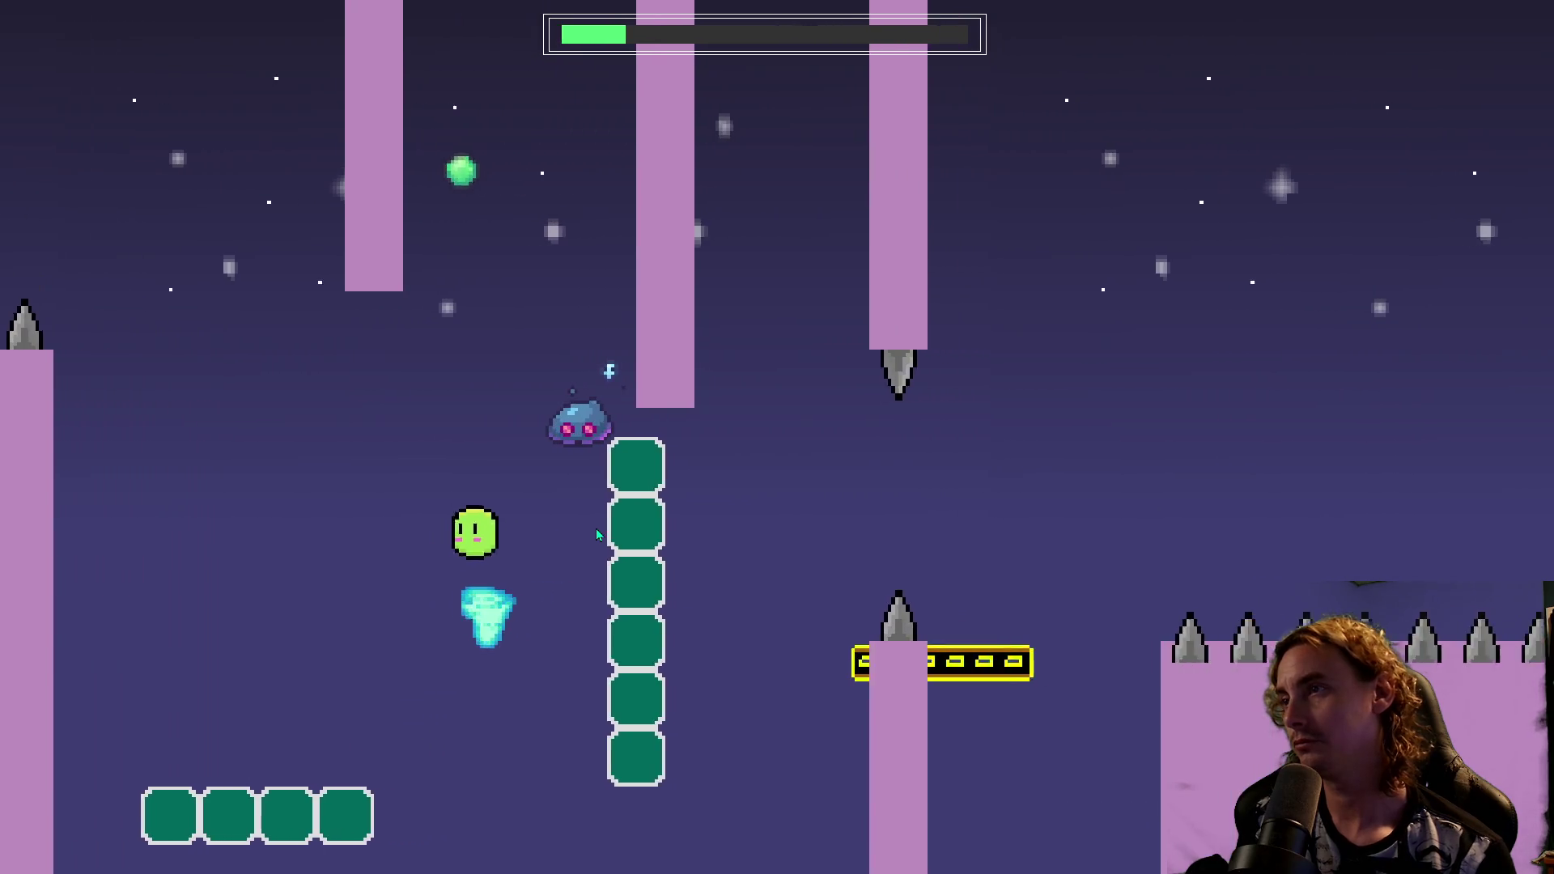
pyautogui.press('space')
pyautogui.press('space')
pyautogui.press('space')
pyautogui.press('Right')
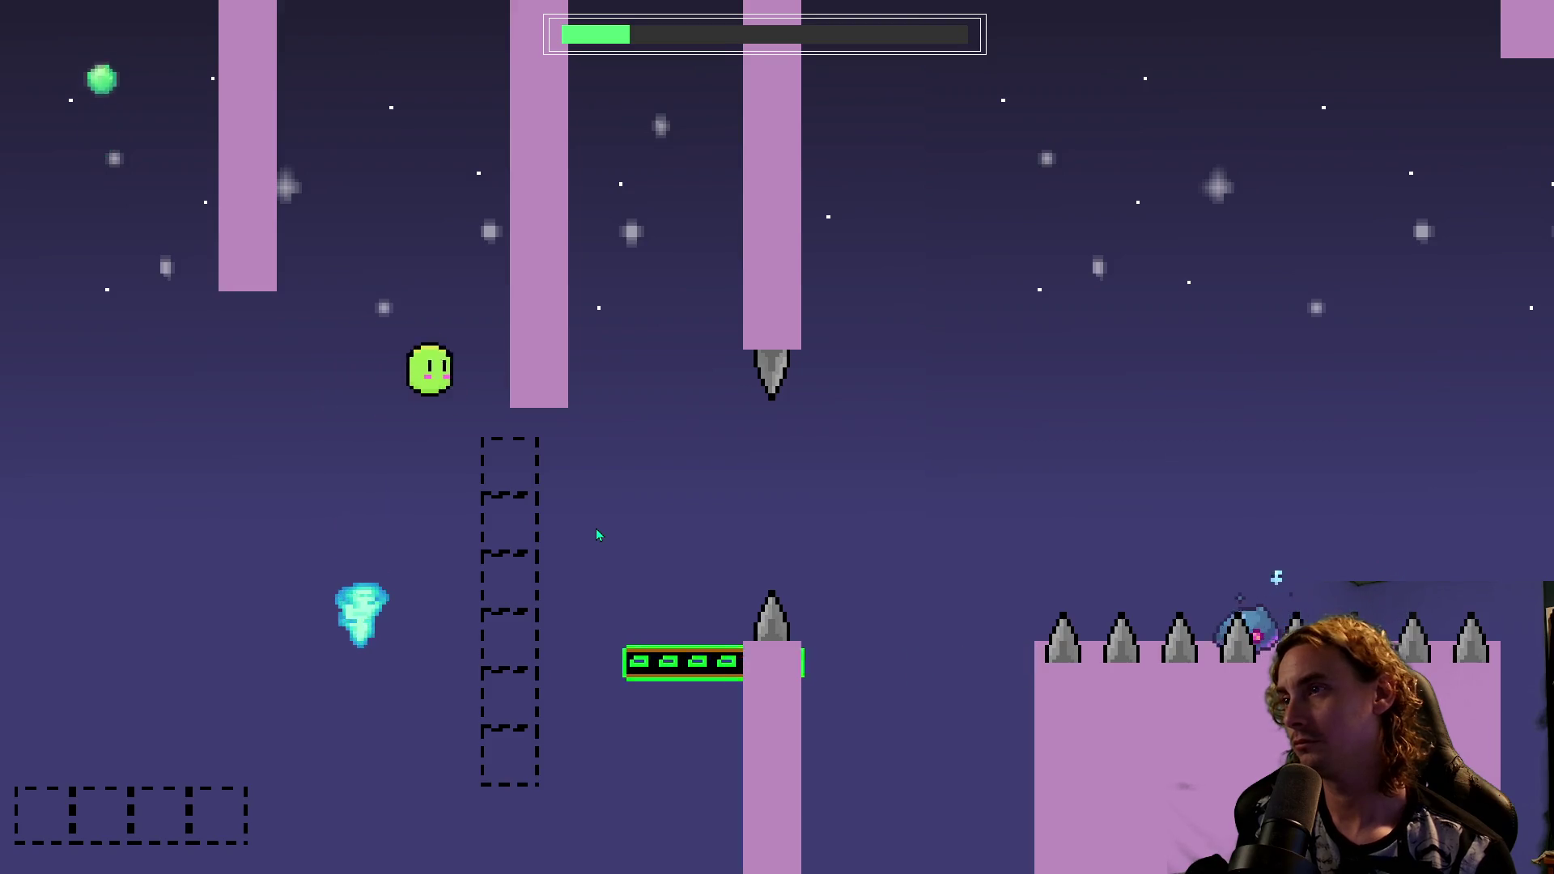
pyautogui.press('space')
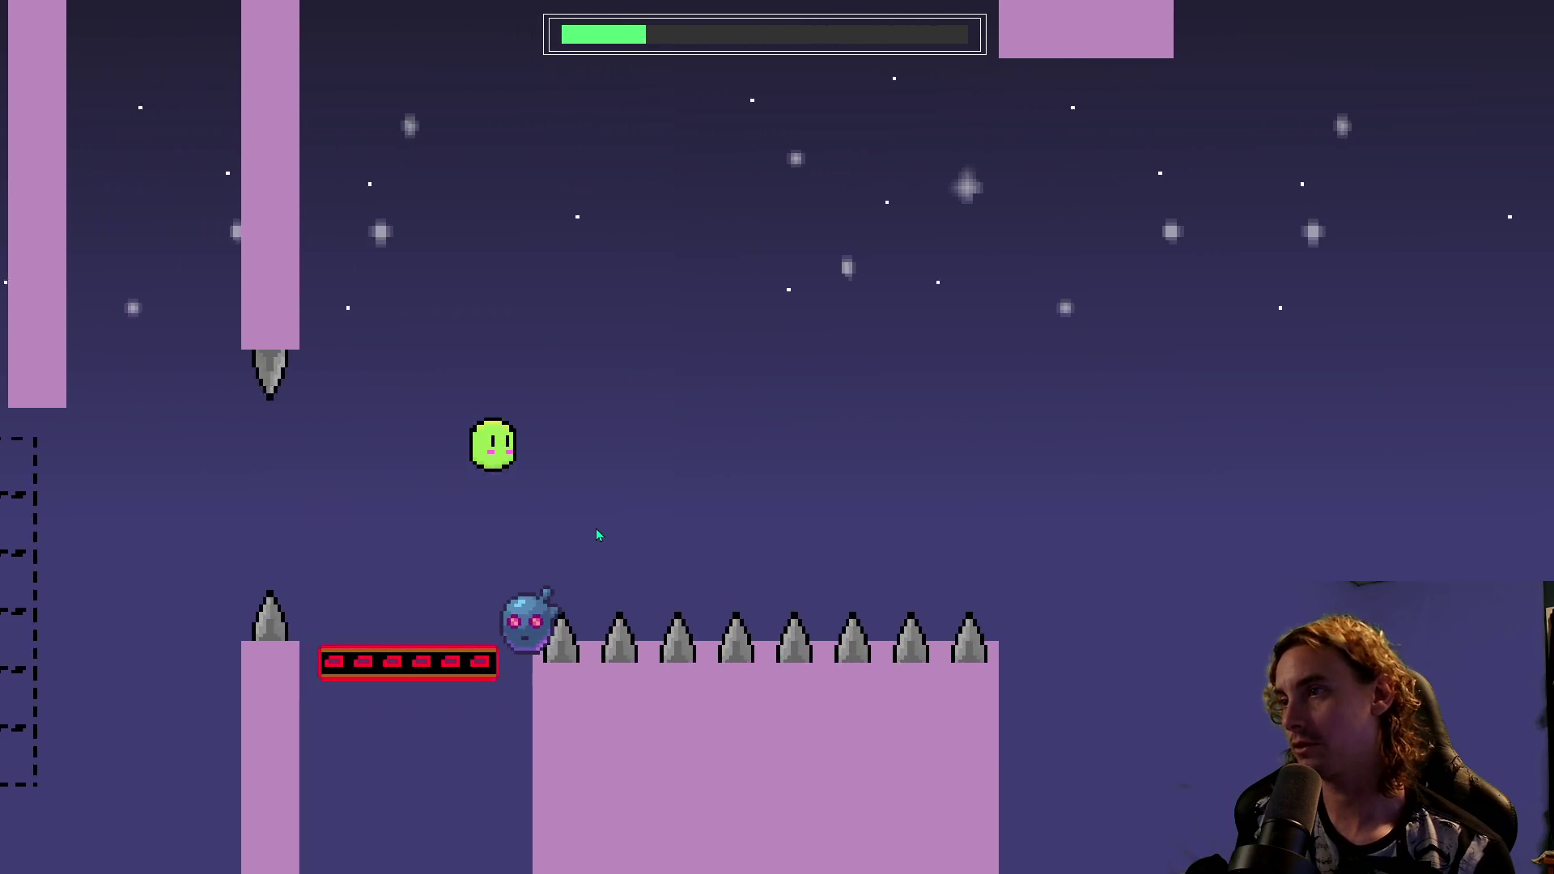
# From the restart point, hit the switch block, then jump via the chain onto the moving platform.
pyautogui.press('space')
pyautogui.press('Right')
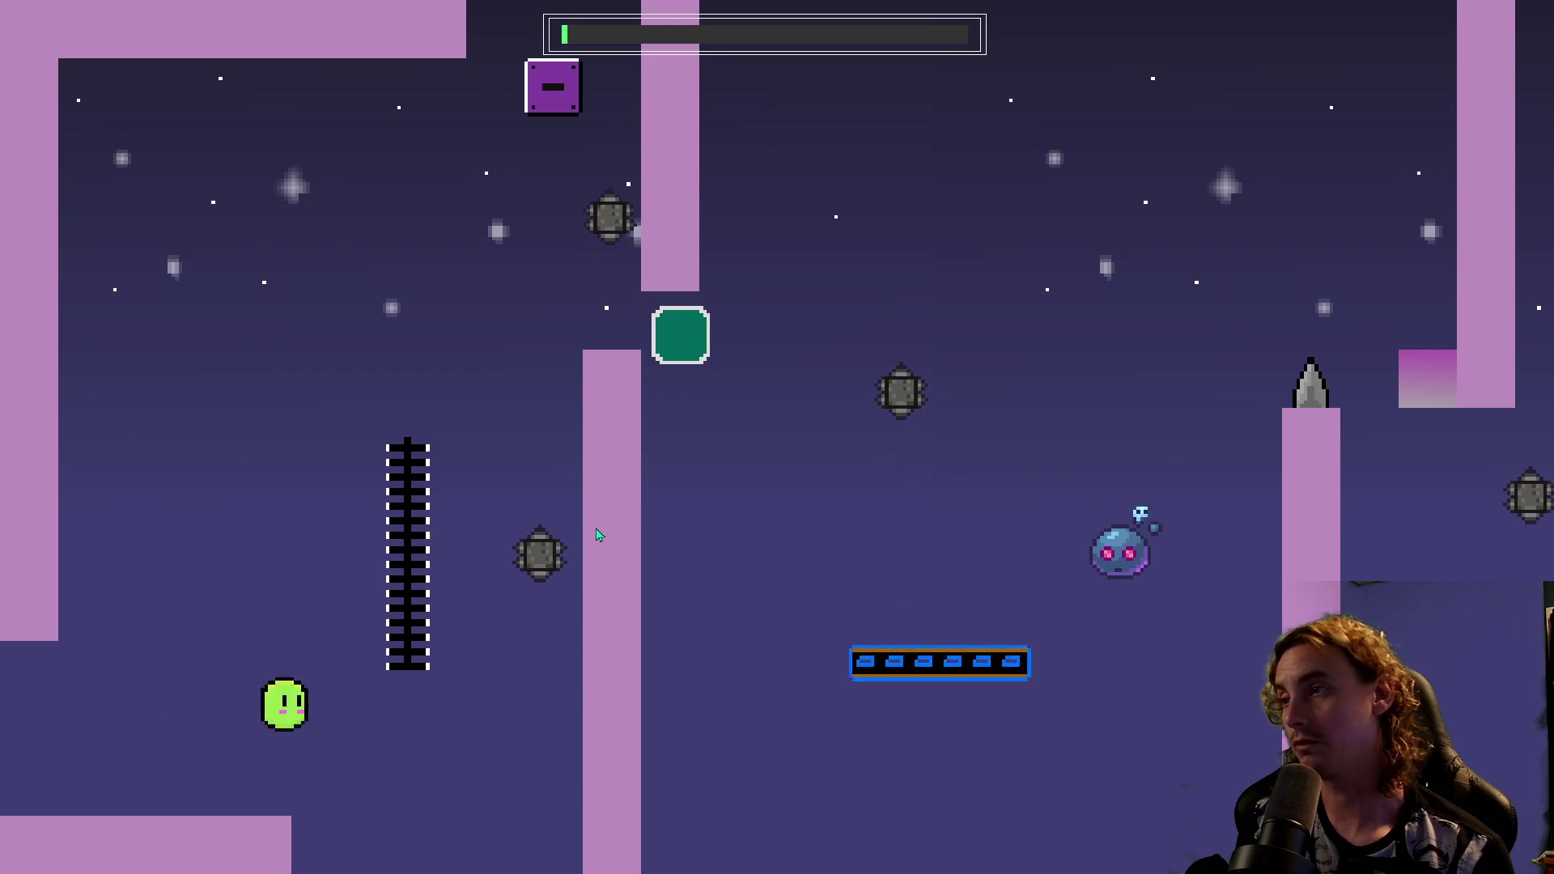
pyautogui.press('space')
pyautogui.press('Right')
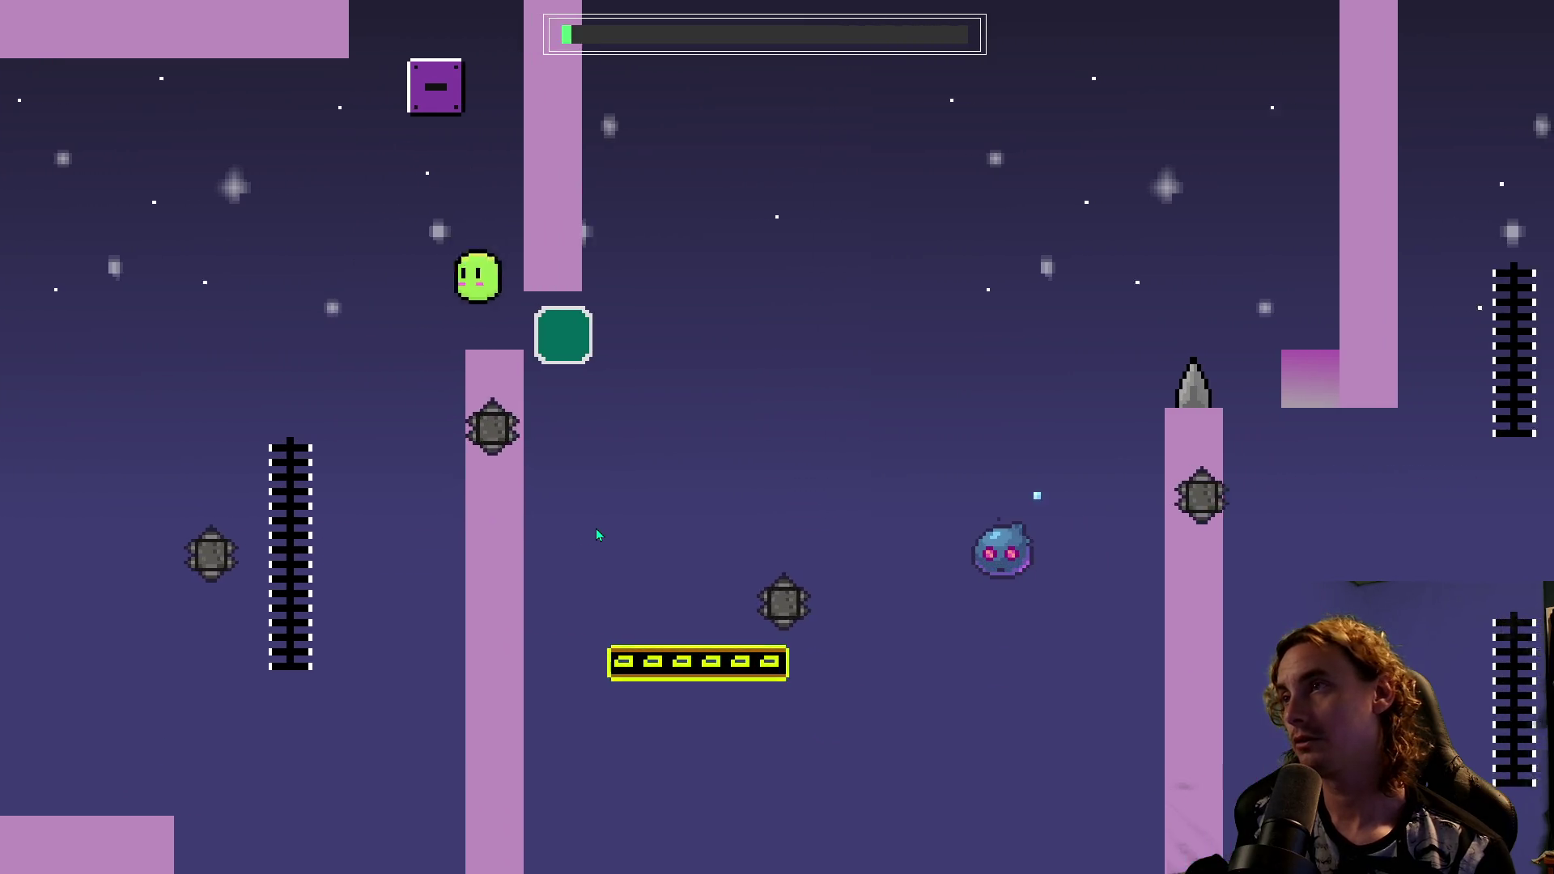
pyautogui.press('Left')
pyautogui.press('space')
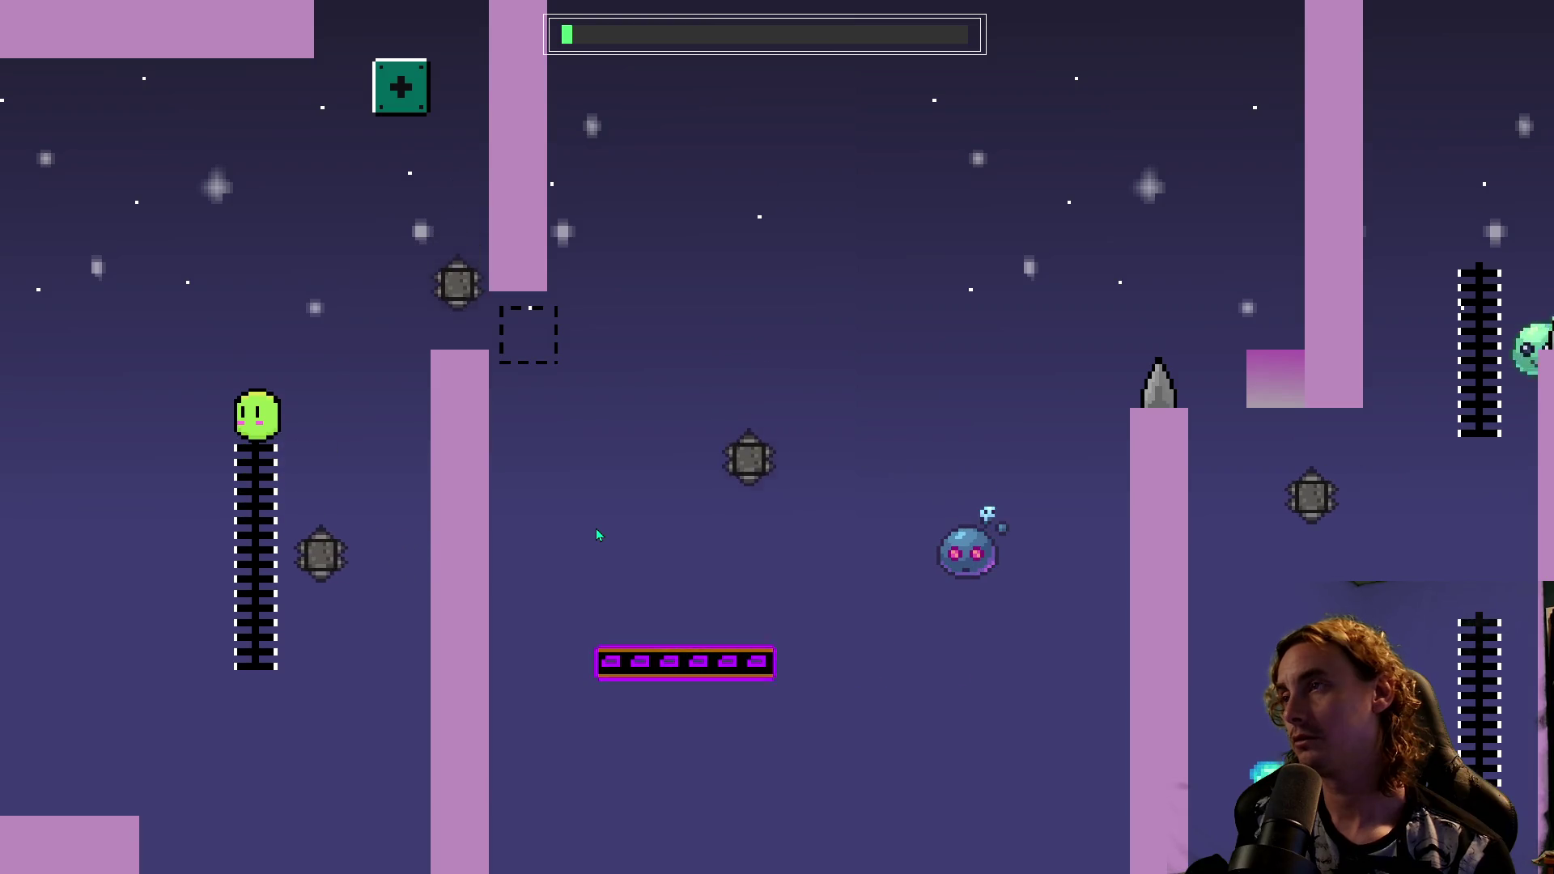
pyautogui.press('space')
pyautogui.press('Right')
pyautogui.press('space')
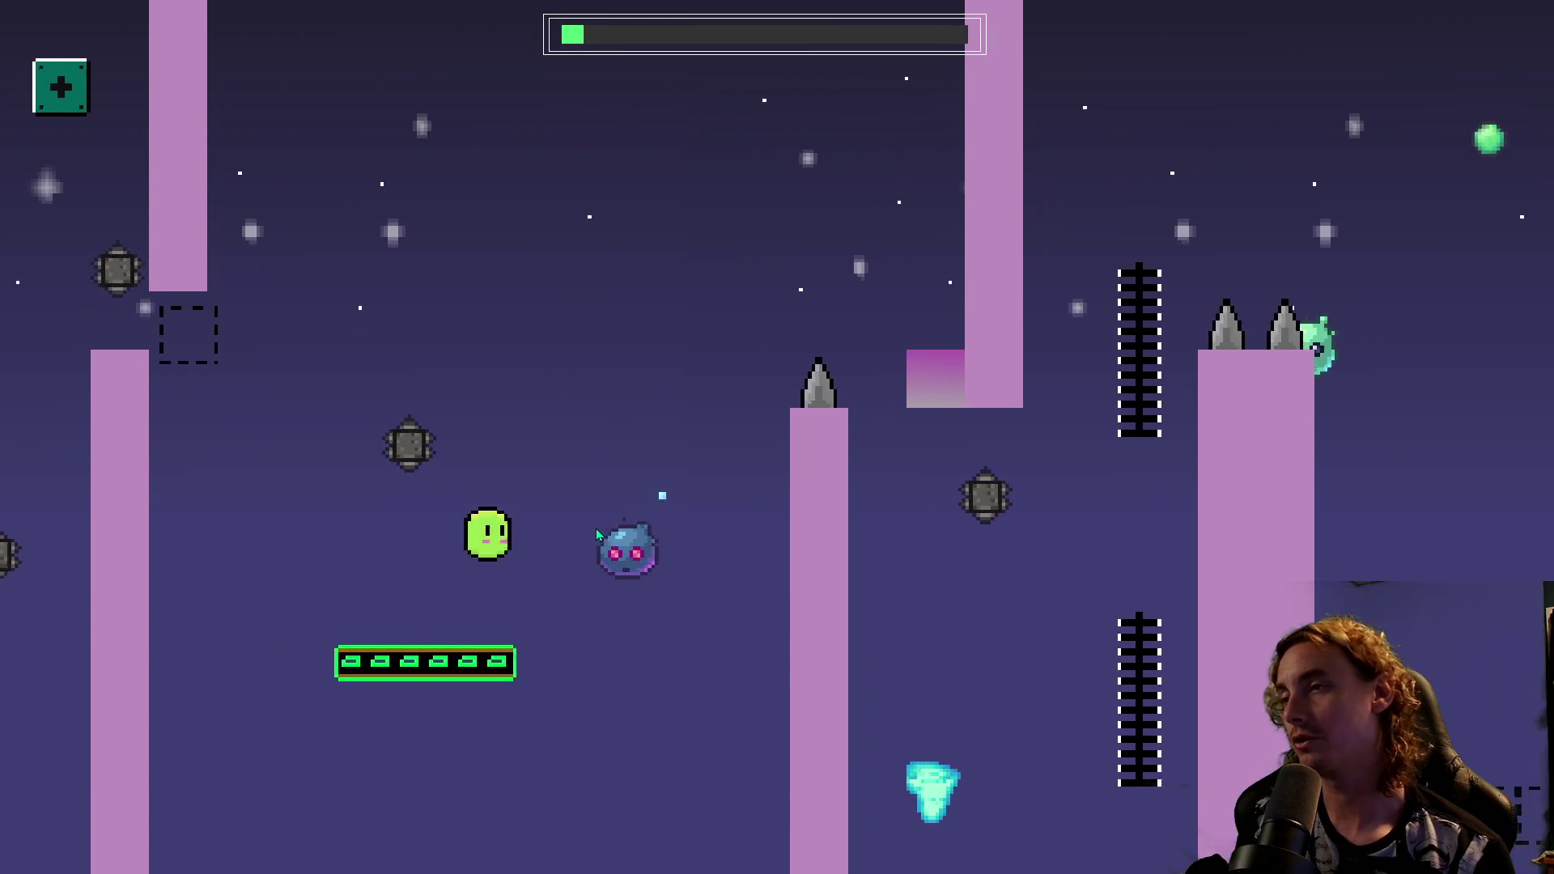
# After respawning, jump onto the chain top and work up-right from the bottom-left ledge.
pyautogui.press('Right')
pyautogui.press('space')
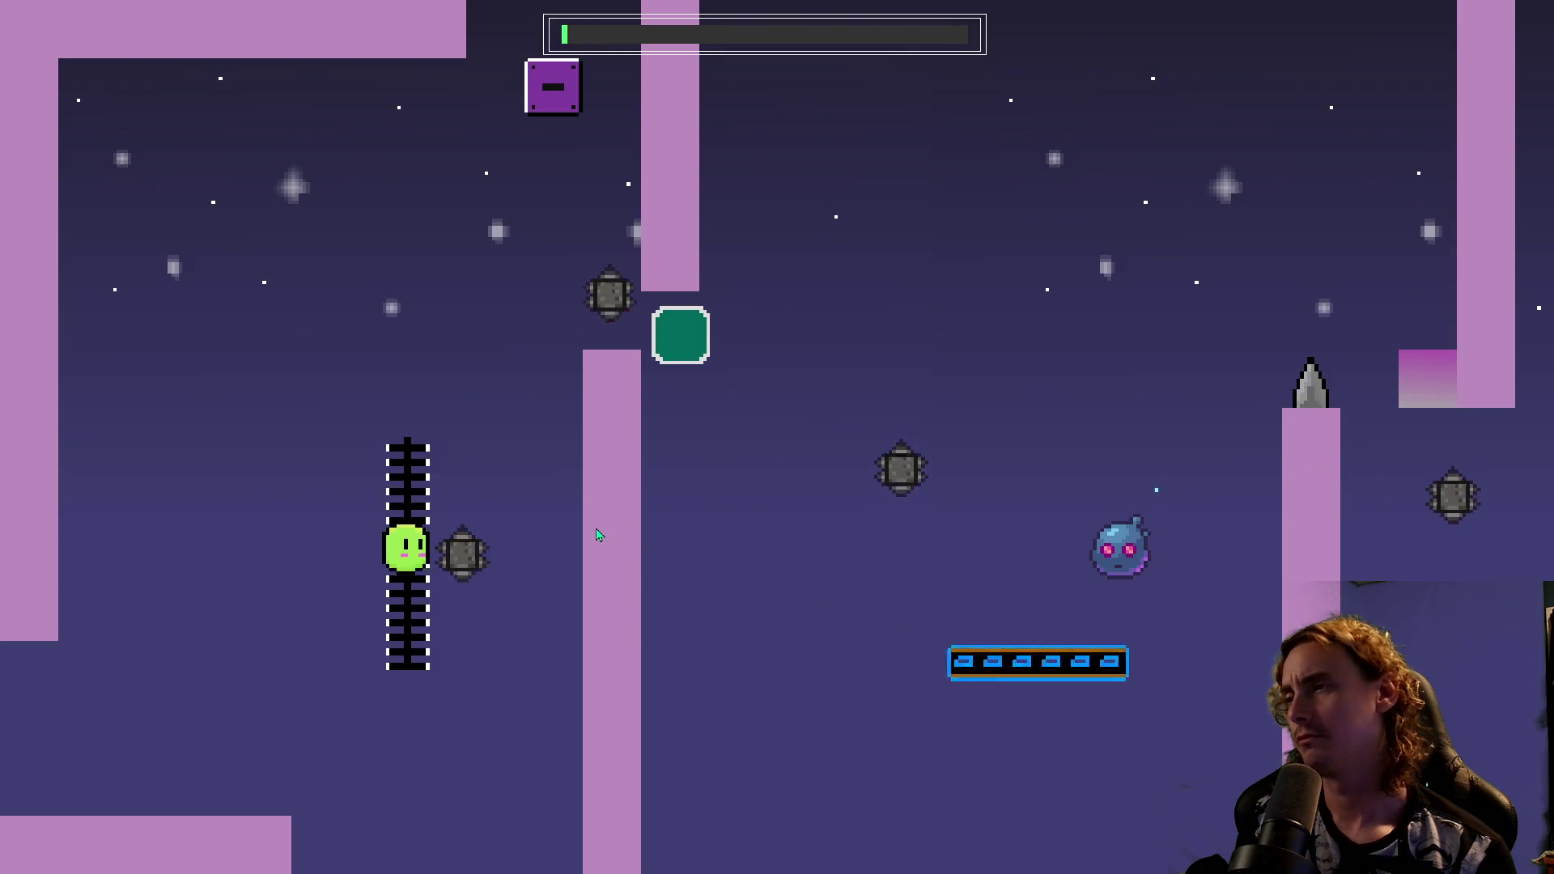
pyautogui.press('space')
pyautogui.press('Right')
pyautogui.press('Left')
pyautogui.press('Right')
pyautogui.press('space')
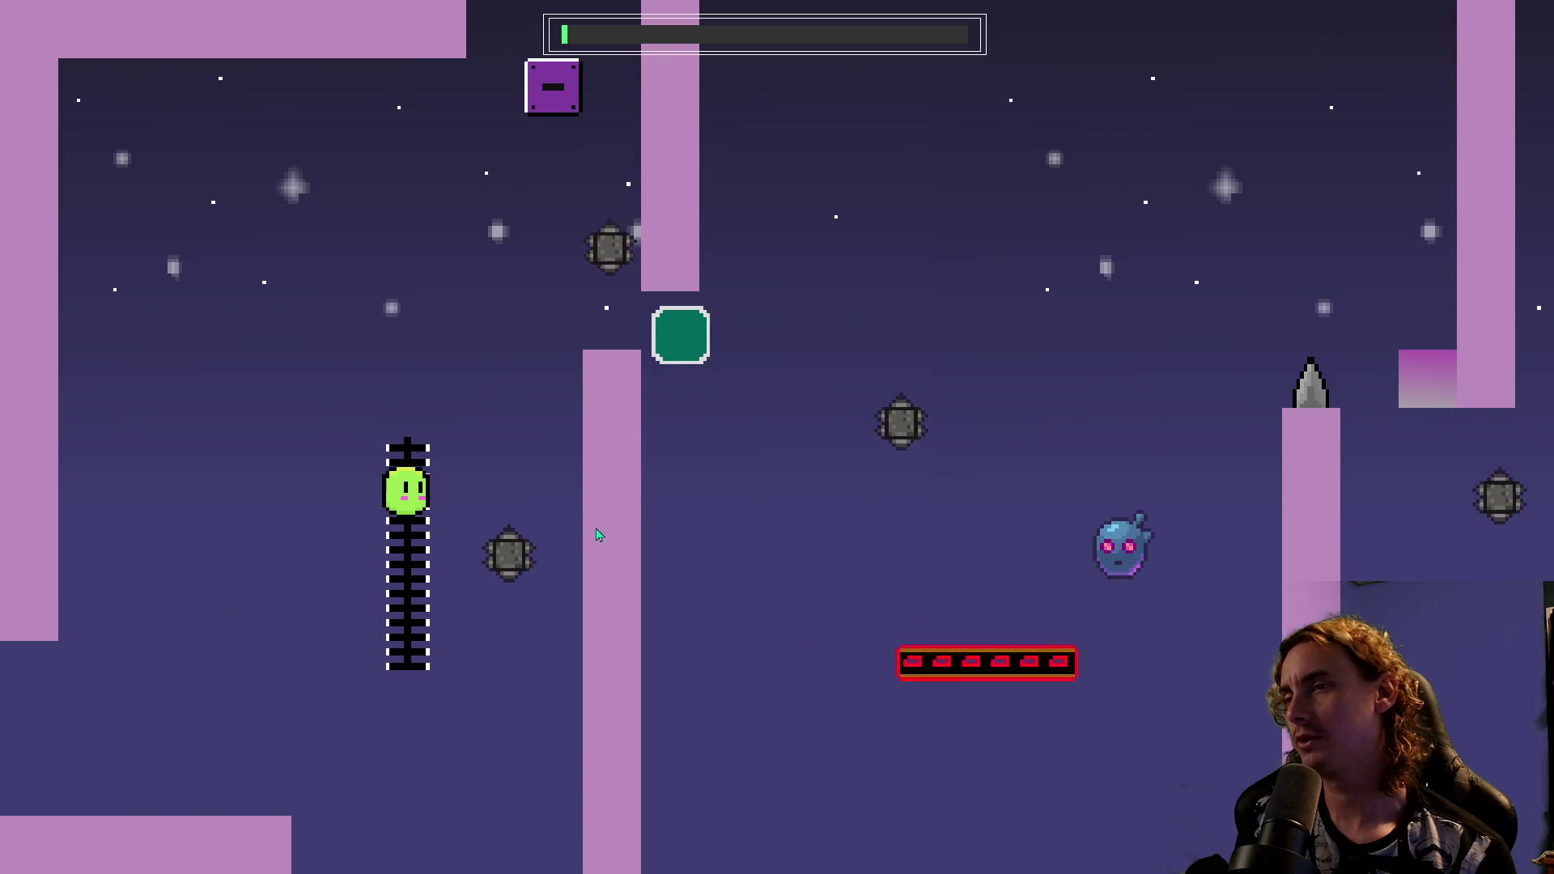
pyautogui.press('space')
pyautogui.press('Right')
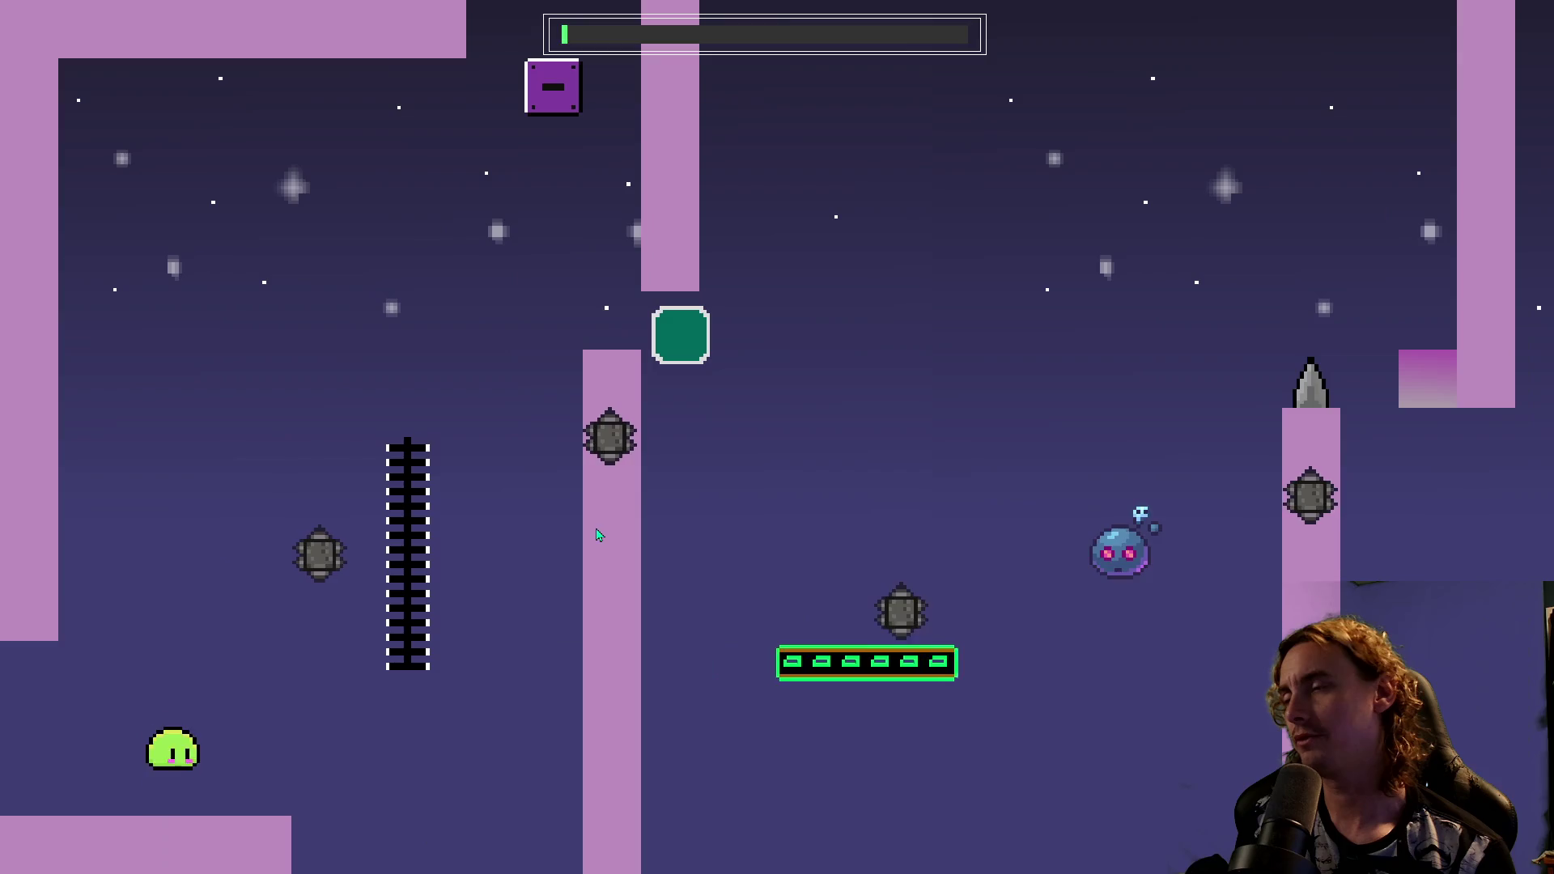
# Jump from the start ledge to the chain and bump the switch block, dropping to the lower area.
pyautogui.press('space')
pyautogui.press('Right')
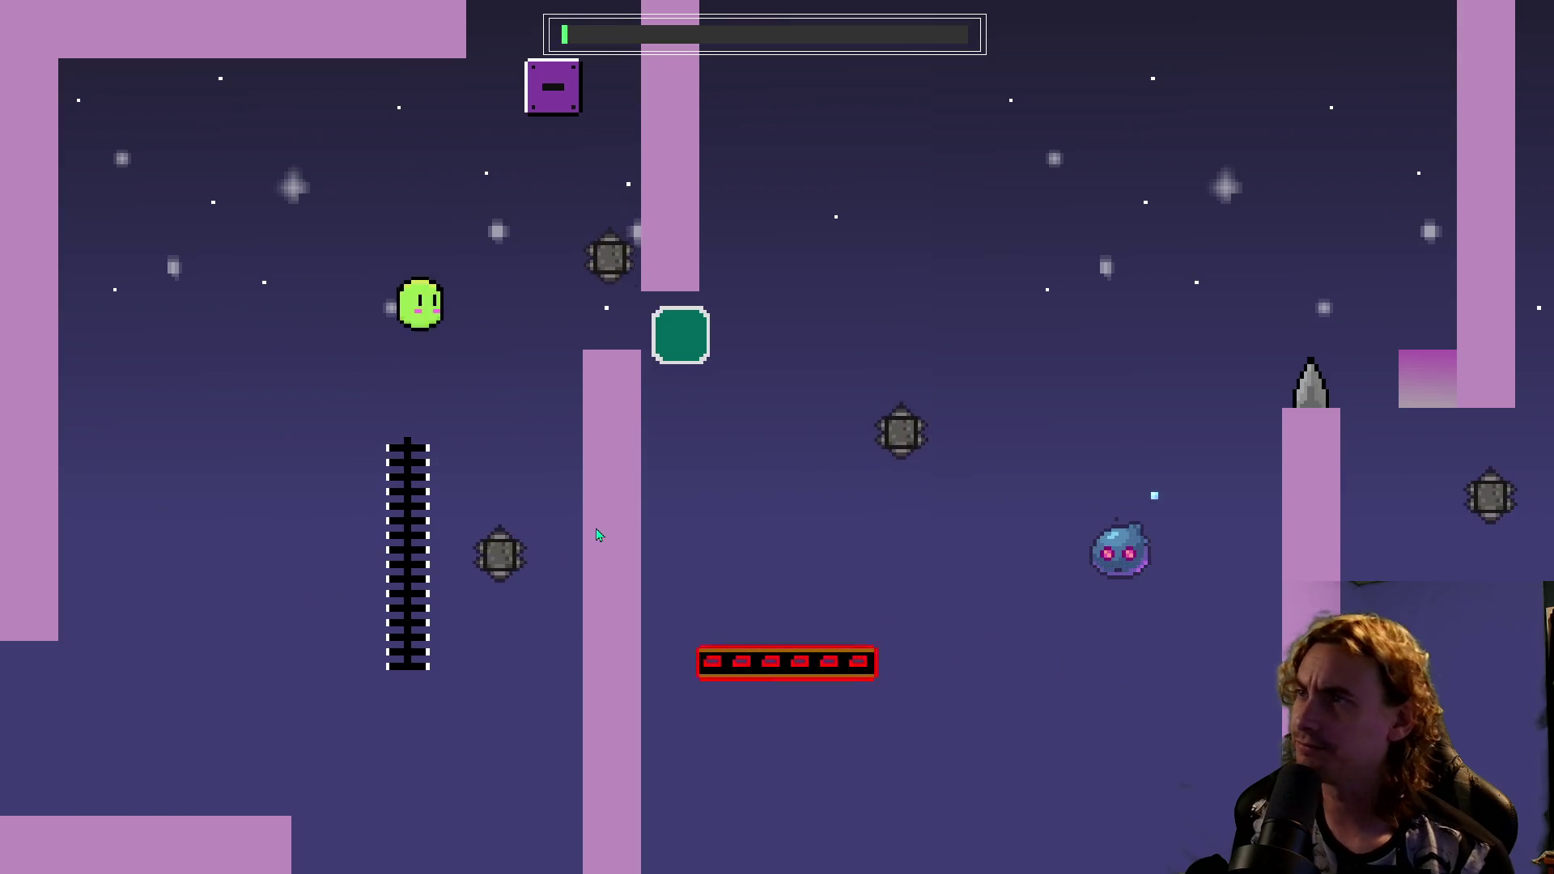
pyautogui.press('space')
pyautogui.press('Right')
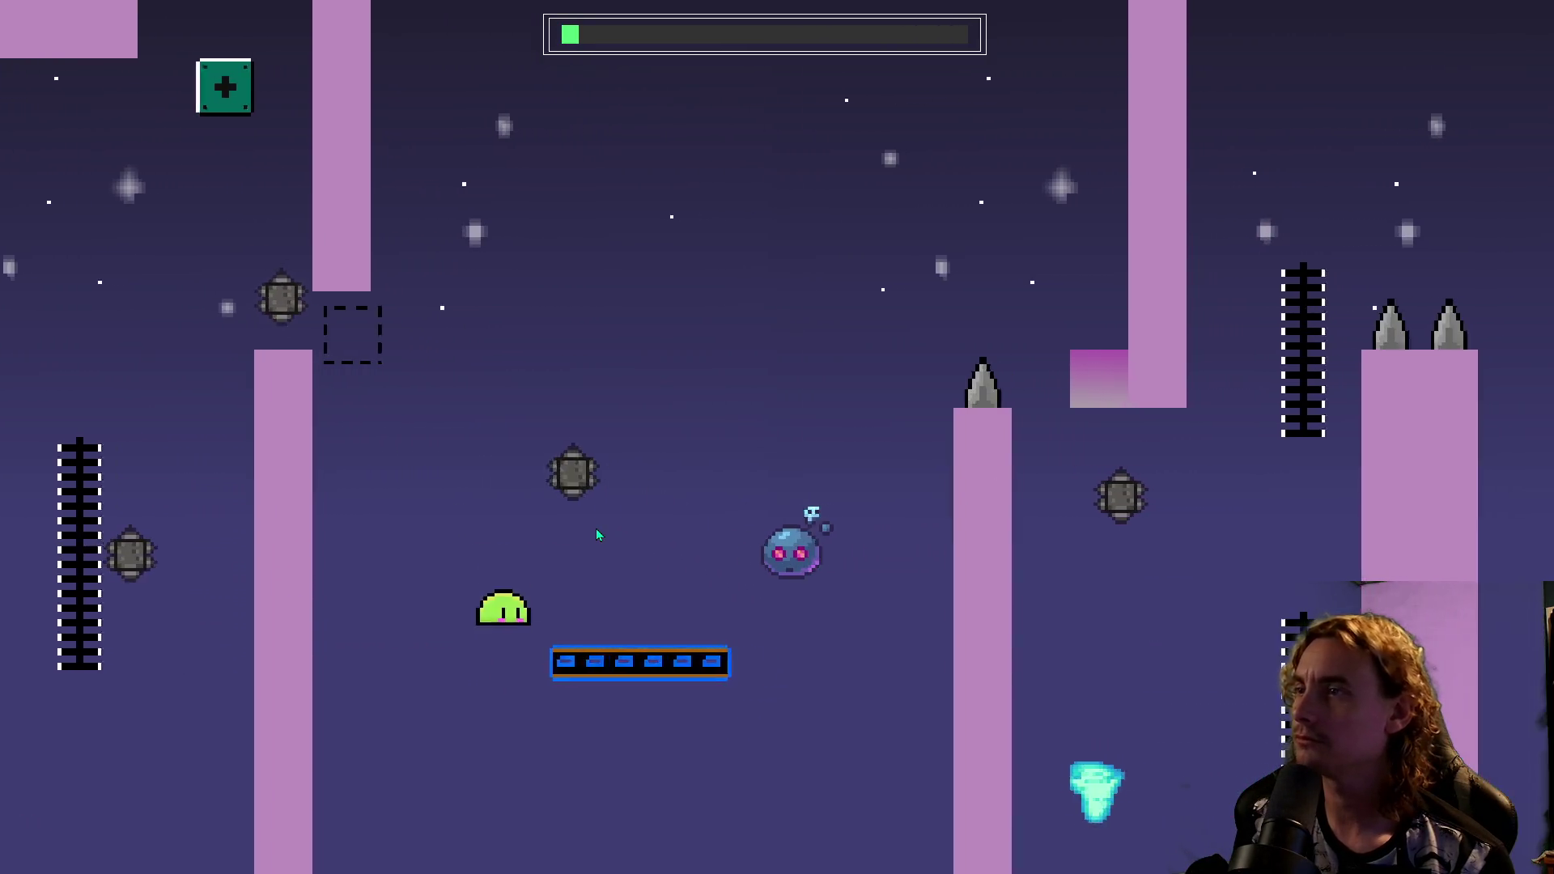
# Respawn, hit the switch block from the chain top and bounce off the moving platform.
pyautogui.press('space')
pyautogui.press('Right')
pyautogui.press('space')
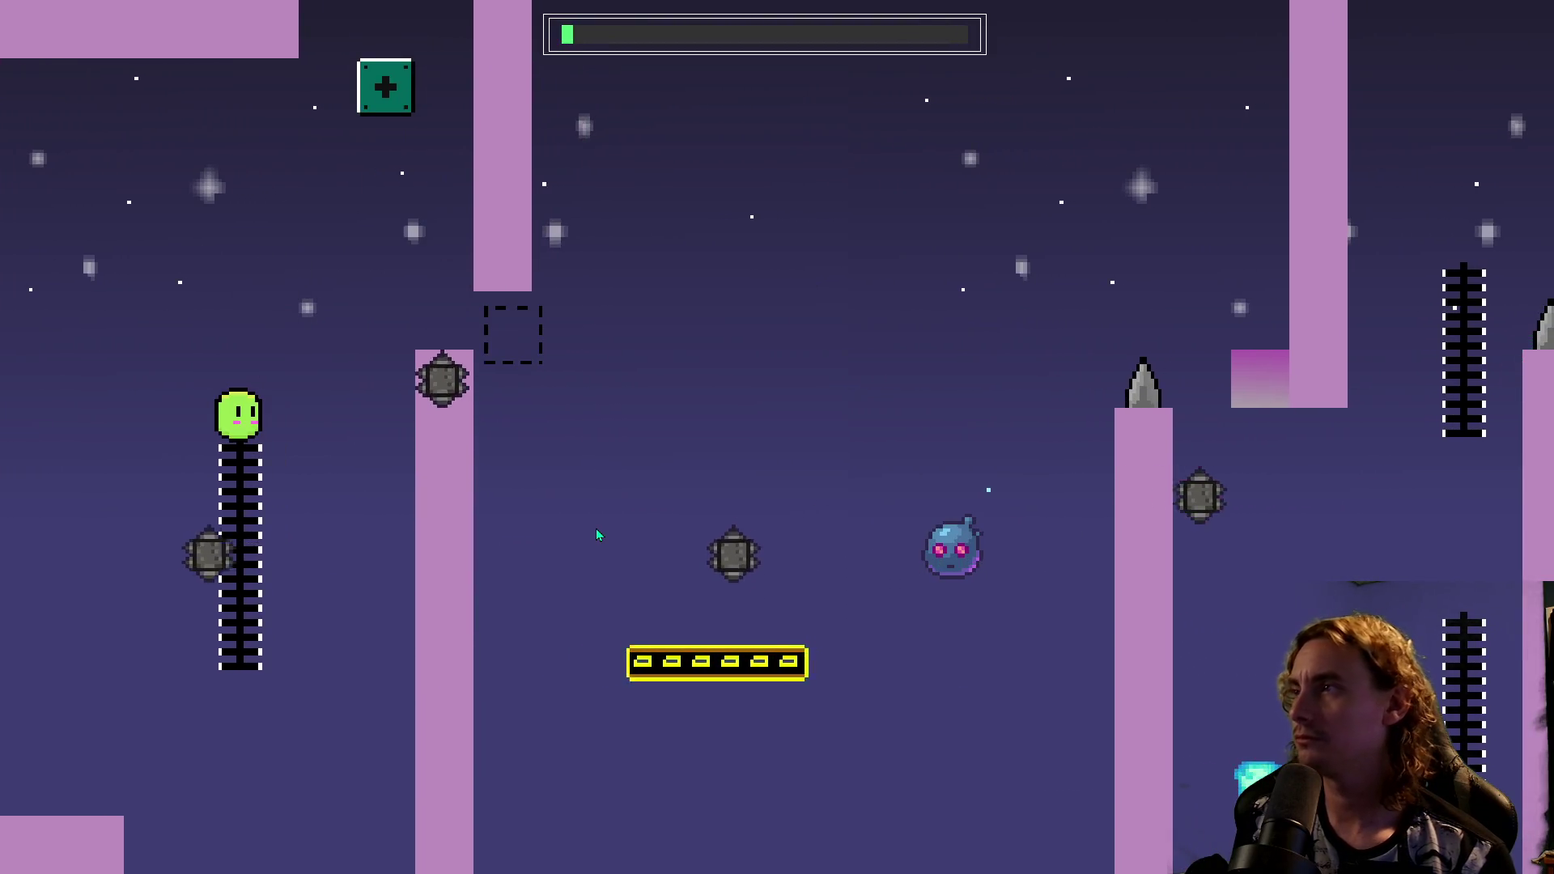
pyautogui.press('space')
pyautogui.press('Right')
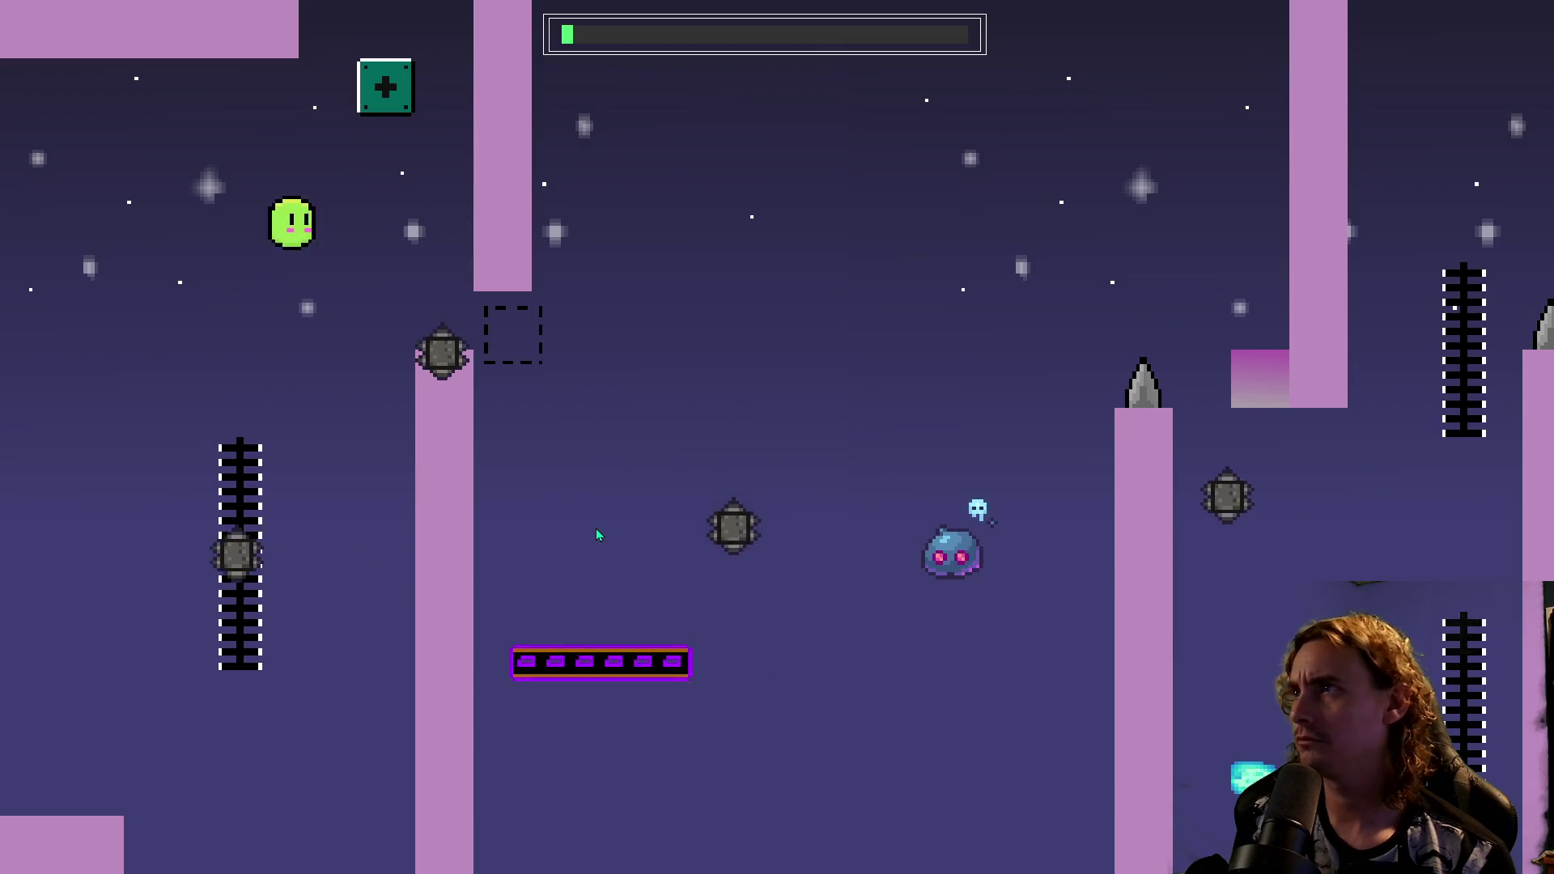
pyautogui.press('space')
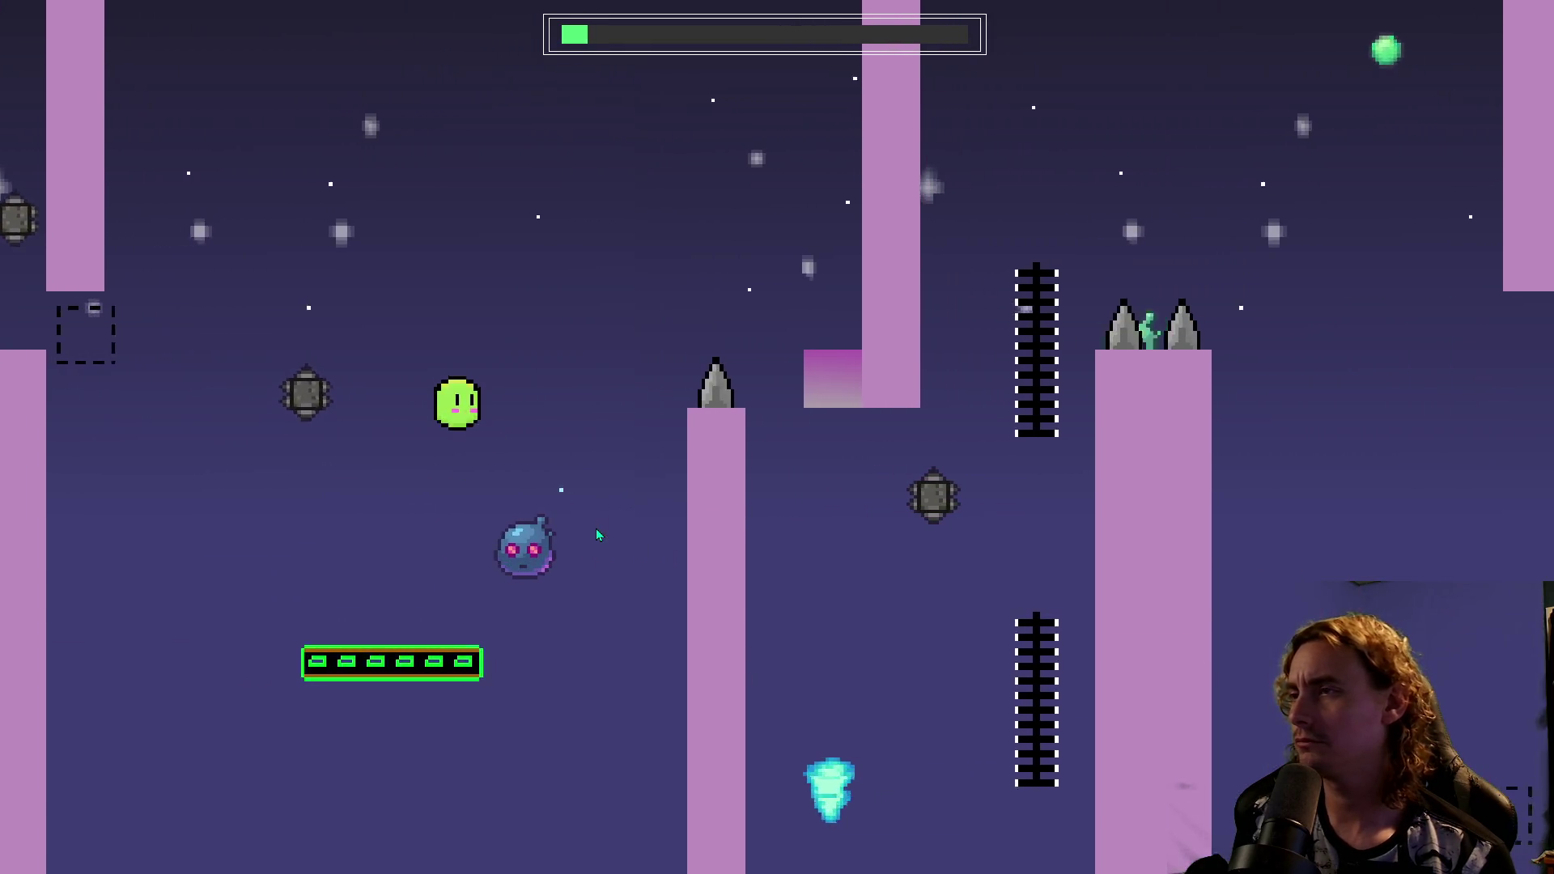
pyautogui.press('space')
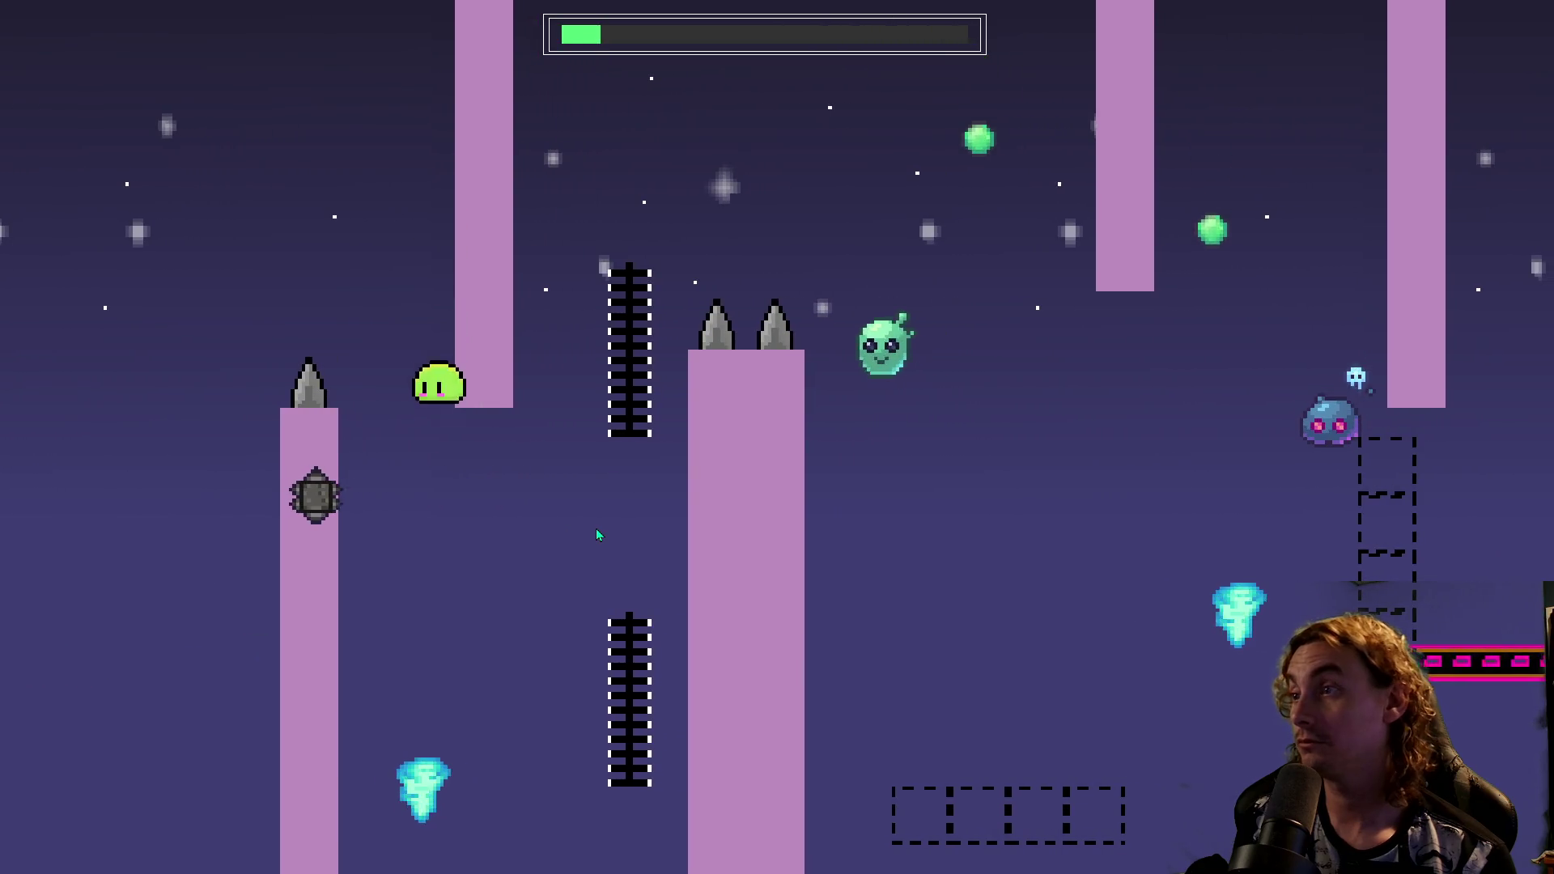
# Land on the chain beside the spikes, recover from a fall and ride the moving platform.
pyautogui.press('space')
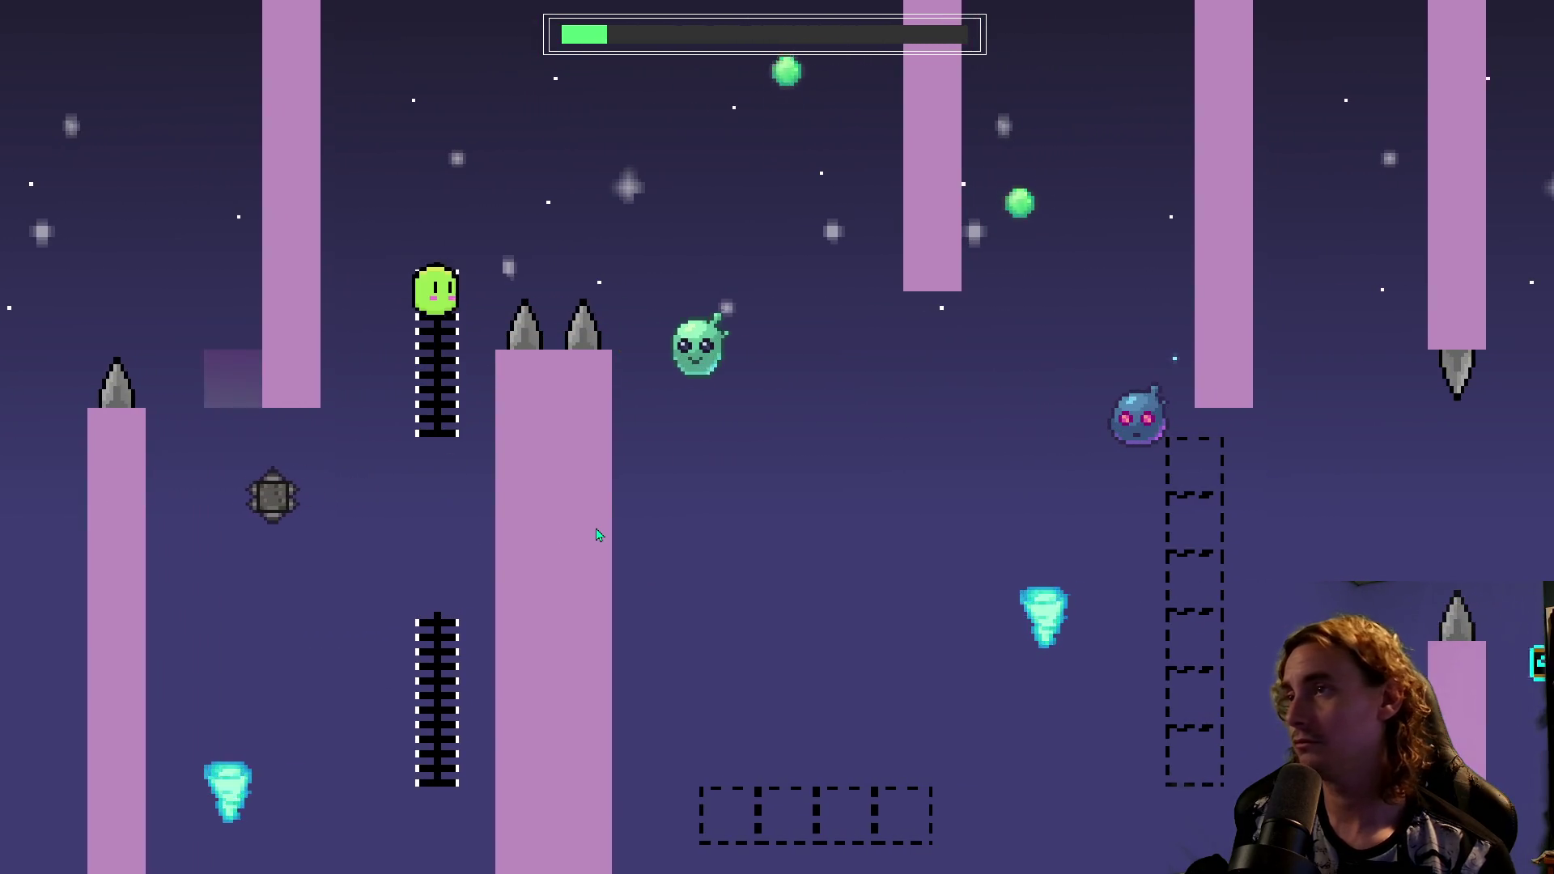
pyautogui.press('space')
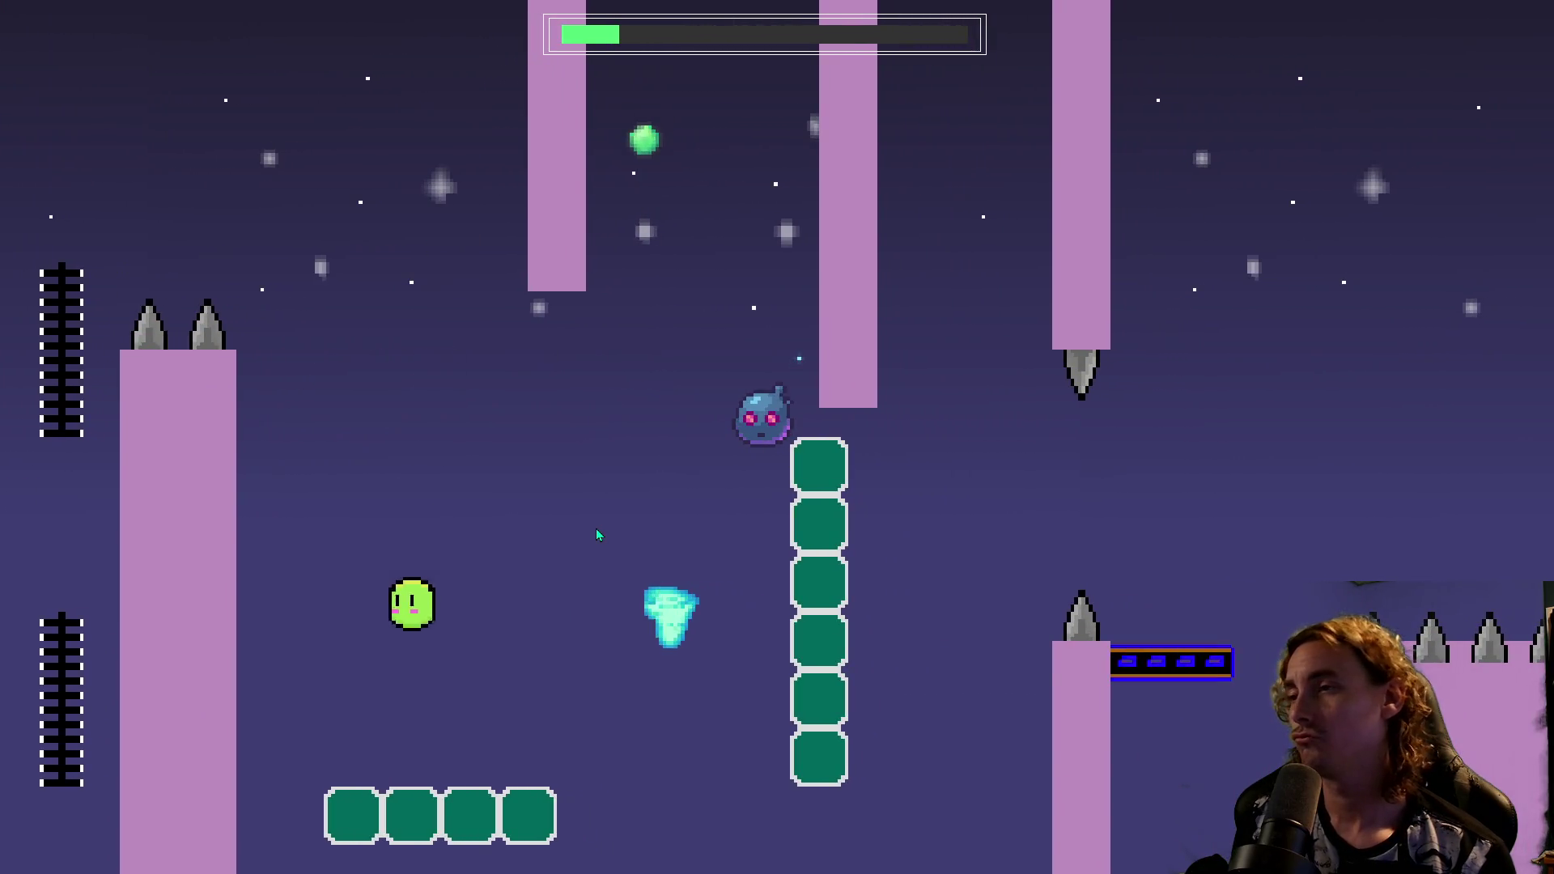
pyautogui.press('space')
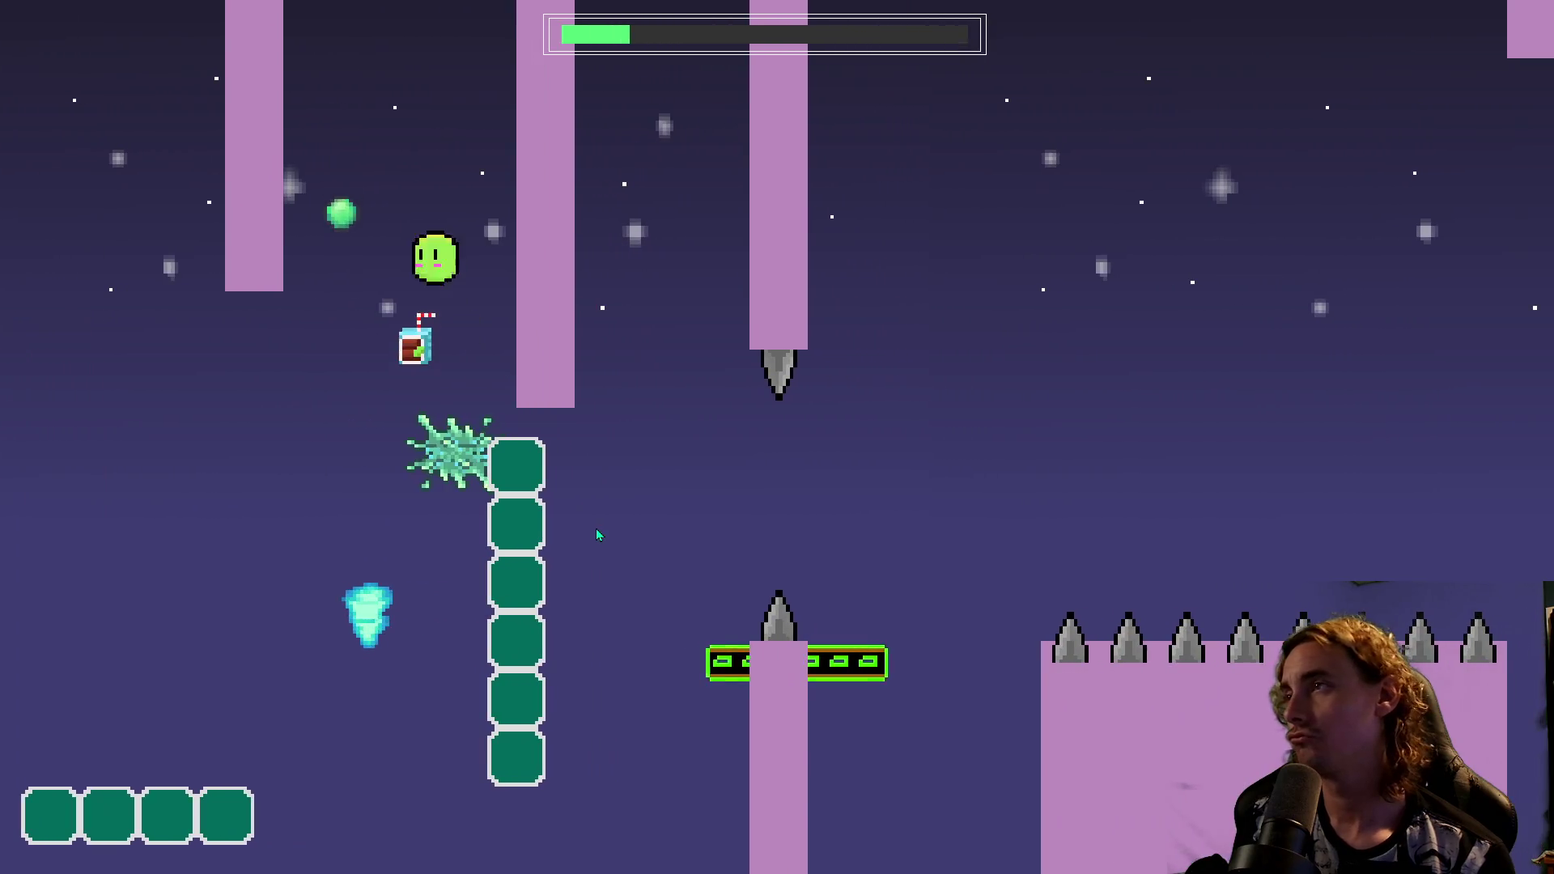
pyautogui.press('space')
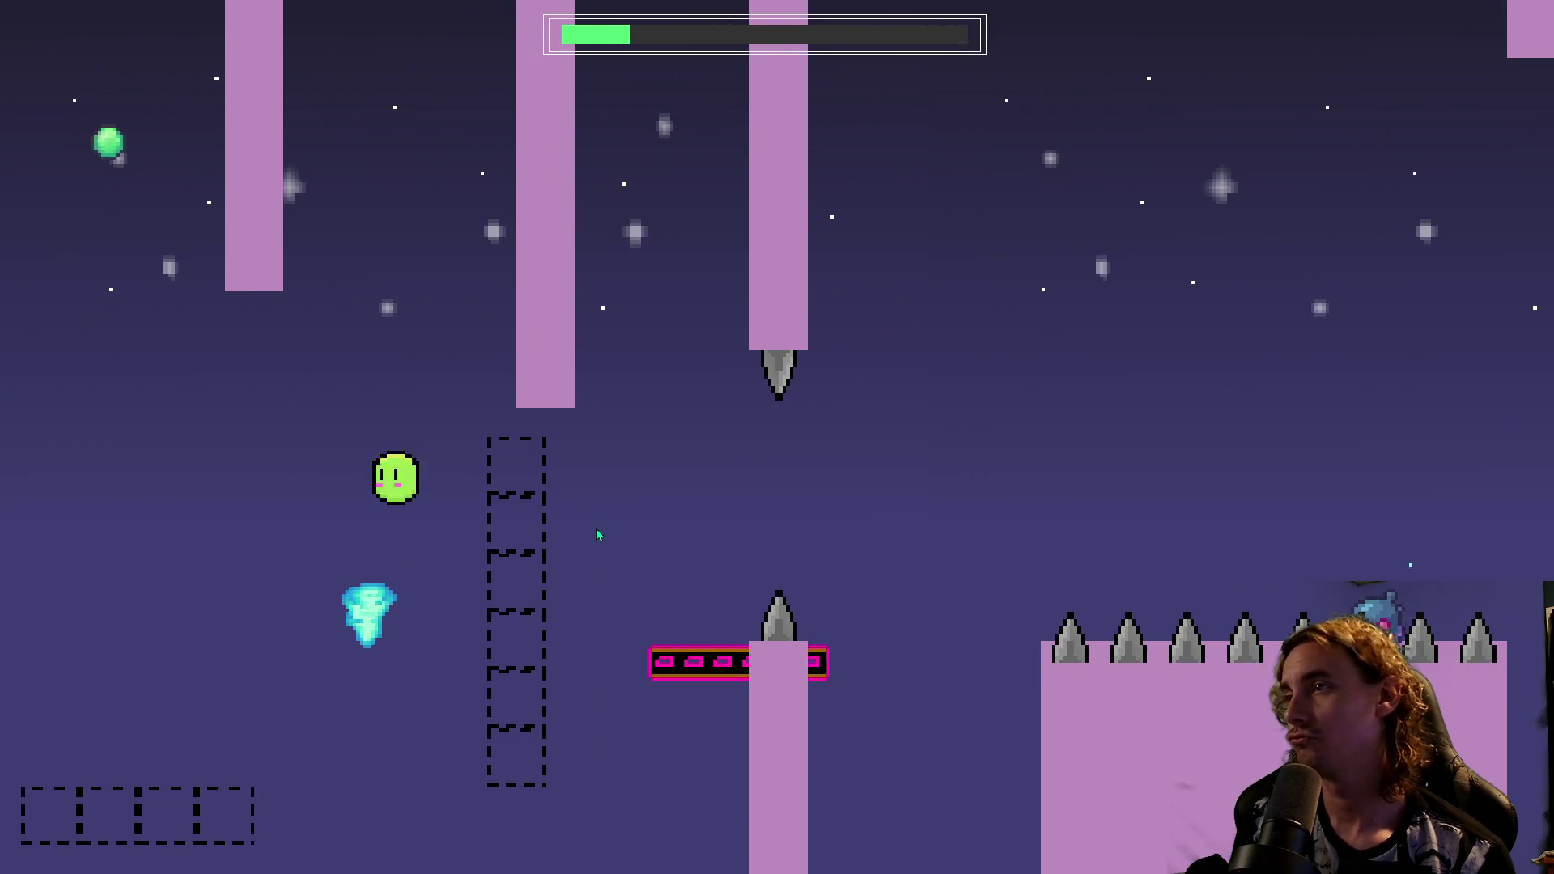
pyautogui.press('space')
pyautogui.press('space')
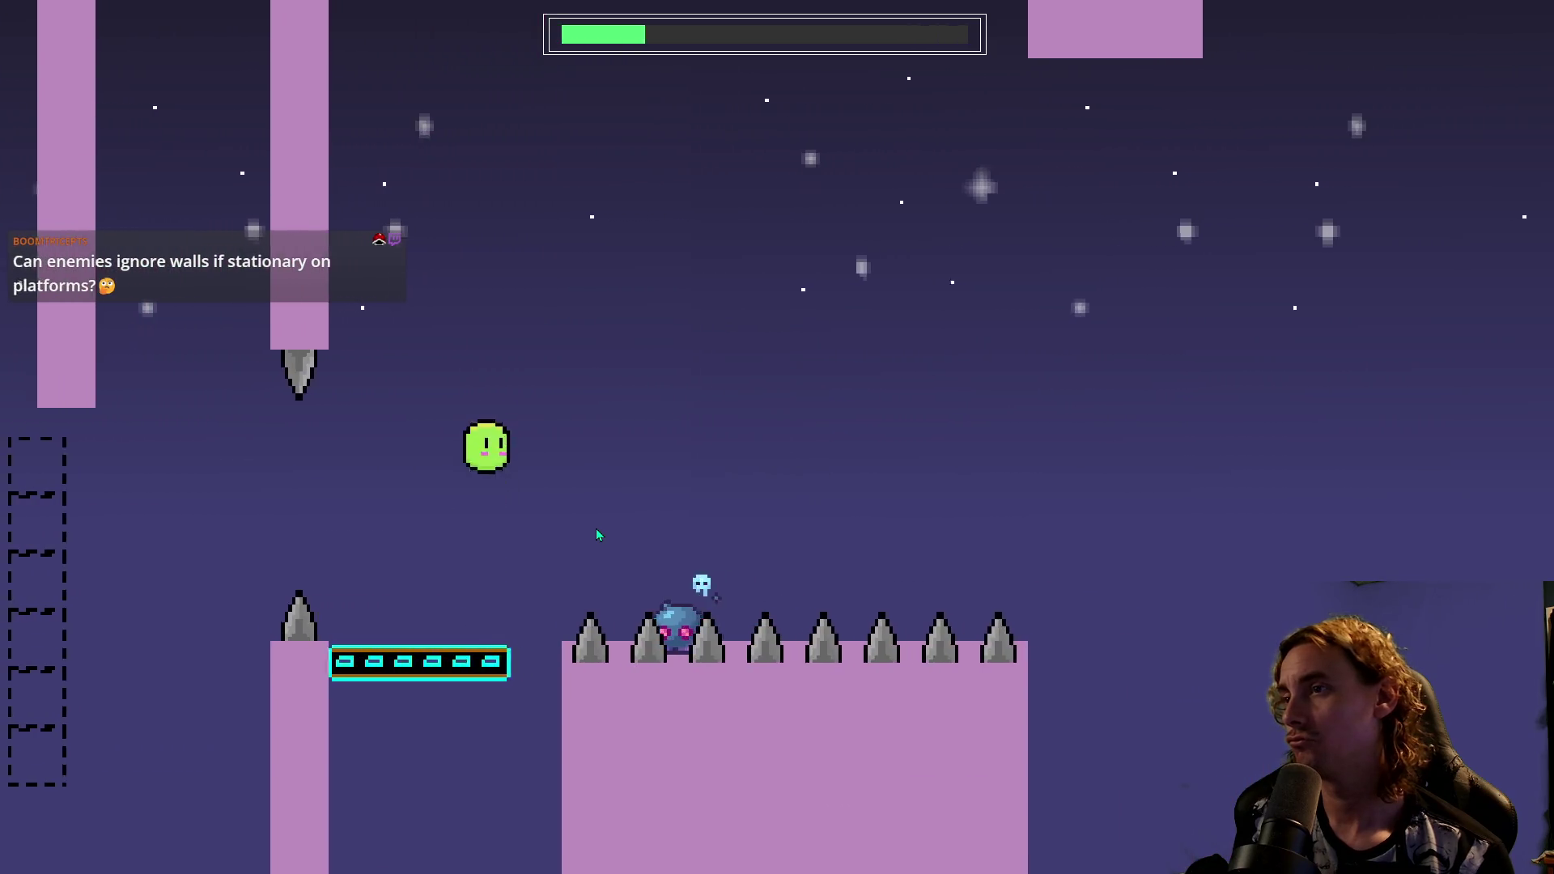
pyautogui.press('space')
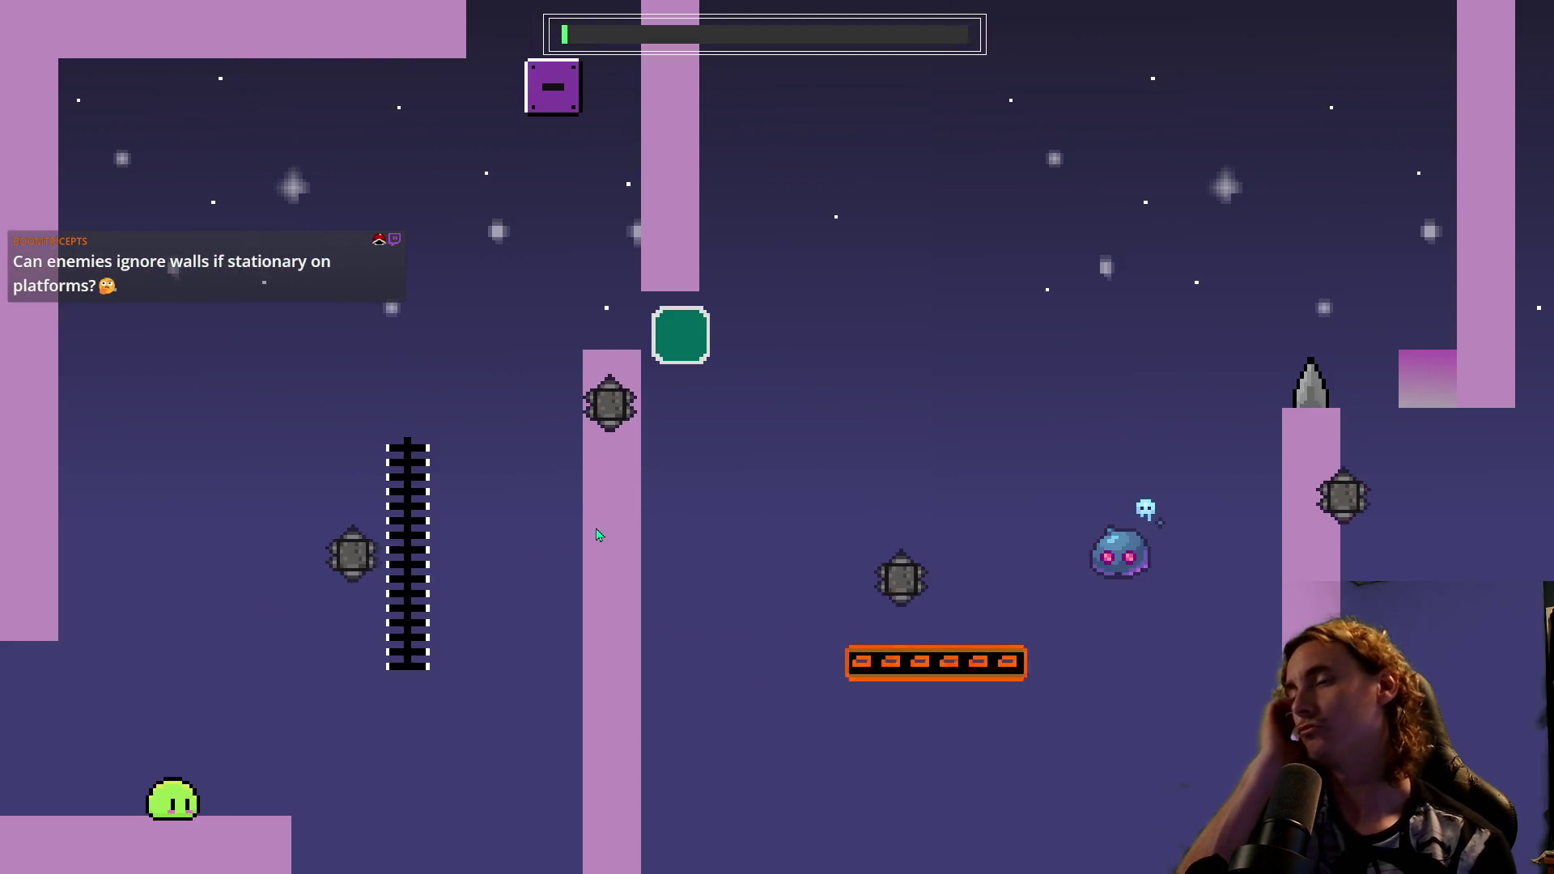
# Jump from the start platform up the ladder, across the moving platform and over the spiked pillars to the green blocks.
pyautogui.press('space')
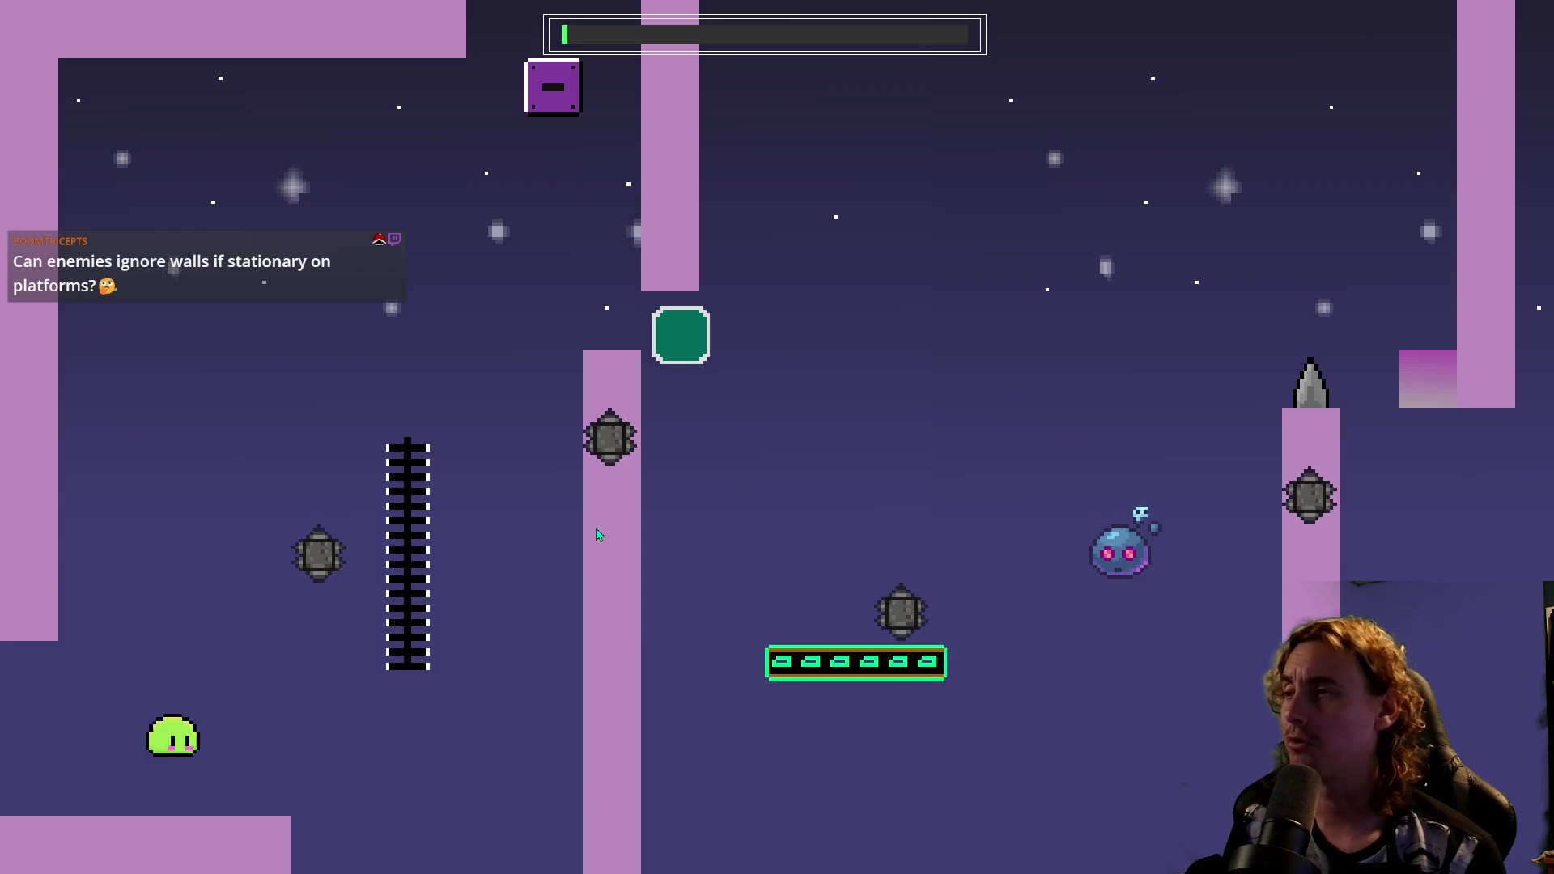
pyautogui.press('space')
pyautogui.press('space')
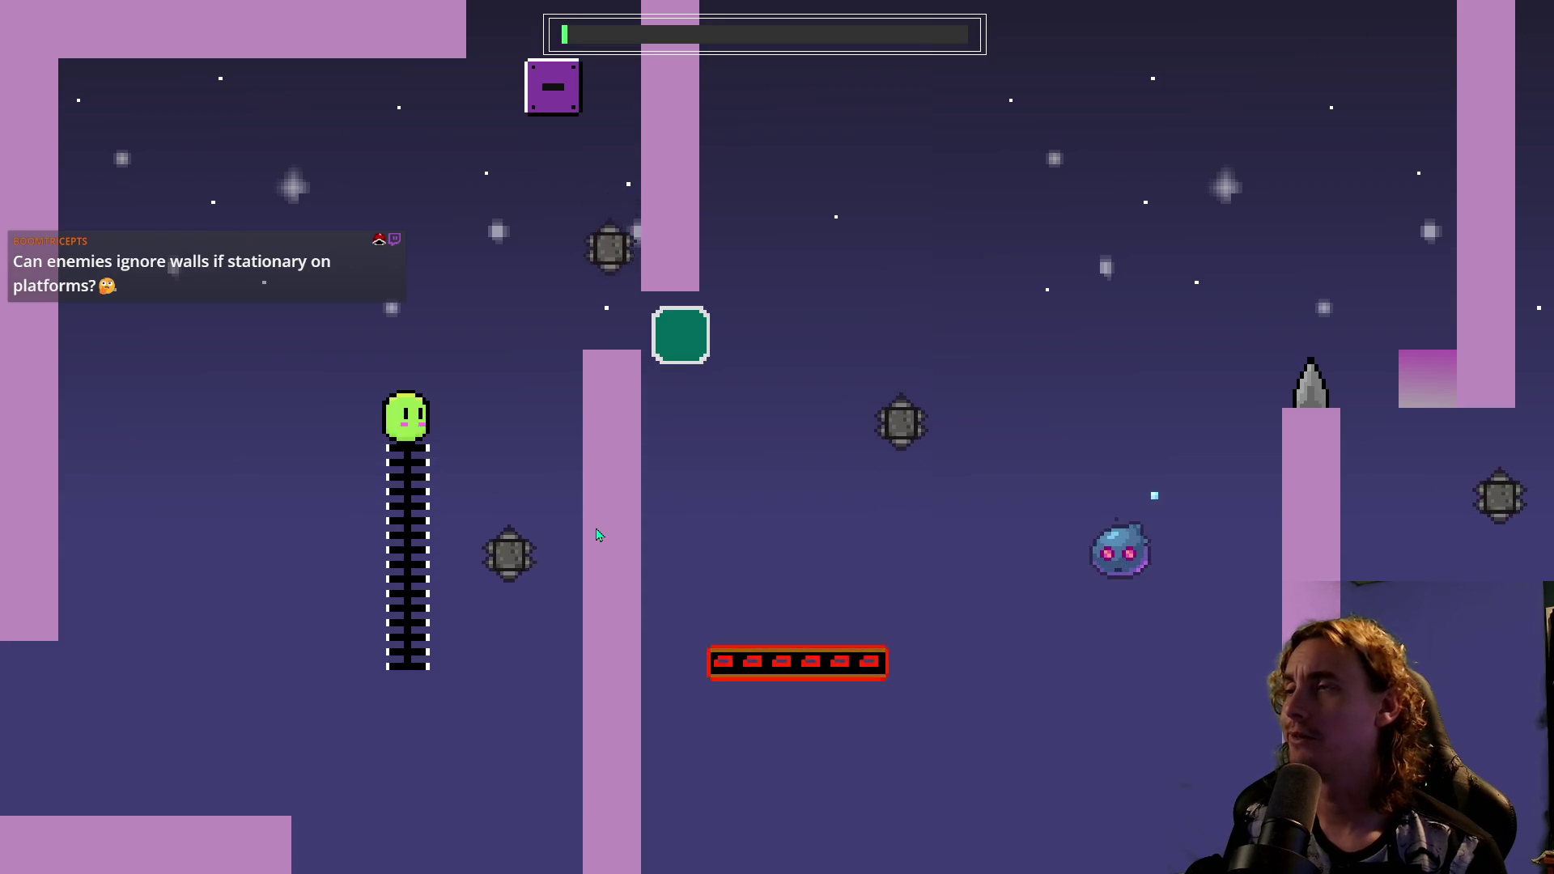
pyautogui.press('space')
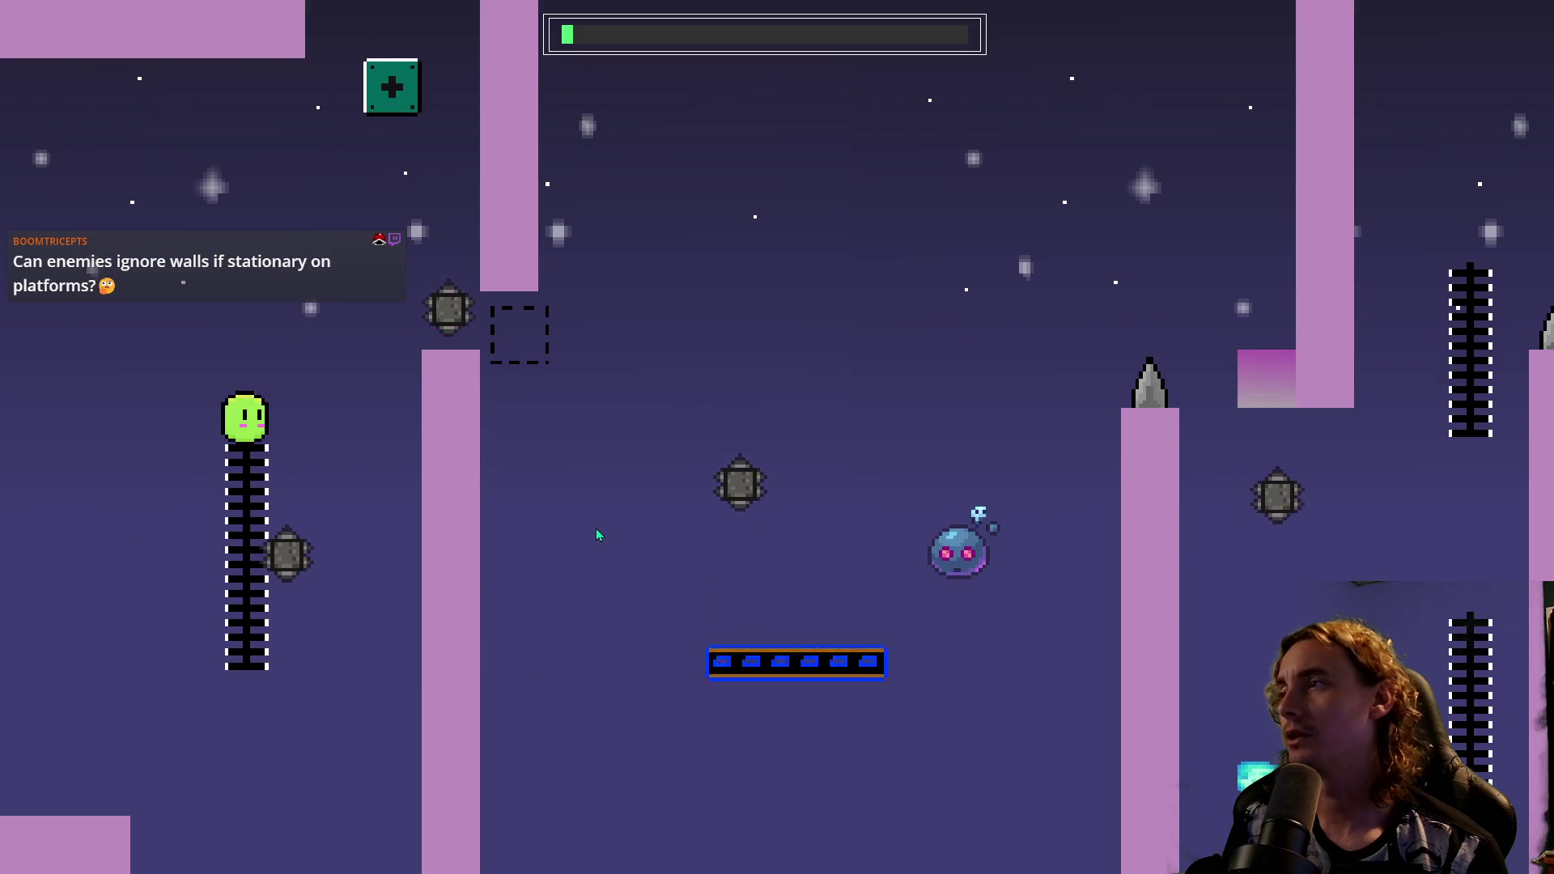
pyautogui.press('space')
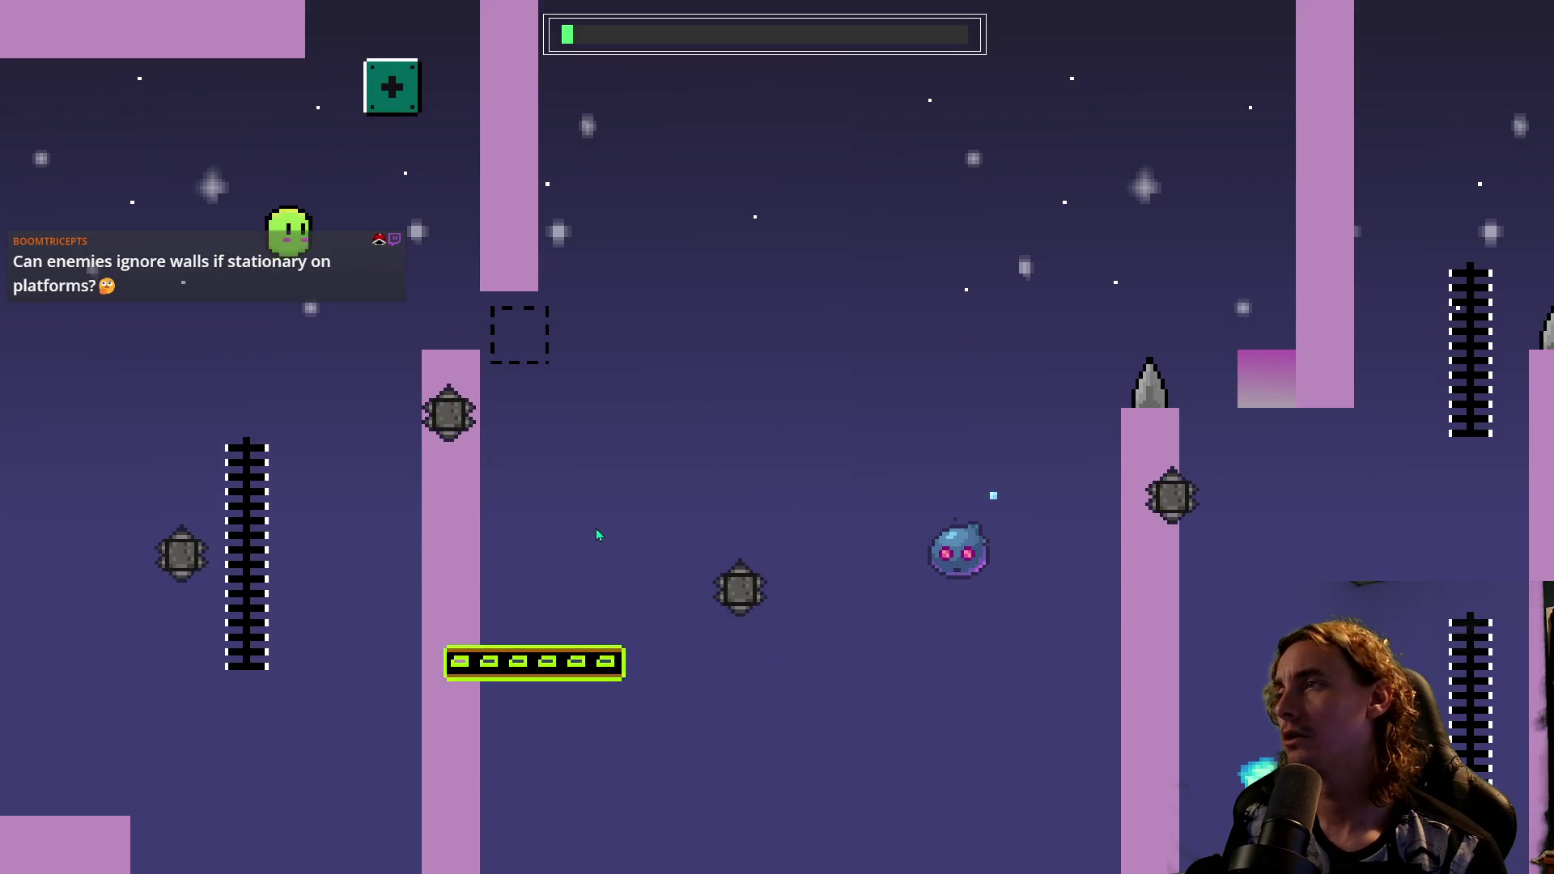
pyautogui.press('space')
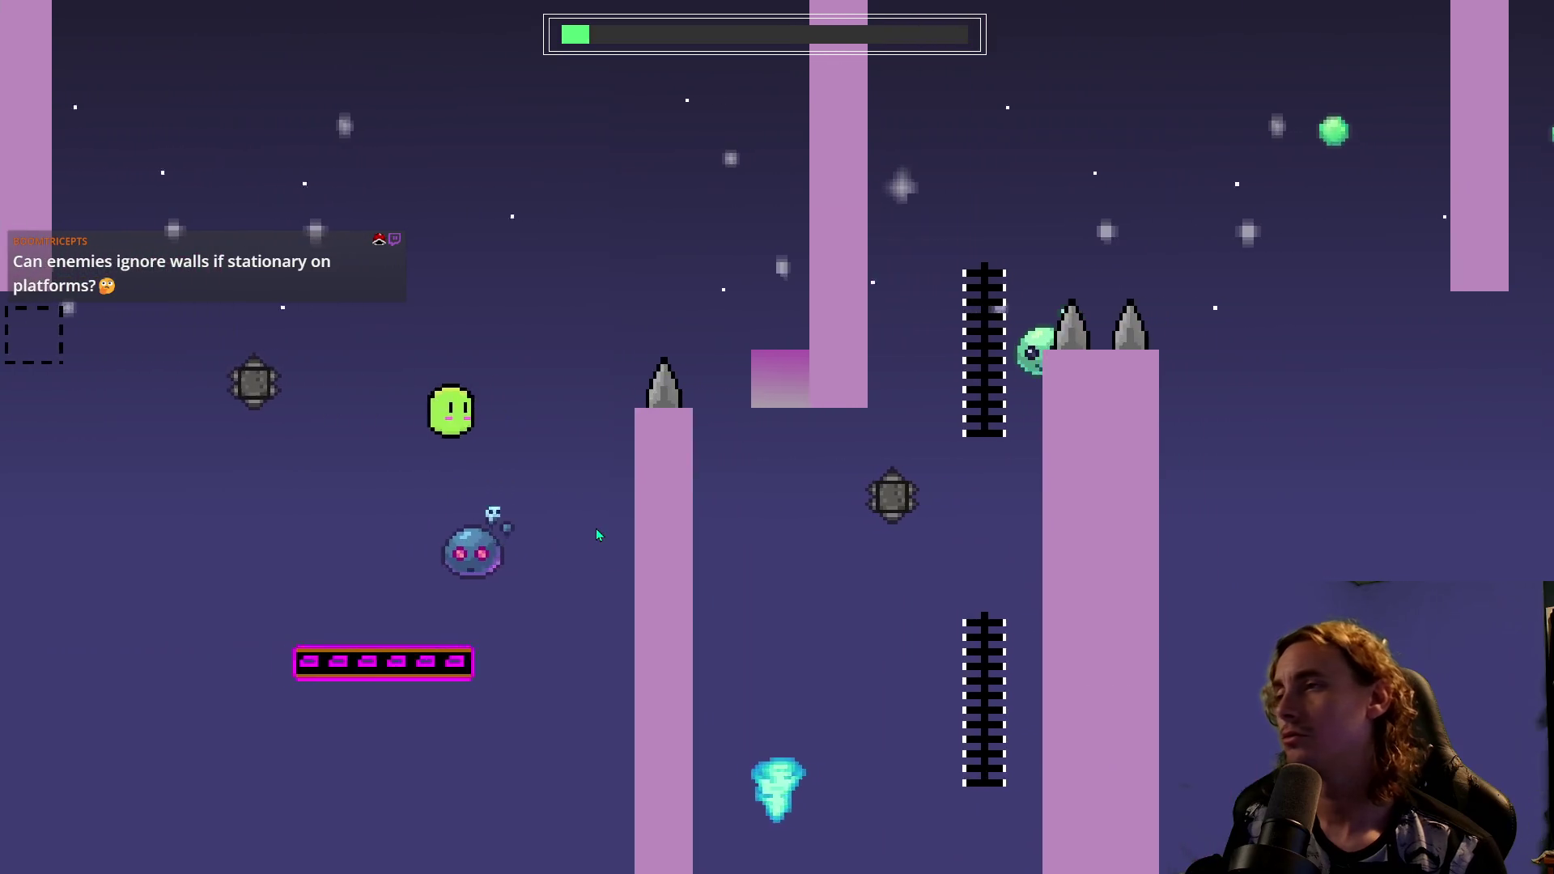
pyautogui.press('space')
pyautogui.press('space')
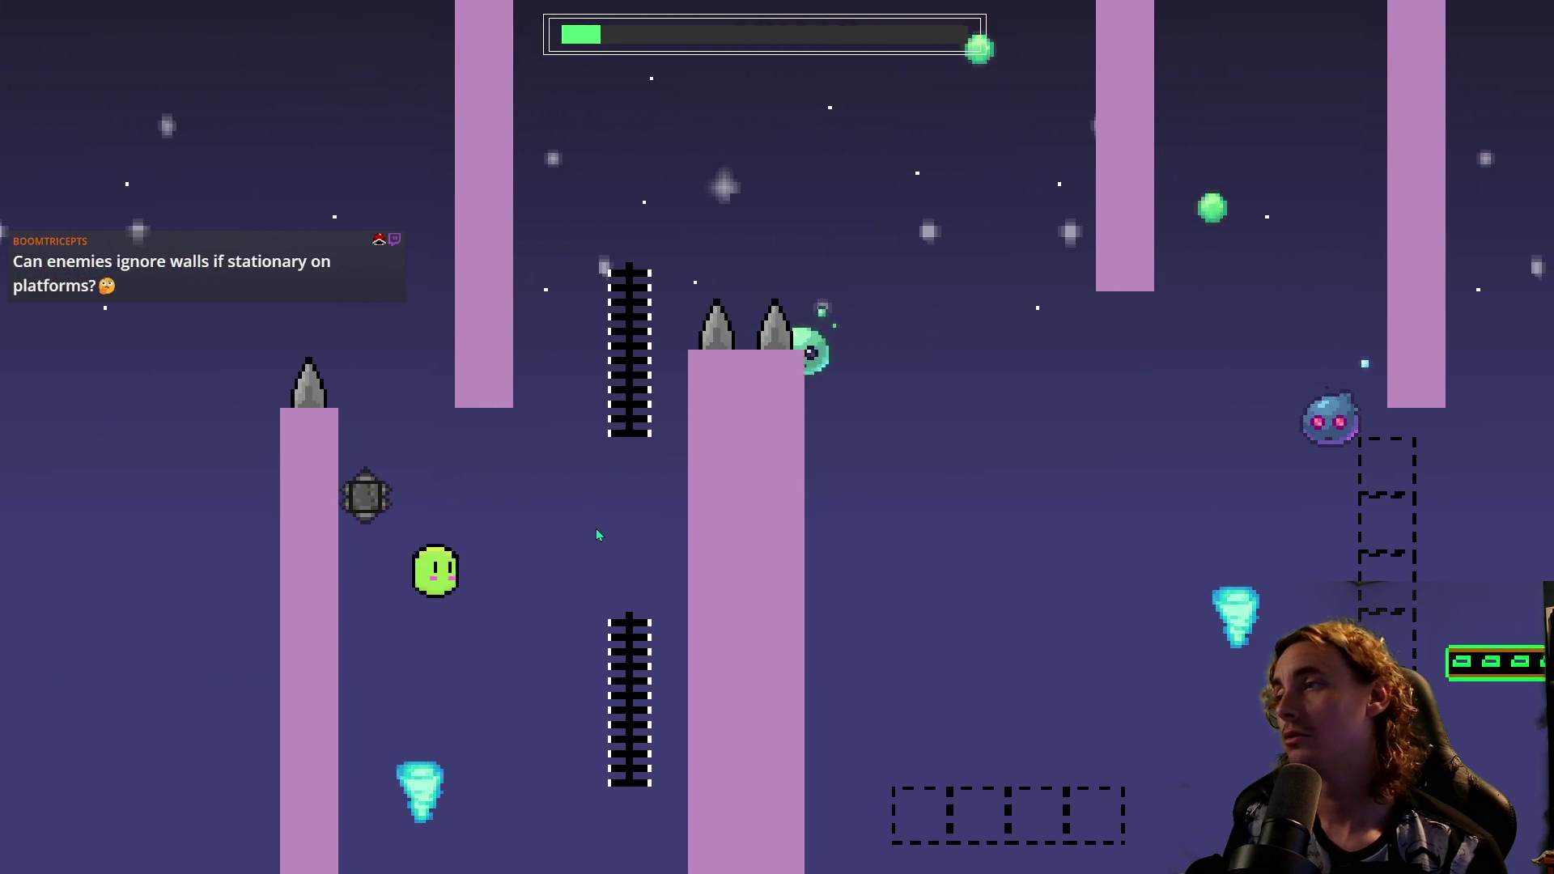
pyautogui.press('space')
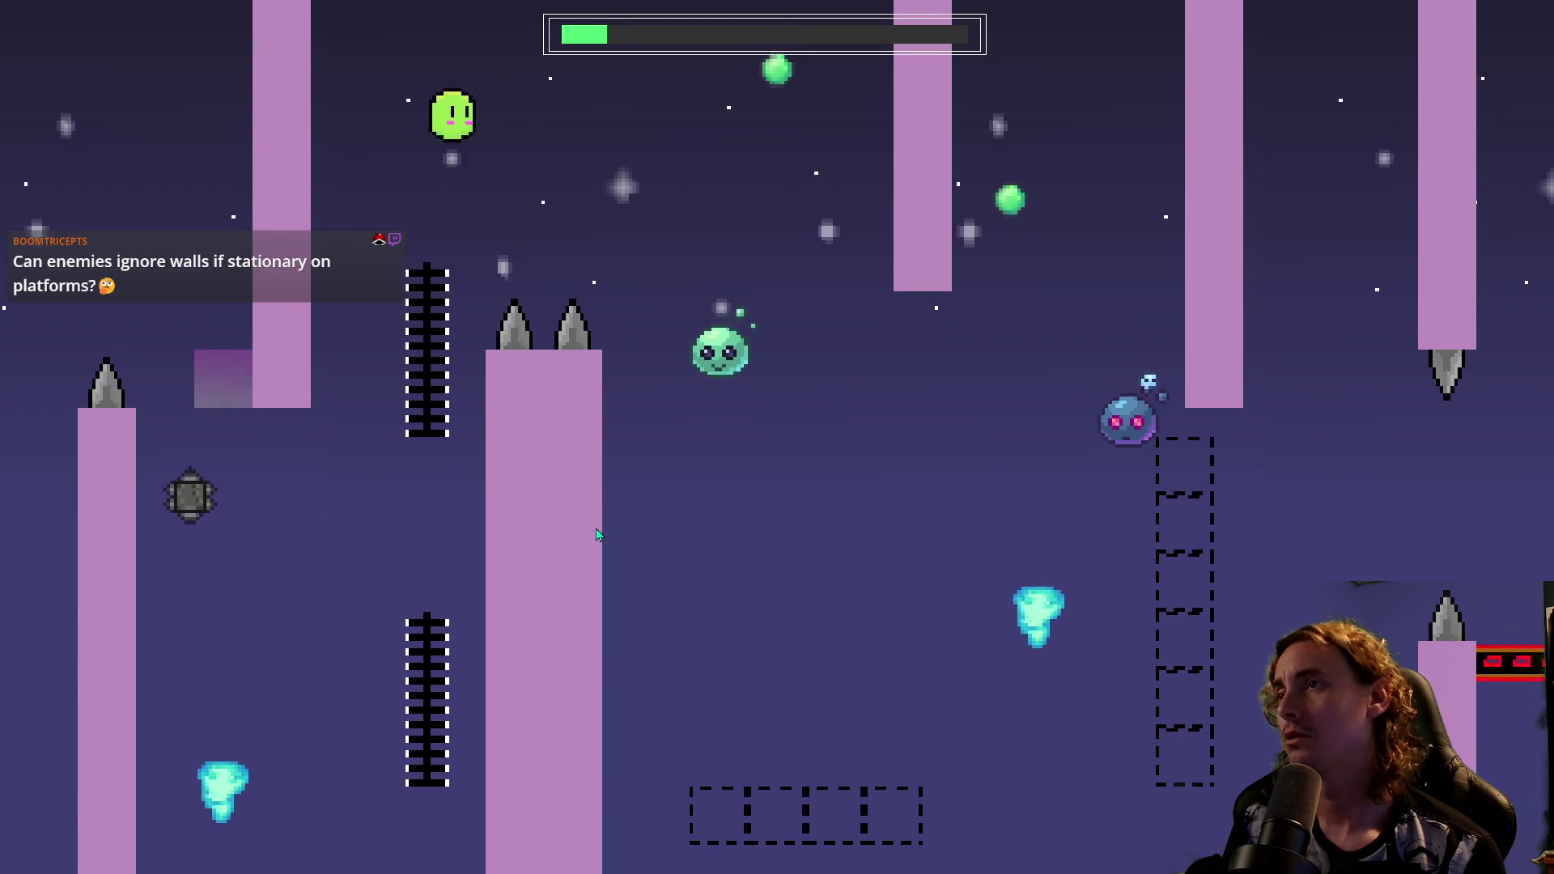
pyautogui.press('space')
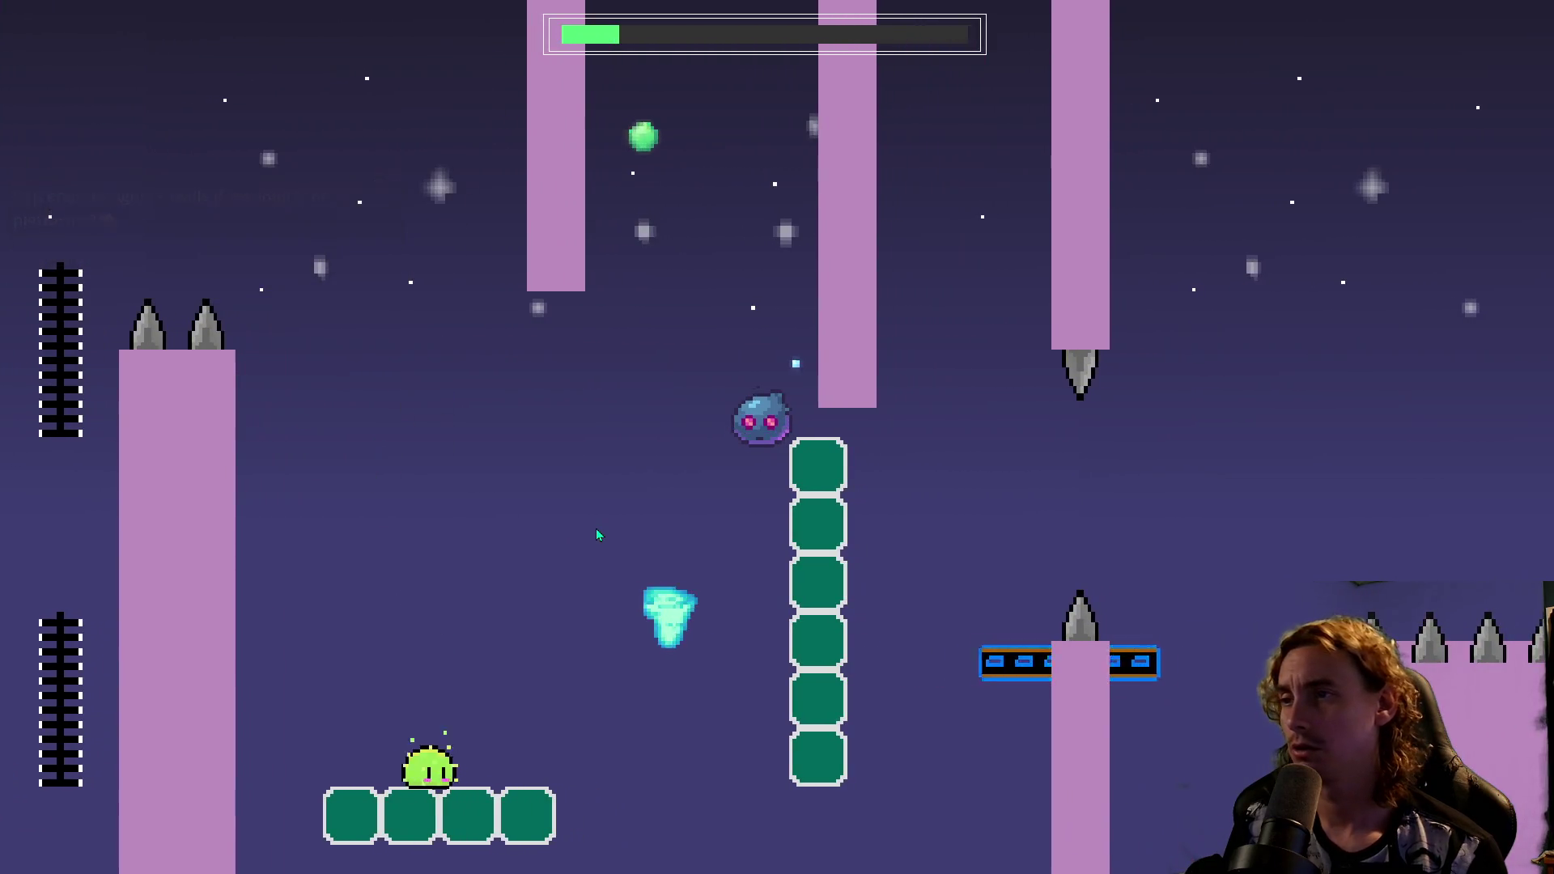
pyautogui.press('space')
pyautogui.press('space')
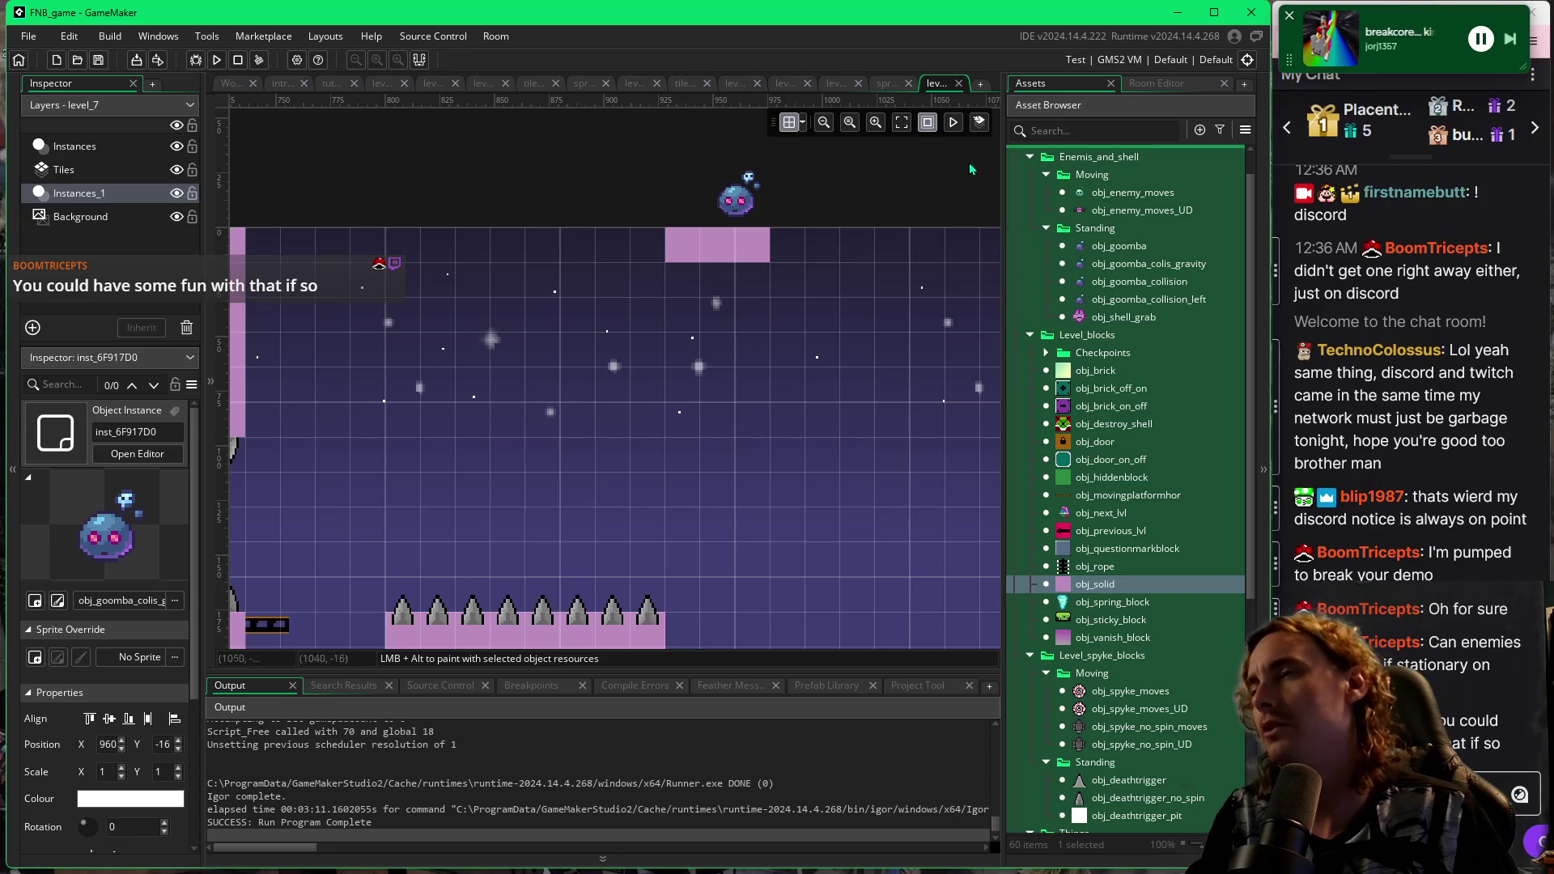
# Pan to the green block column, then place and delete an obj_solid beside the enemy.
pyautogui.moveTo(367, 549); pyautogui.dragTo(671, 445)
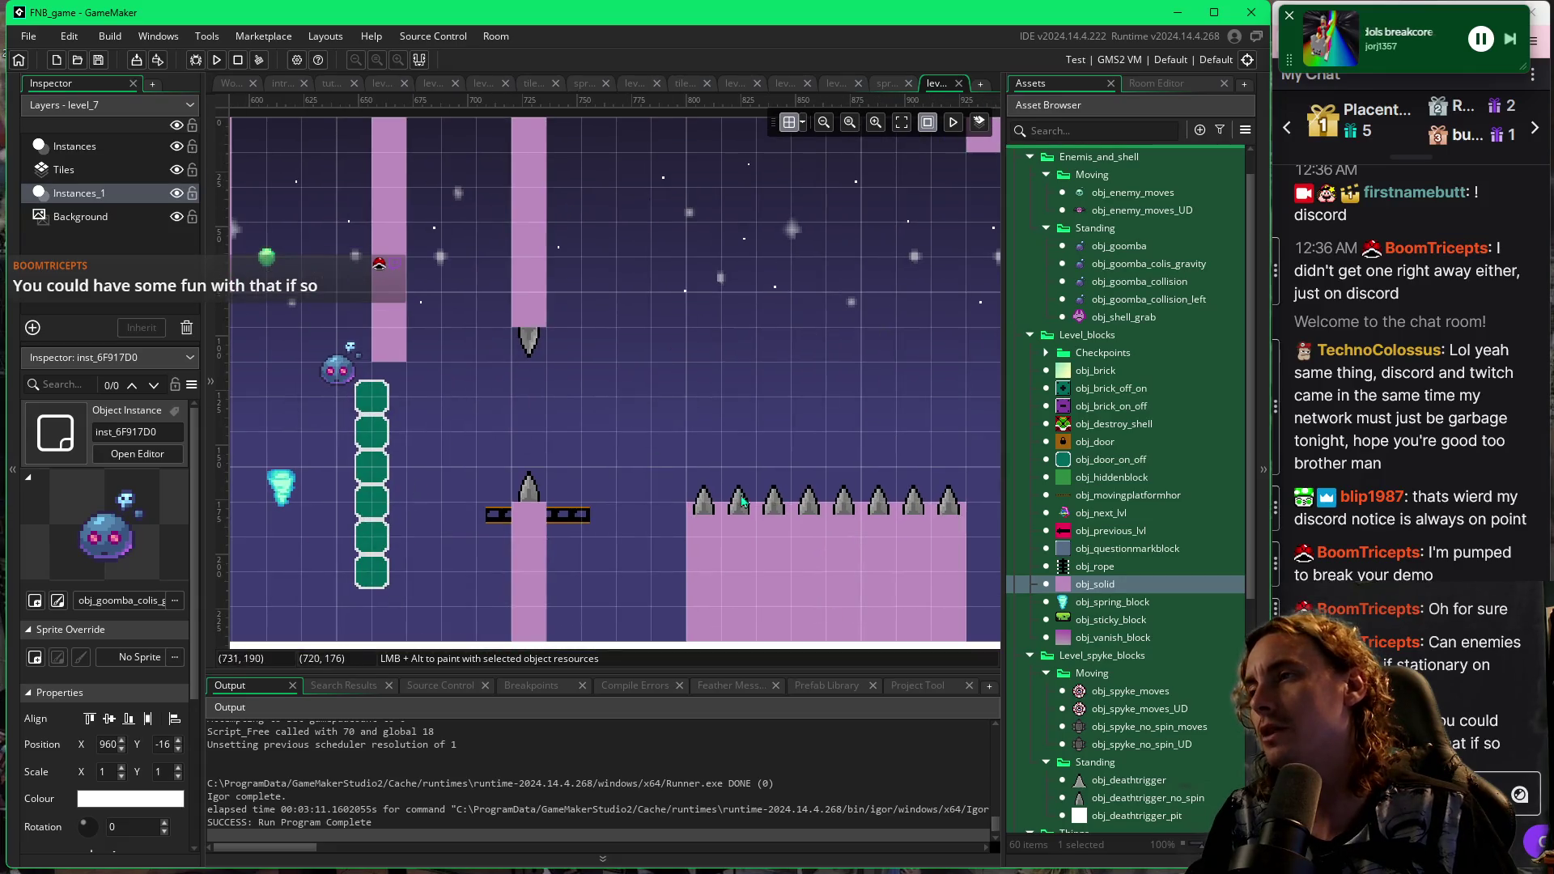
pyautogui.hscroll(-5, 640, 377)
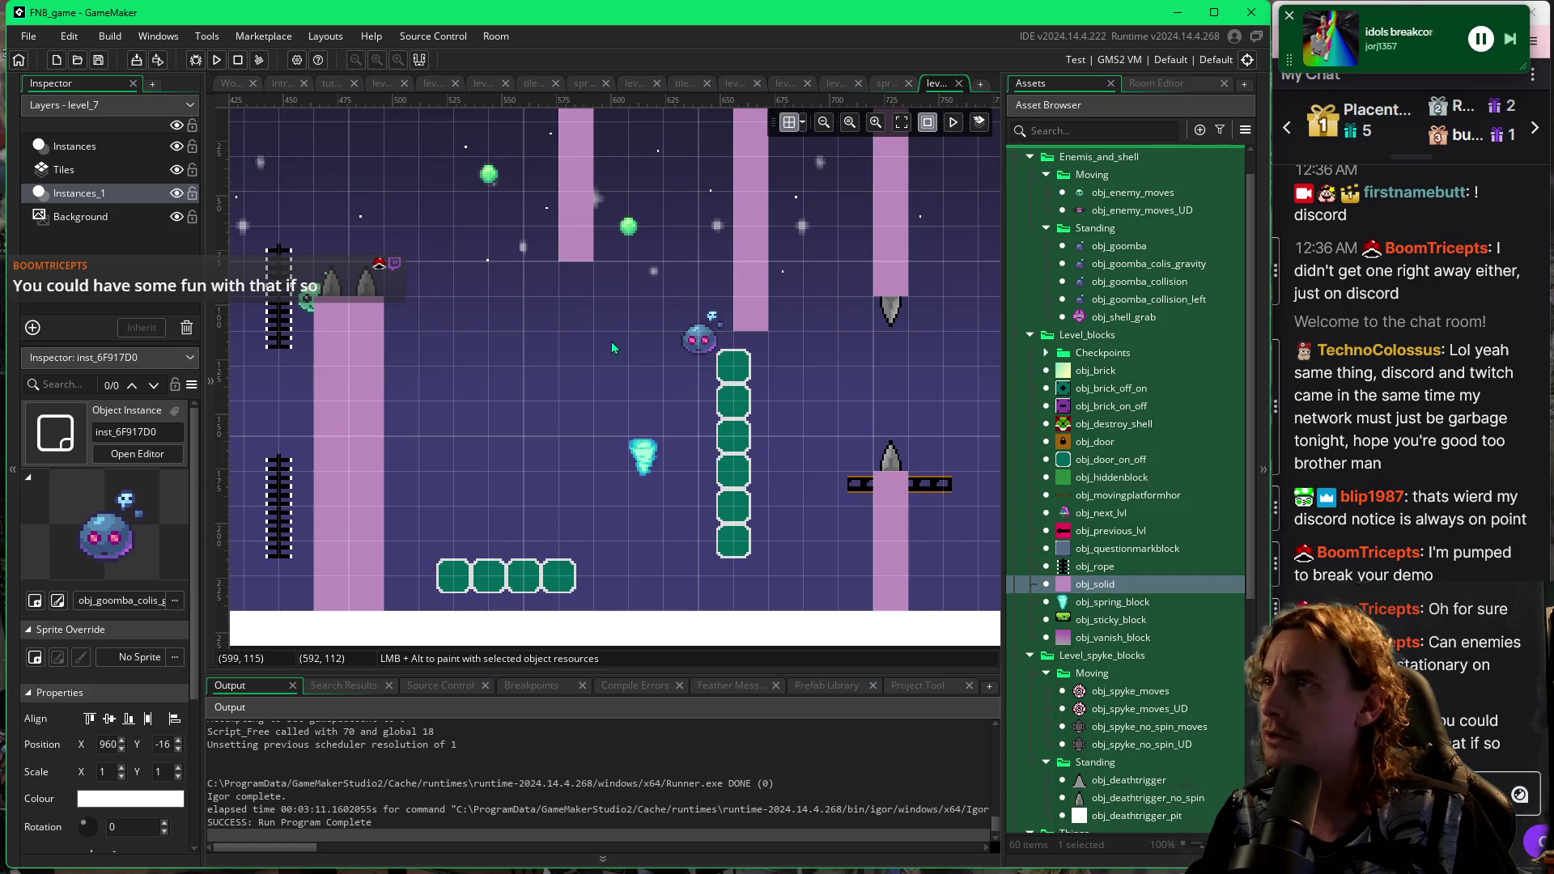
pyautogui.scroll(1, 599, 381)
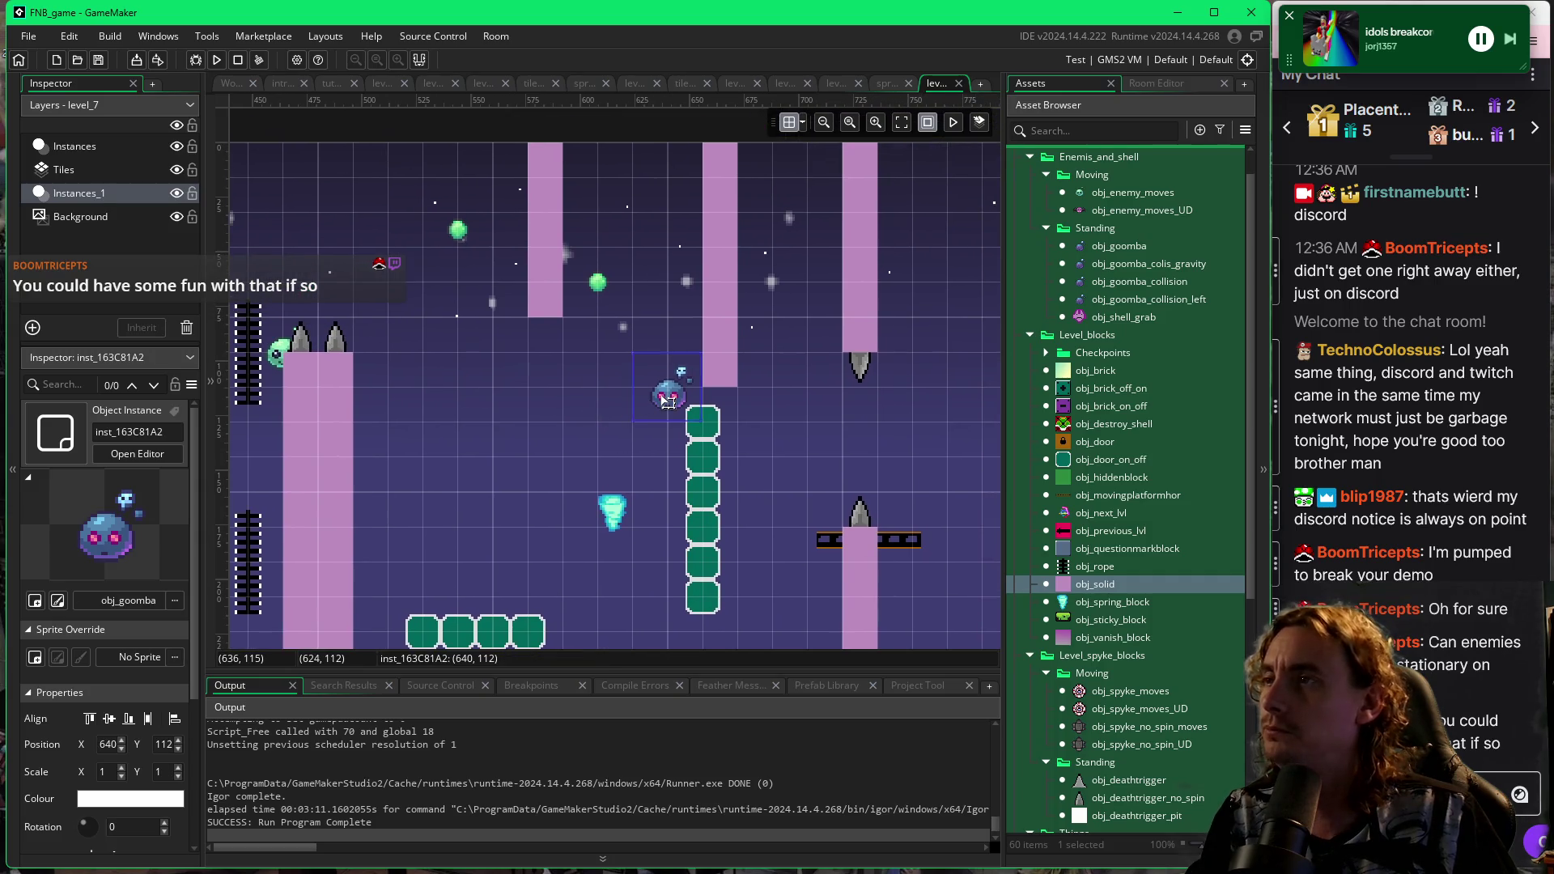
pyautogui.click(803, 125)
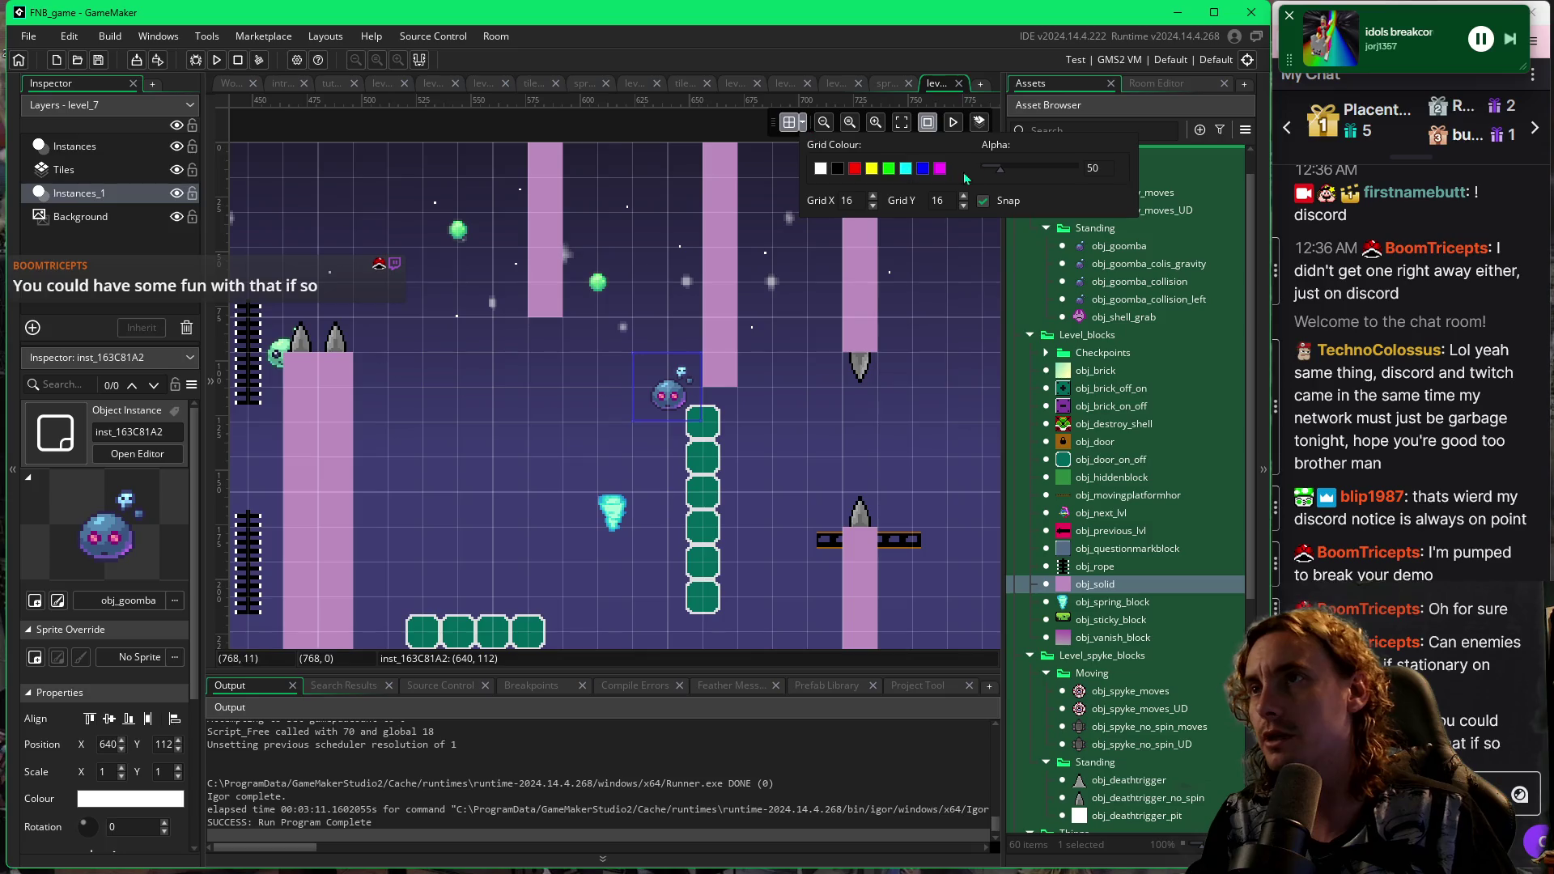
pyautogui.keyDown('alt'); pyautogui.click(679, 399); pyautogui.keyUp('alt')
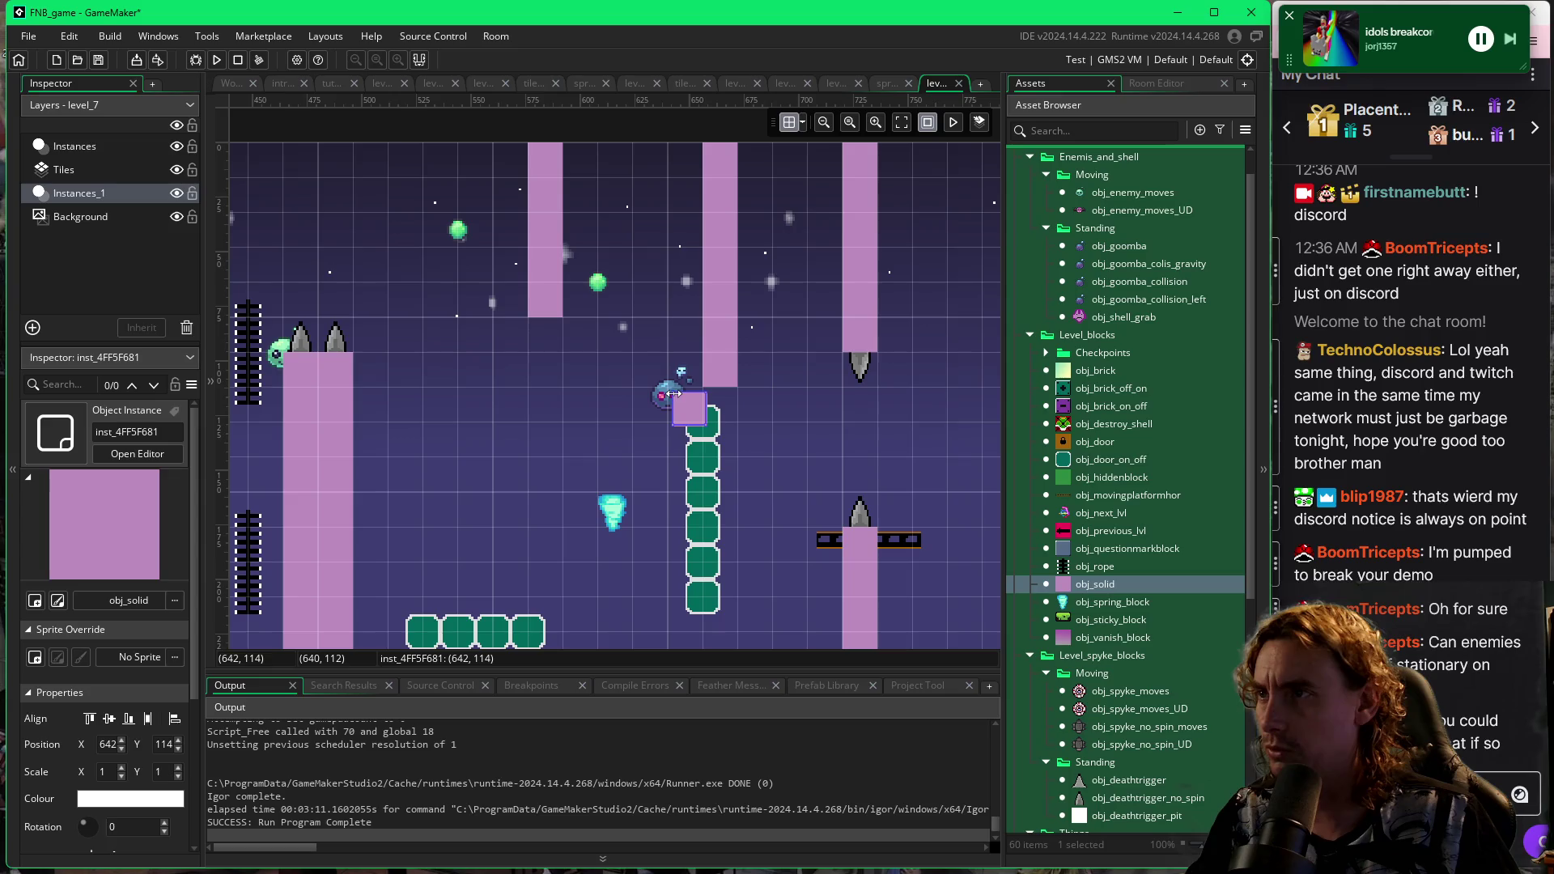
pyautogui.press('Delete')
# Select the enemy and the pink pillar above it, then rerun the game with F5.
pyautogui.click(682, 400)
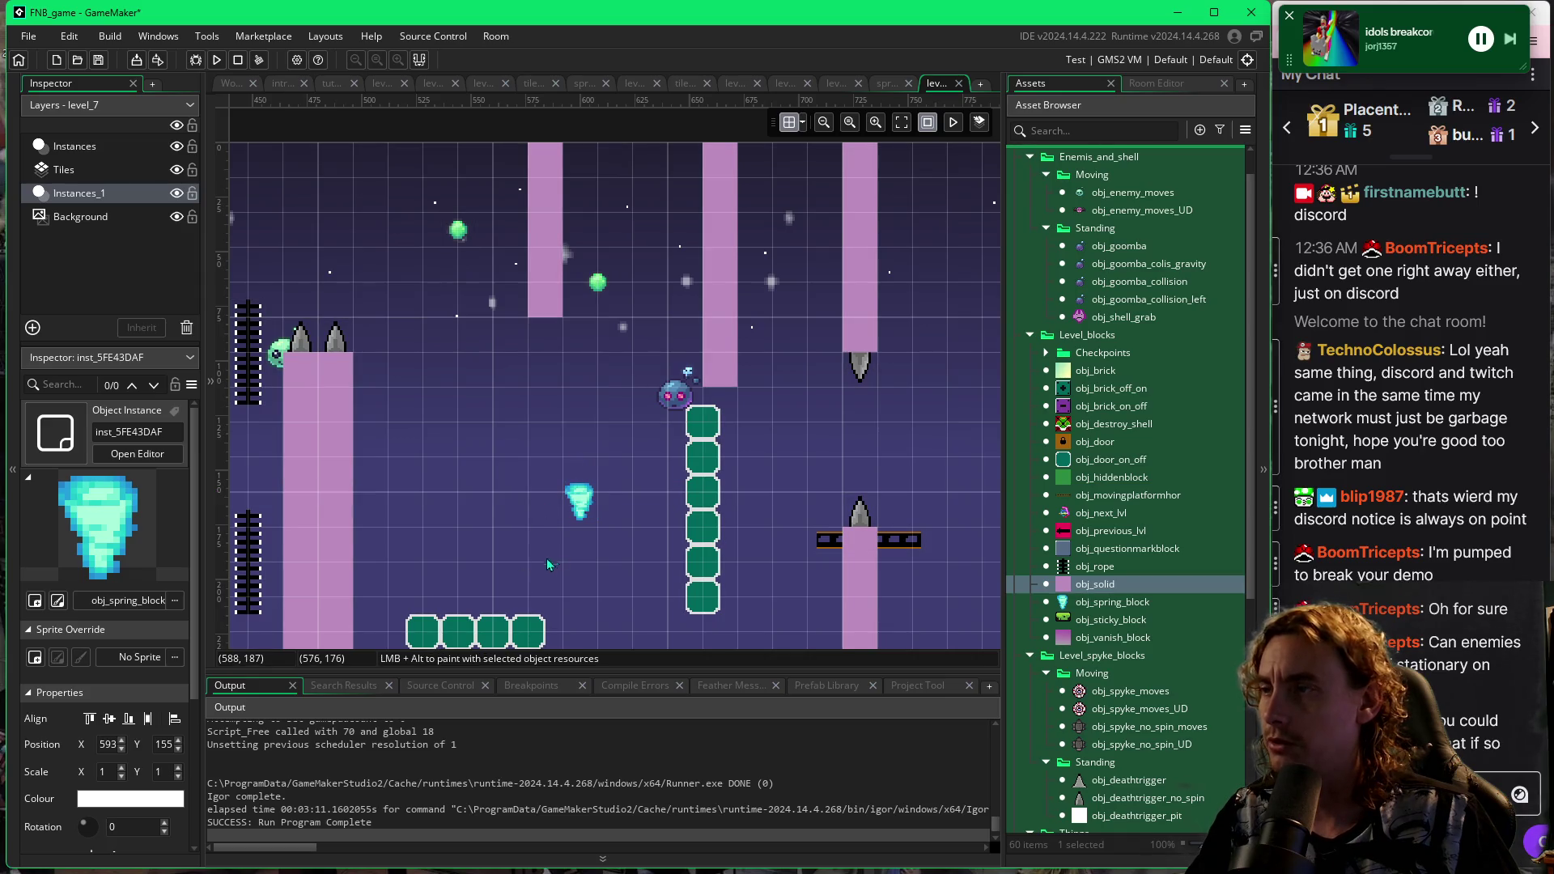
pyautogui.click(544, 322)
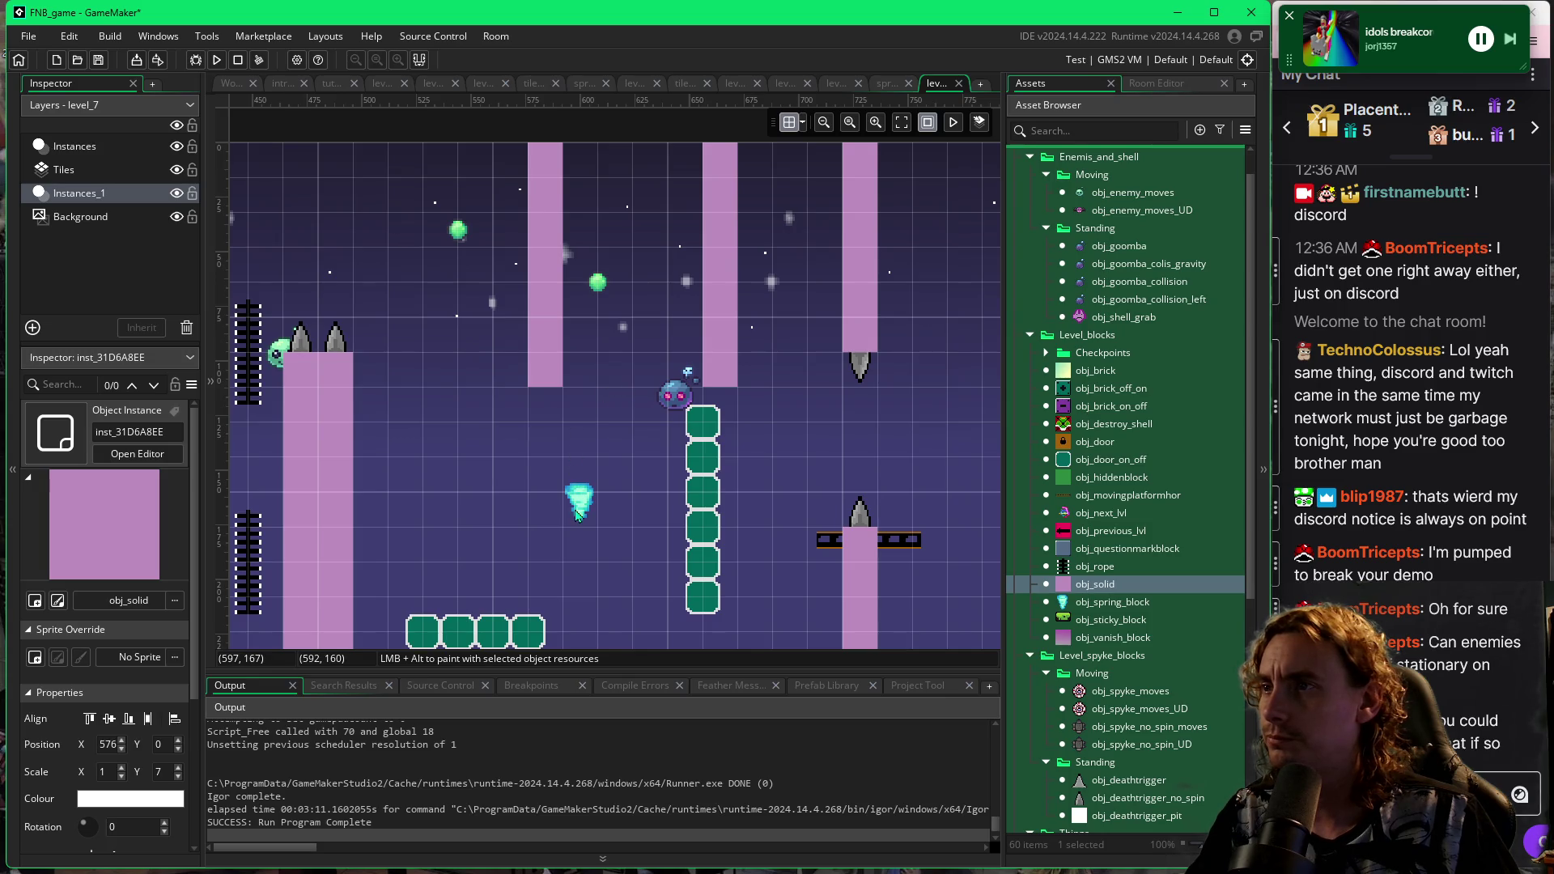
pyautogui.press('F5')
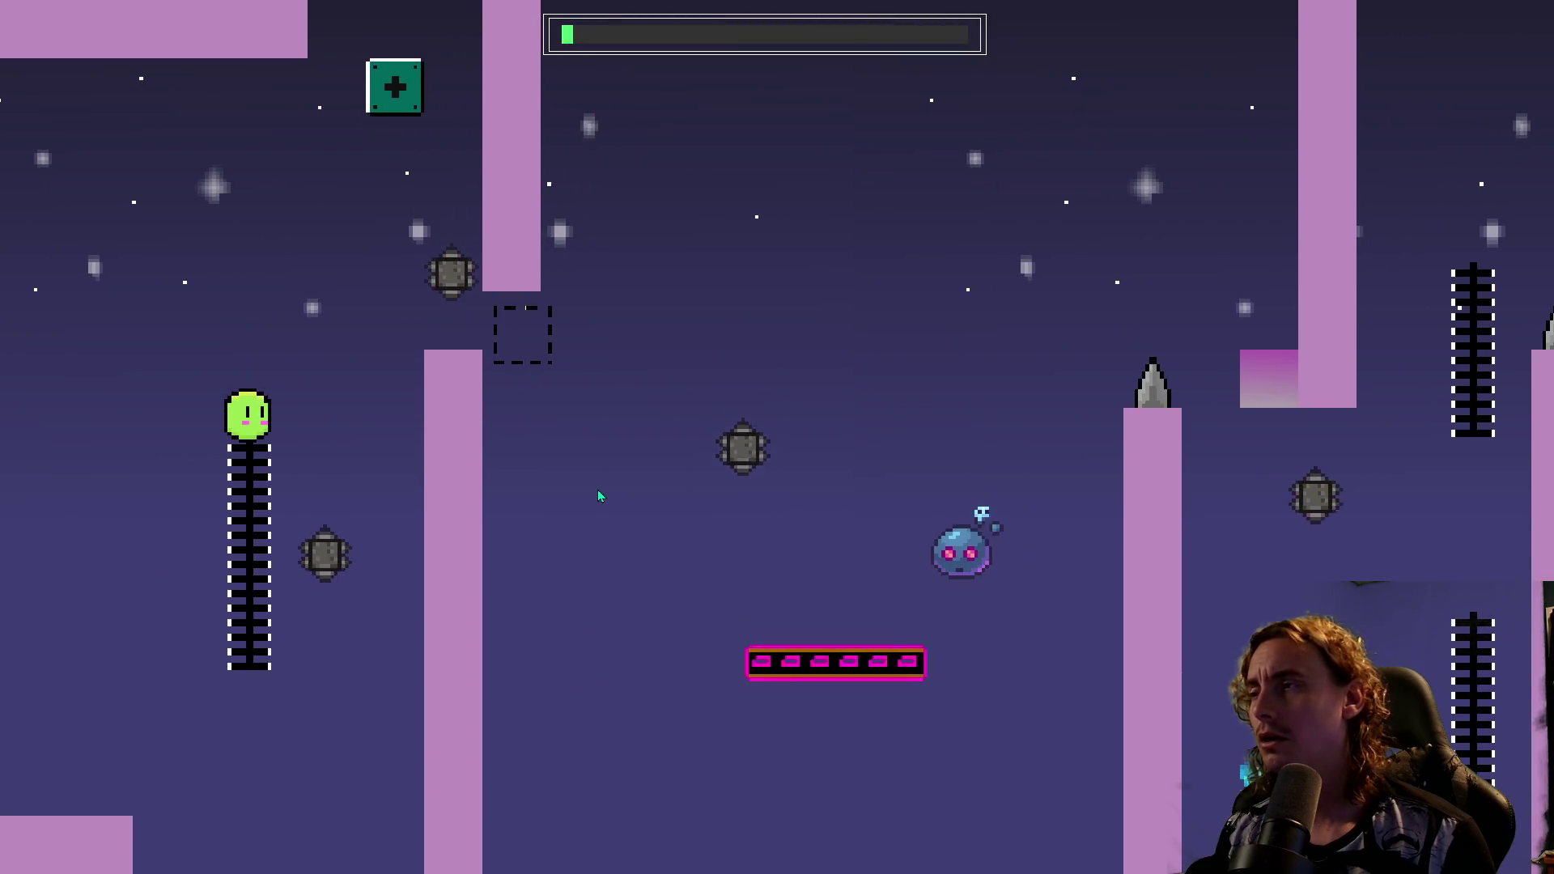
# Ride the moving platform, then climb and jump past the ladder.
pyautogui.press('space')
pyautogui.press('Right')
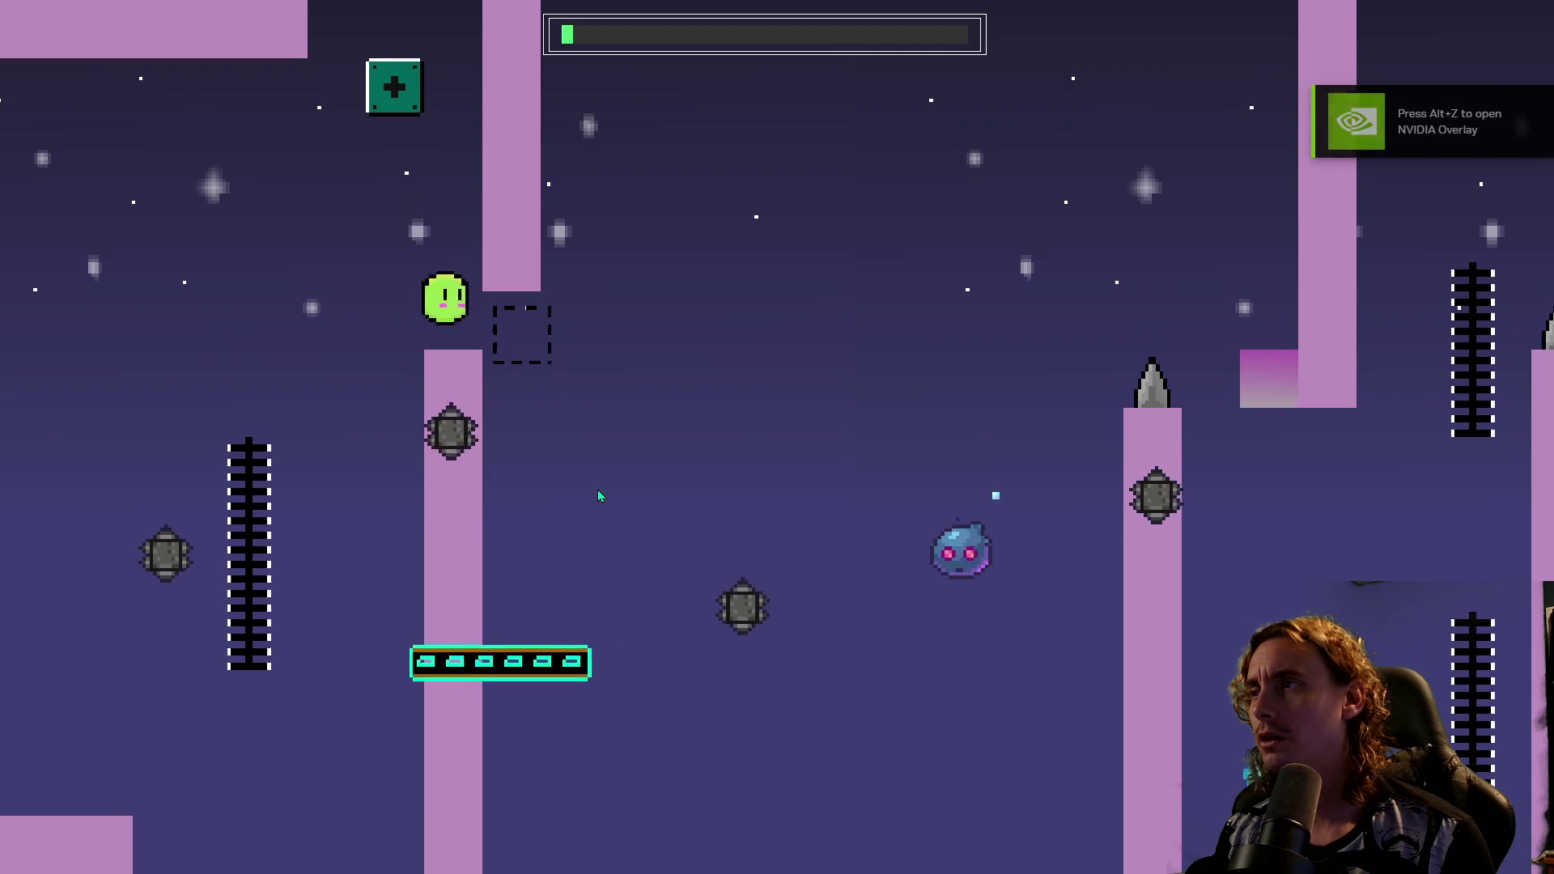
pyautogui.press('space')
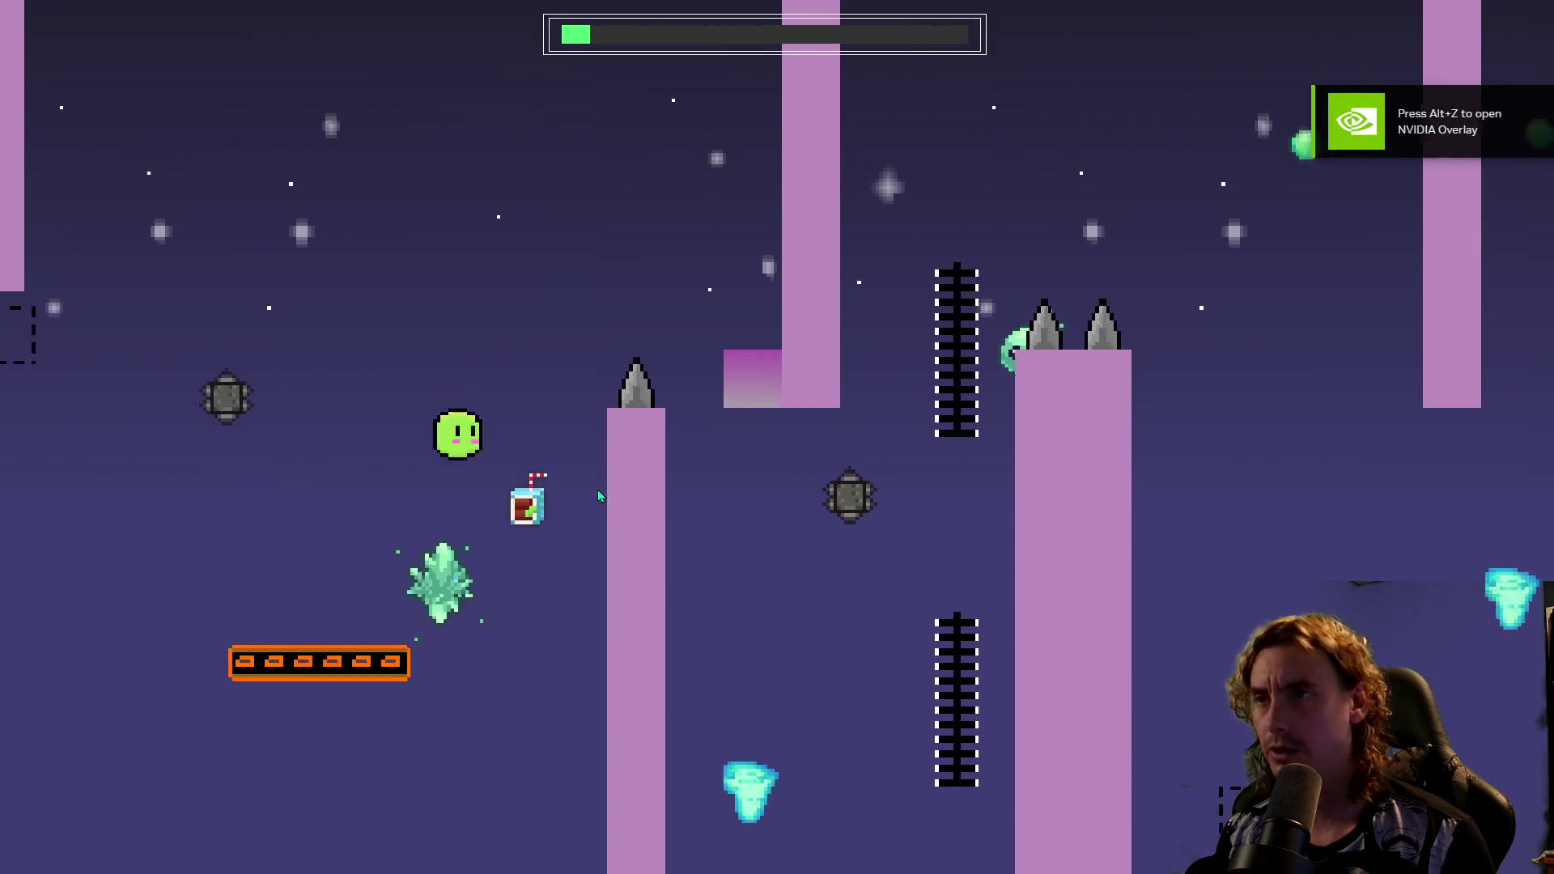
pyautogui.press('space')
pyautogui.press('Right')
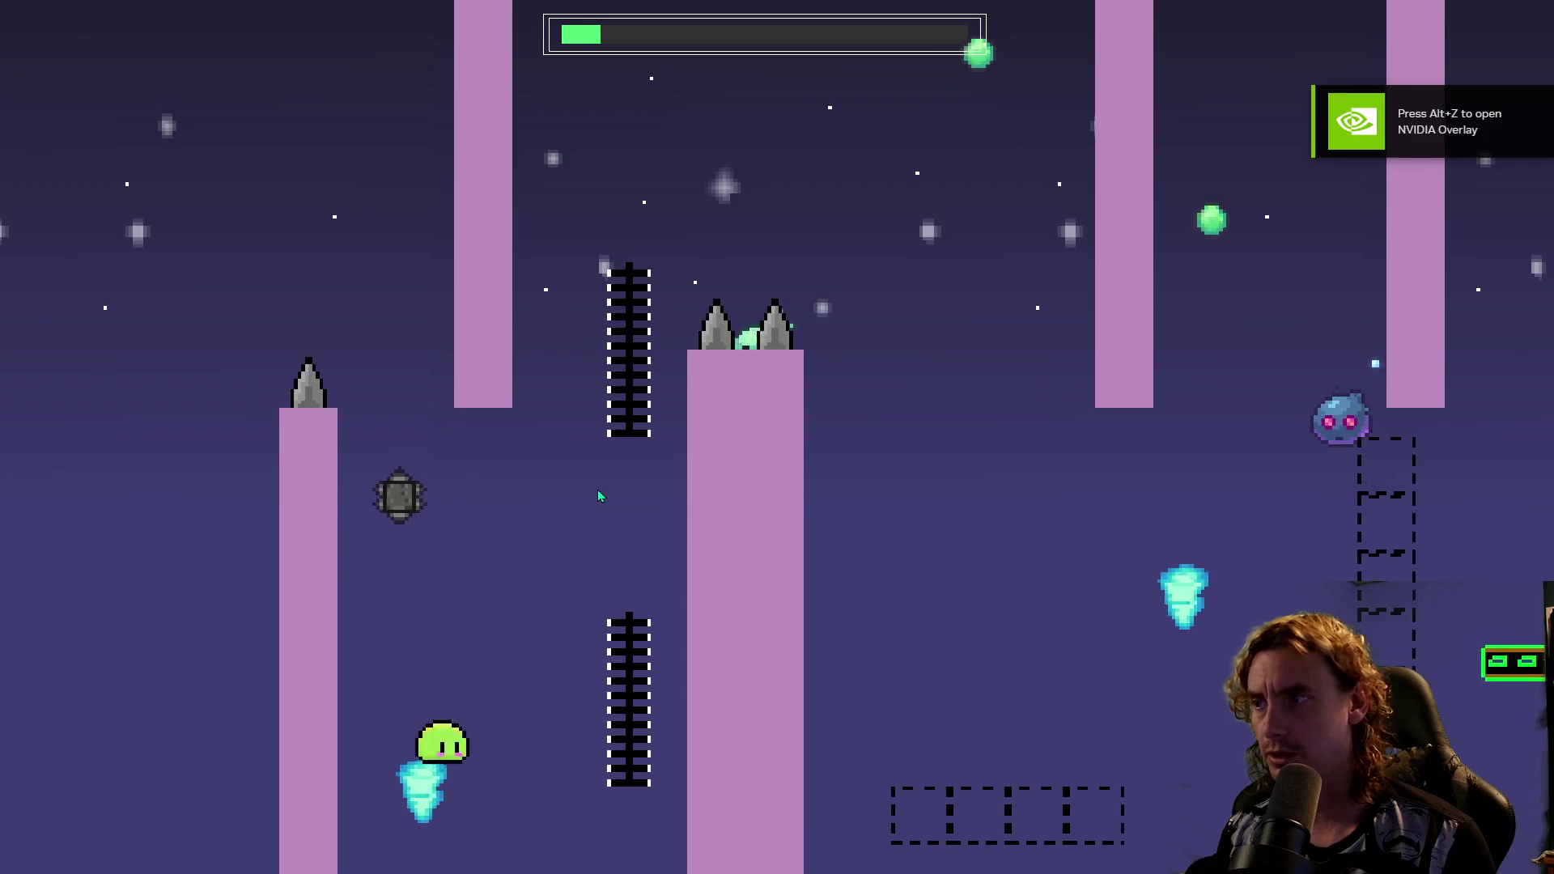
pyautogui.press('Up')
pyautogui.press('space')
pyautogui.press('Right')
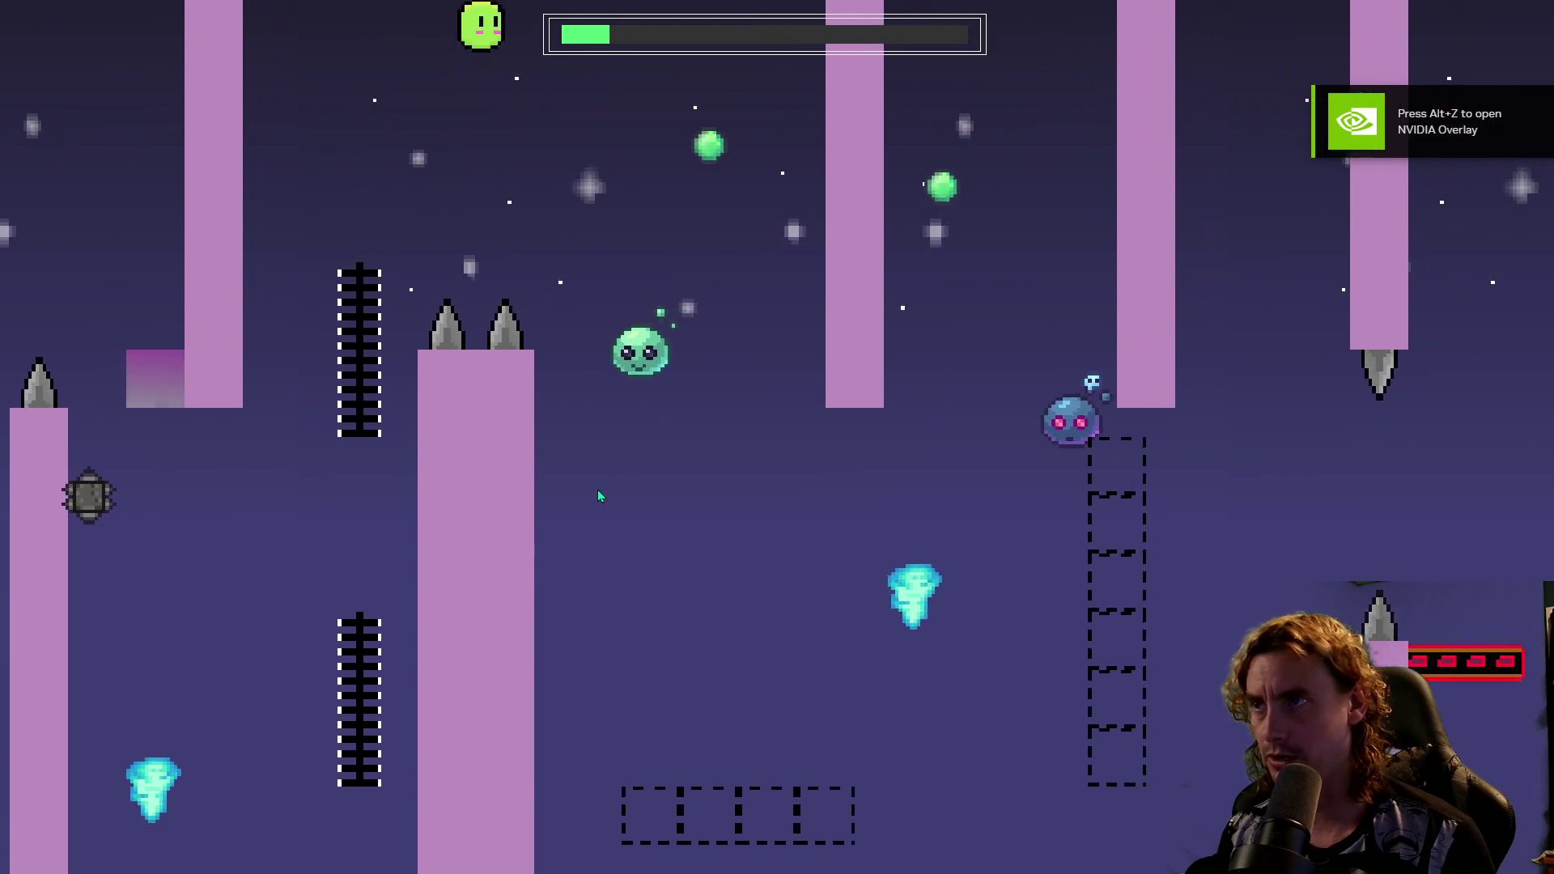
# Grab the drink, ride the tornado over the green blocks and jump from the moving platform over the spikes.
pyautogui.press('Right')
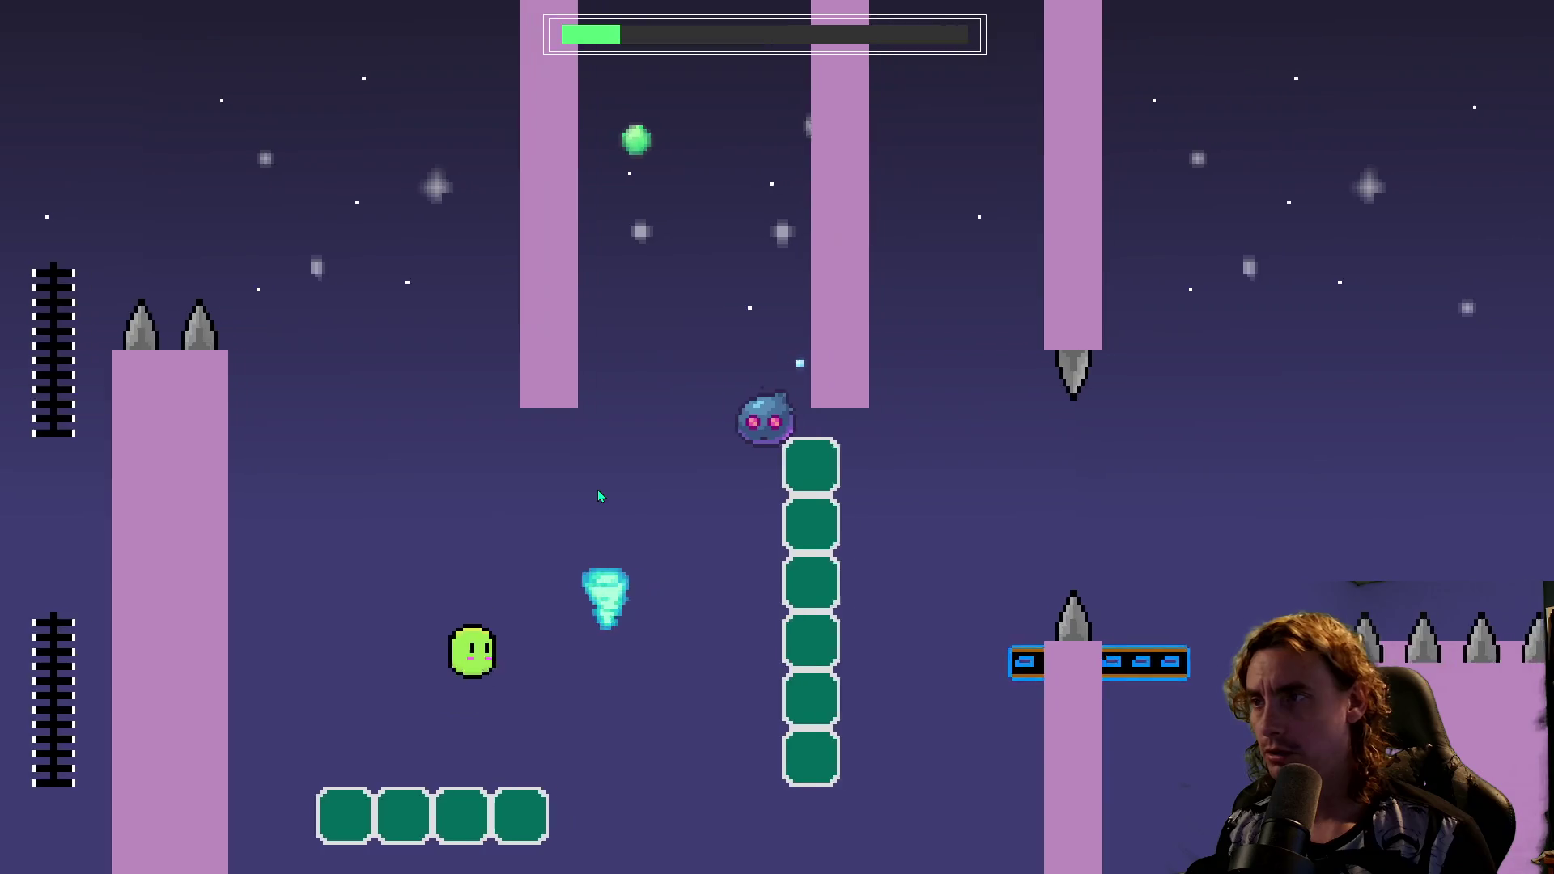
pyautogui.press('Left')
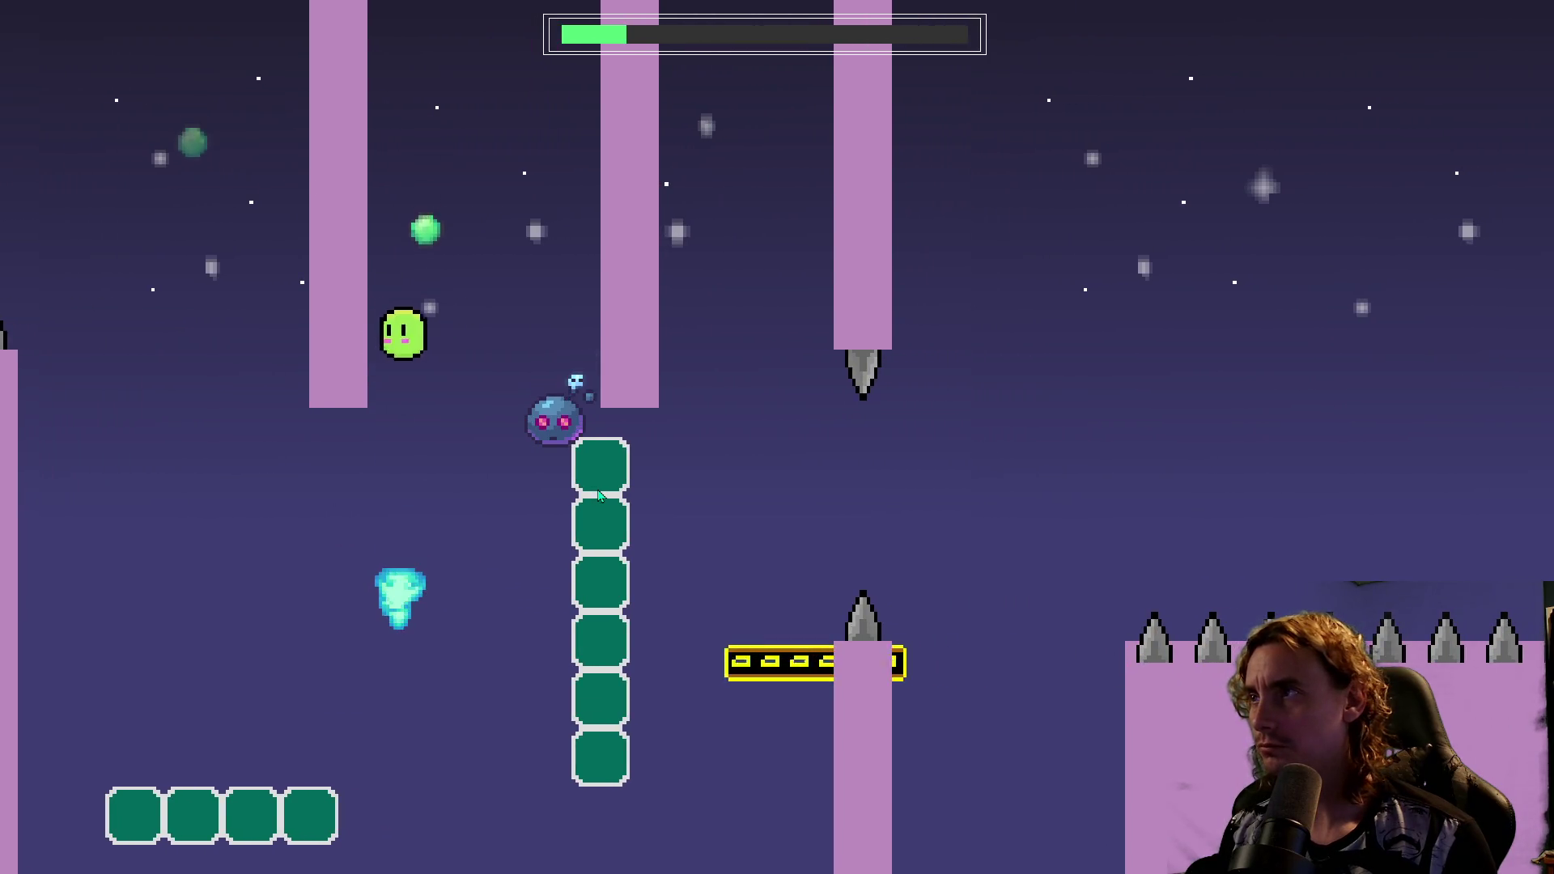
pyautogui.press('Right')
pyautogui.press('Left')
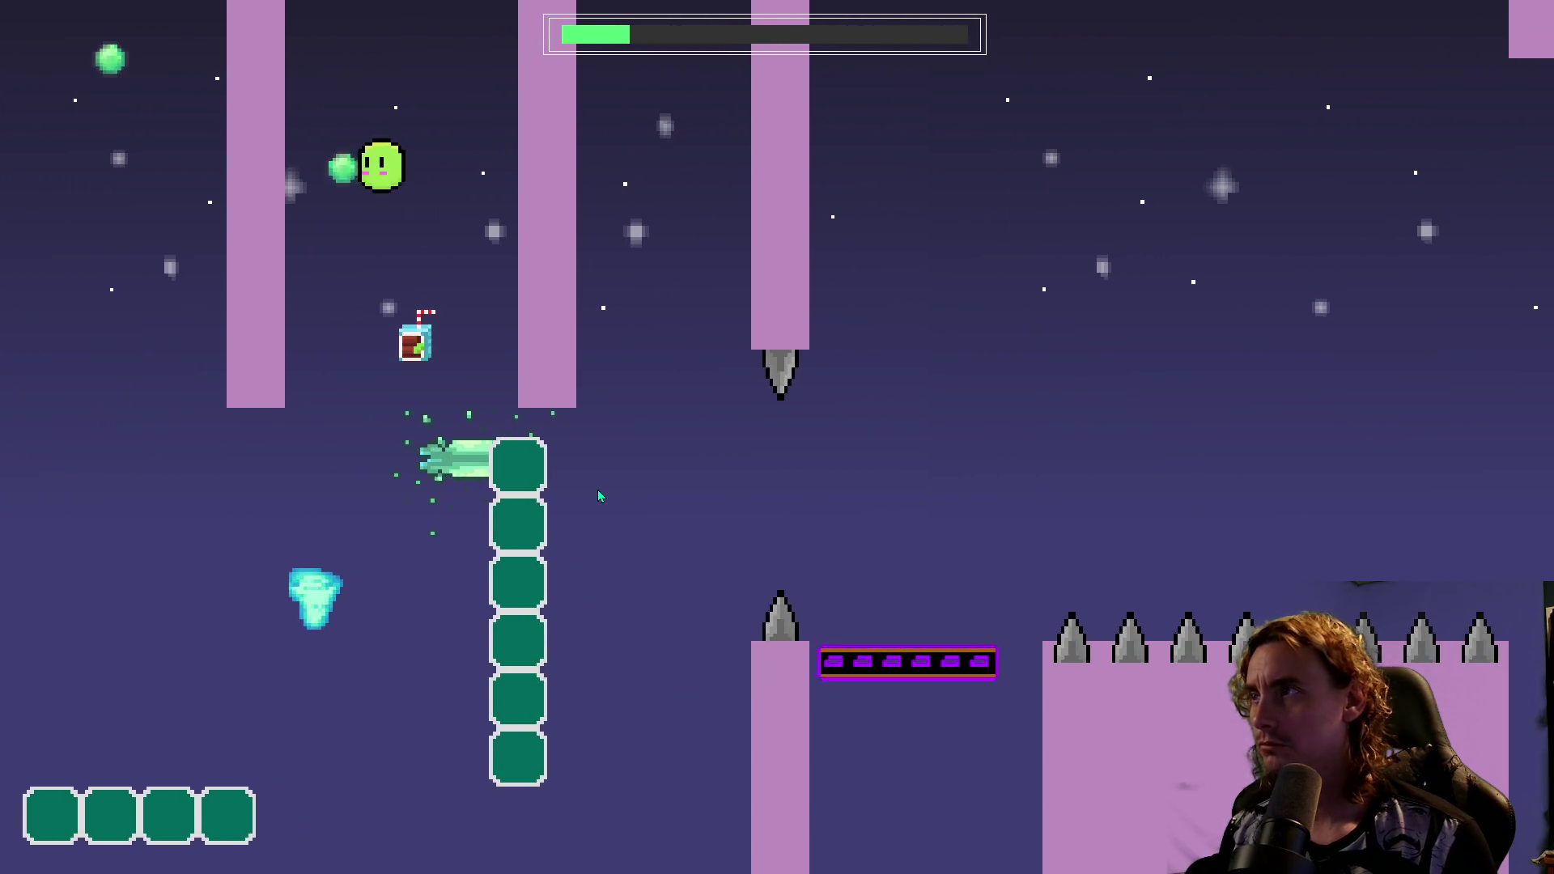
pyautogui.press('Right')
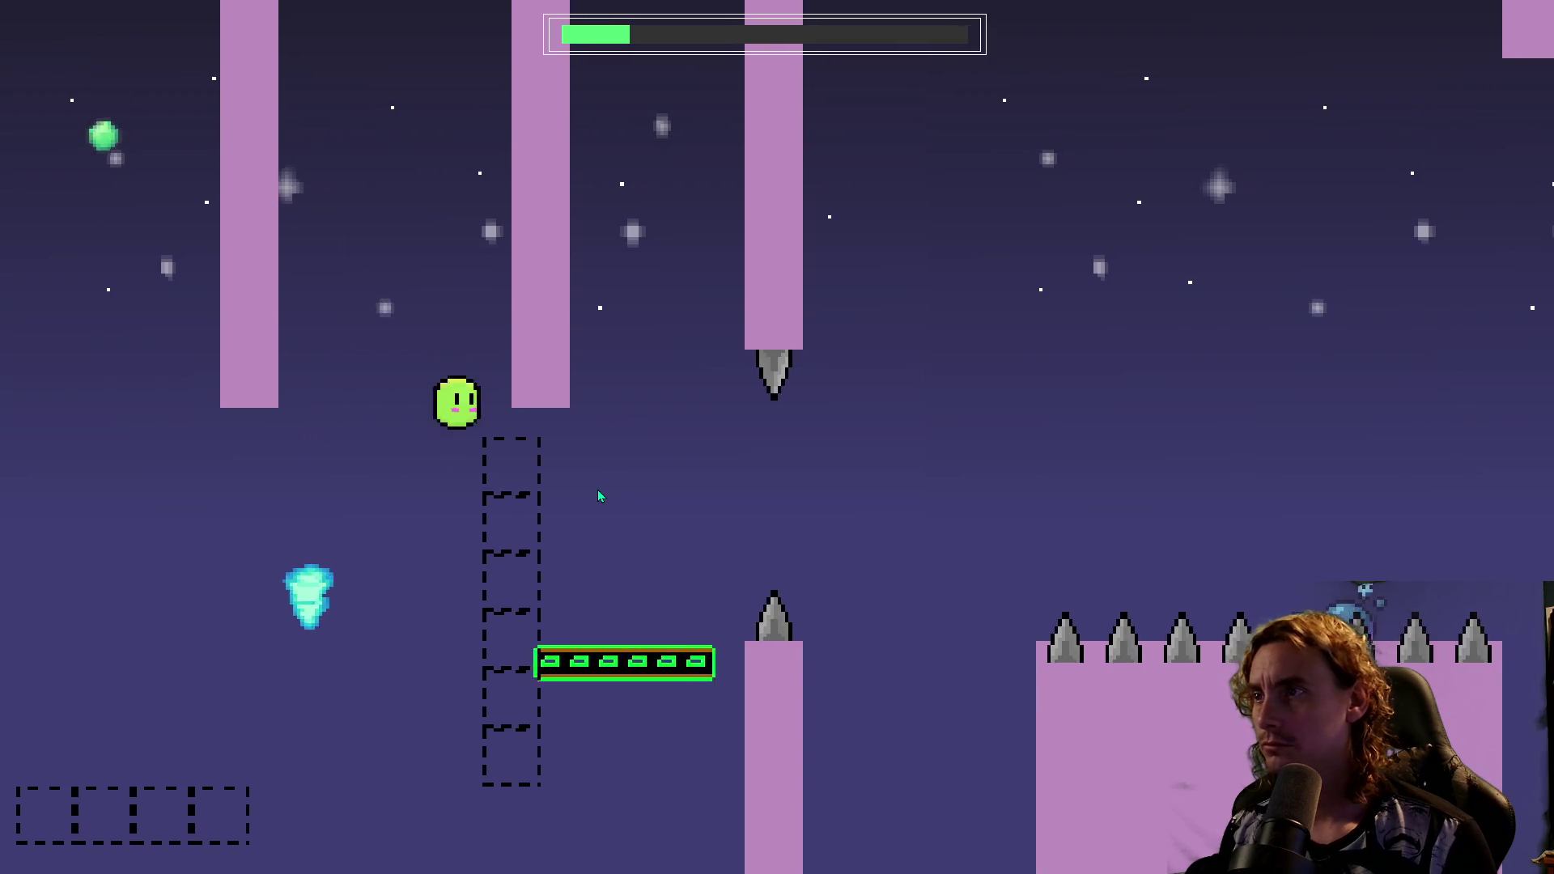
pyautogui.press('space')
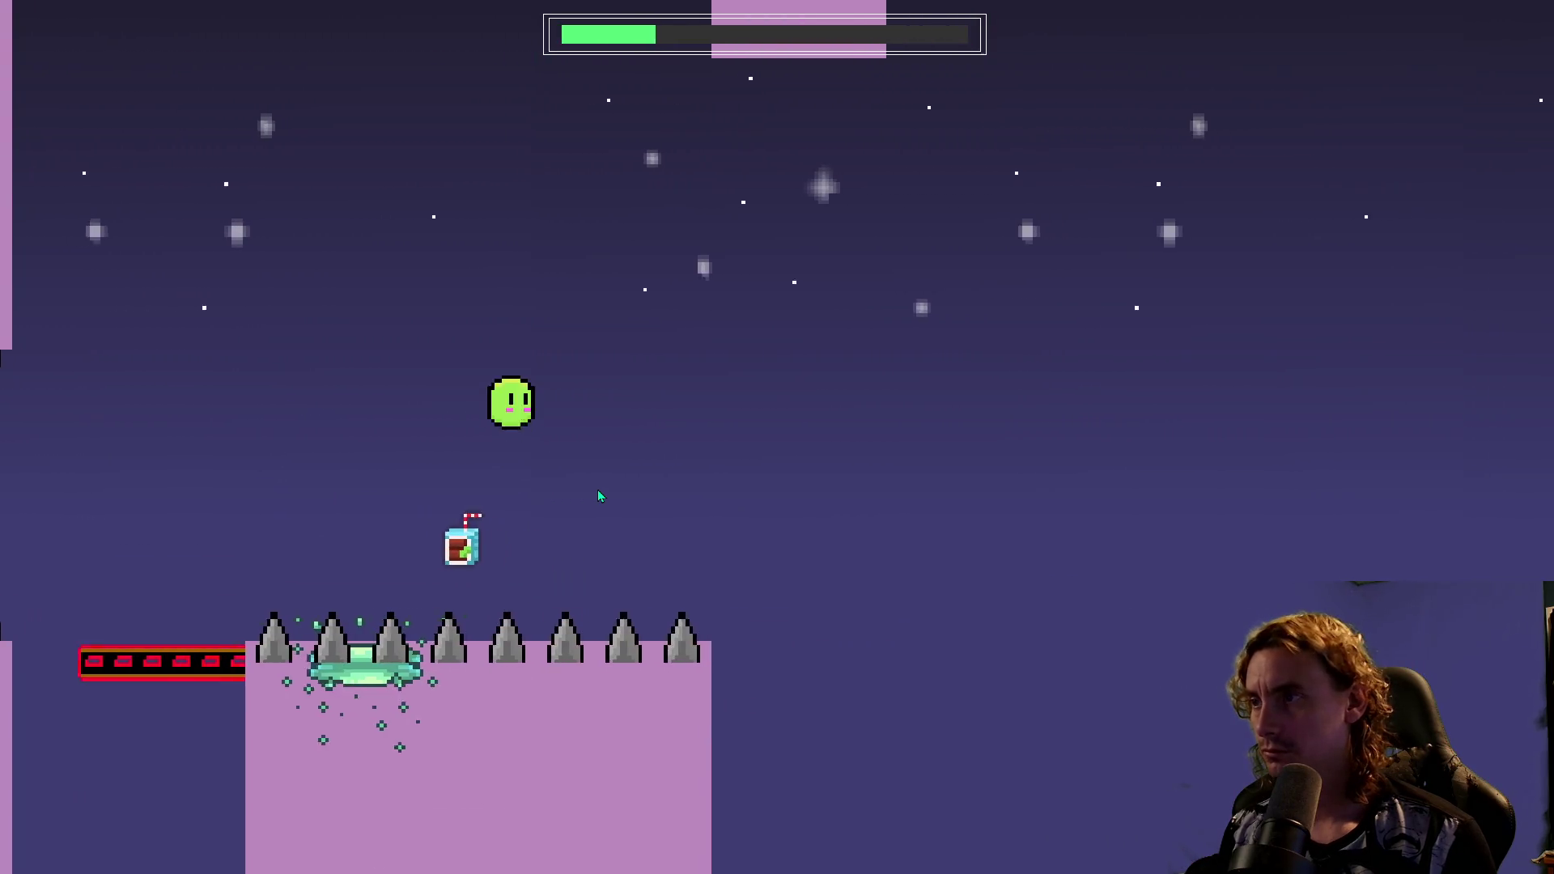
pyautogui.press('Right')
pyautogui.press('Right')
# From the restart point, jump the gaps and ladder column until dying and restarting.
pyautogui.press('space')
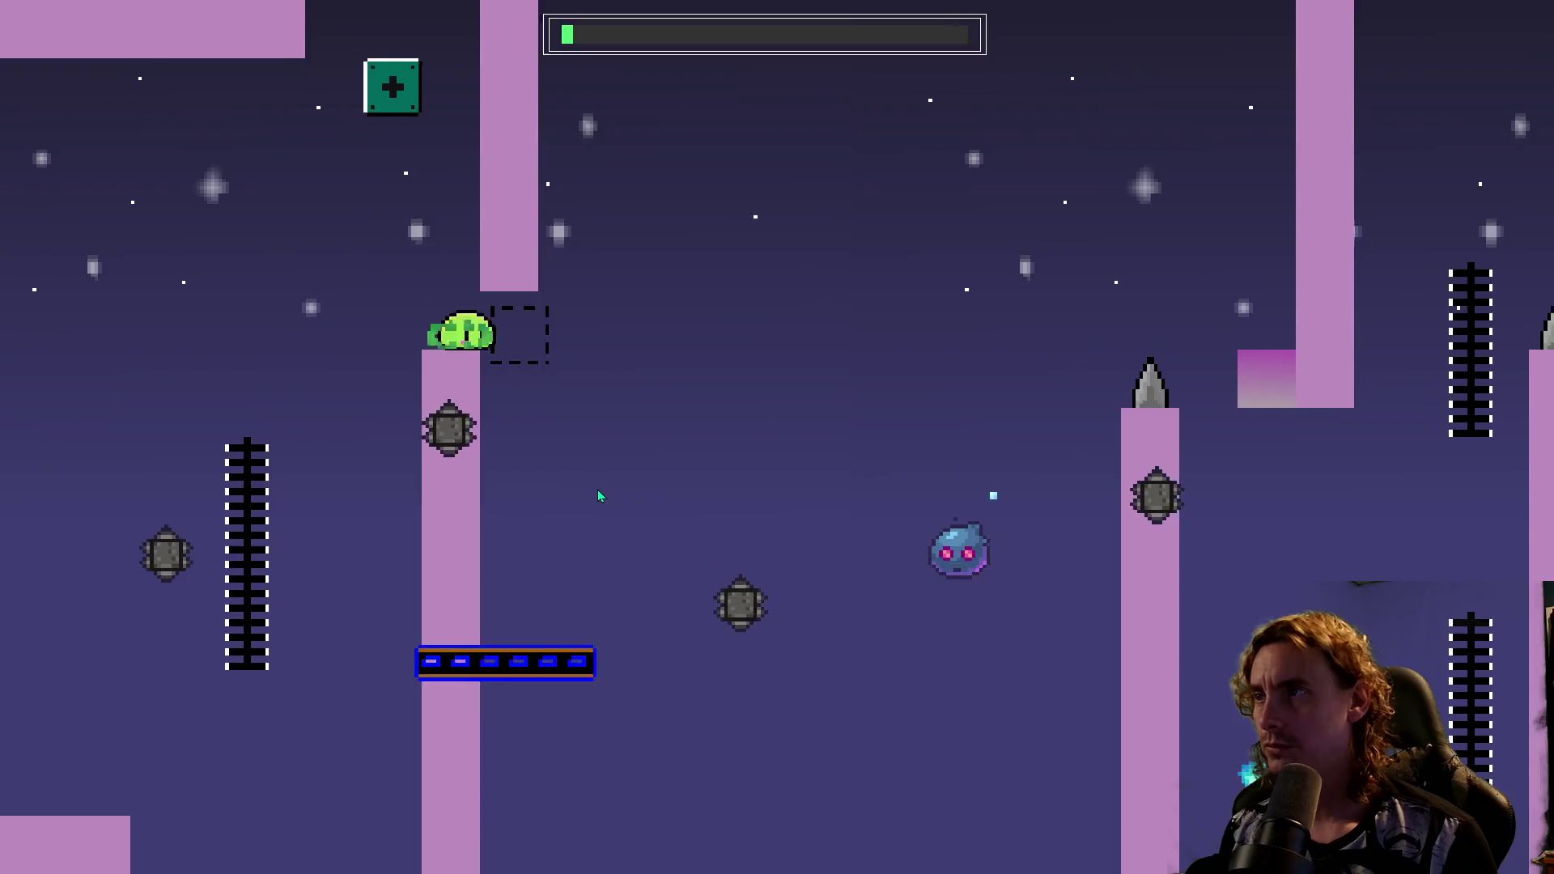
pyautogui.press('space')
pyautogui.press('space')
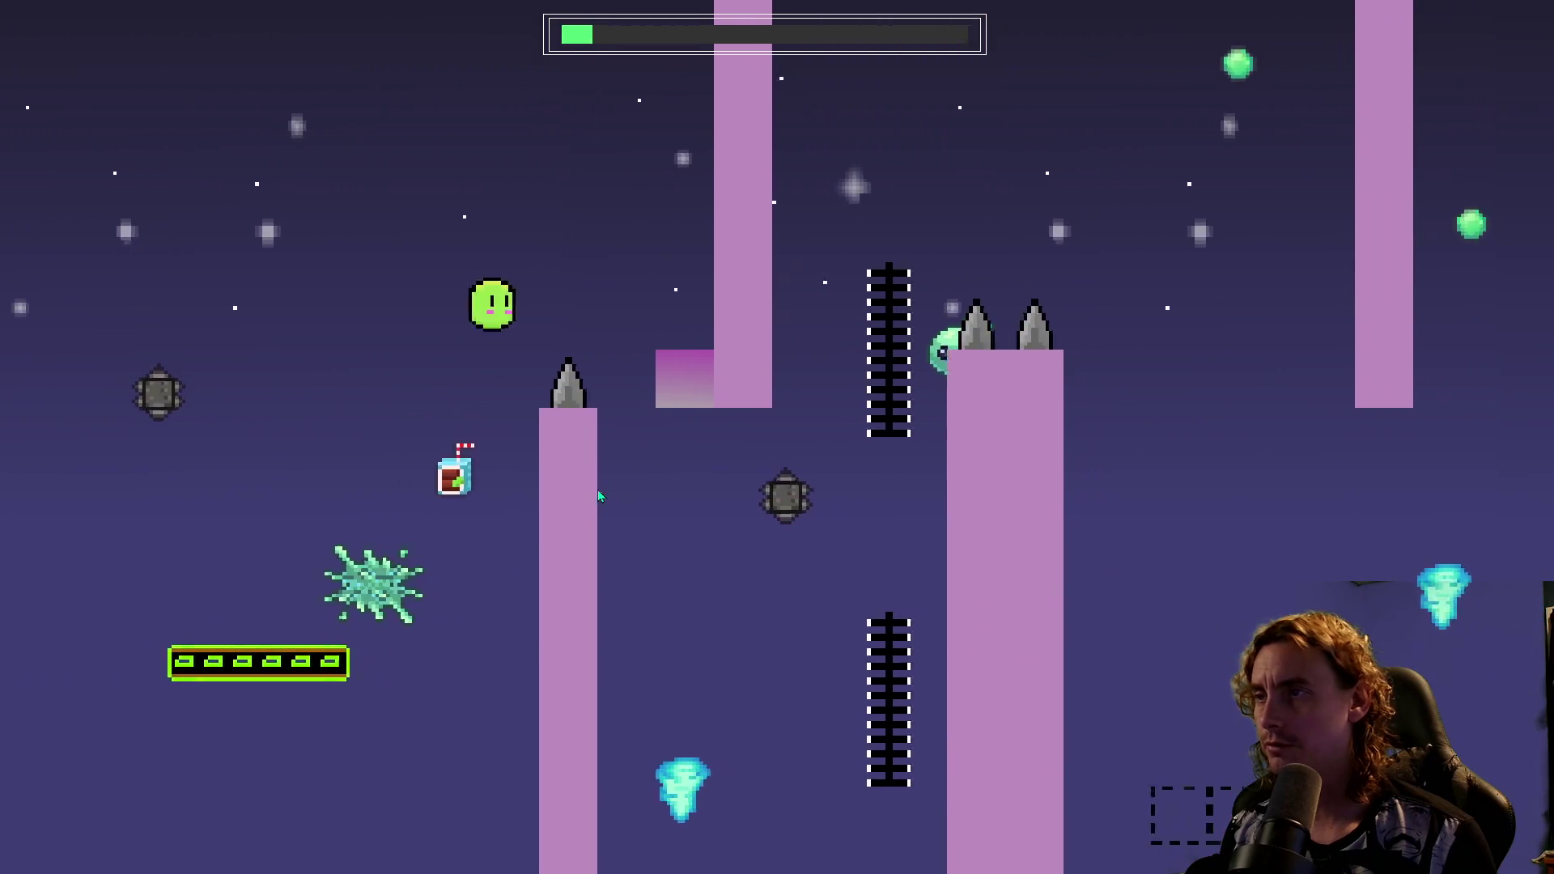
pyautogui.press('space')
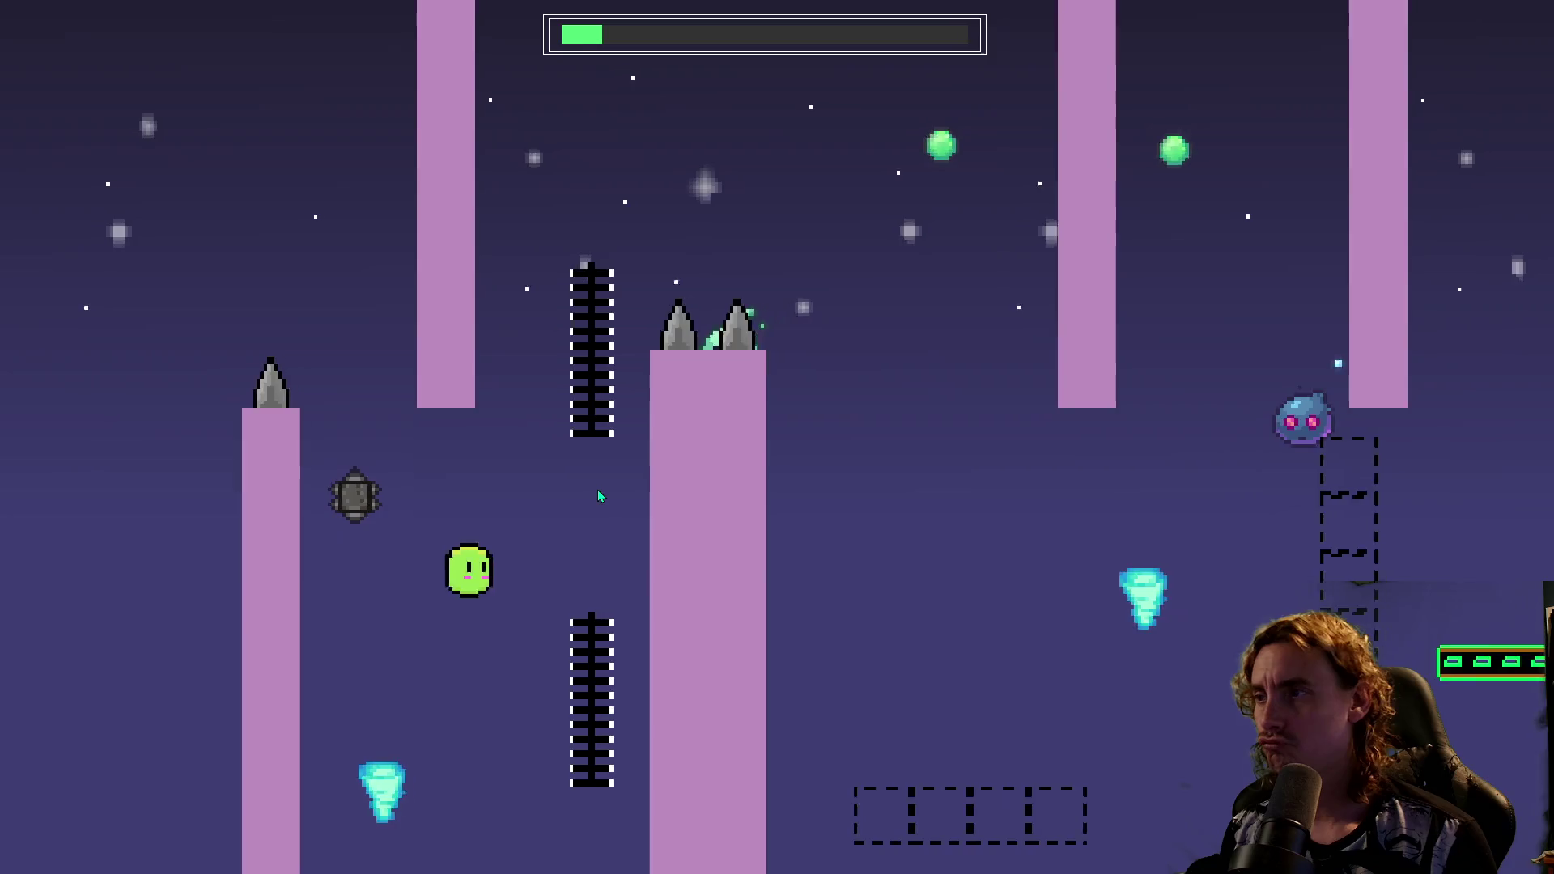
pyautogui.press('space')
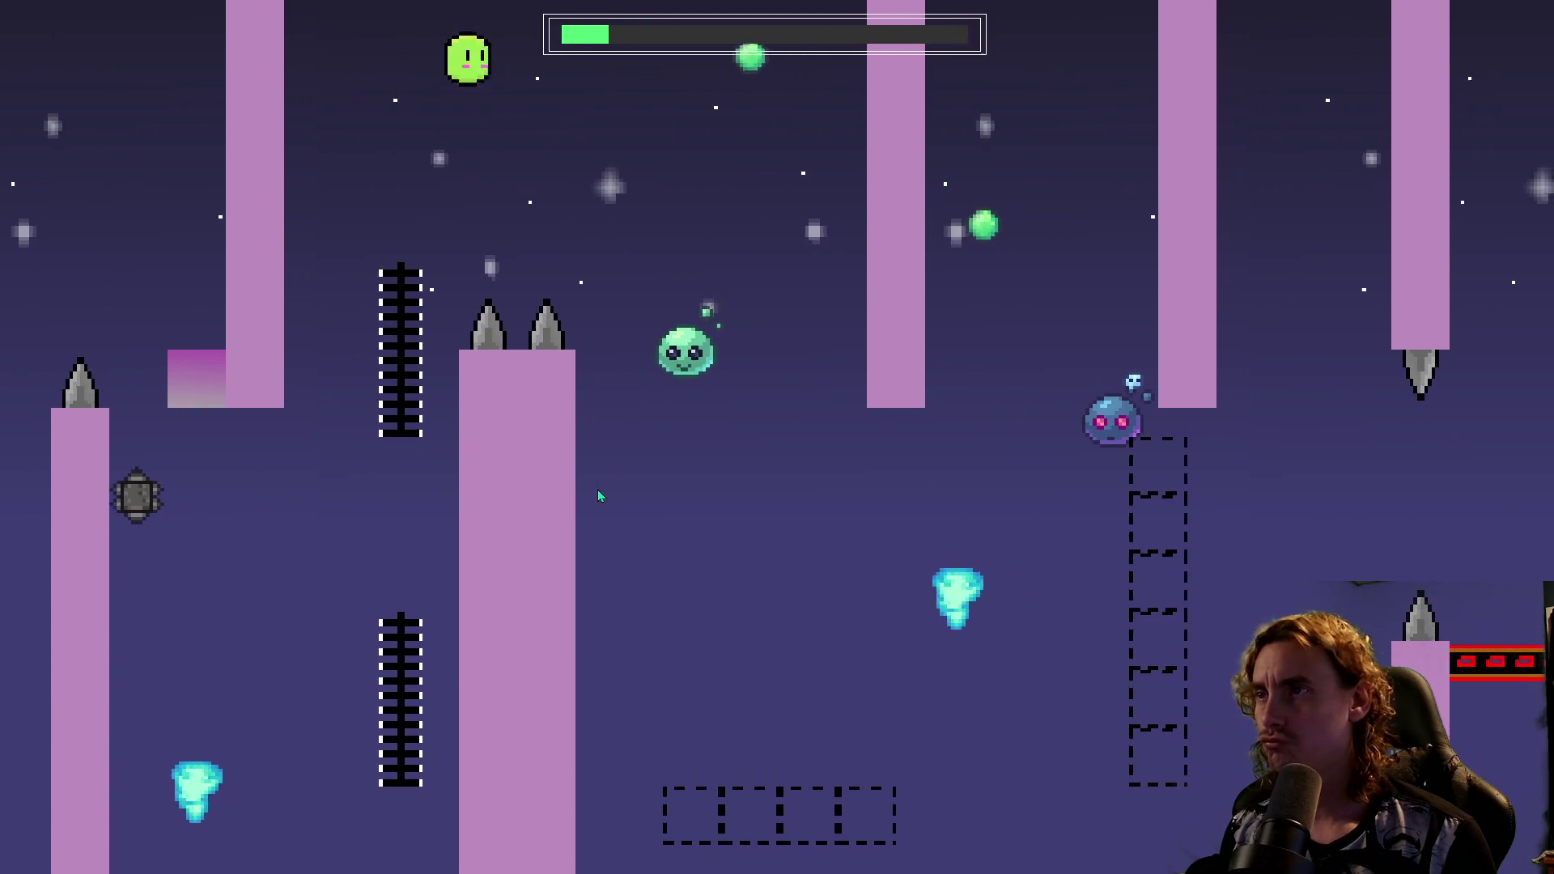
pyautogui.press('space')
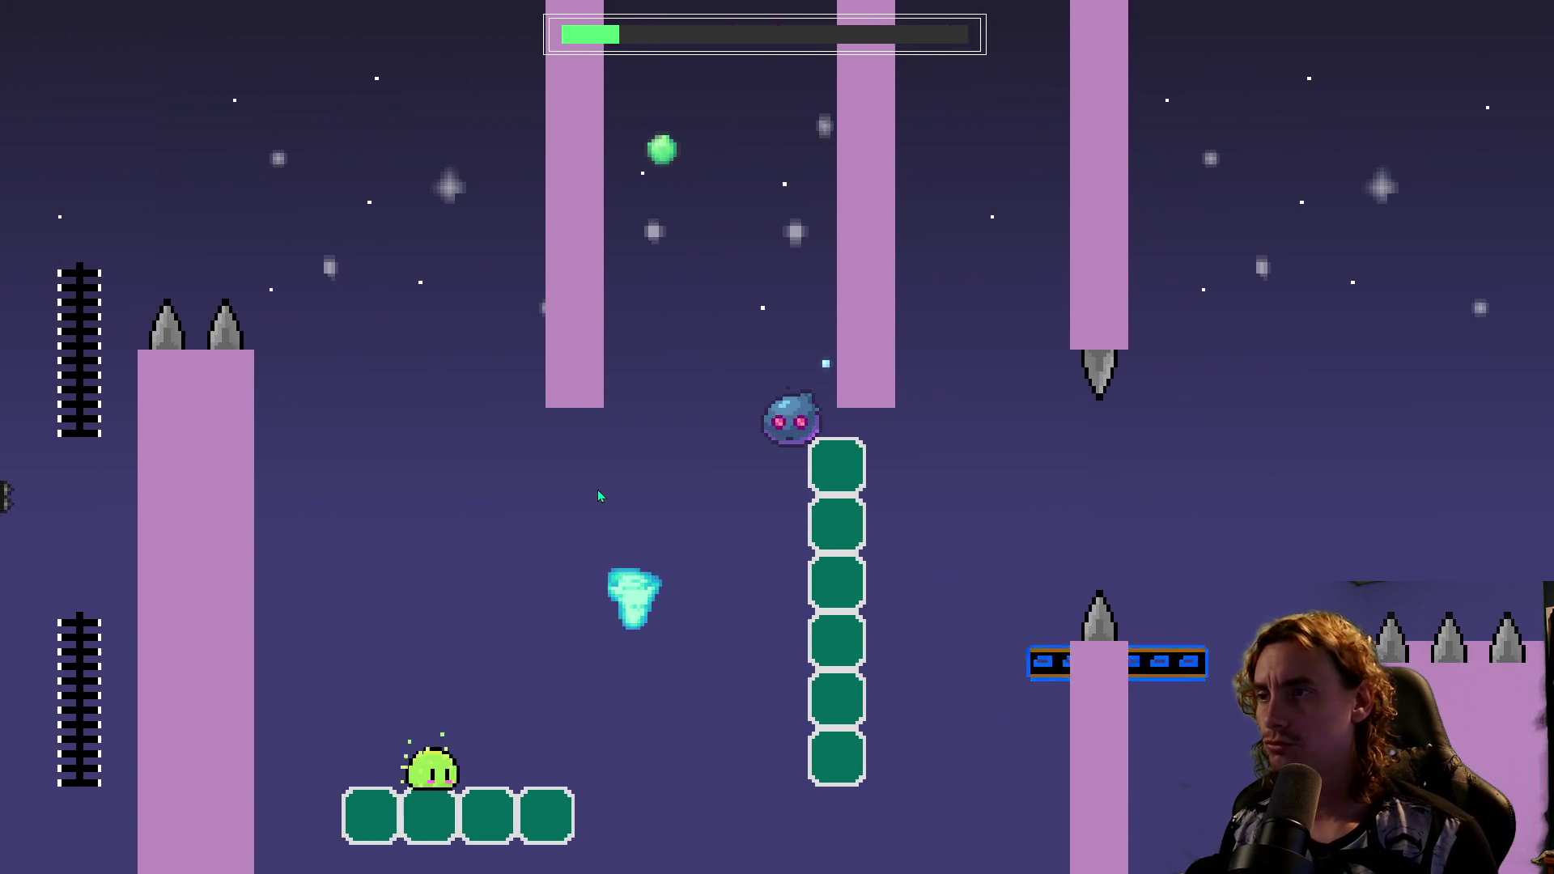
pyautogui.press('space')
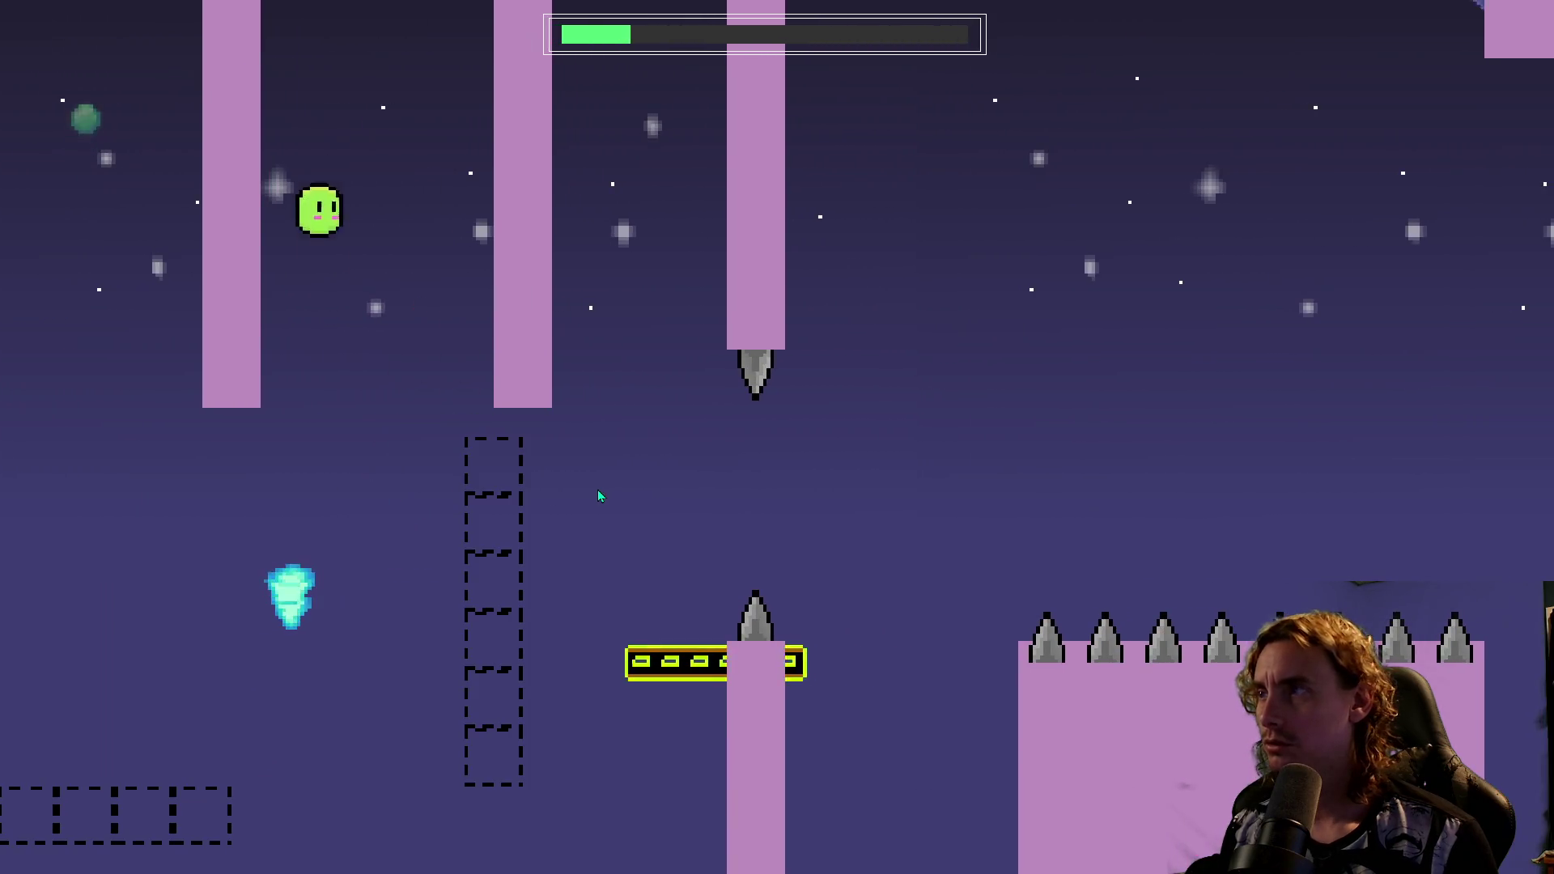
pyautogui.press('space')
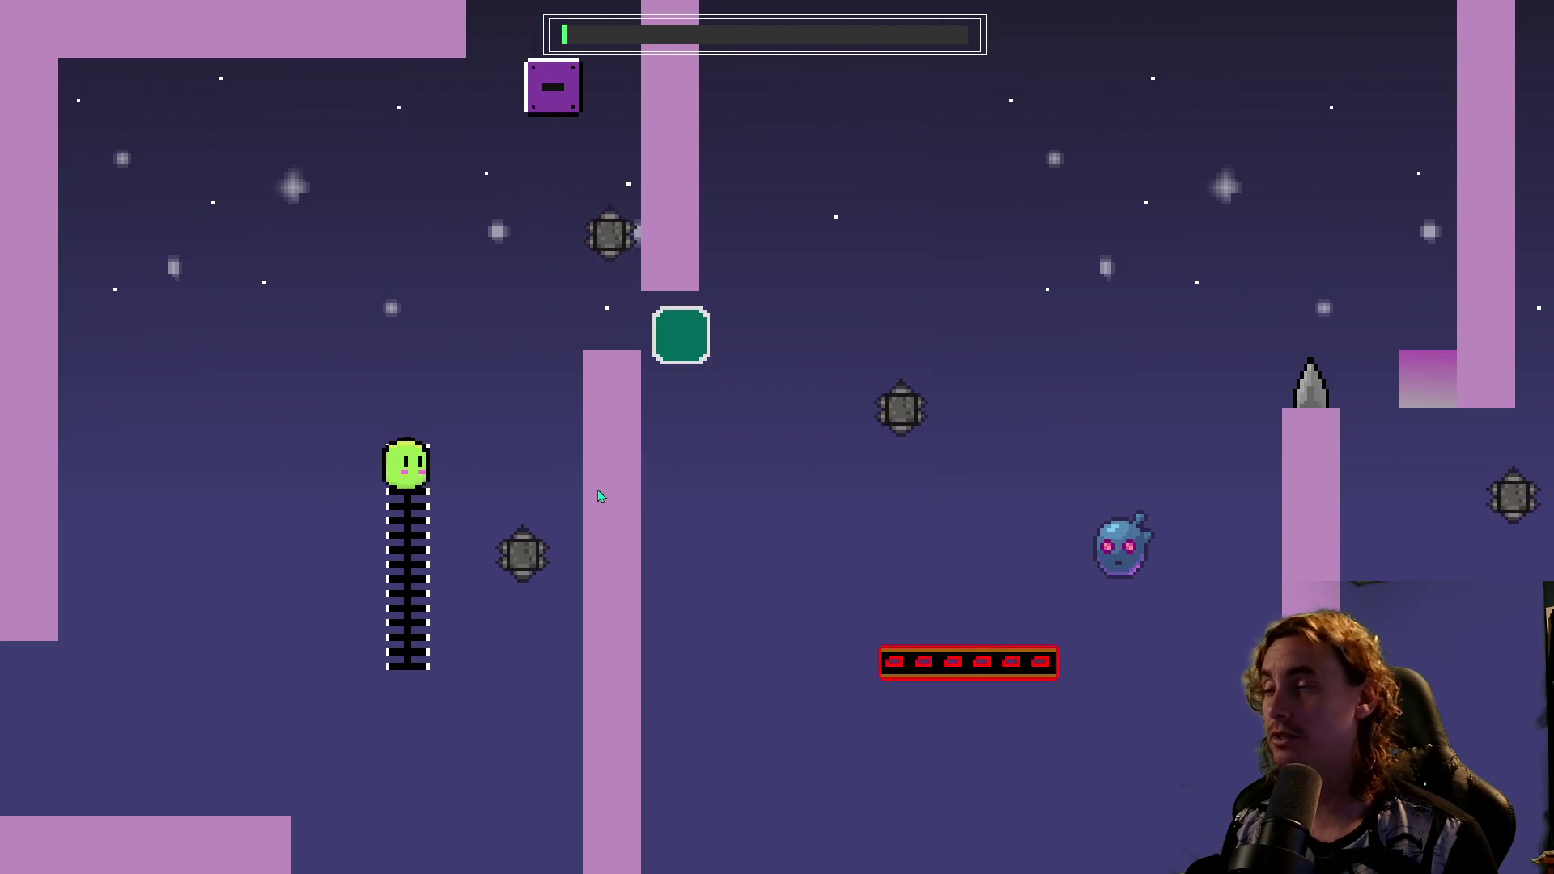
# Climb the ladder, toggle the on/off blocks and ride the moving platform to the upper ladder, dying past the spikes.
pyautogui.press('space')
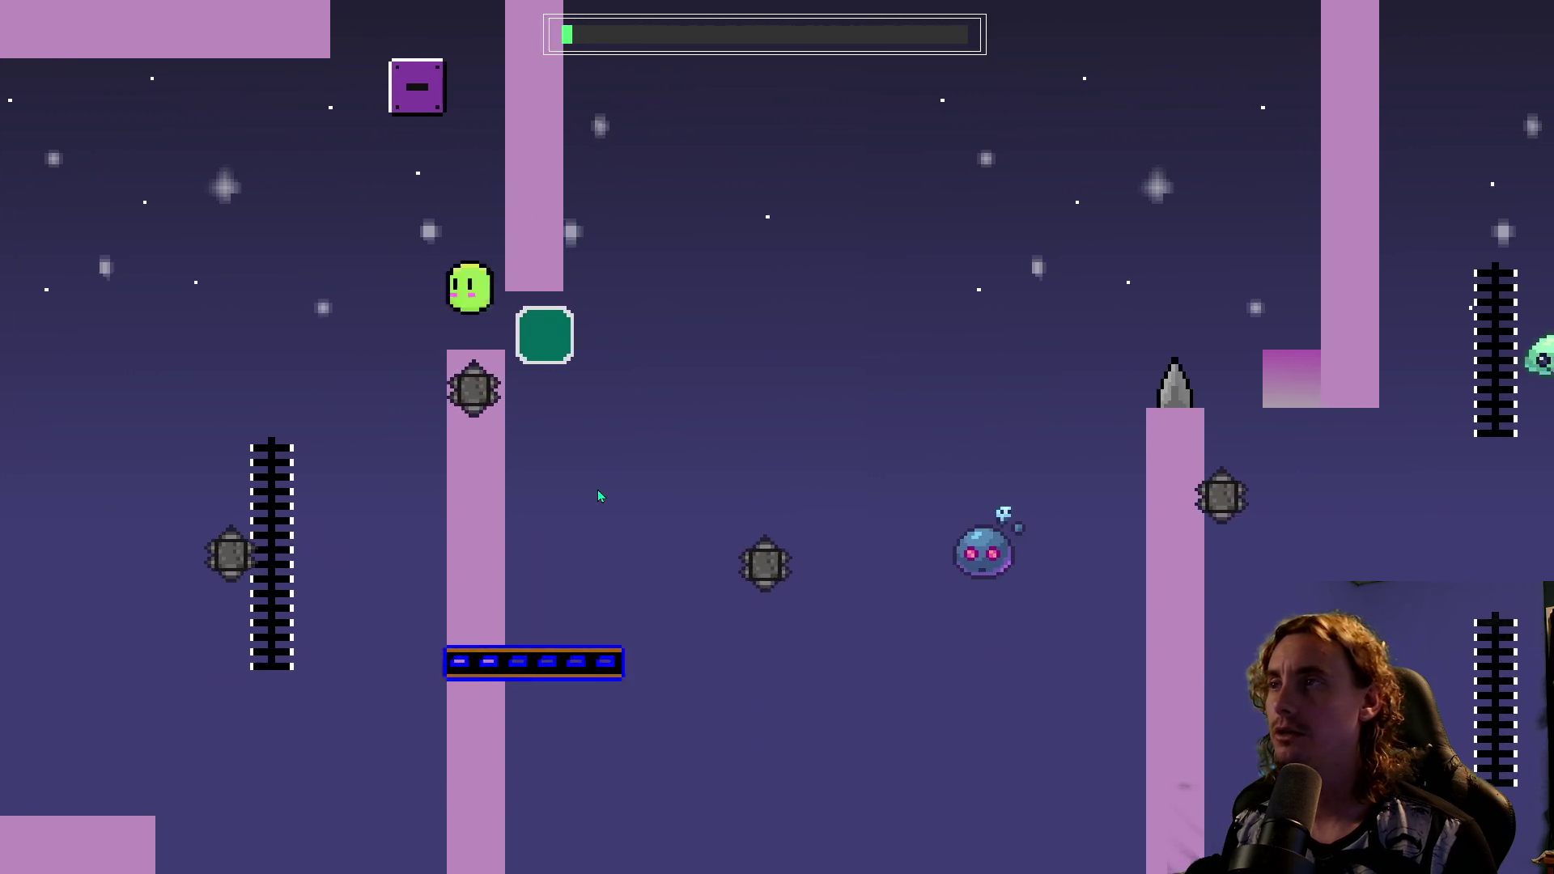
pyautogui.press('space')
pyautogui.press('space')
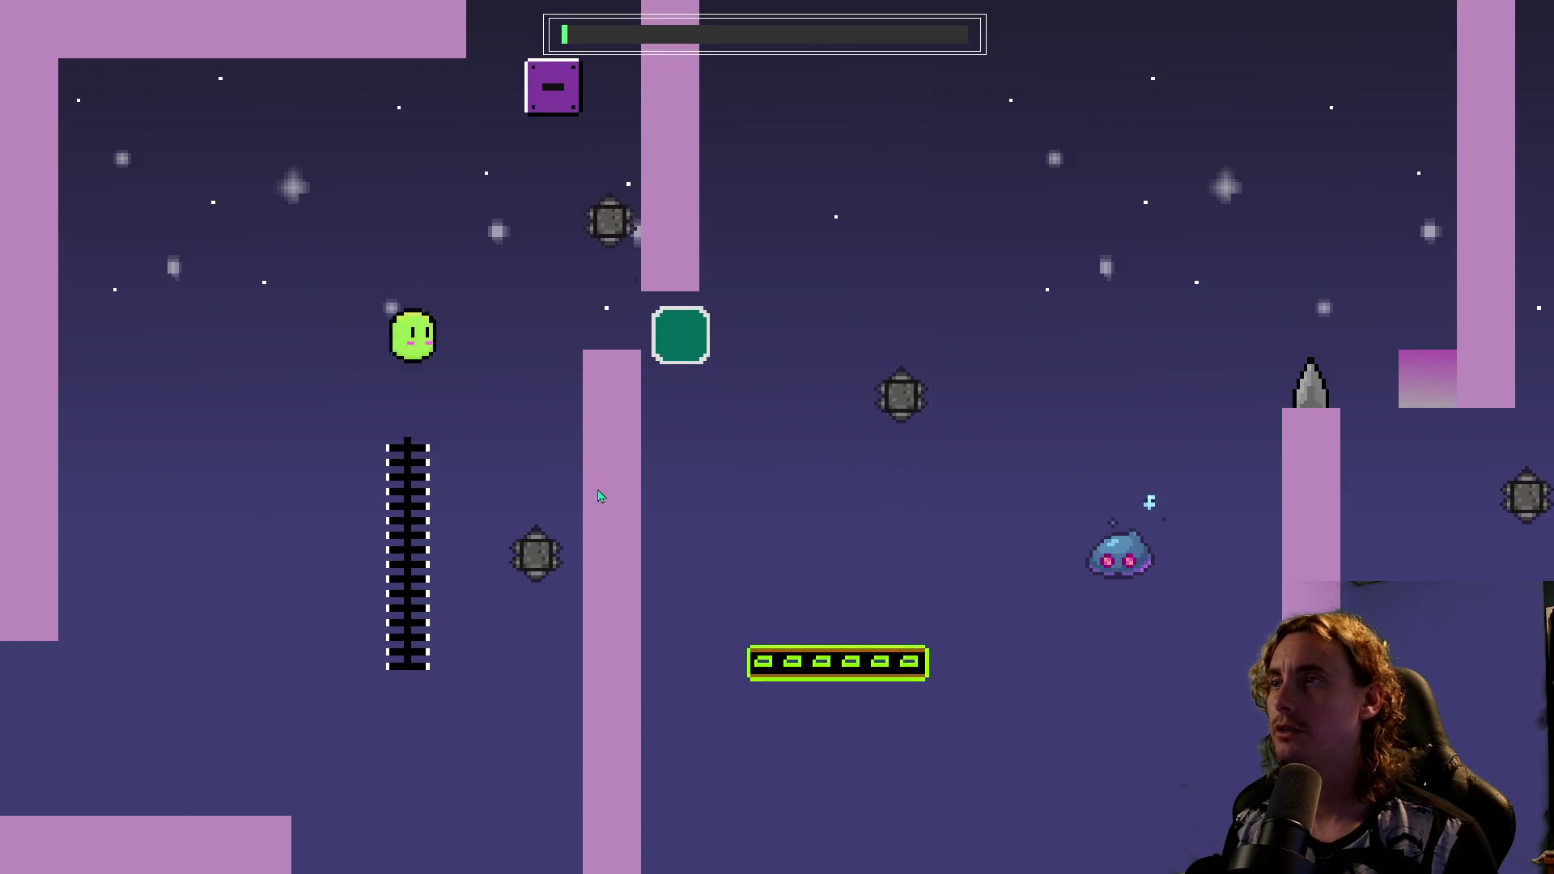
pyautogui.press('space')
pyautogui.press('space')
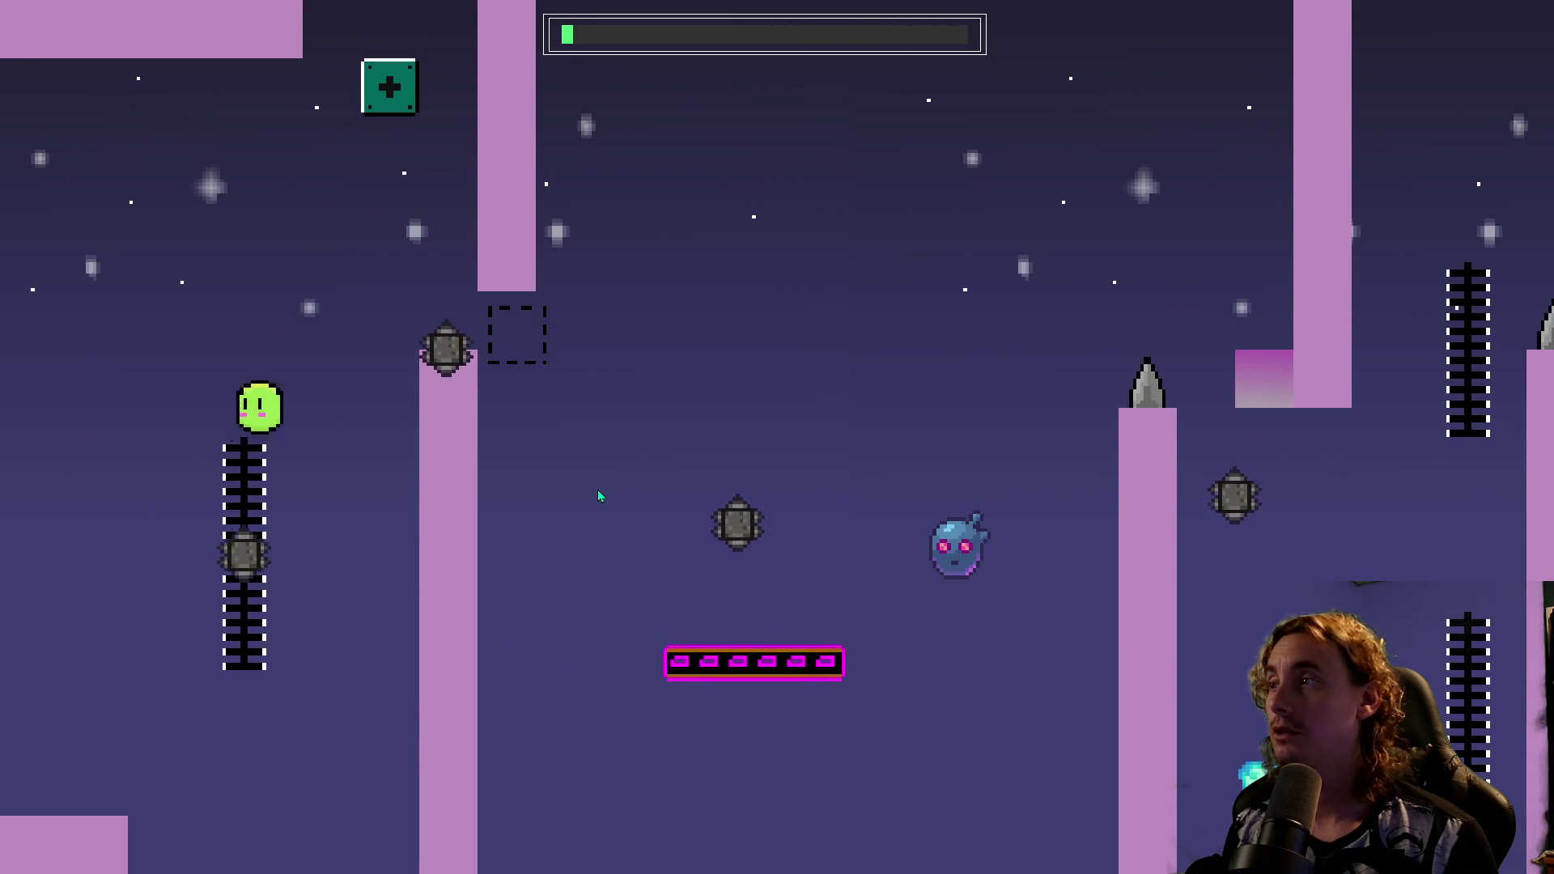
pyautogui.press('space')
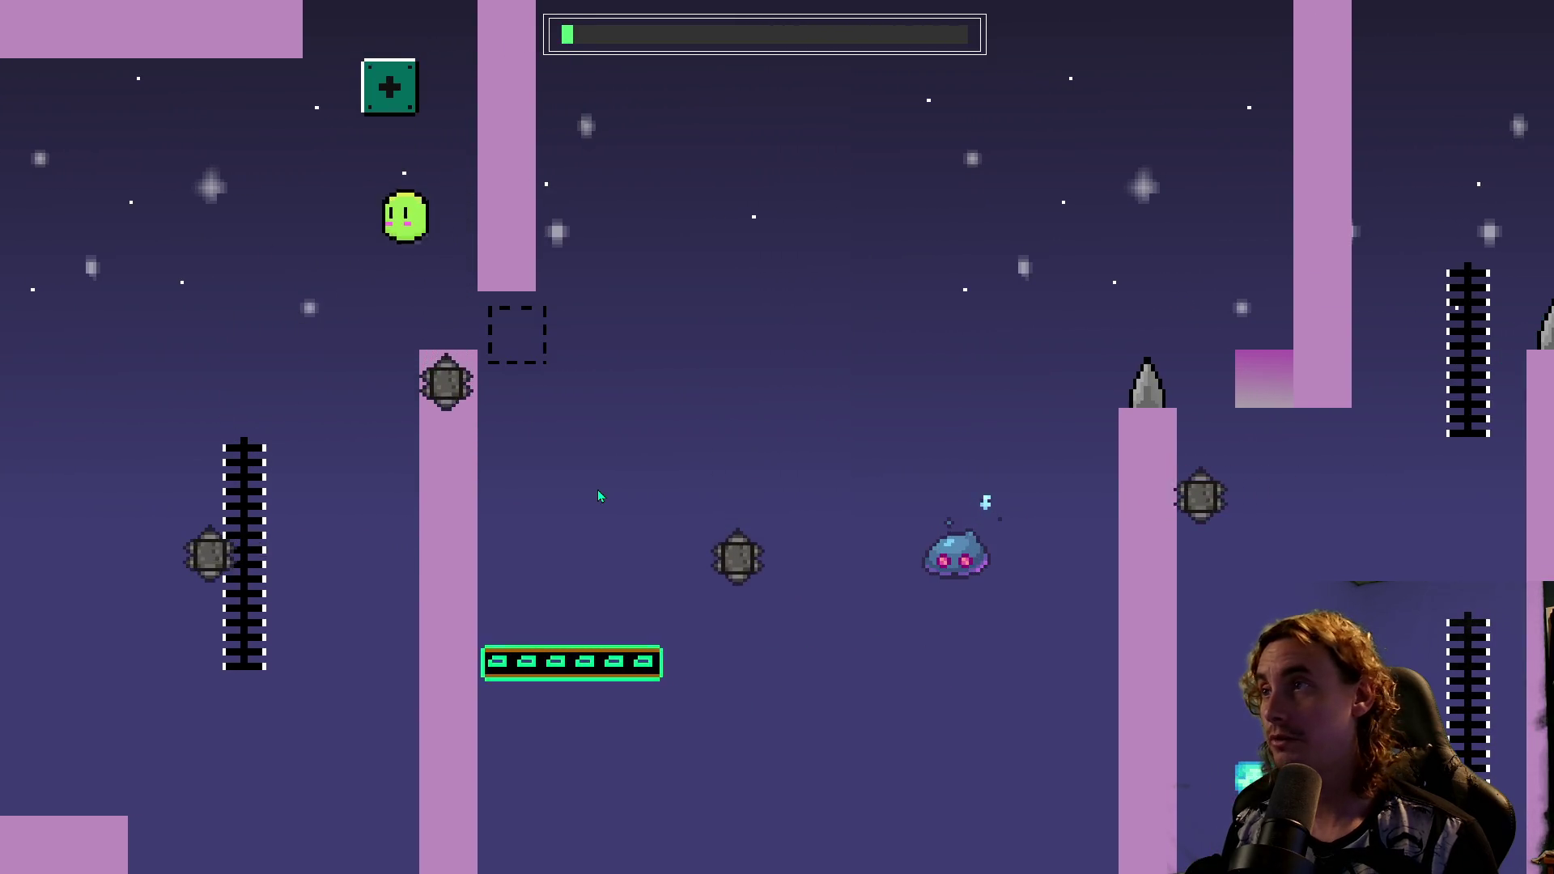
pyautogui.press('space')
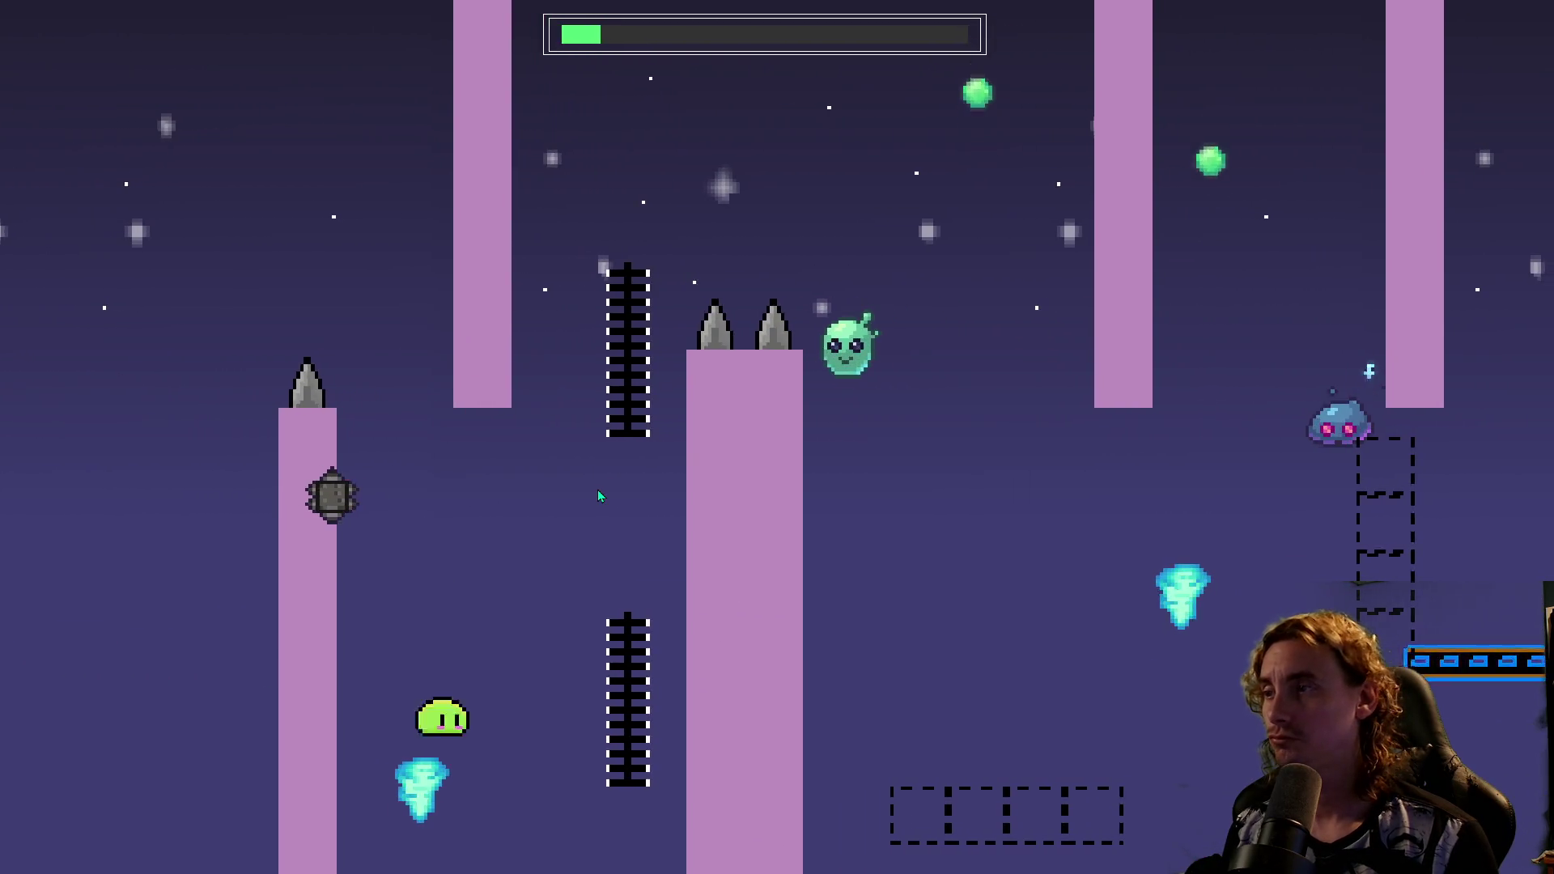
pyautogui.press('space')
pyautogui.press('space')
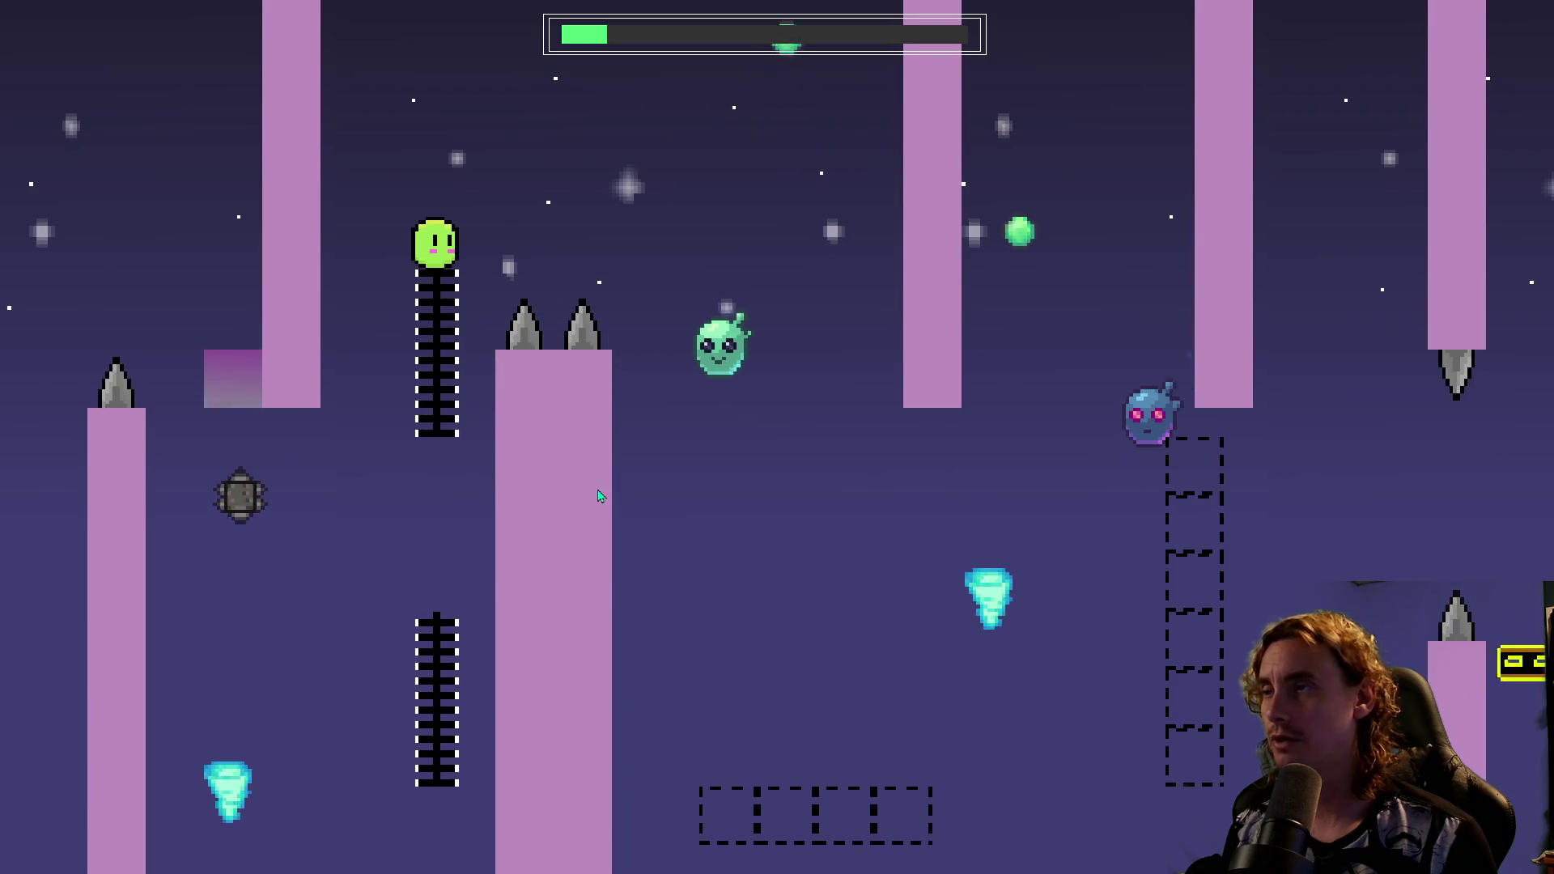
pyautogui.press('space')
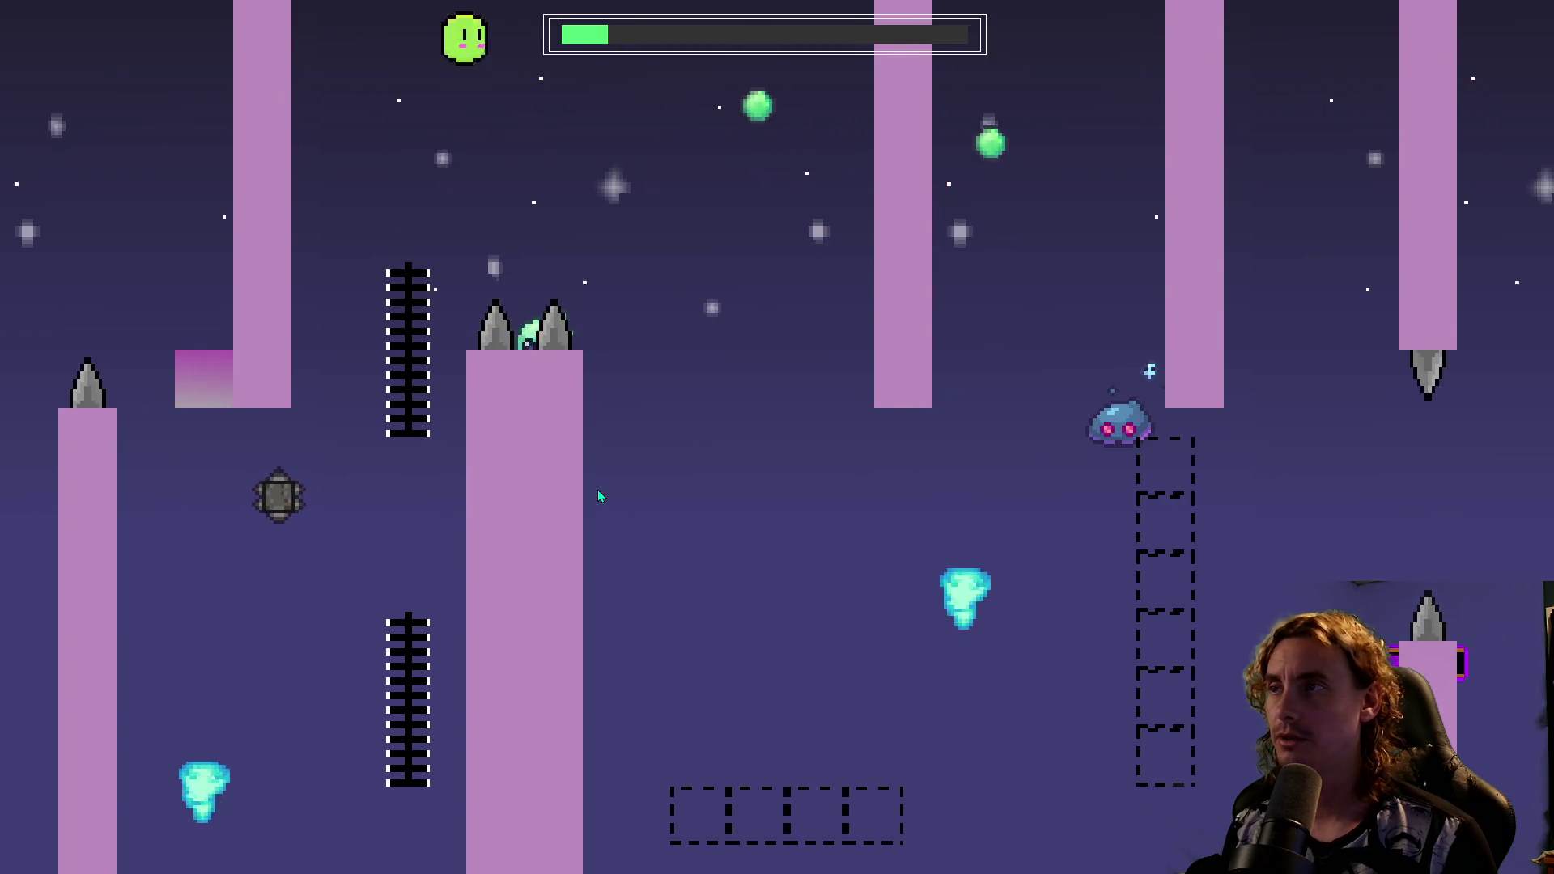
pyautogui.press('space')
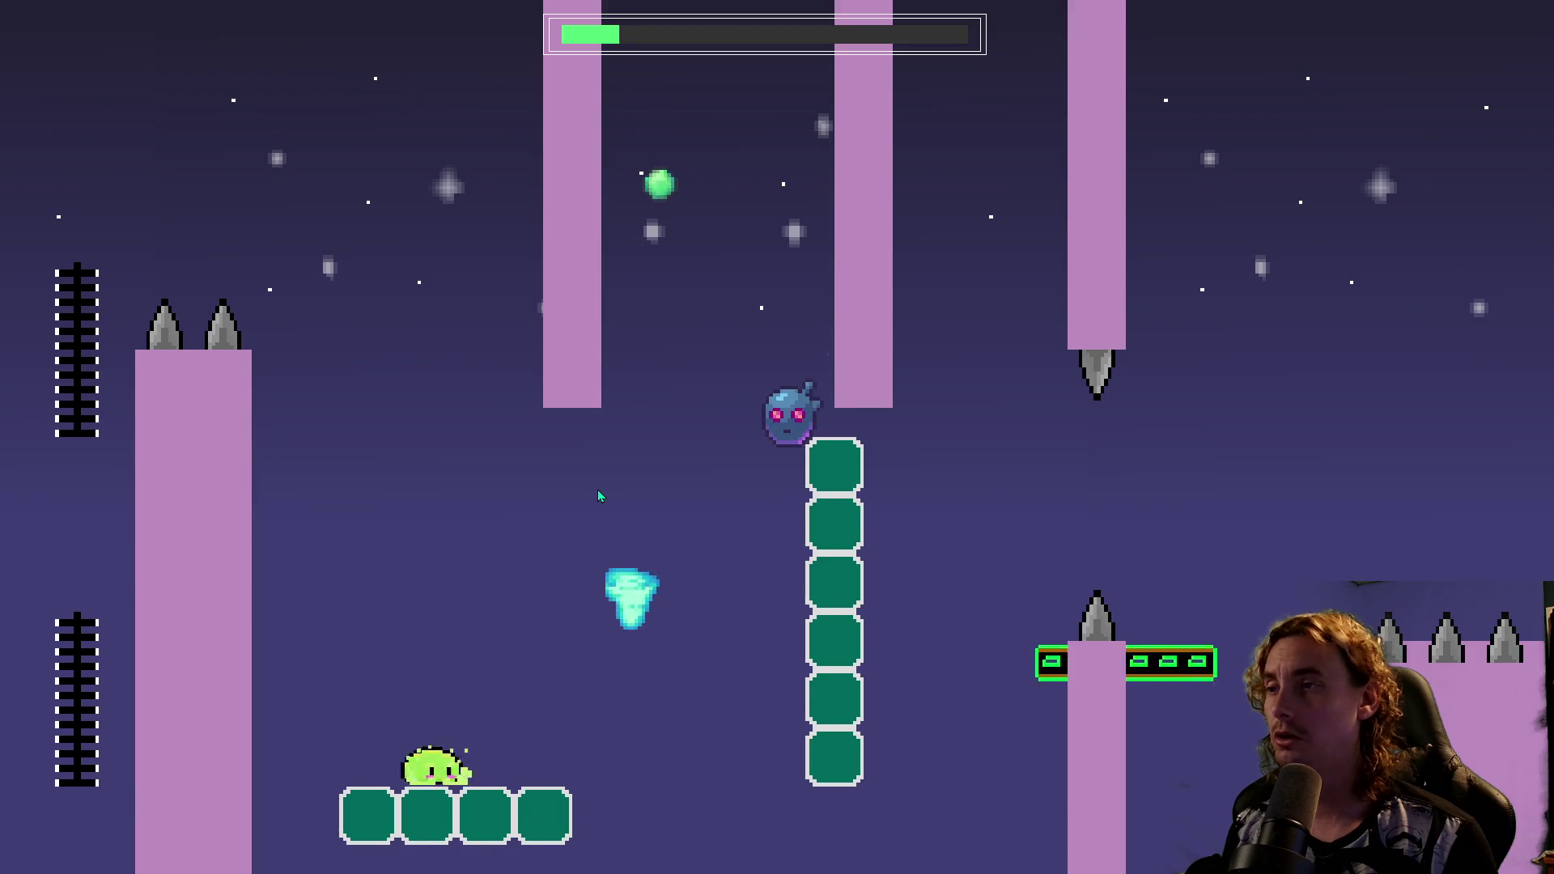
pyautogui.press('space')
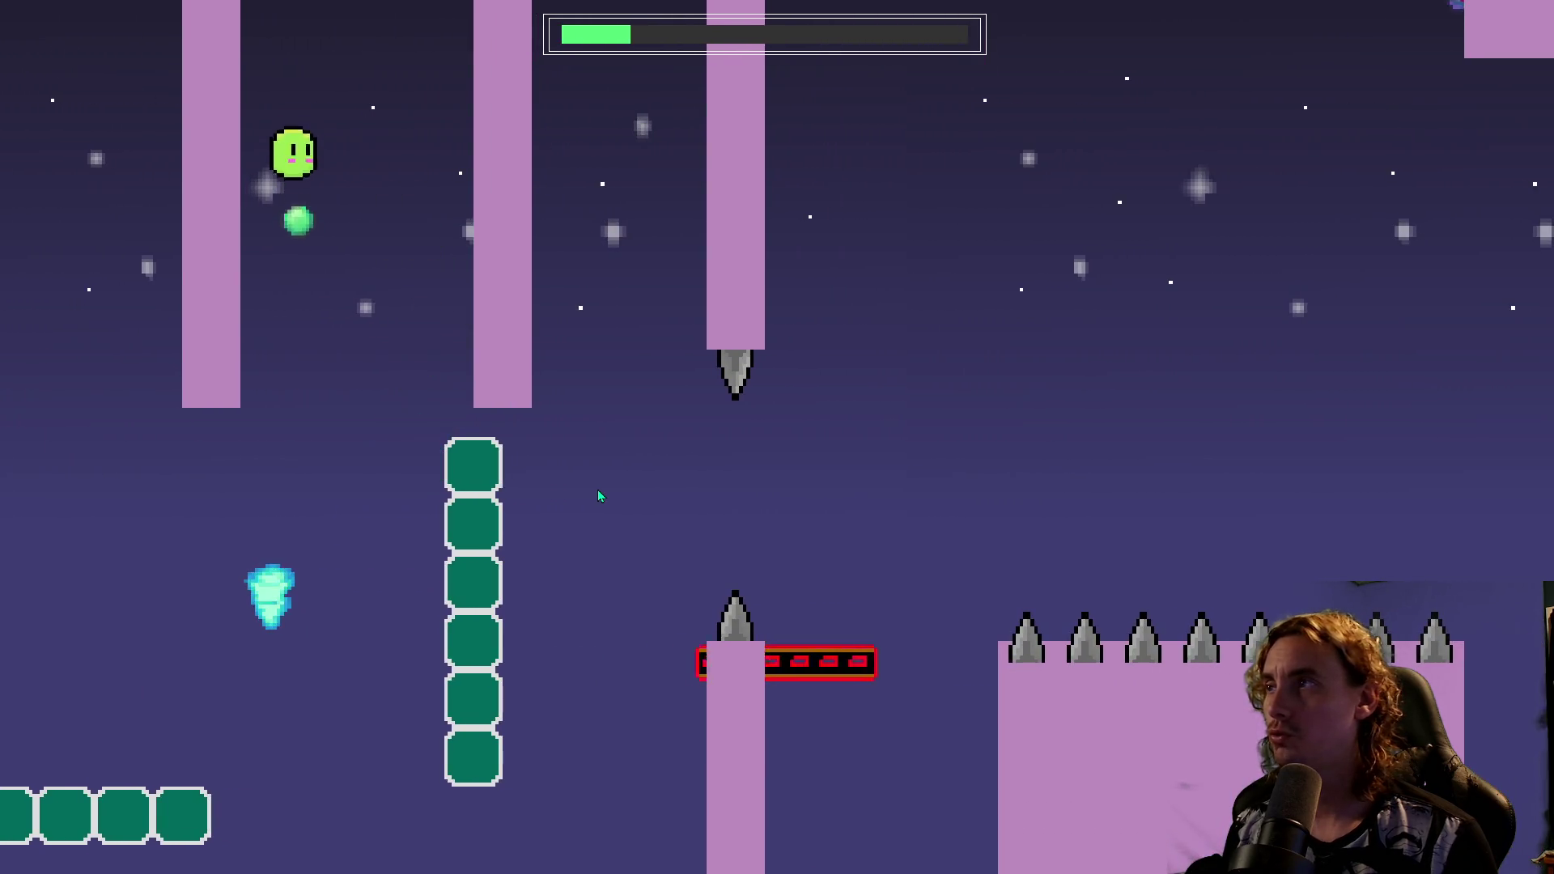
pyautogui.press('space')
pyautogui.press('space')
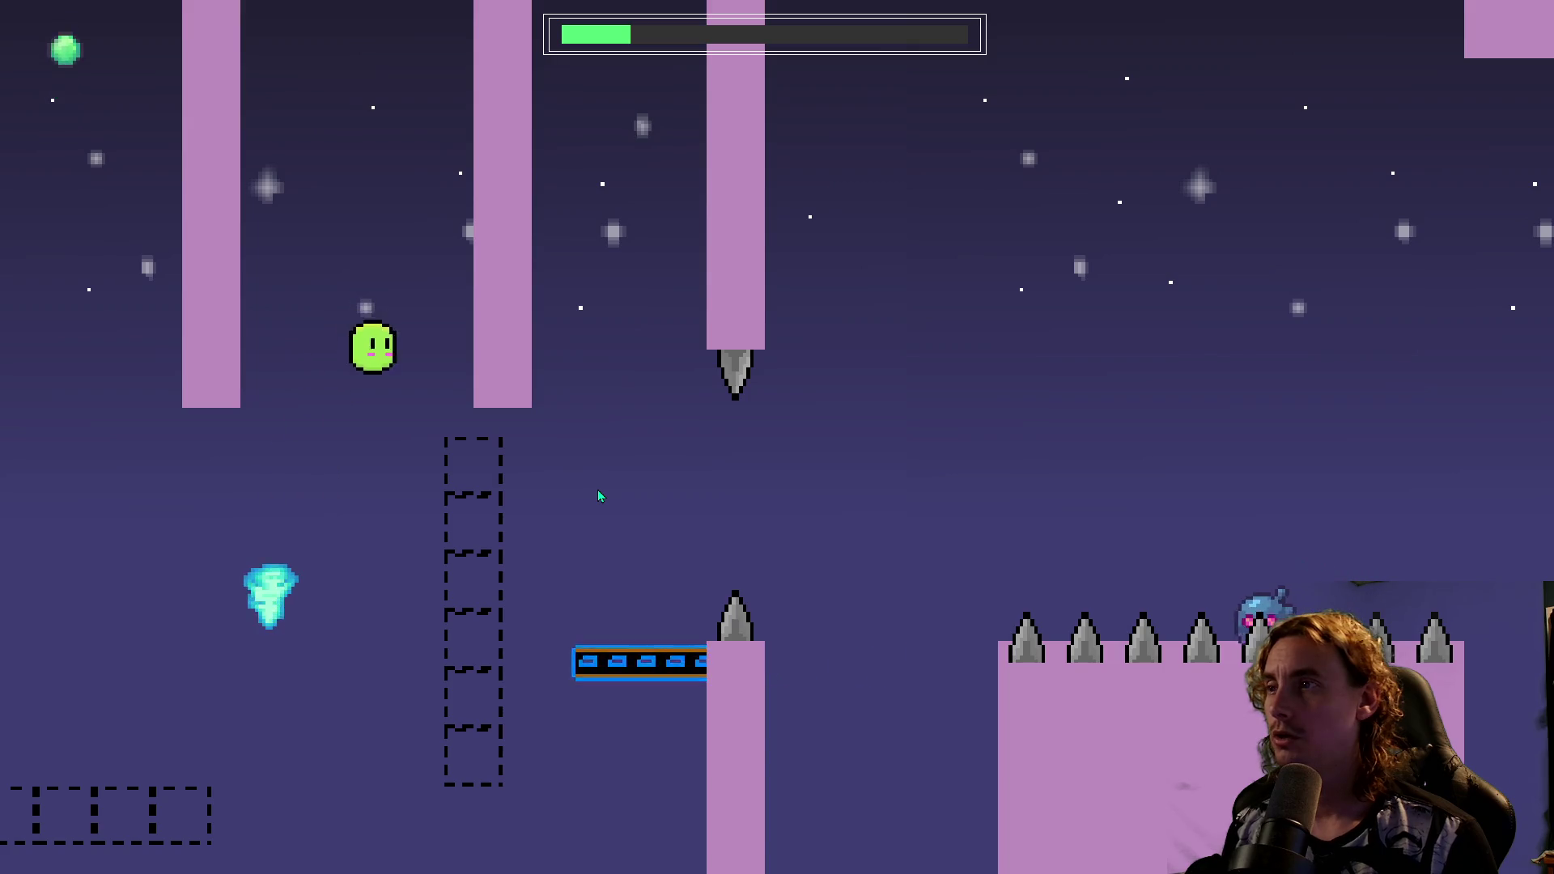
pyautogui.press('space')
pyautogui.press('space')
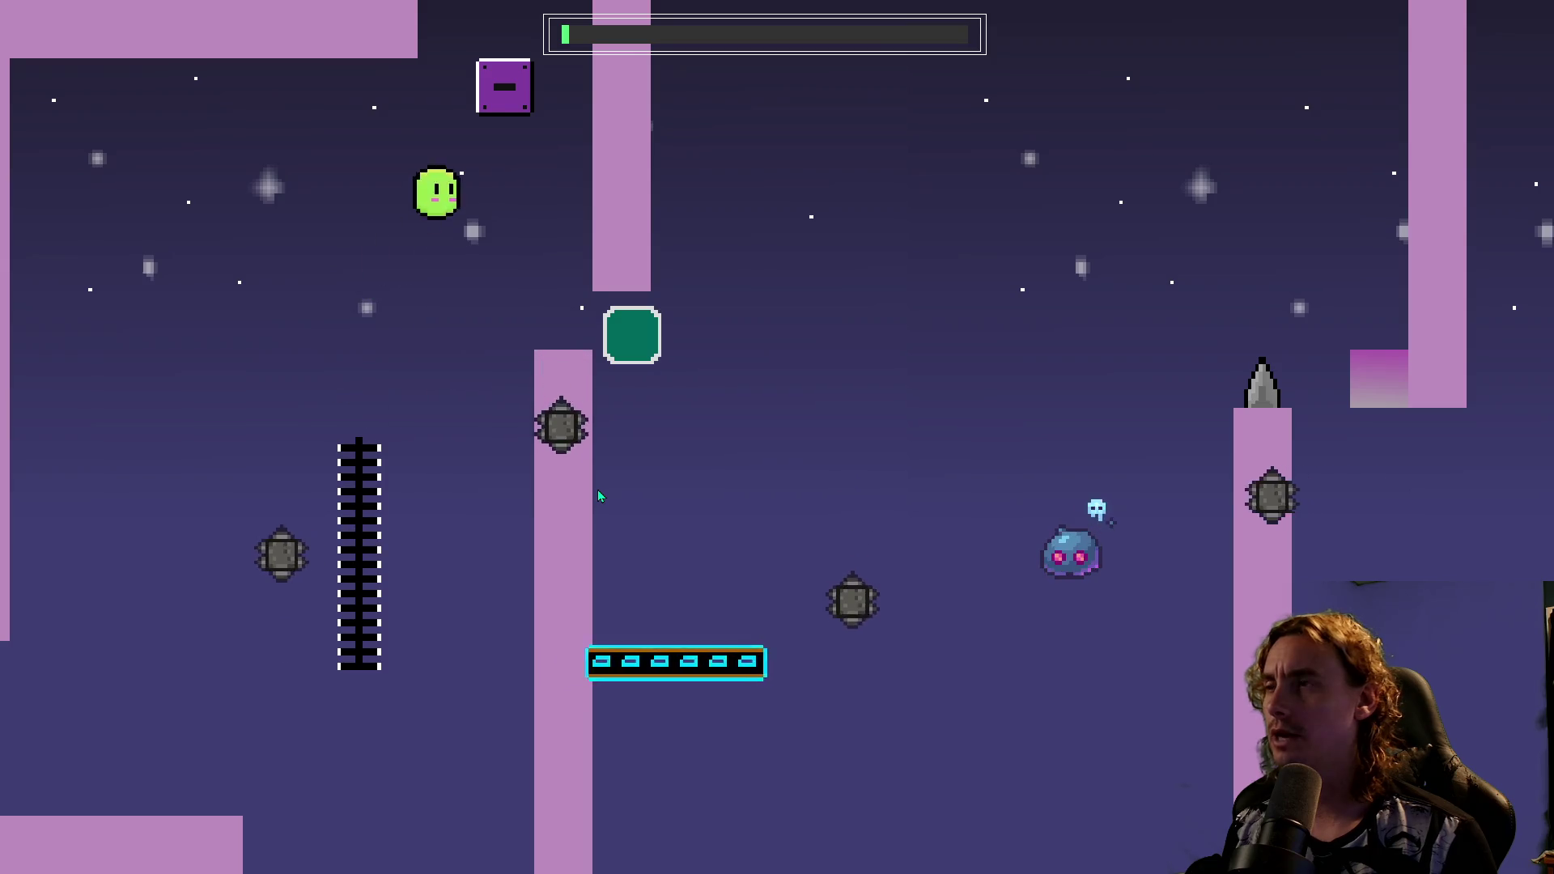
# Toggle the on/off blocks again and jump through the gap between pillars, dying and respawning.
pyautogui.press('space')
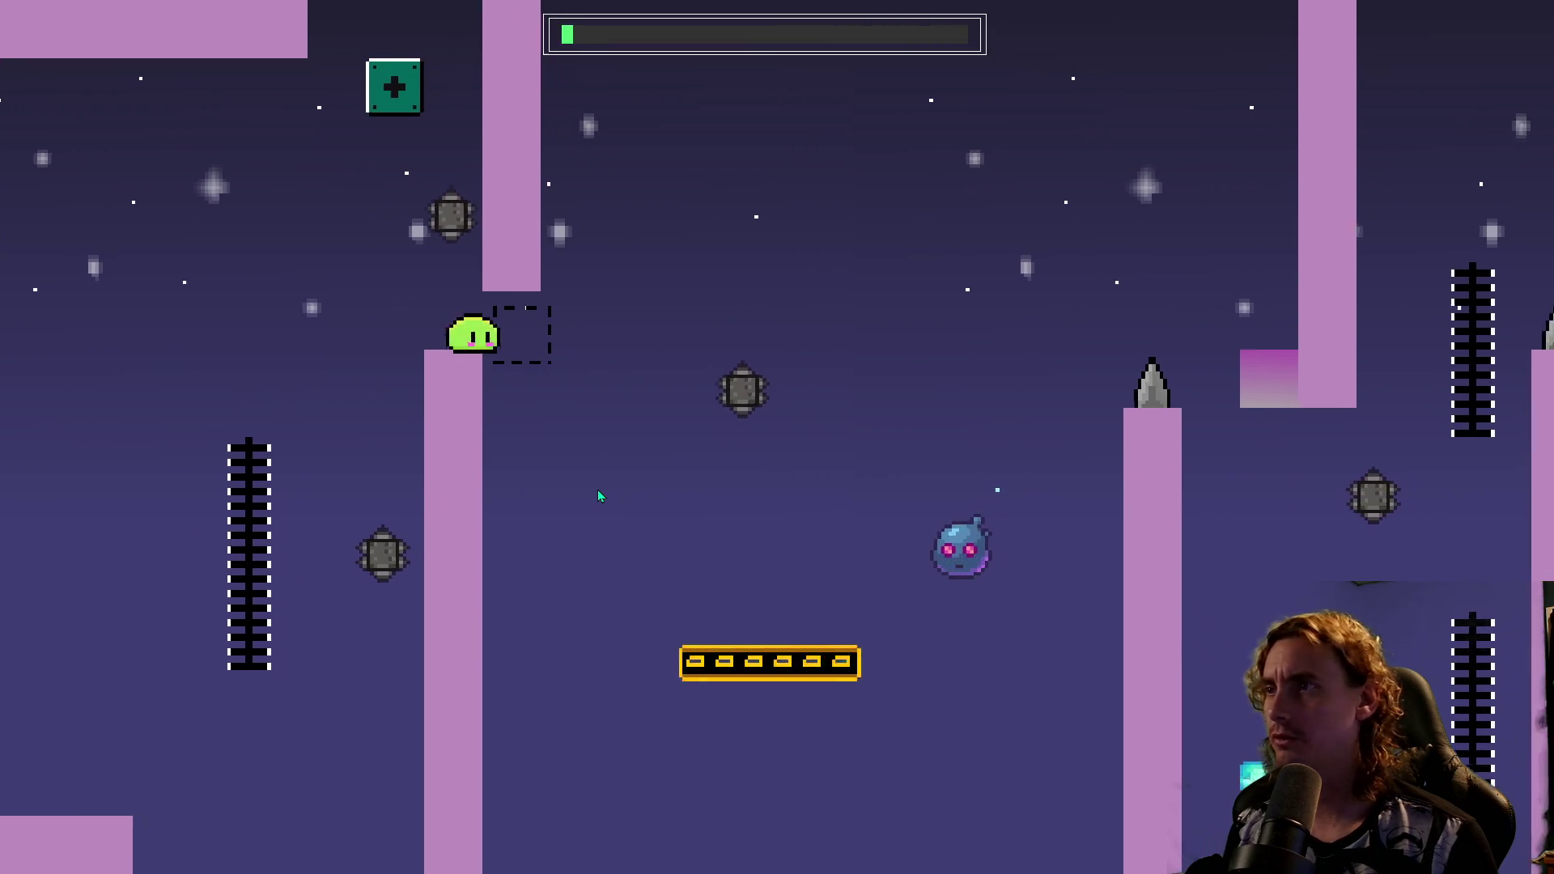
pyautogui.press('space')
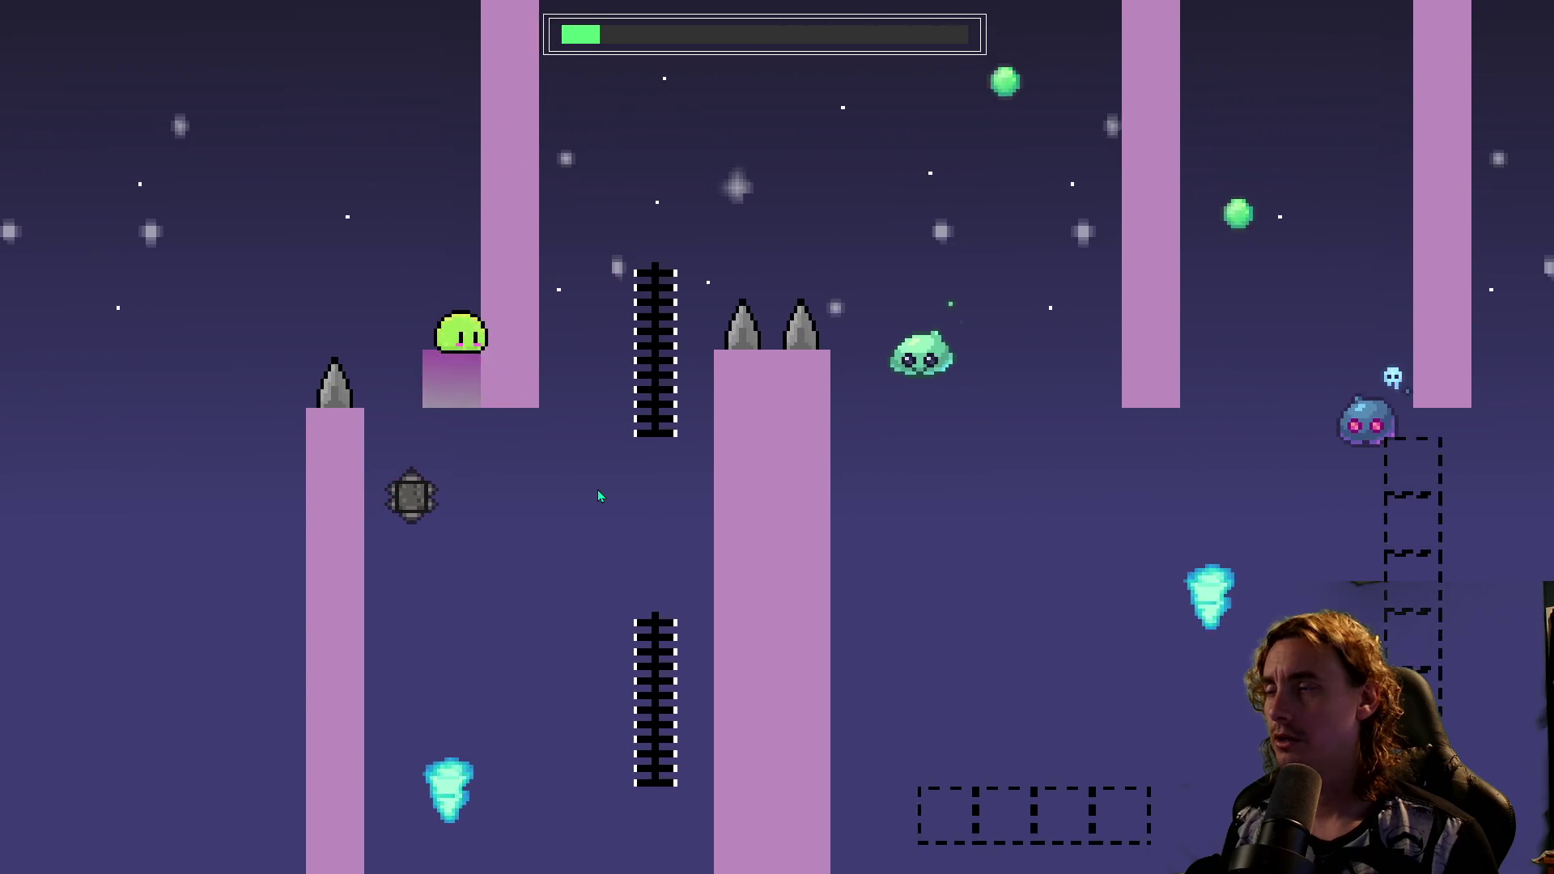
pyautogui.press('space')
pyautogui.press('space')
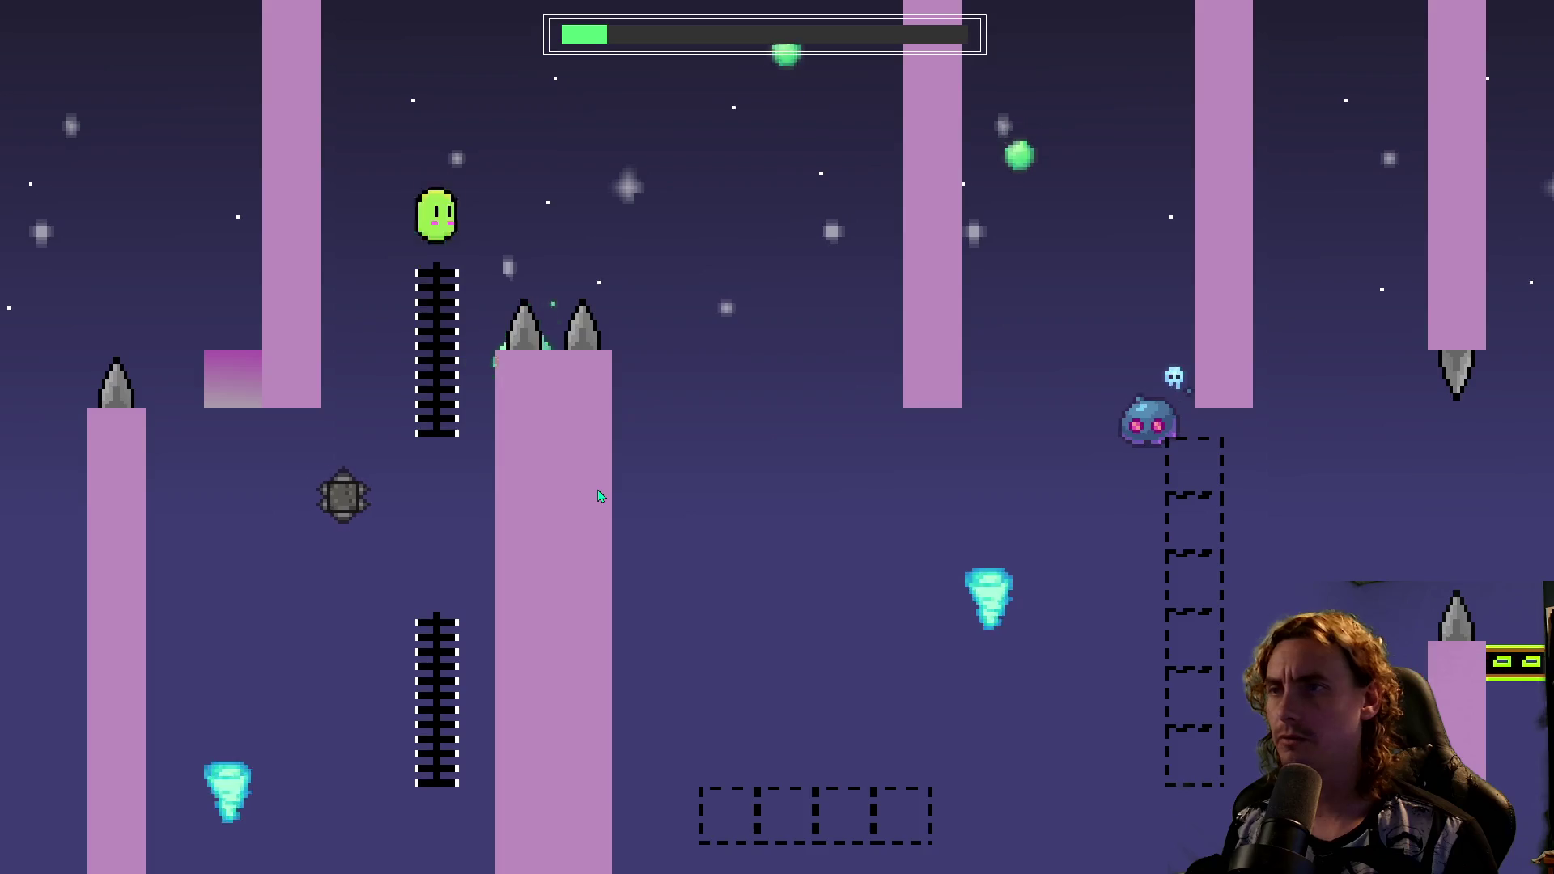
pyautogui.press('space')
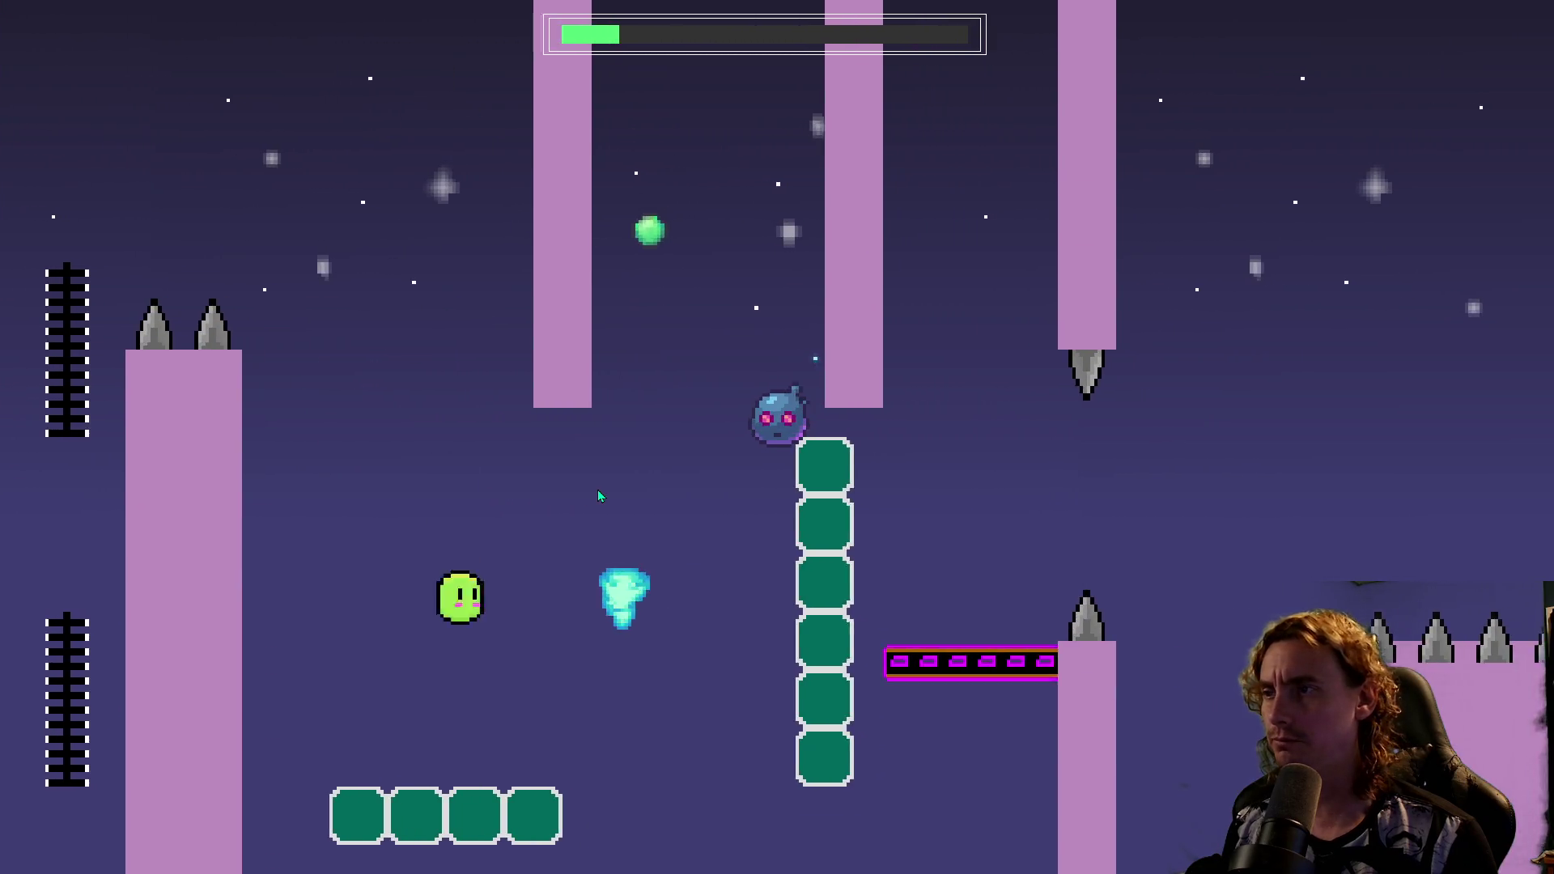
pyautogui.press('space')
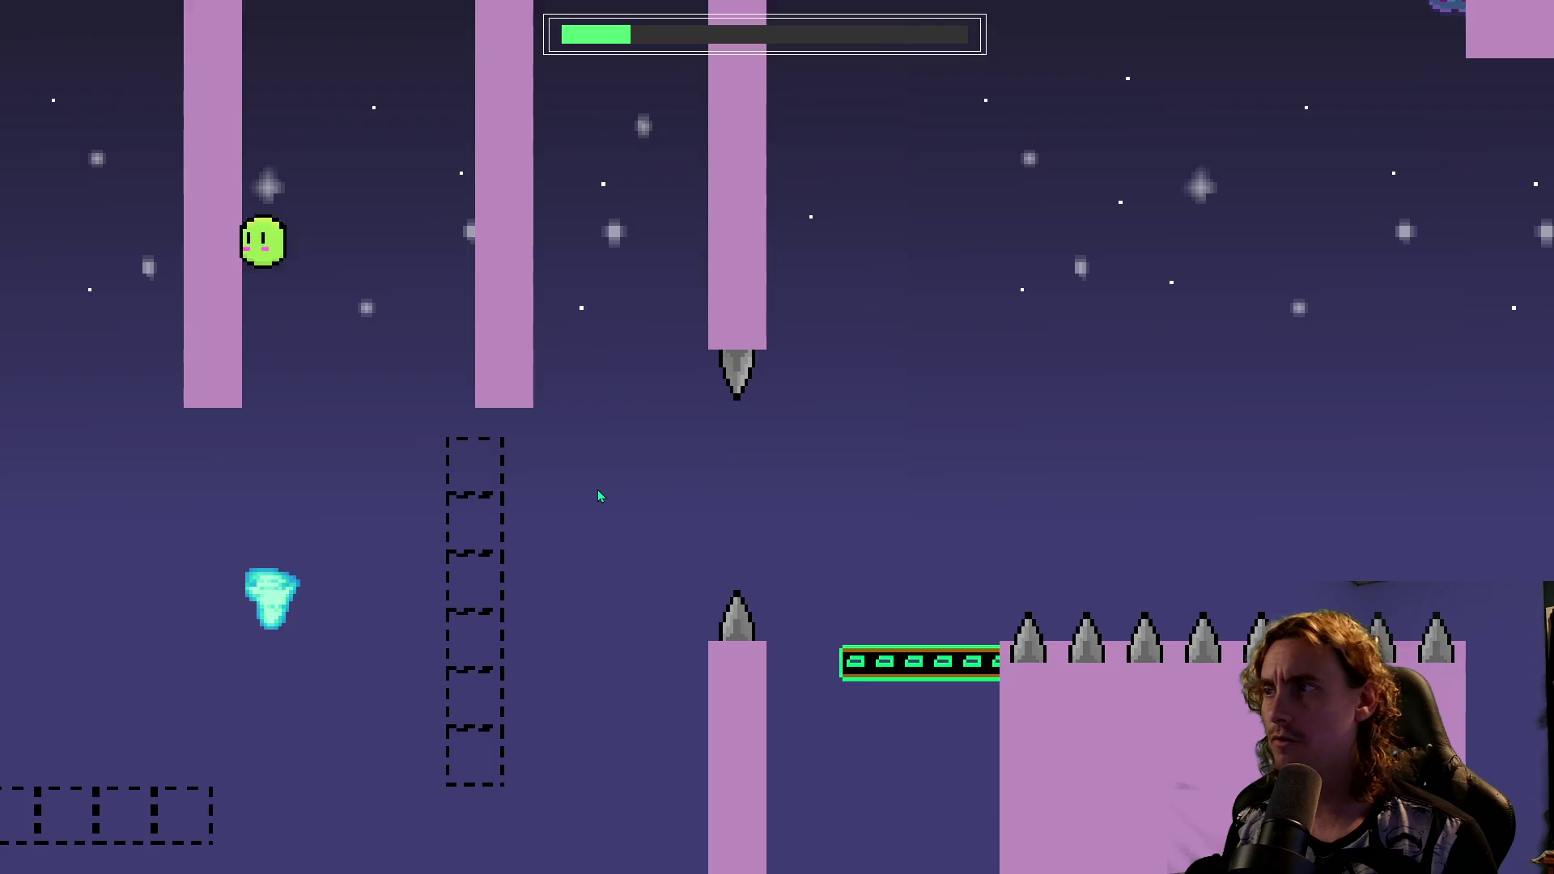
pyautogui.press('space')
pyautogui.press('space')
# Jump onto the pillar, off the moving platform and high up the ladder.
pyautogui.press('space')
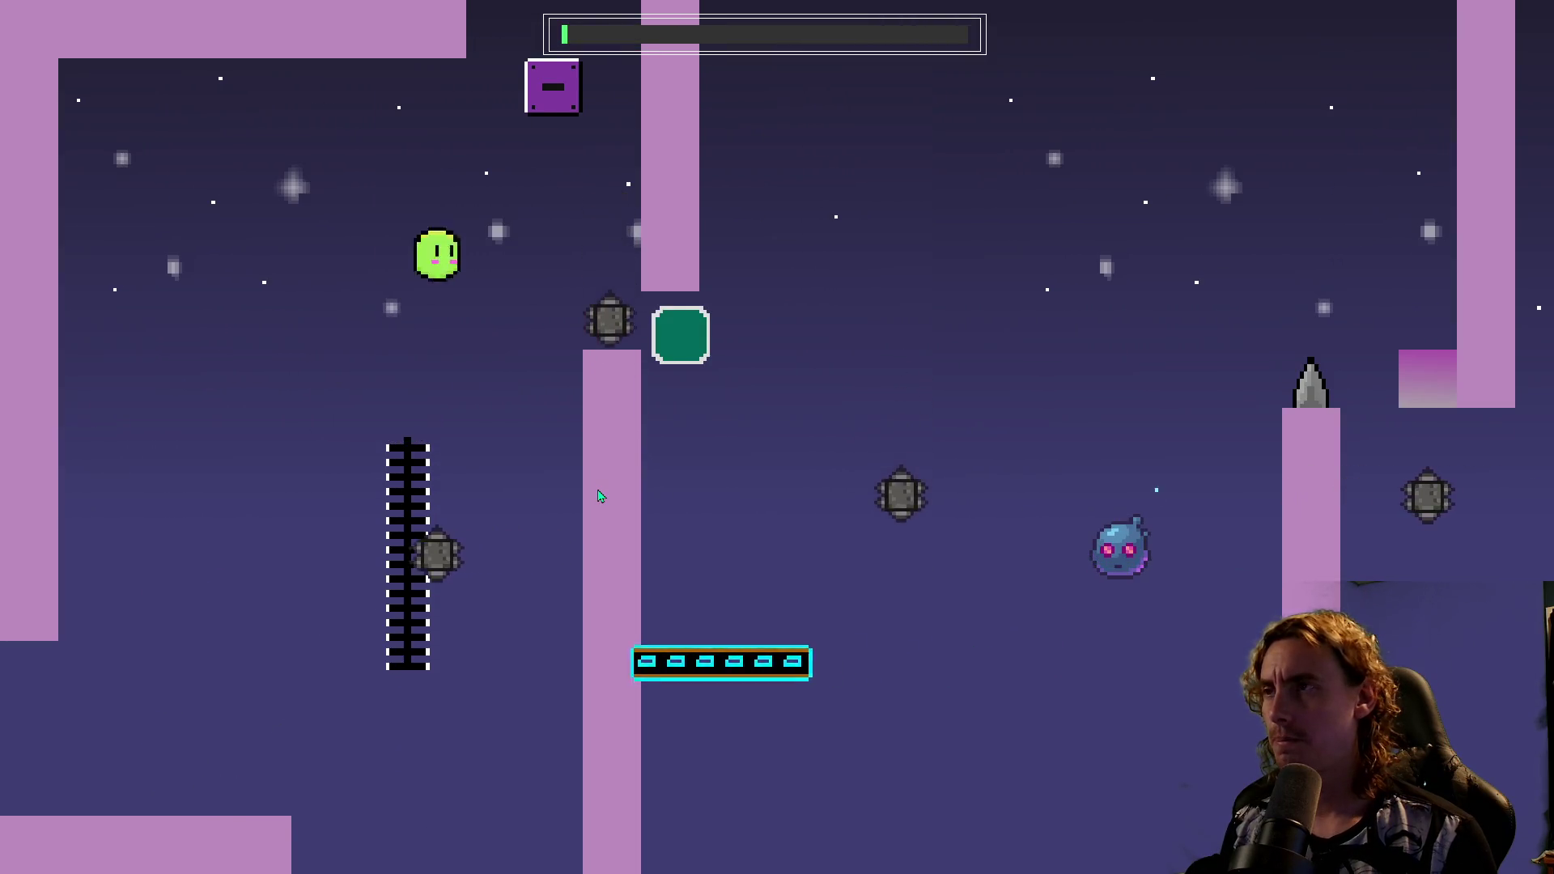
pyautogui.press('space')
pyautogui.press('space')
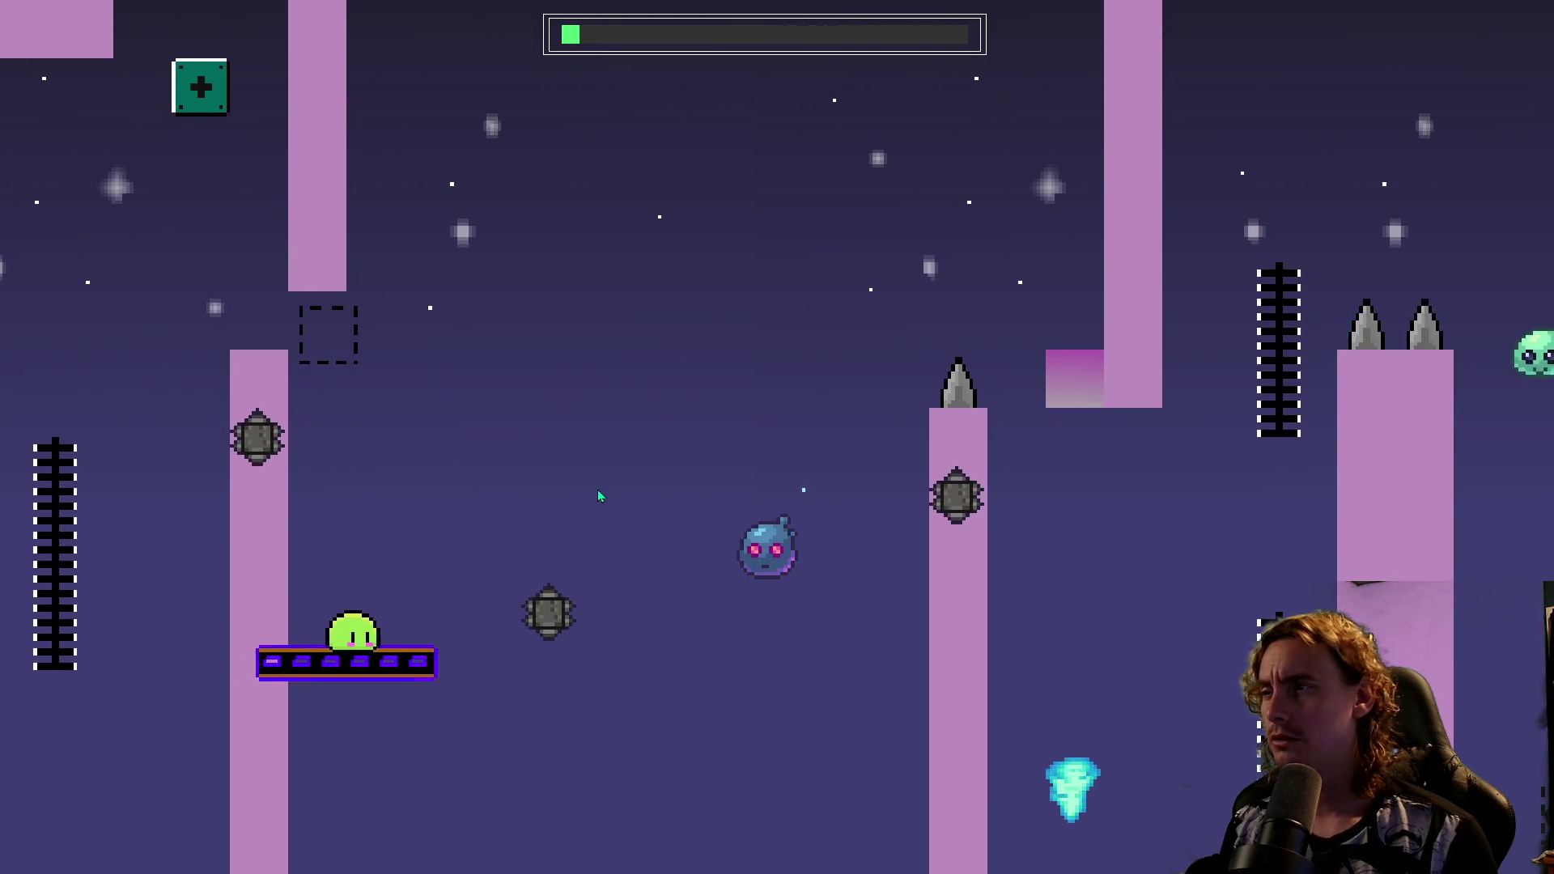
pyautogui.press('space')
pyautogui.press('space')
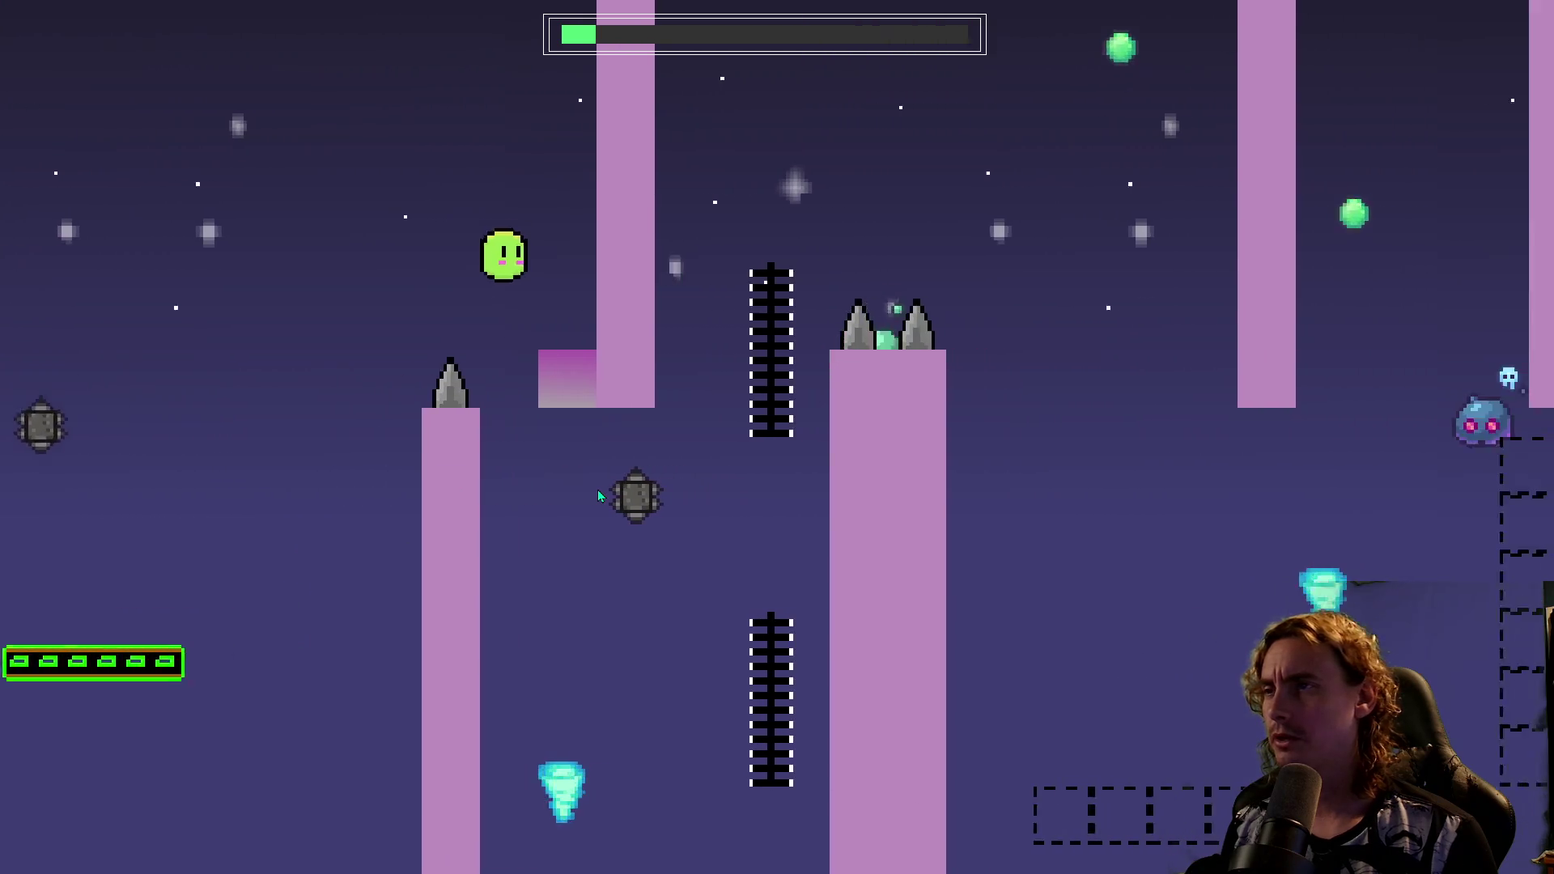
pyautogui.press('space')
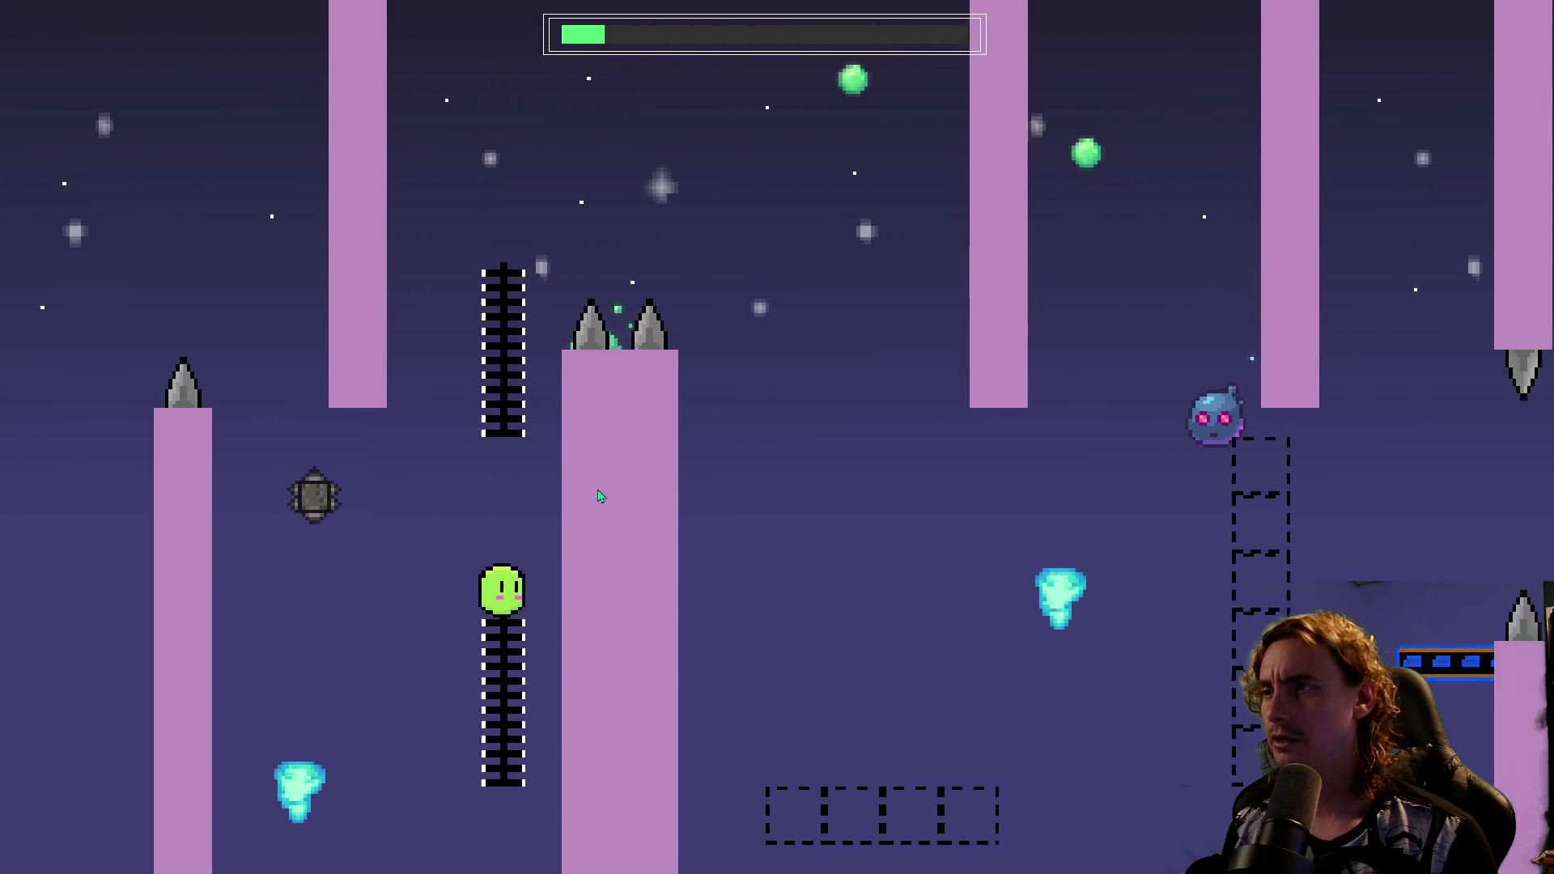
pyautogui.press('space')
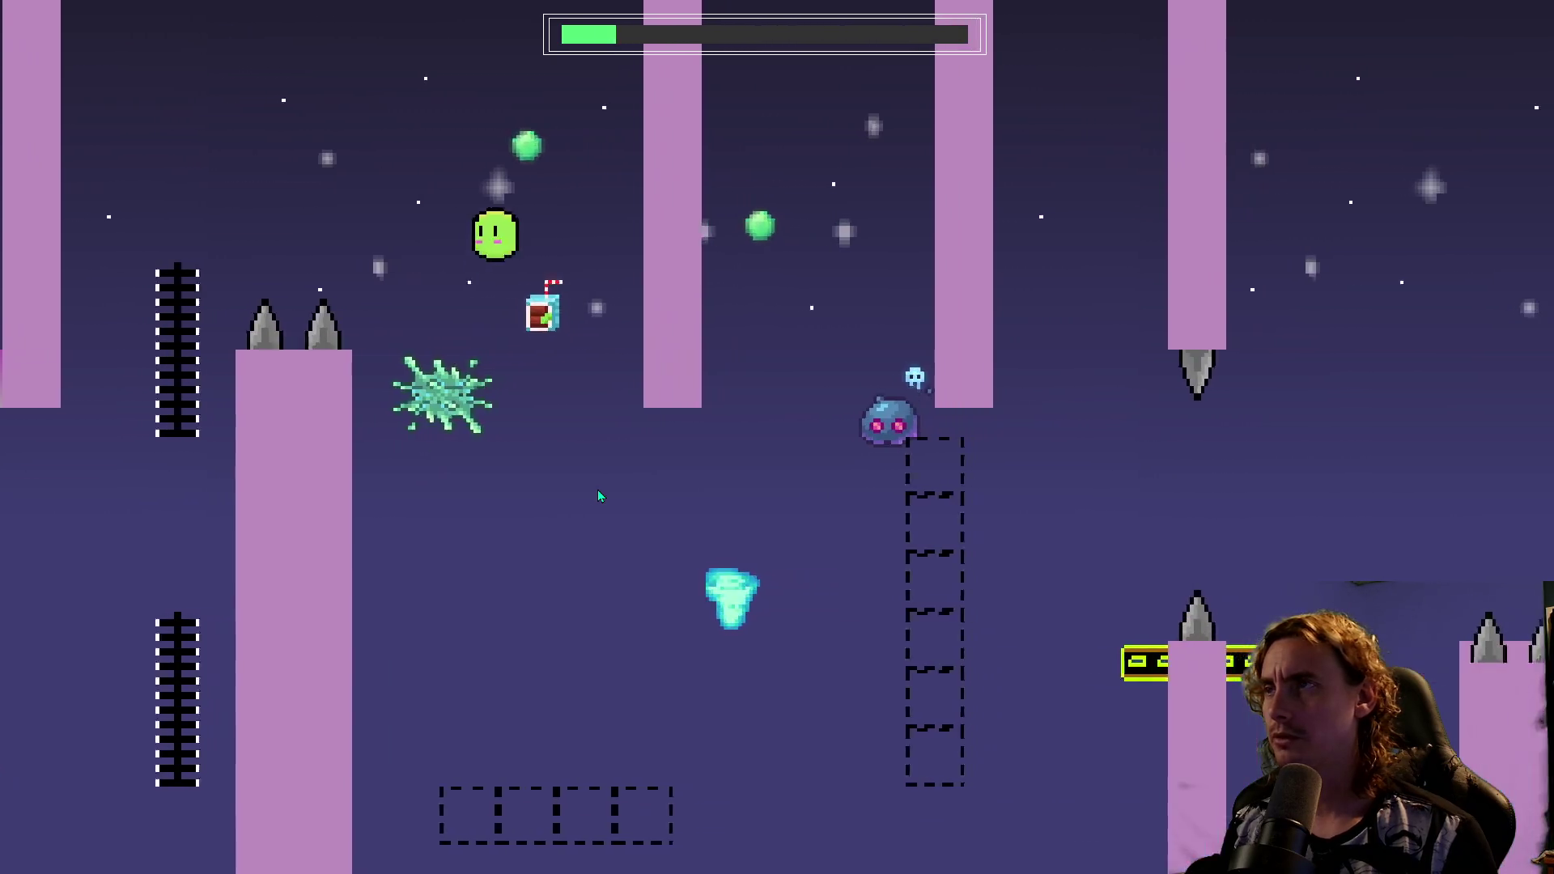
pyautogui.press('space')
pyautogui.press('space')
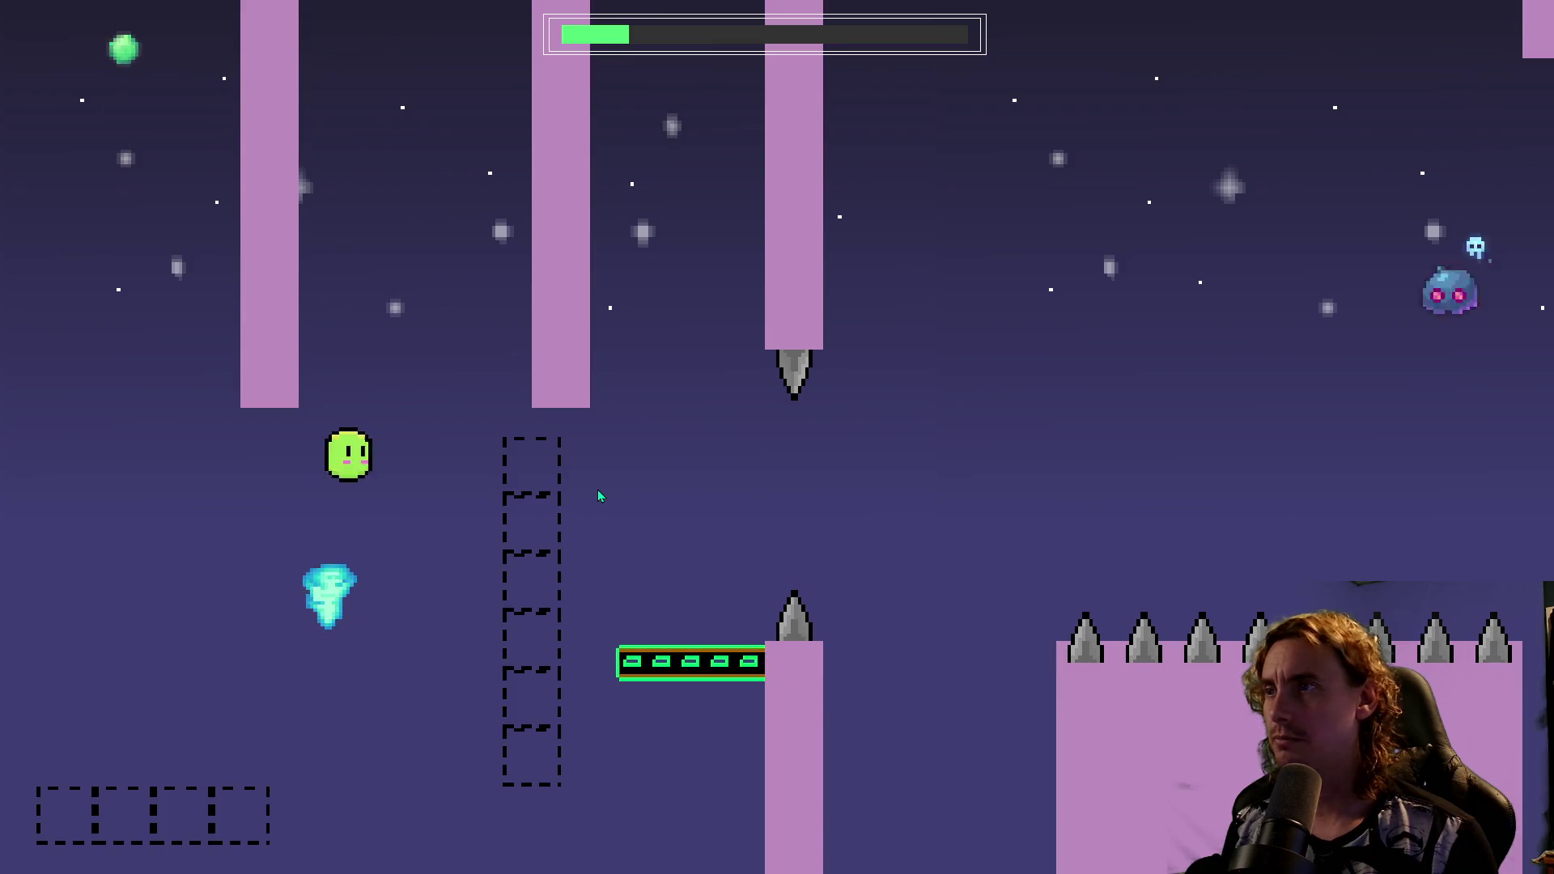
# Pass the dashed column, switch the on/off blocks, climb both ladders and continue right toward the spiked floor.
pyautogui.press('space')
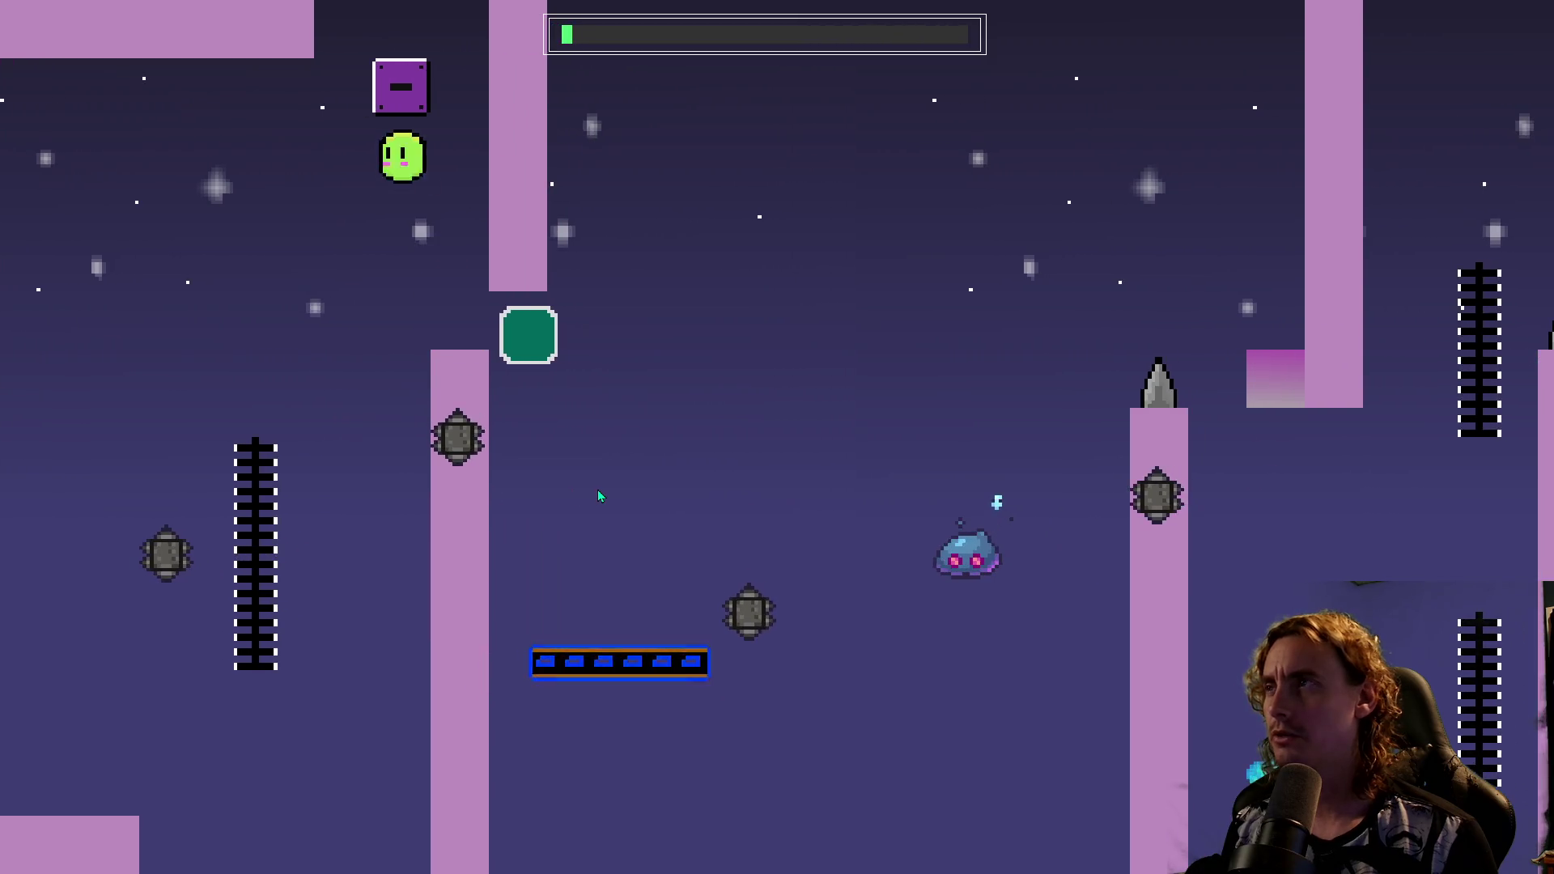
pyautogui.press('space')
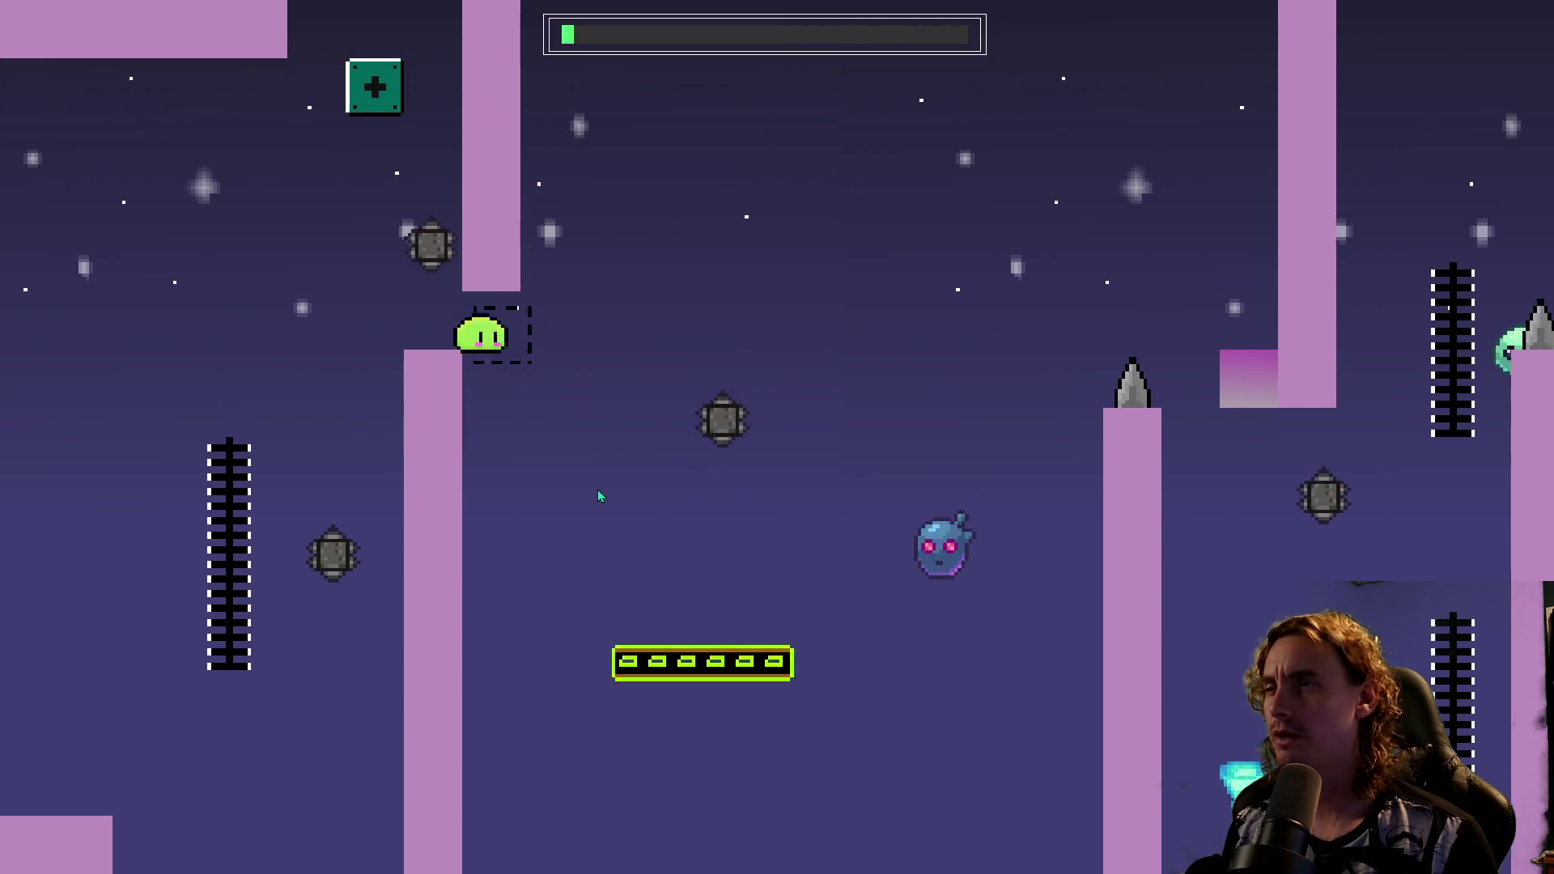
pyautogui.press('space')
pyautogui.press('space')
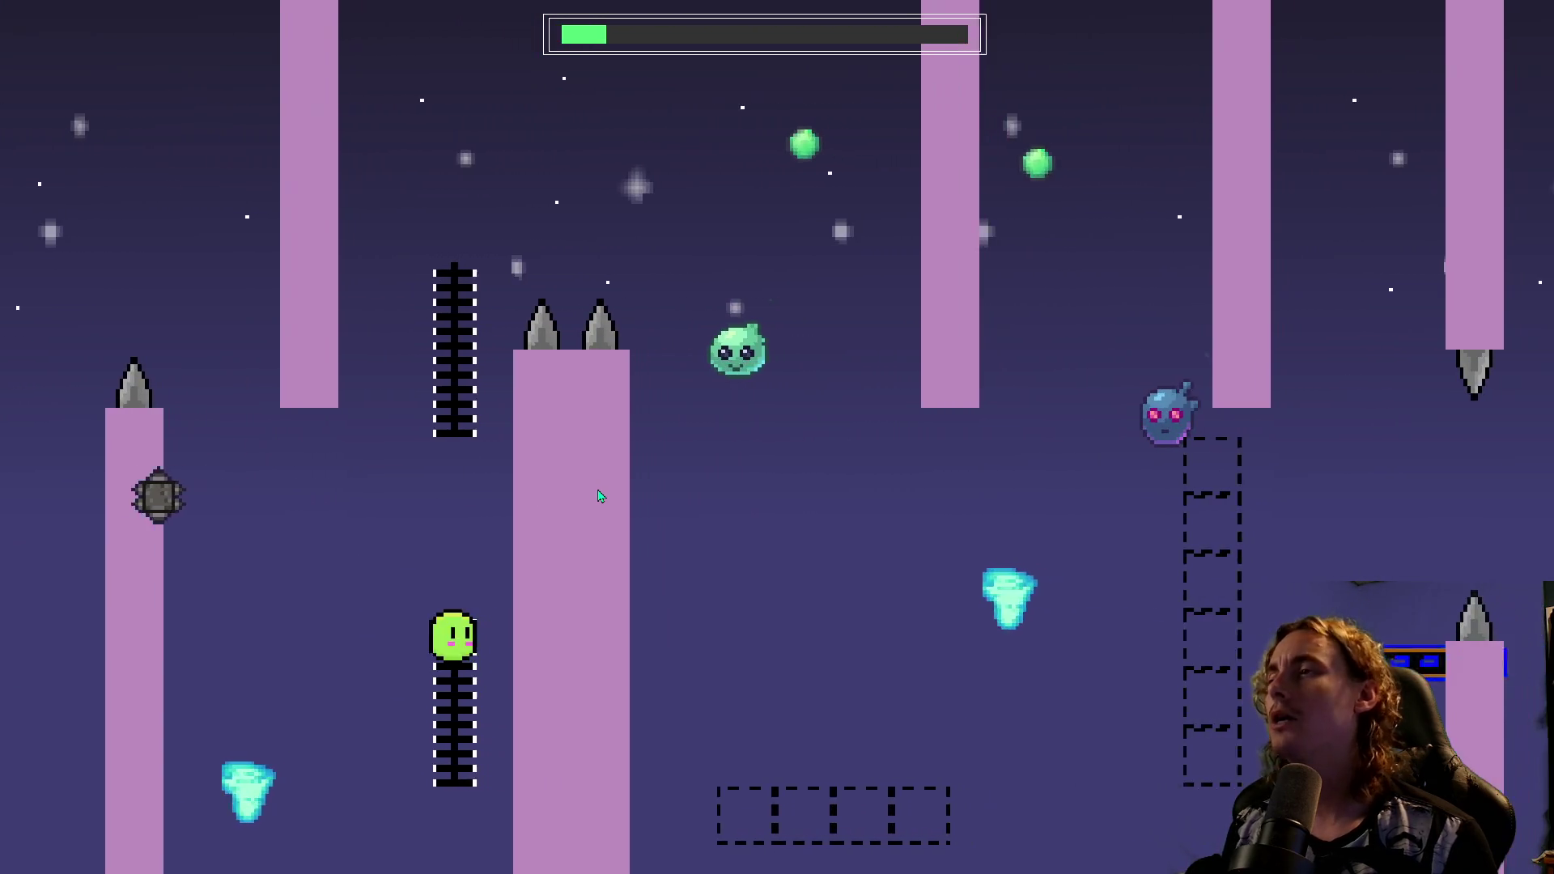
pyautogui.press('space')
pyautogui.press('space')
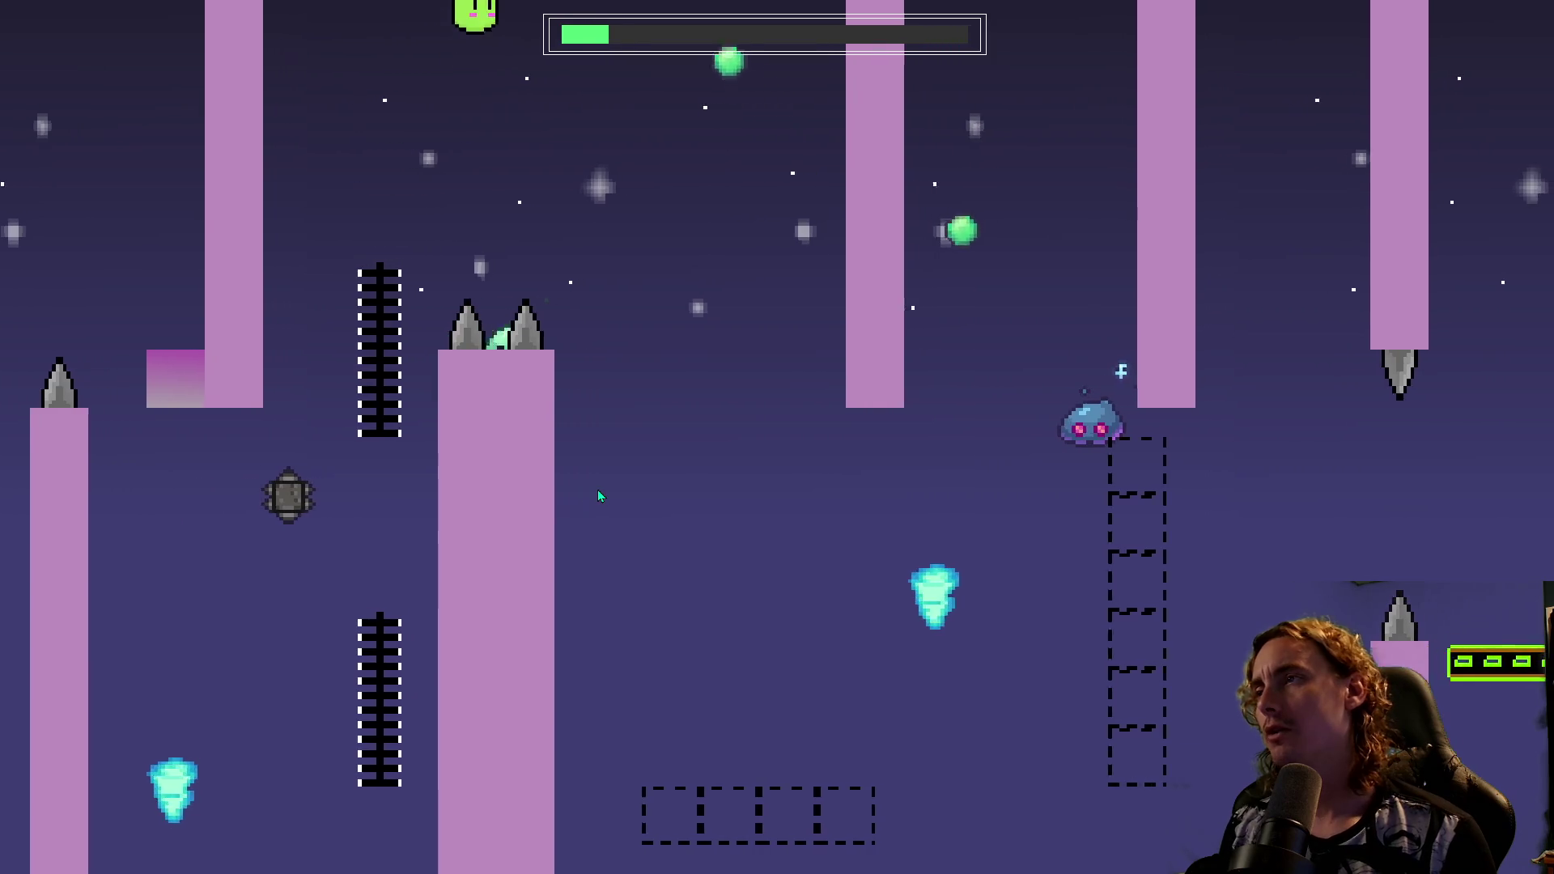
pyautogui.press('space')
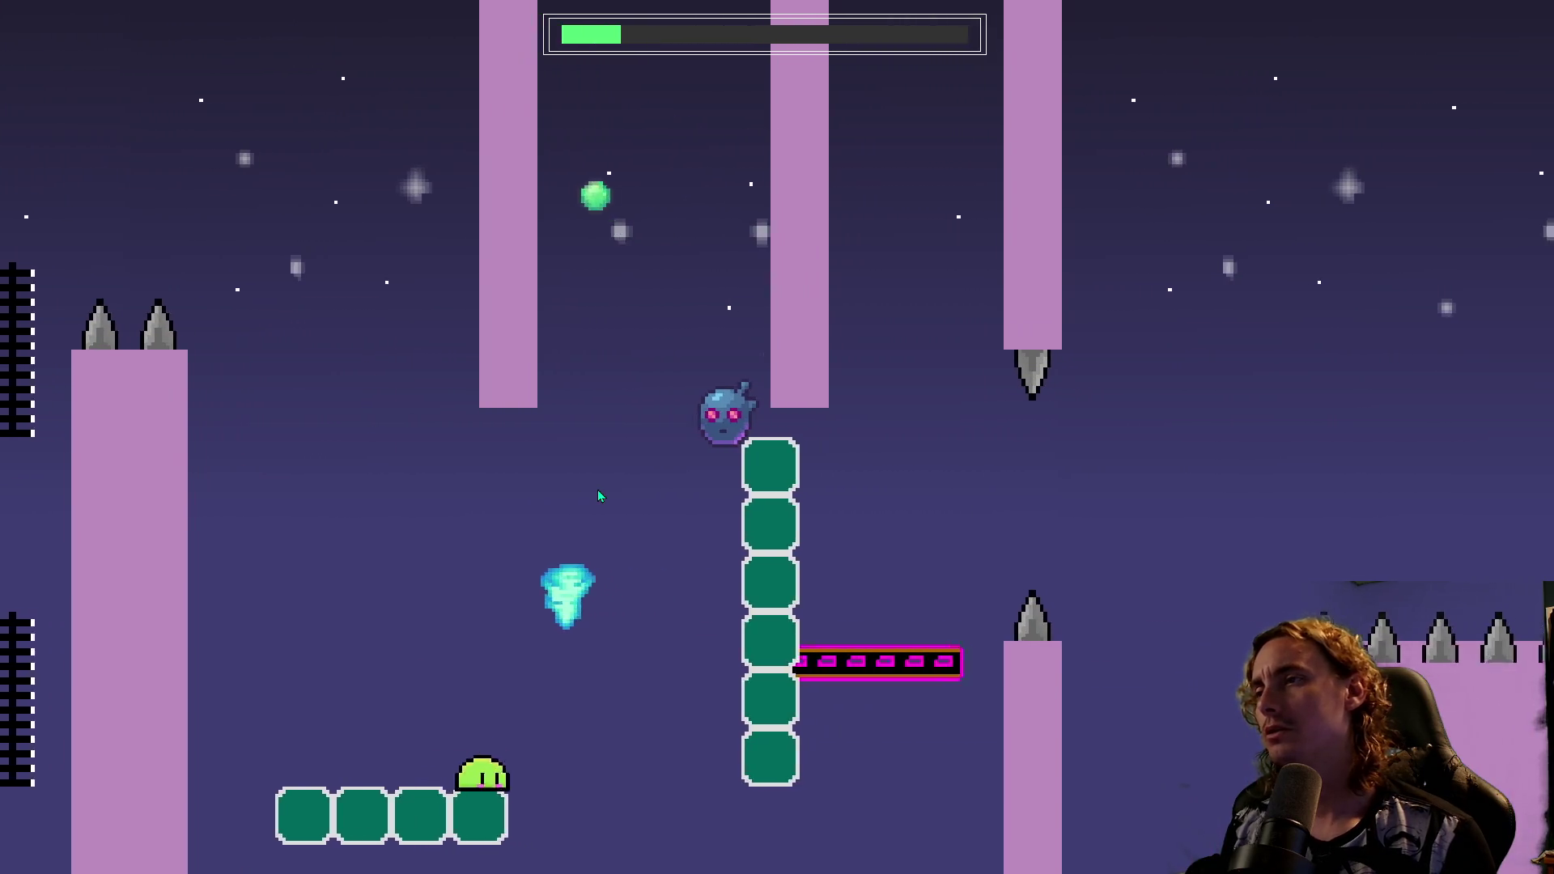
pyautogui.press('space')
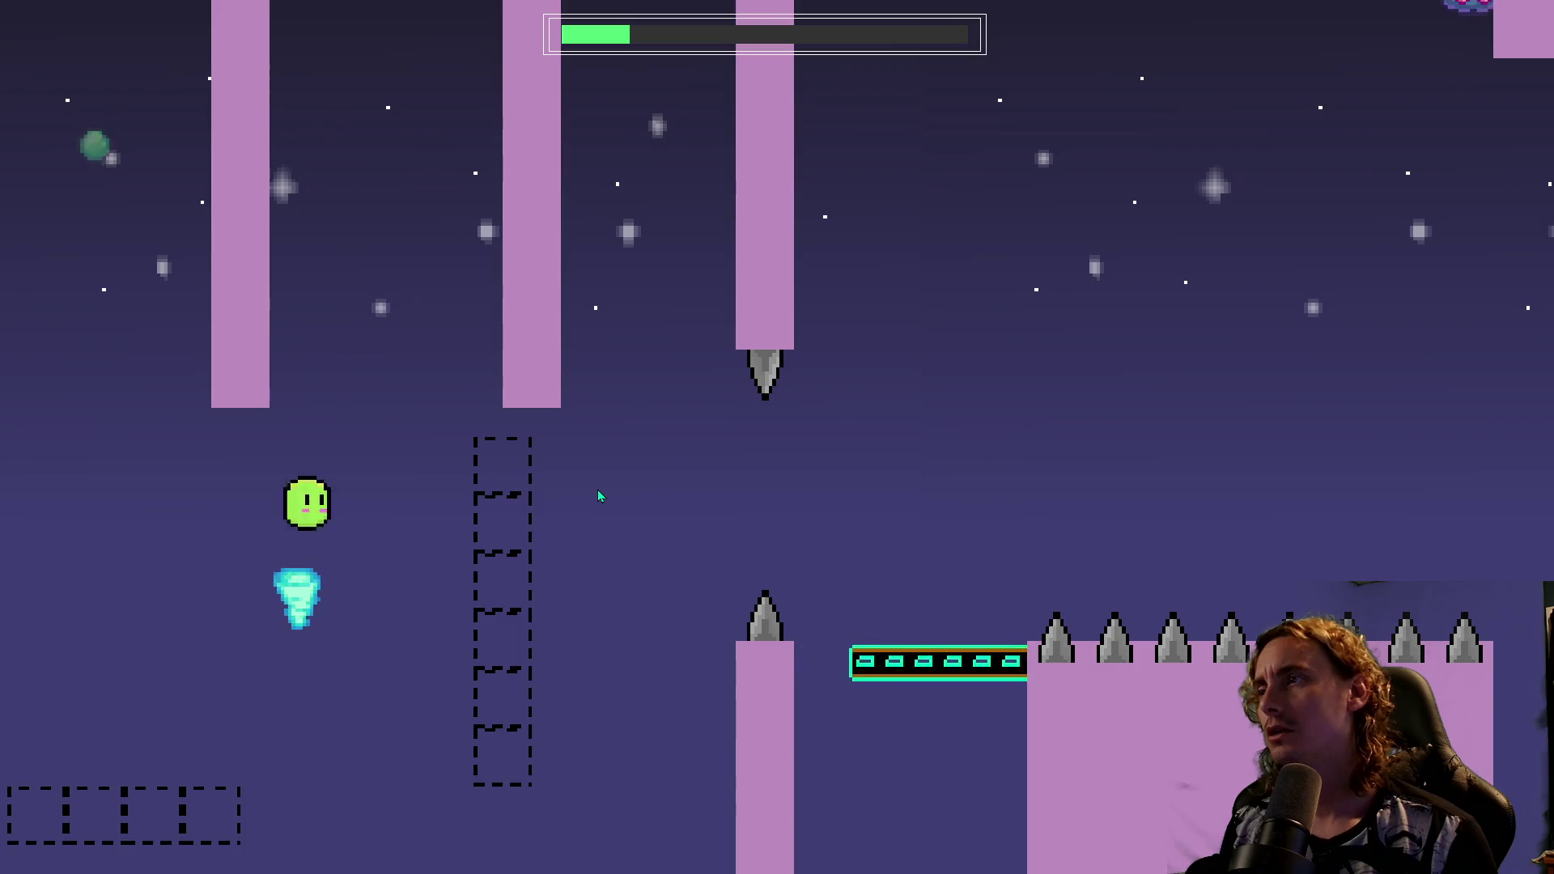
pyautogui.press('space')
pyautogui.press('space')
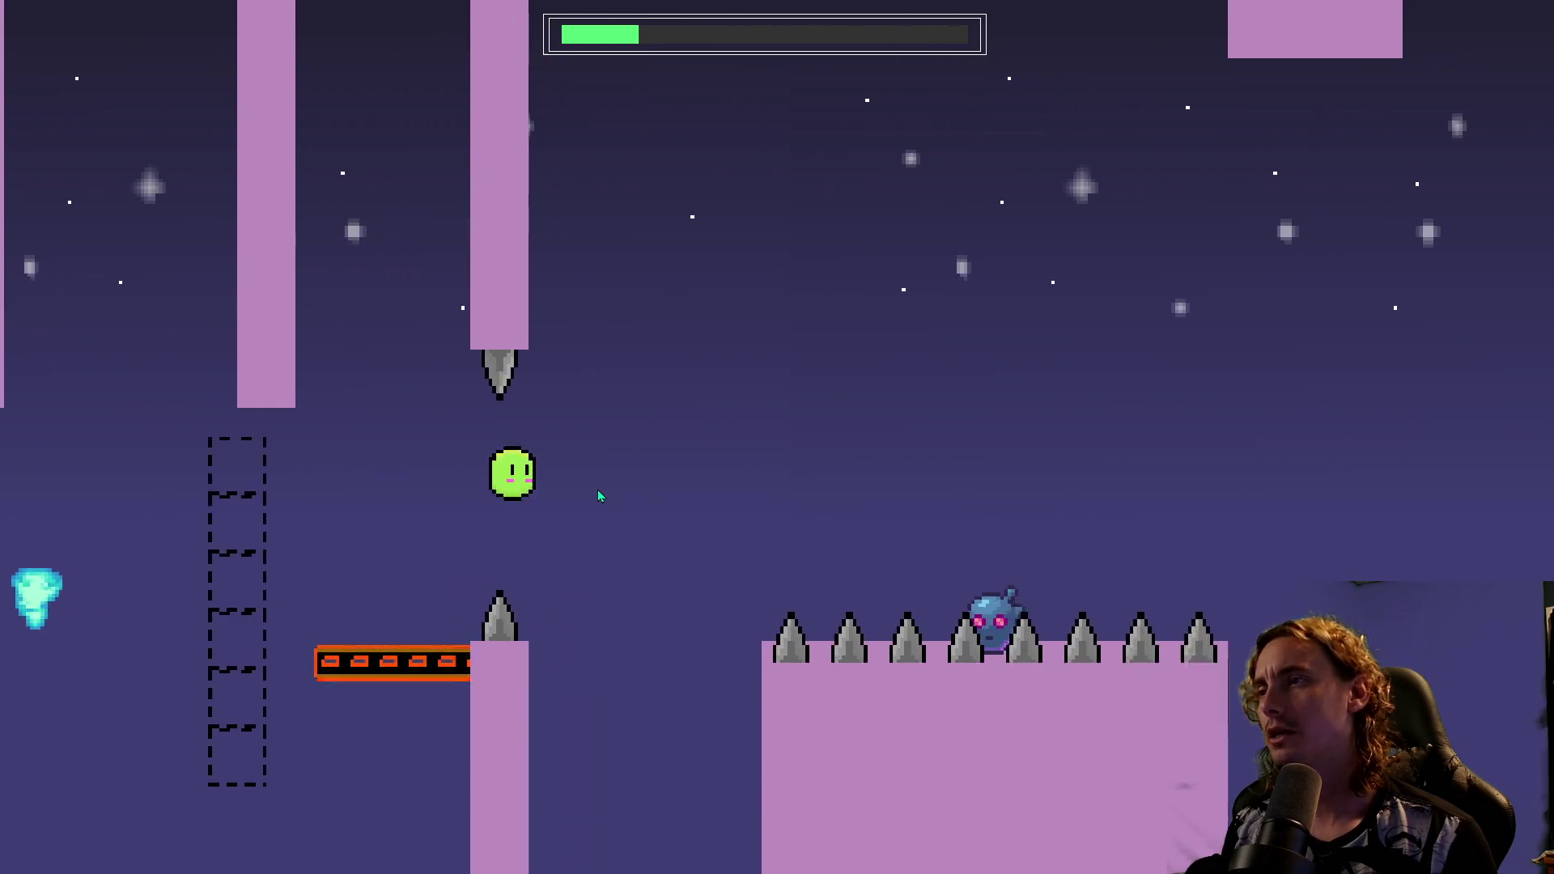
pyautogui.press('space')
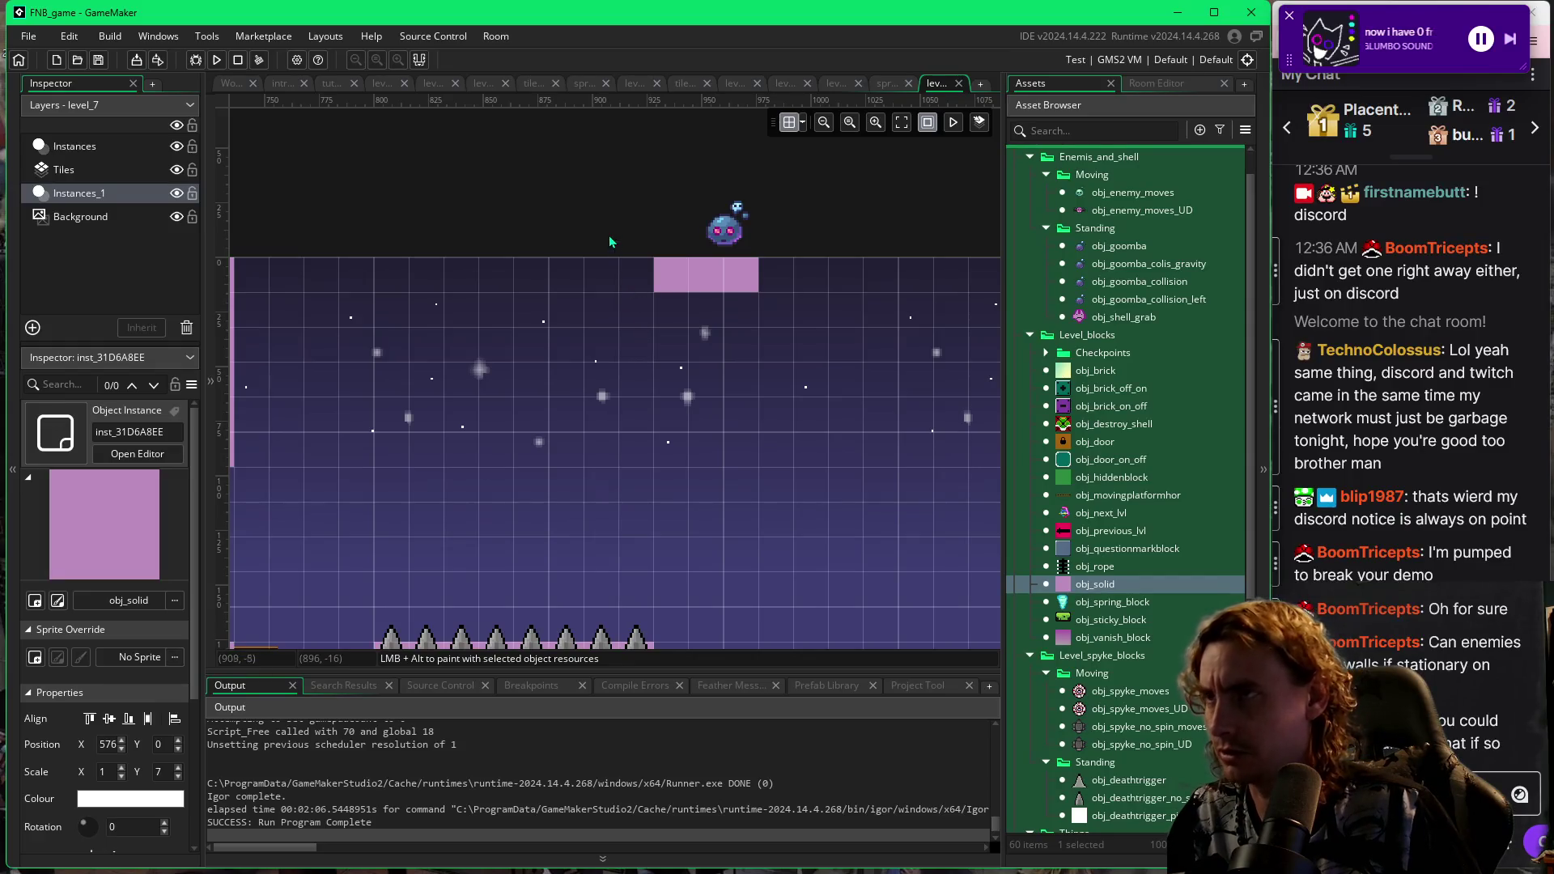
# Marquee-select the goomba and its pink block and toggle grid snap in the grid settings.
pyautogui.moveTo(608, 212); pyautogui.dragTo(758, 291)
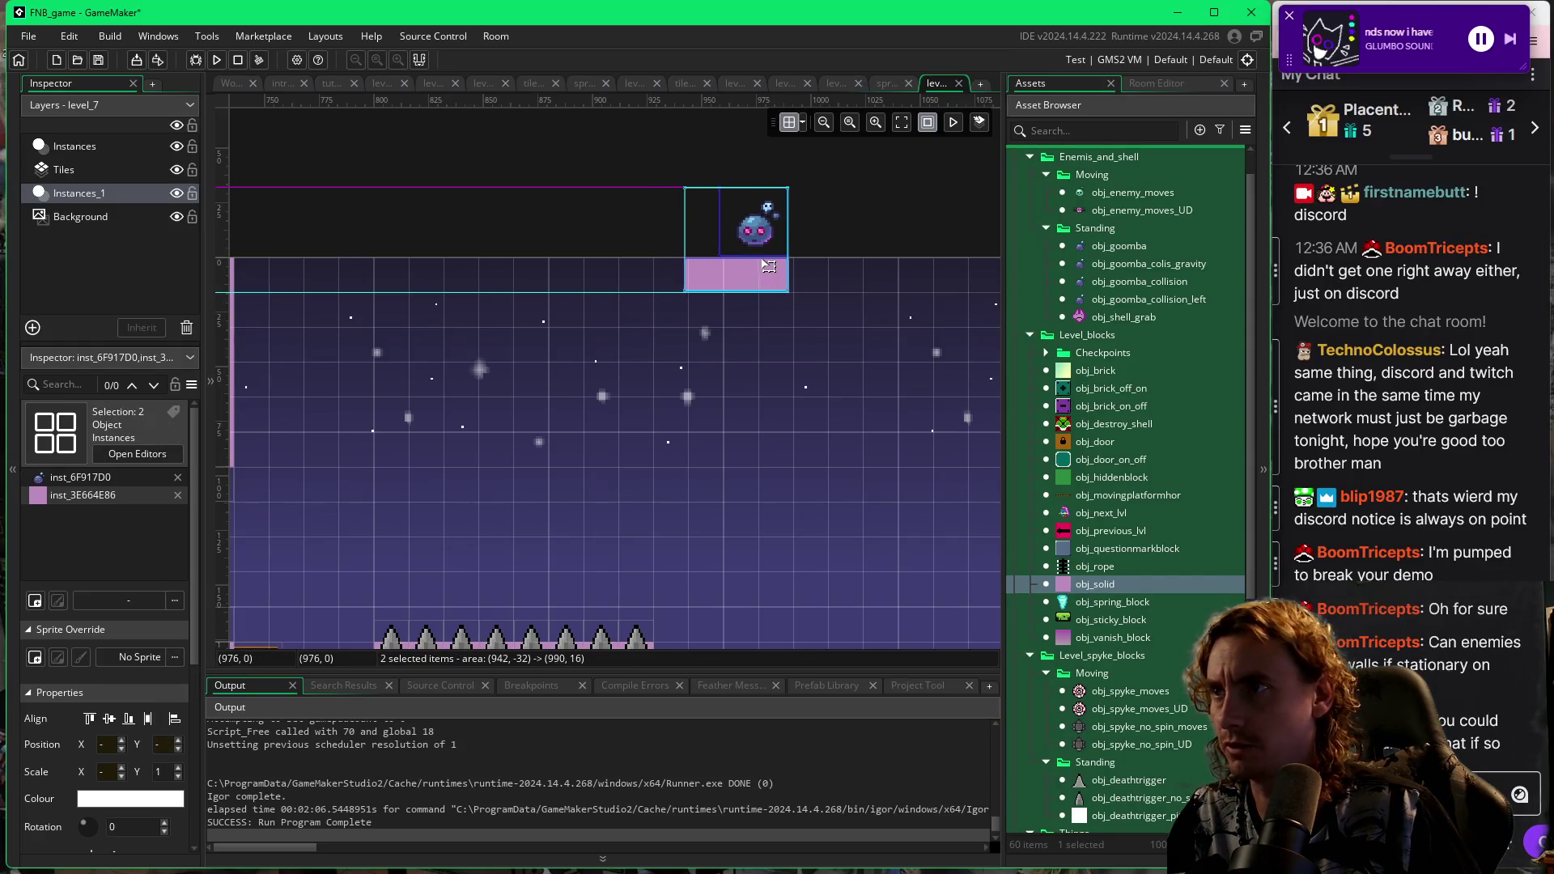
pyautogui.click(803, 125)
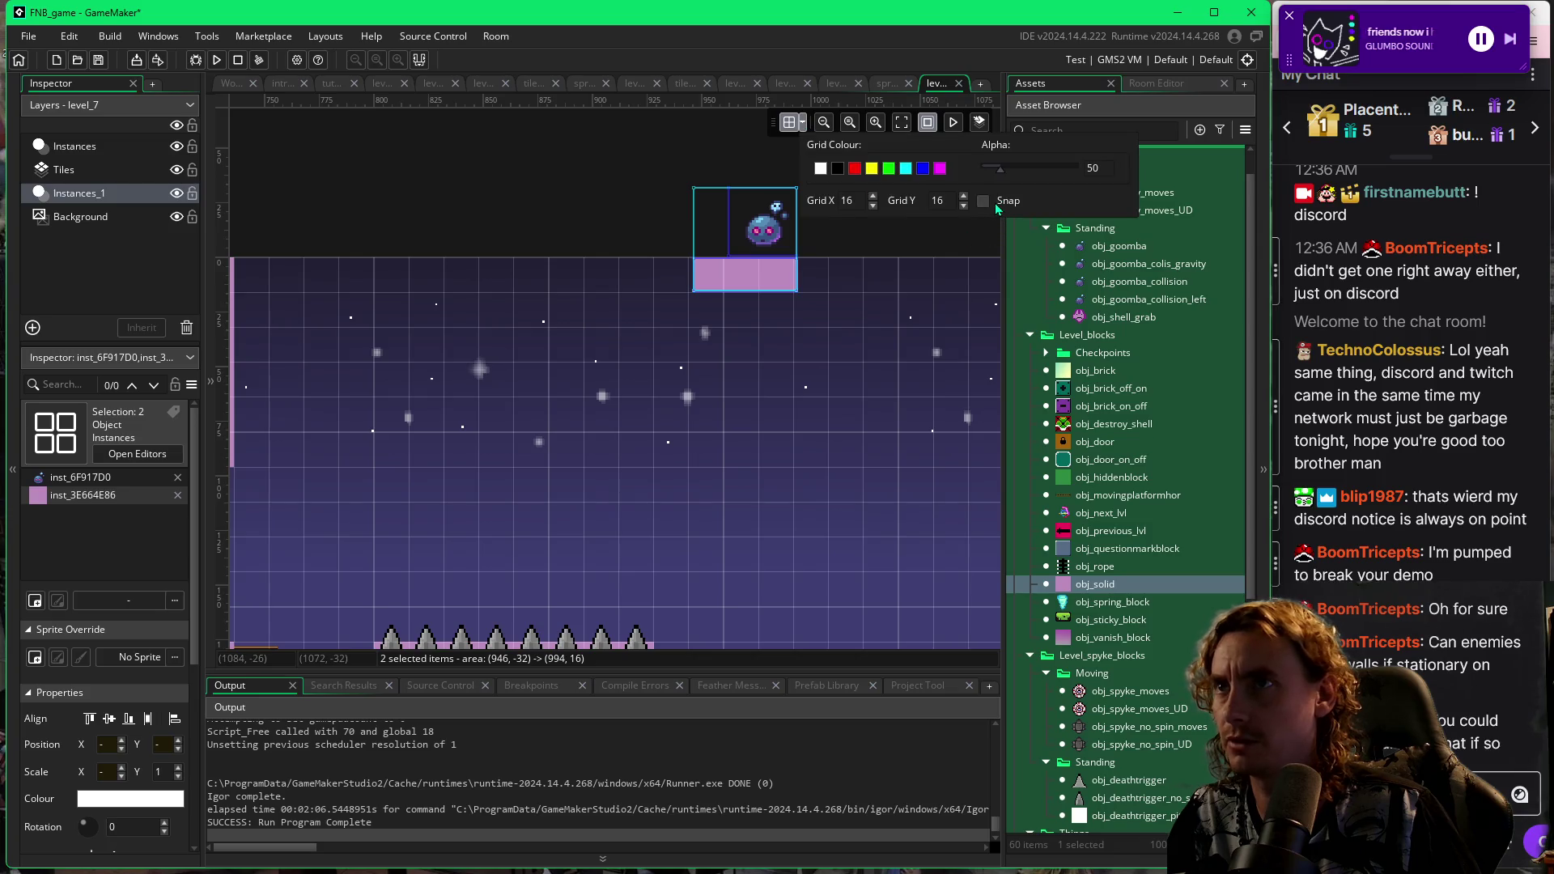
pyautogui.click(897, 301)
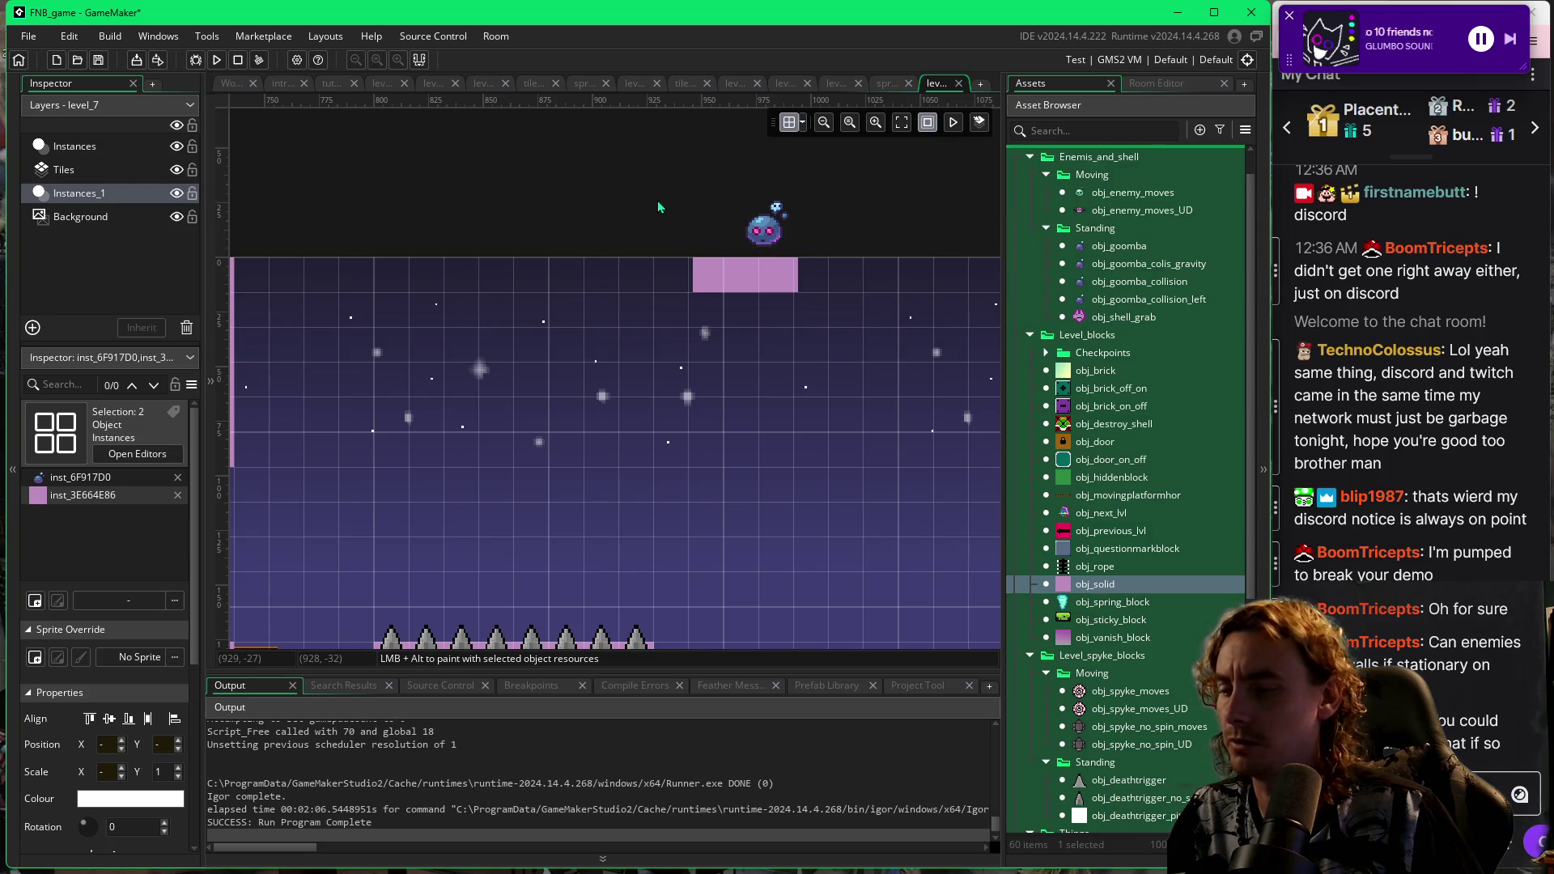
# Reselect both, nudge the pink block slightly left, then select the goomba.
pyautogui.moveTo(648, 196); pyautogui.dragTo(808, 309)
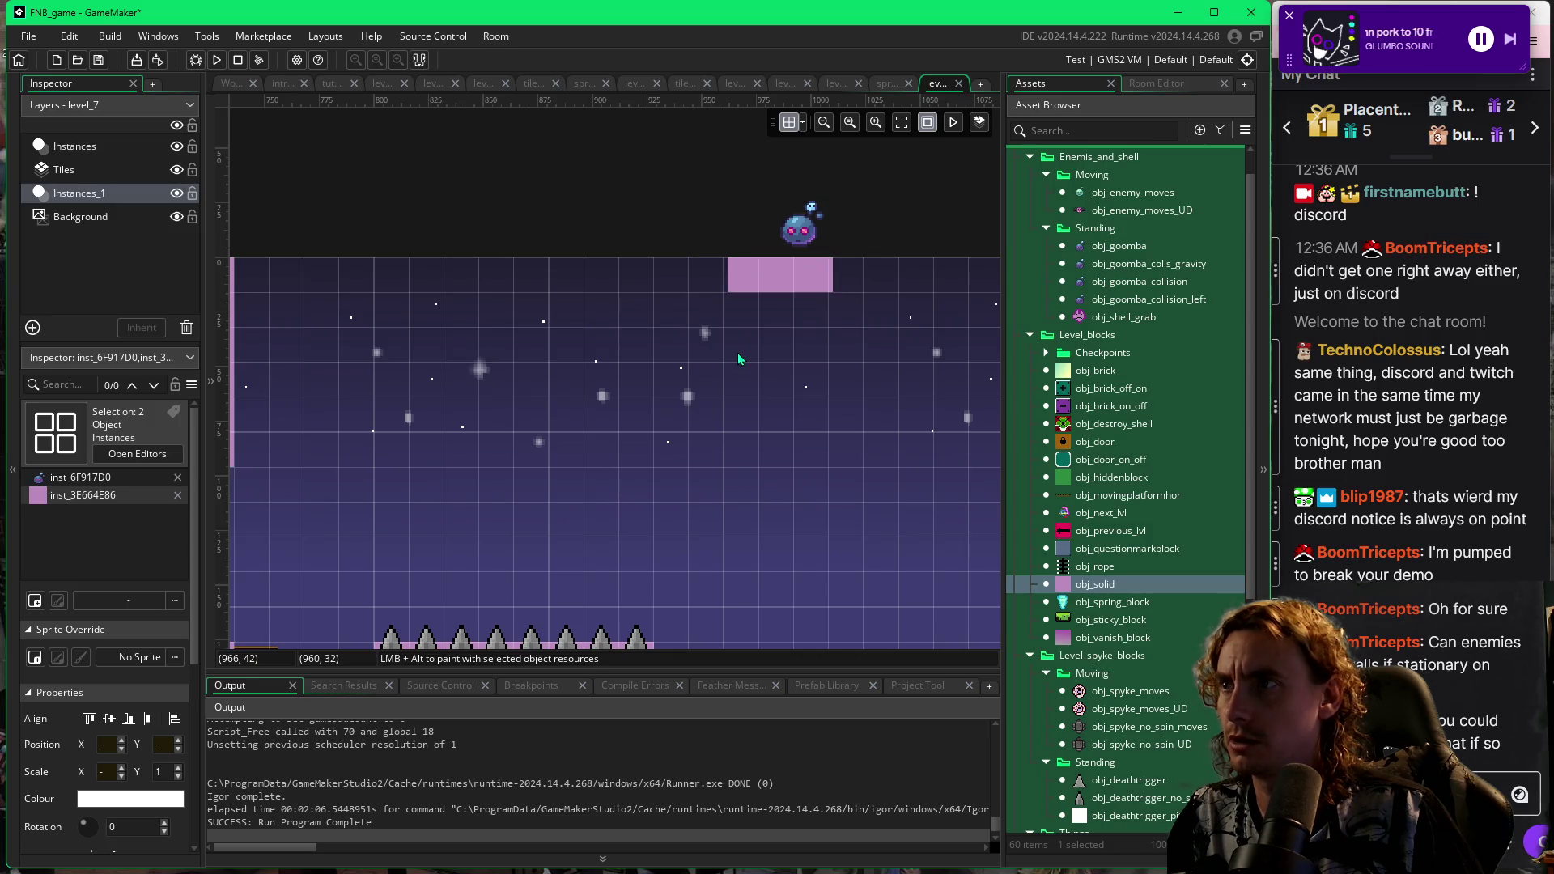
pyautogui.moveTo(726, 217); pyautogui.dragTo(853, 283)
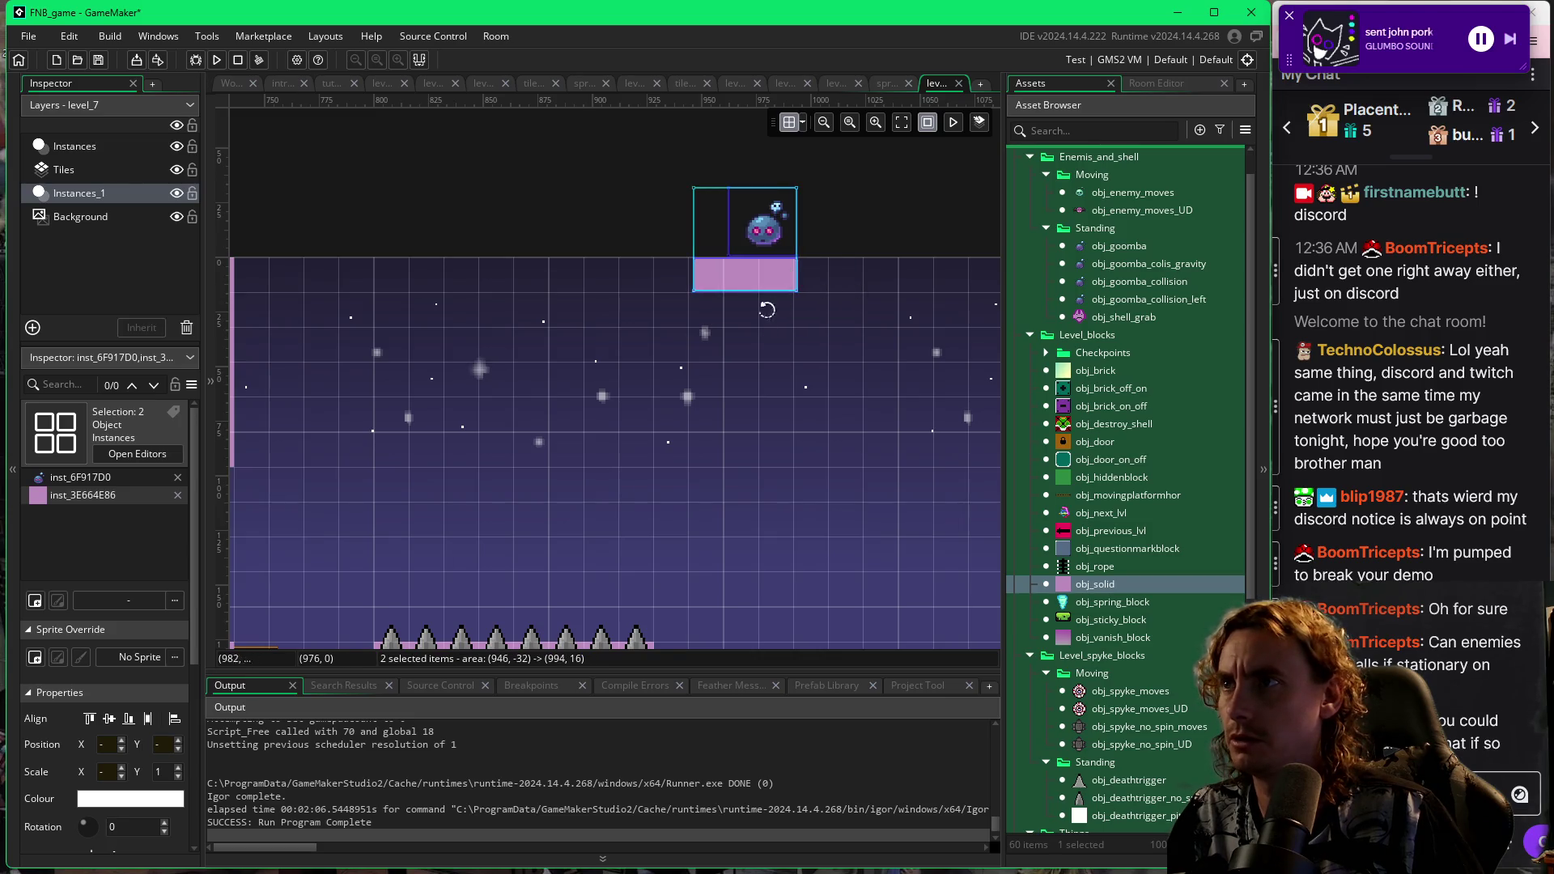
pyautogui.moveTo(739, 283); pyautogui.dragTo(735, 283)
pyautogui.click(767, 240)
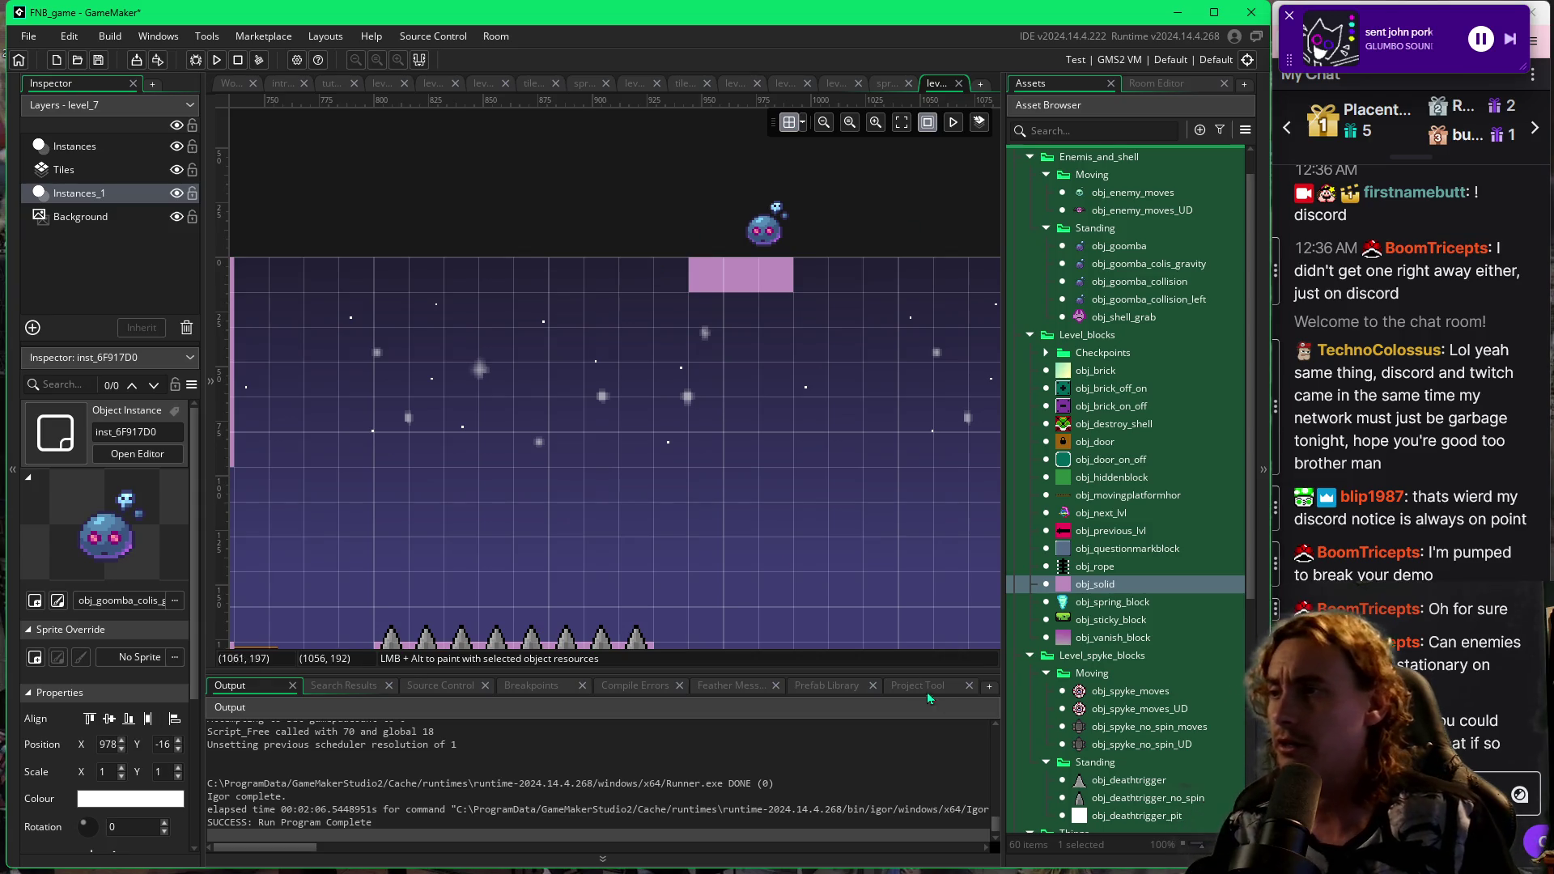
pyautogui.moveTo(528, 485); pyautogui.dragTo(697, 375)
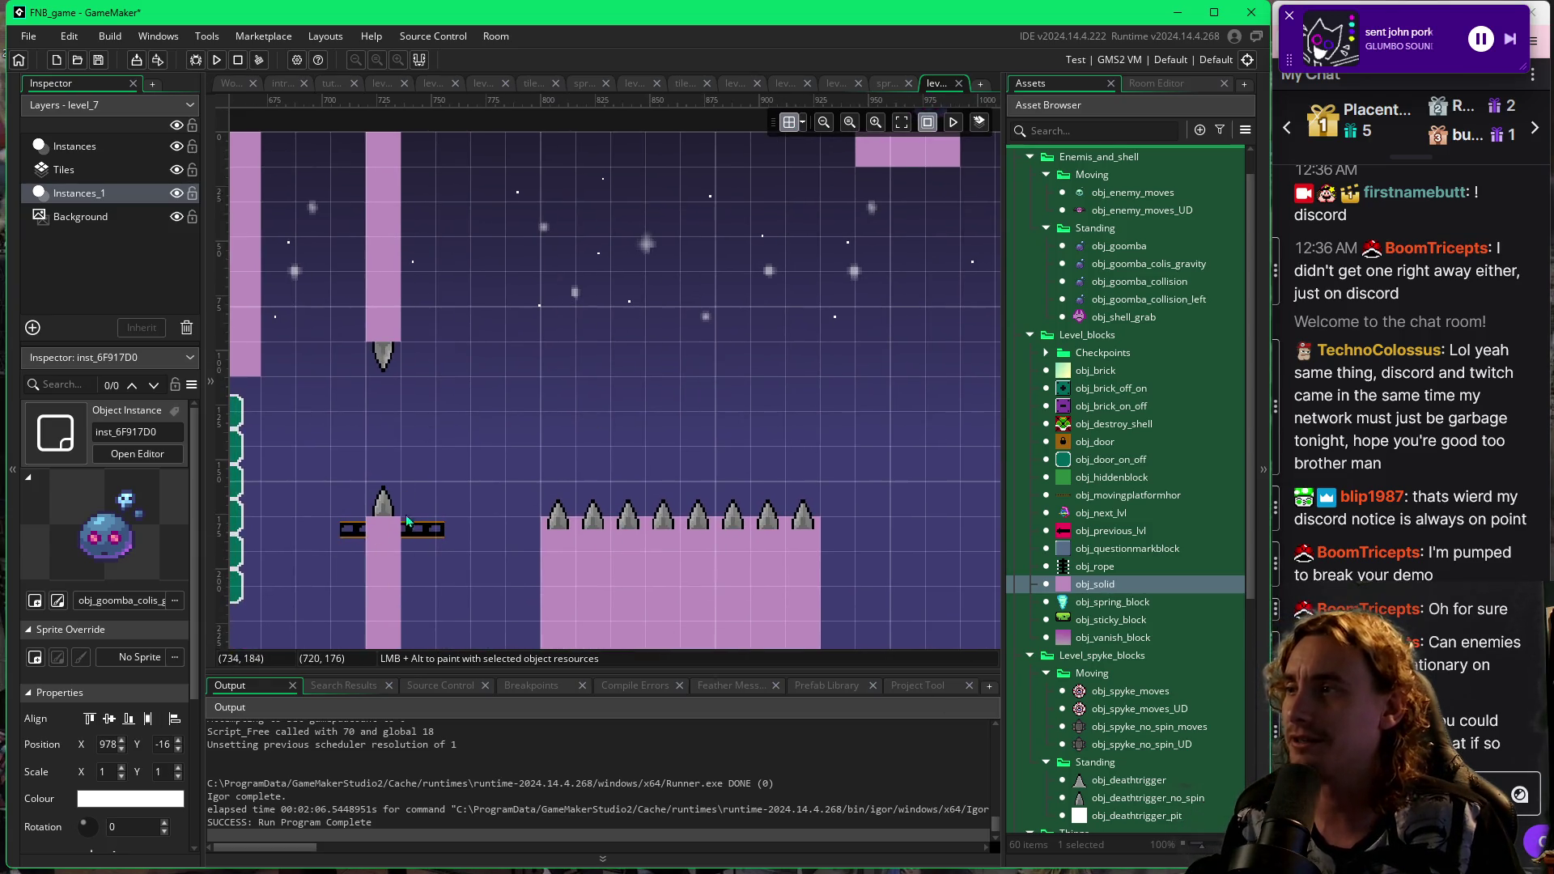
pyautogui.moveTo(872, 151)
pyautogui.mouseDown()
pyautogui.moveTo(794, 217)
pyautogui.moveTo(794, 202)
pyautogui.mouseUp()
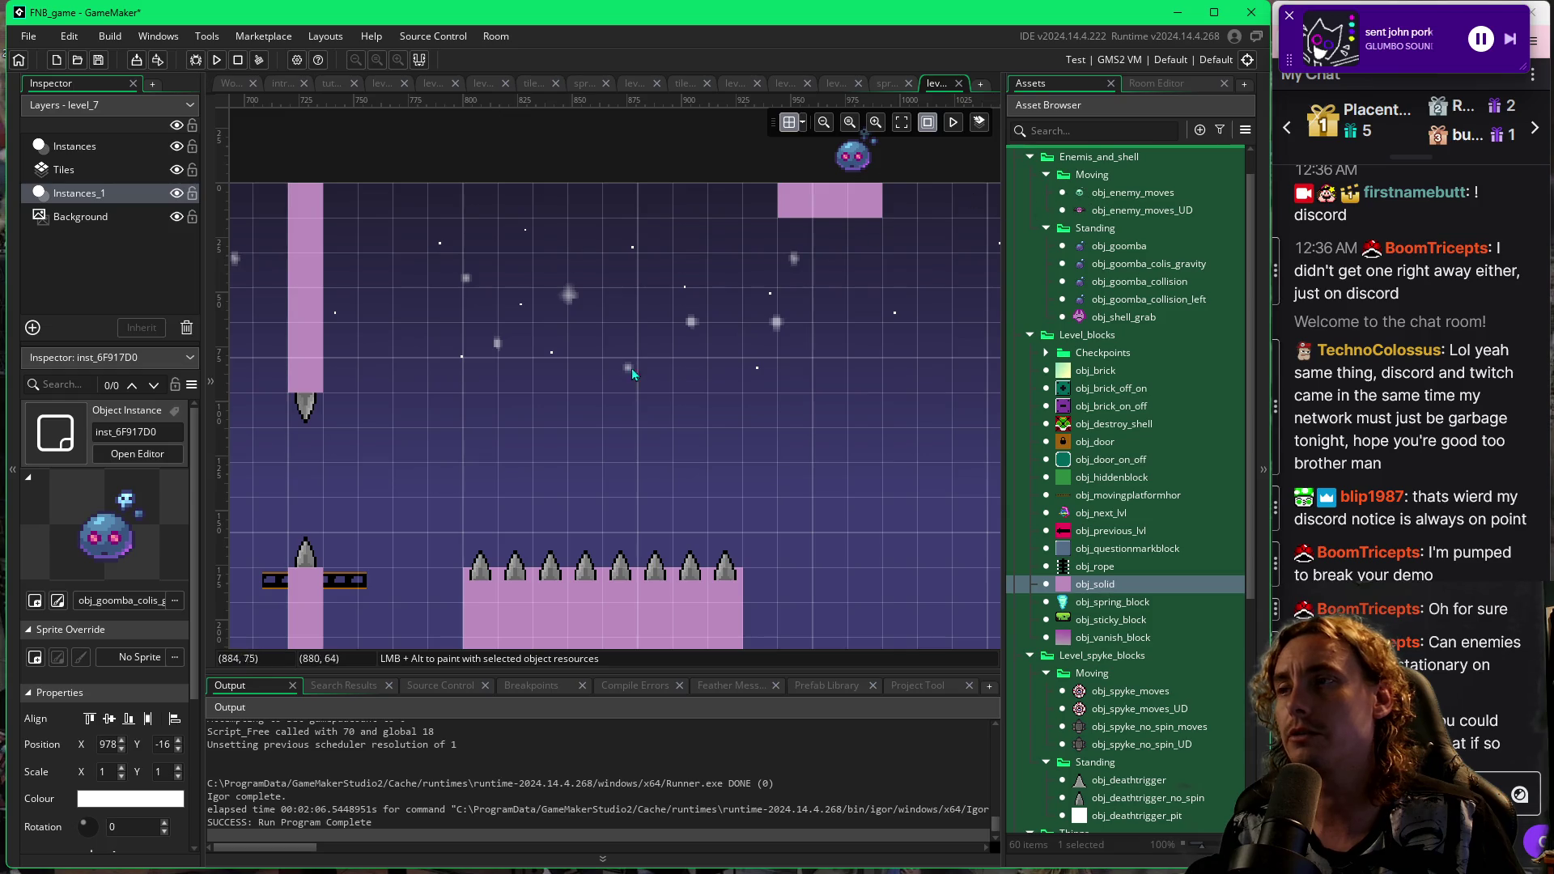
pyautogui.moveTo(558, 486)
pyautogui.mouseDown()
pyautogui.moveTo(633, 421)
pyautogui.moveTo(528, 439)
pyautogui.moveTo(702, 378)
pyautogui.mouseUp()
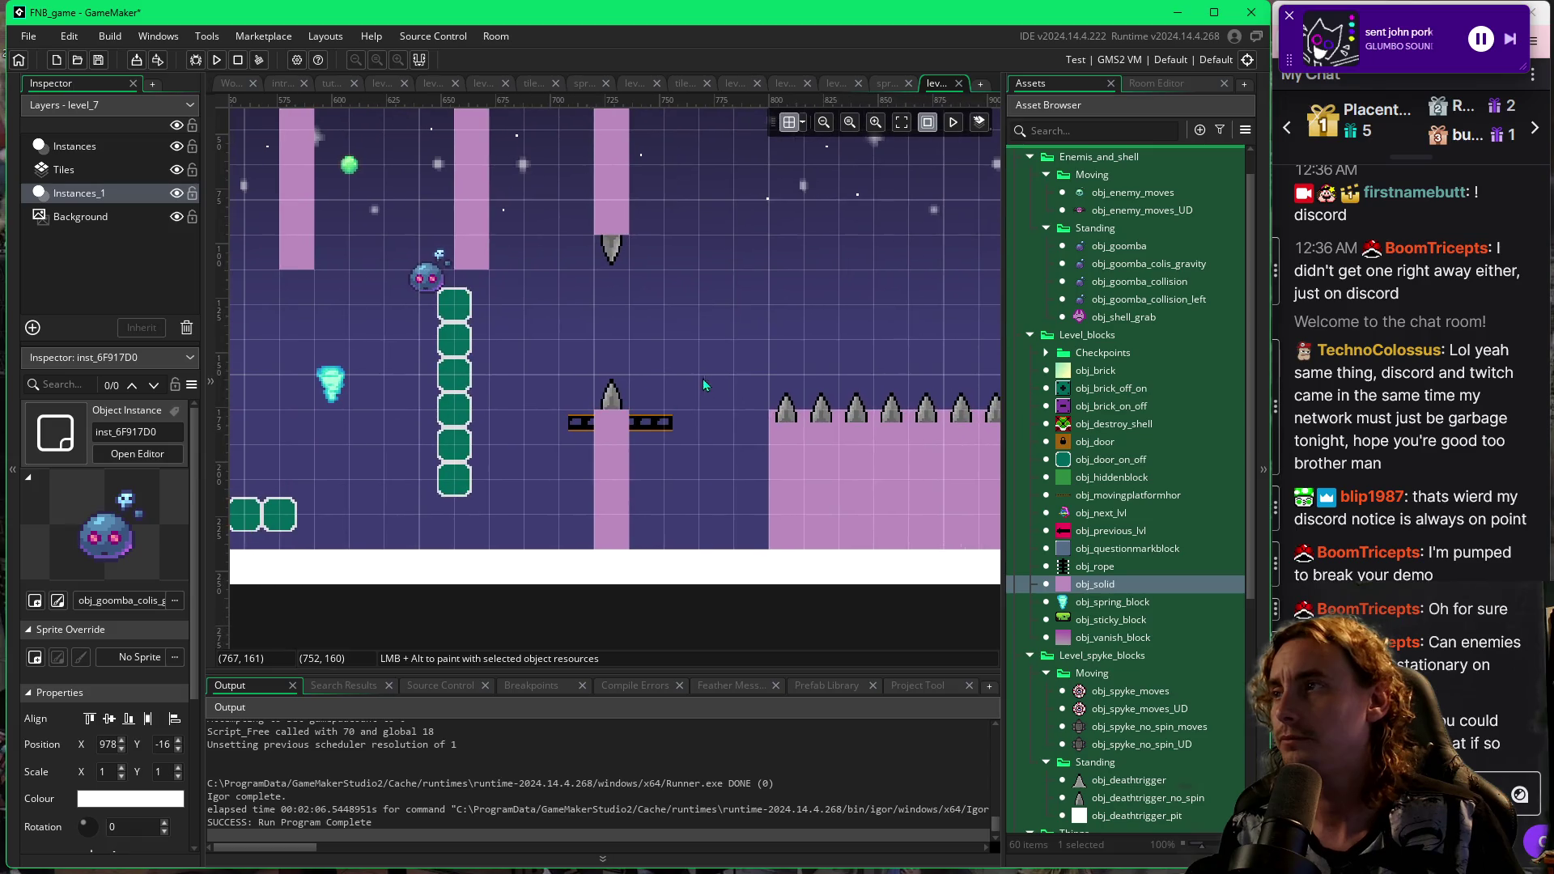
pyautogui.moveTo(806, 343); pyautogui.dragTo(646, 434)
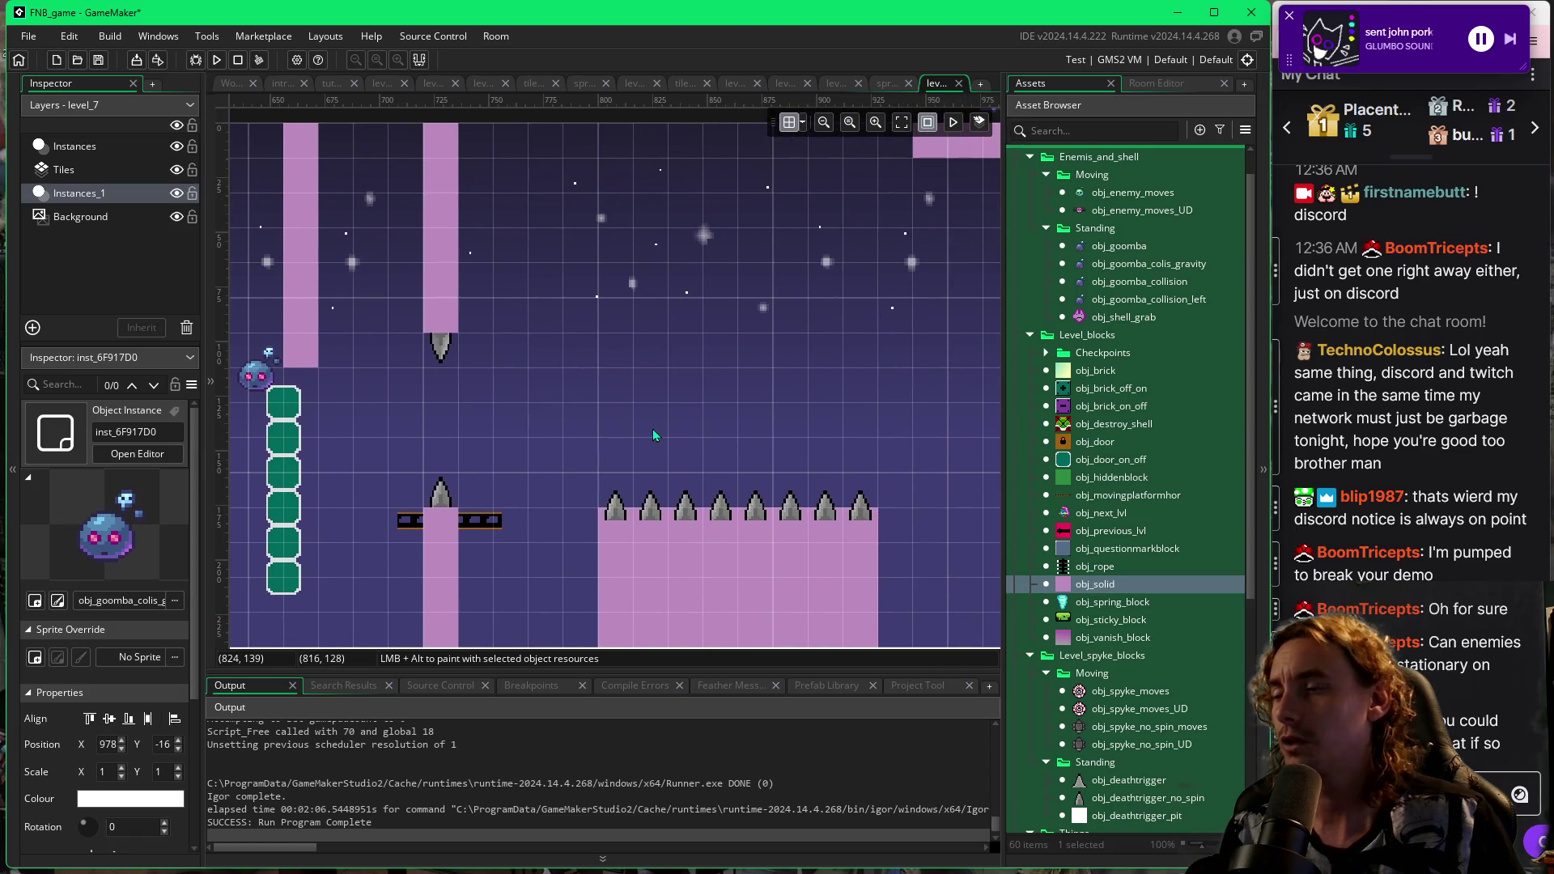
pyautogui.press('F5')
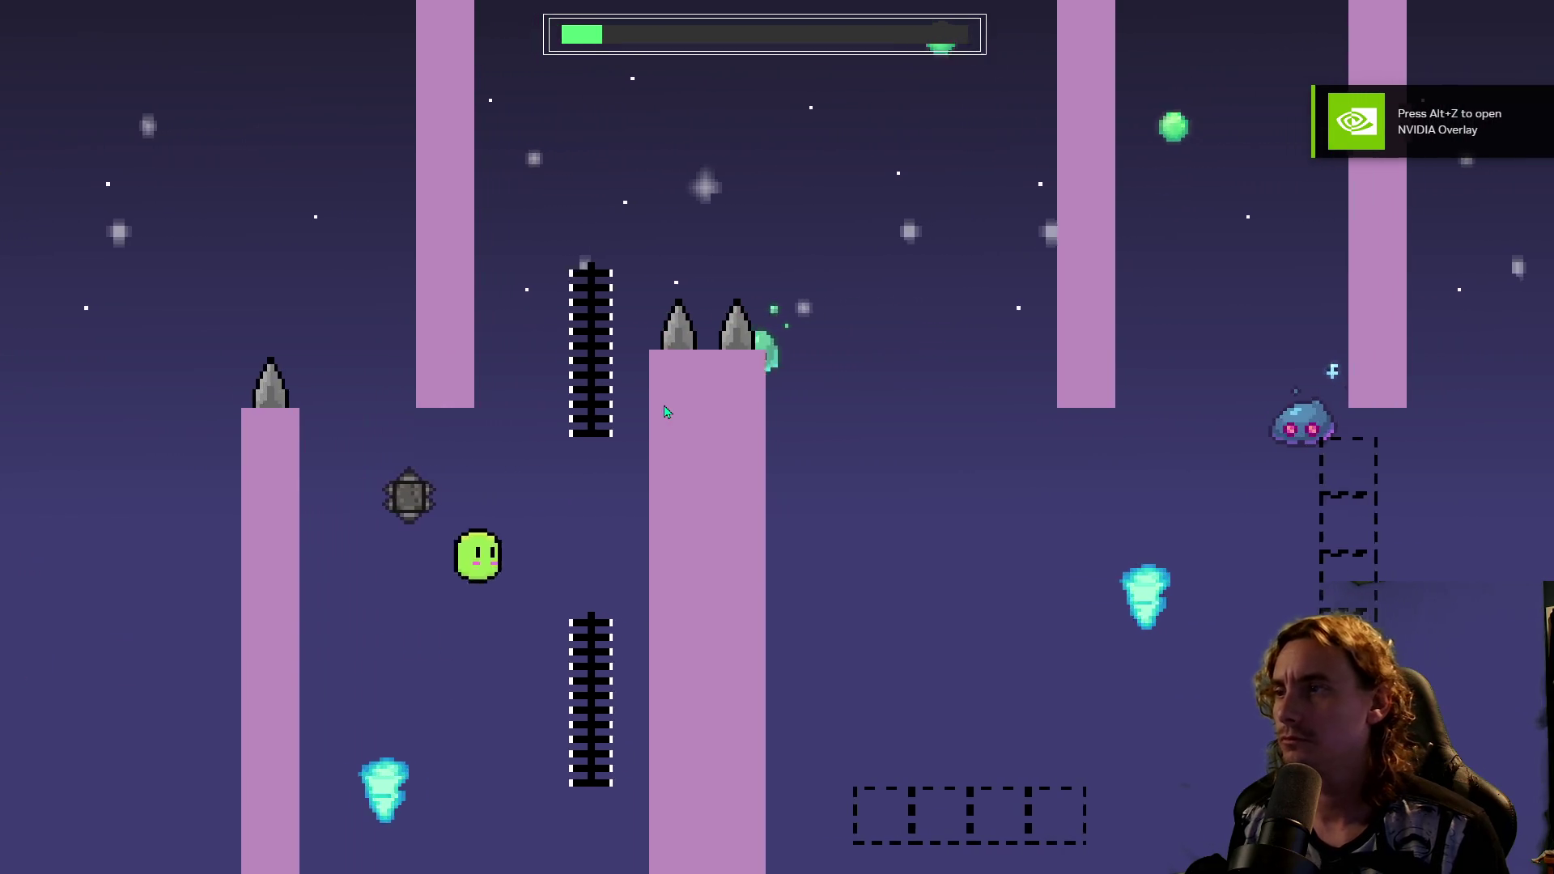
pyautogui.press('space')
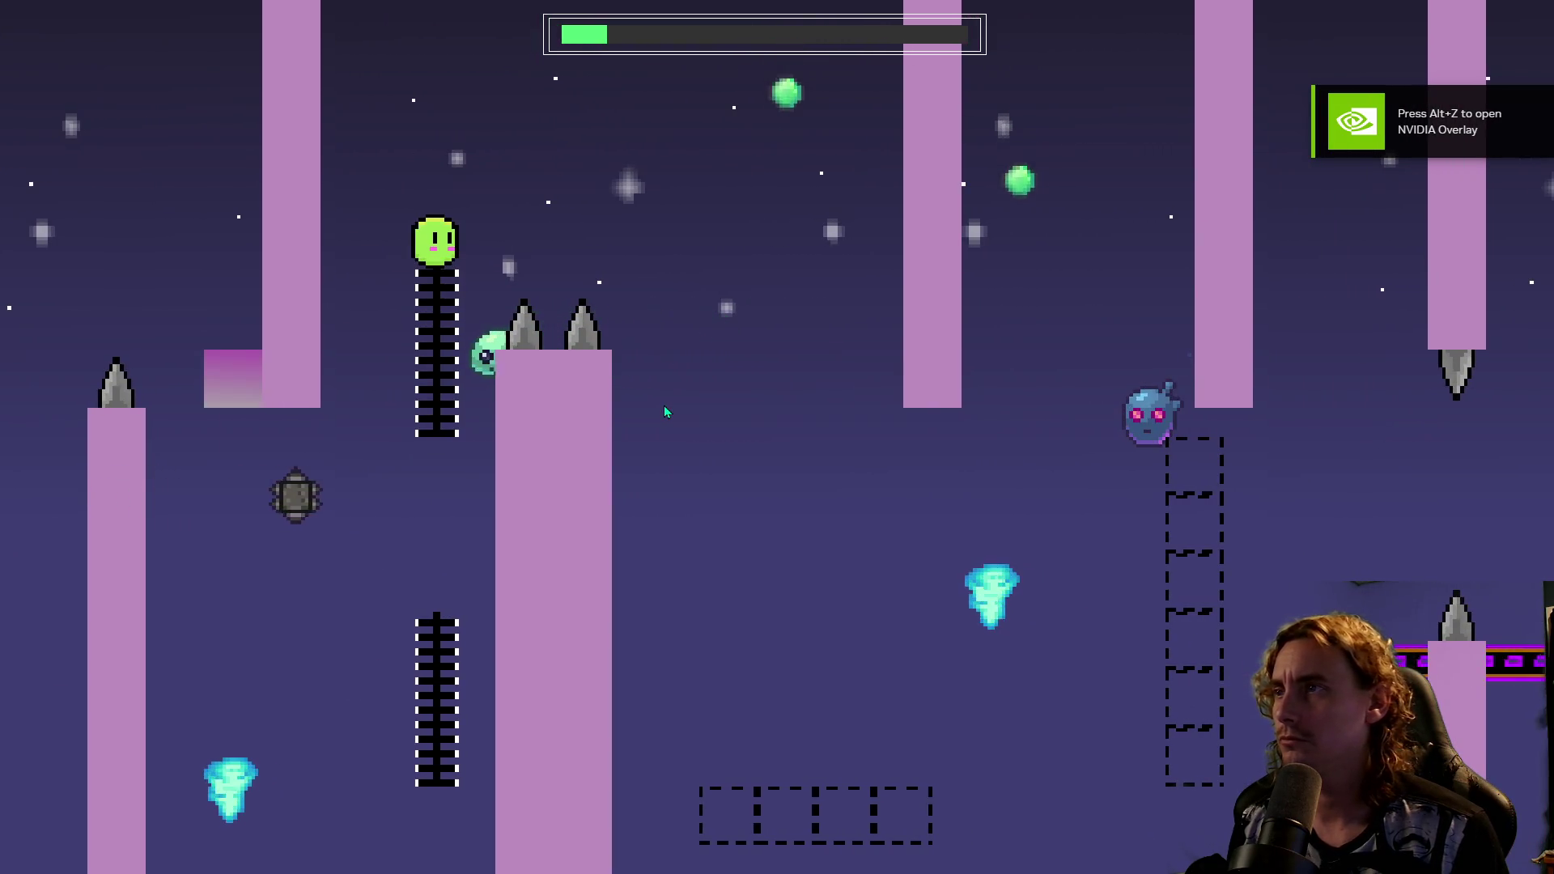
pyautogui.press('space')
pyautogui.press('space')
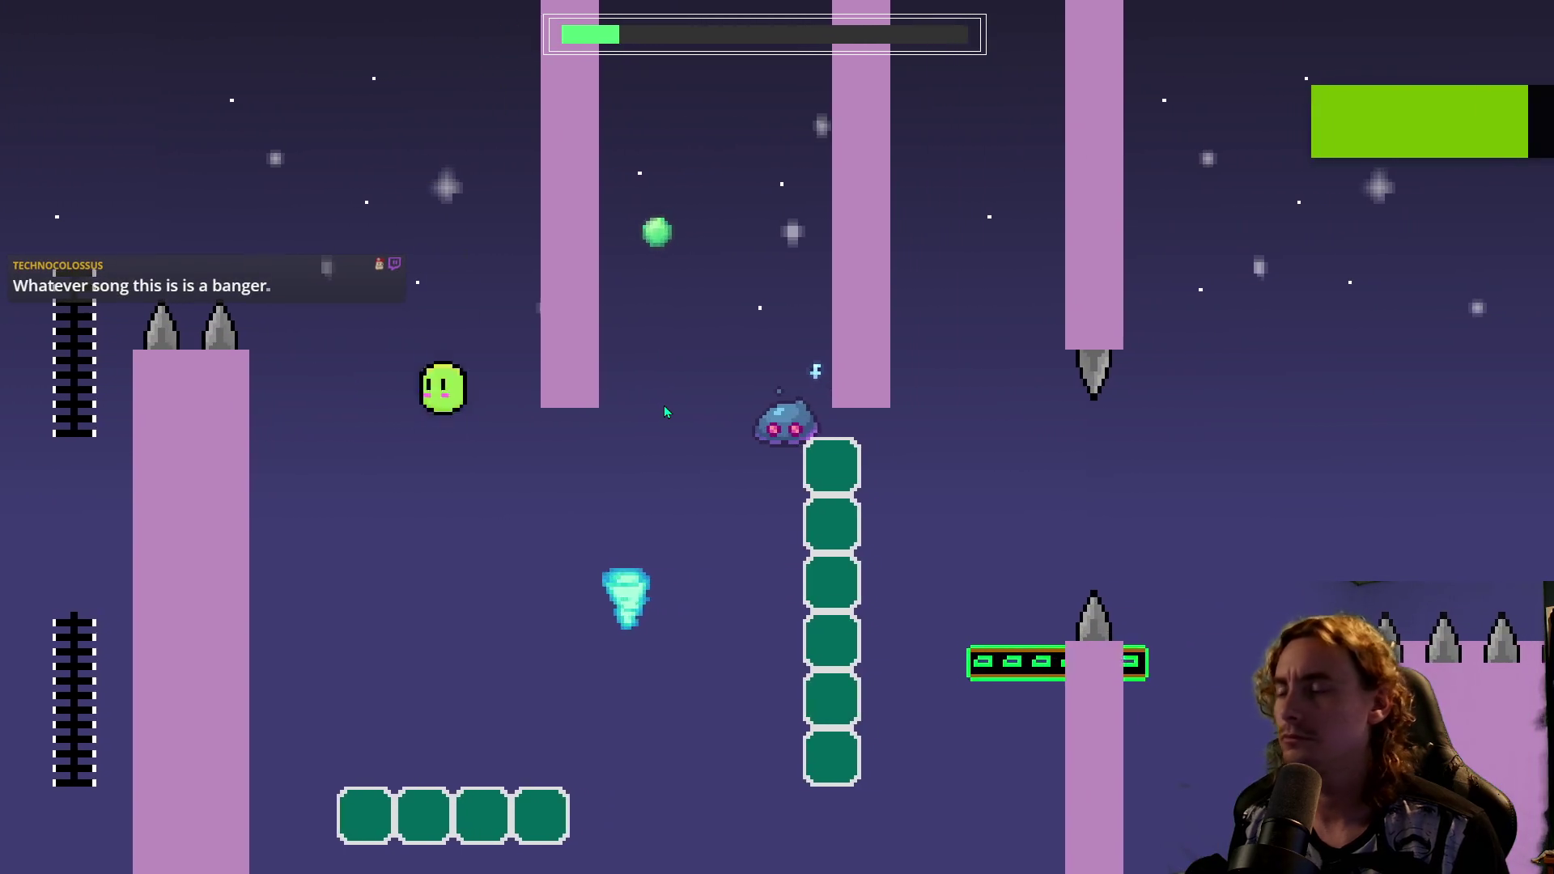
pyautogui.press('space')
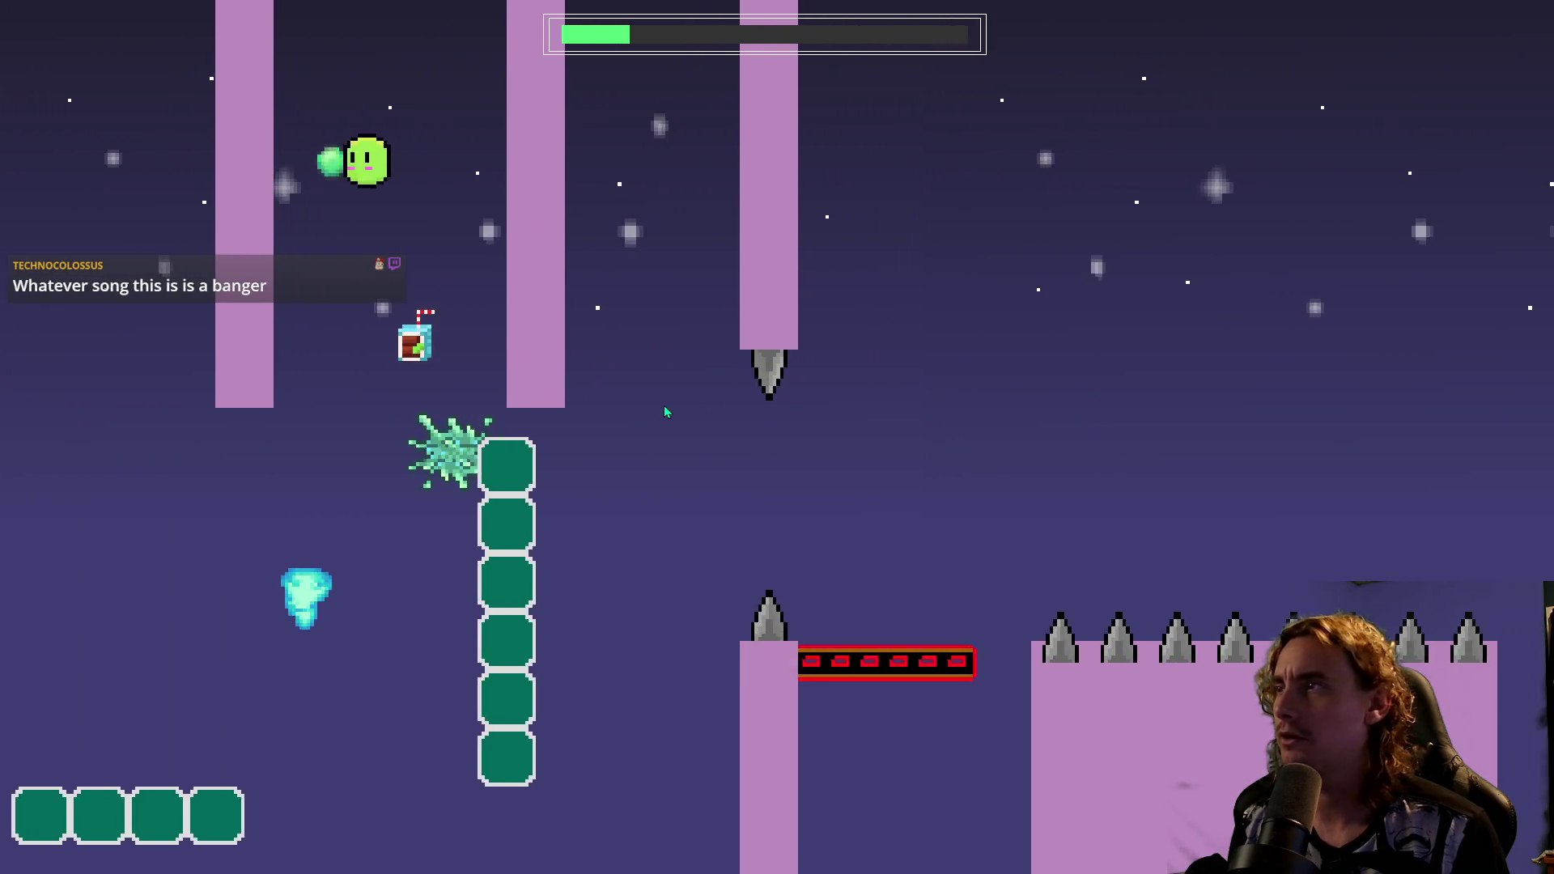
pyautogui.press('space')
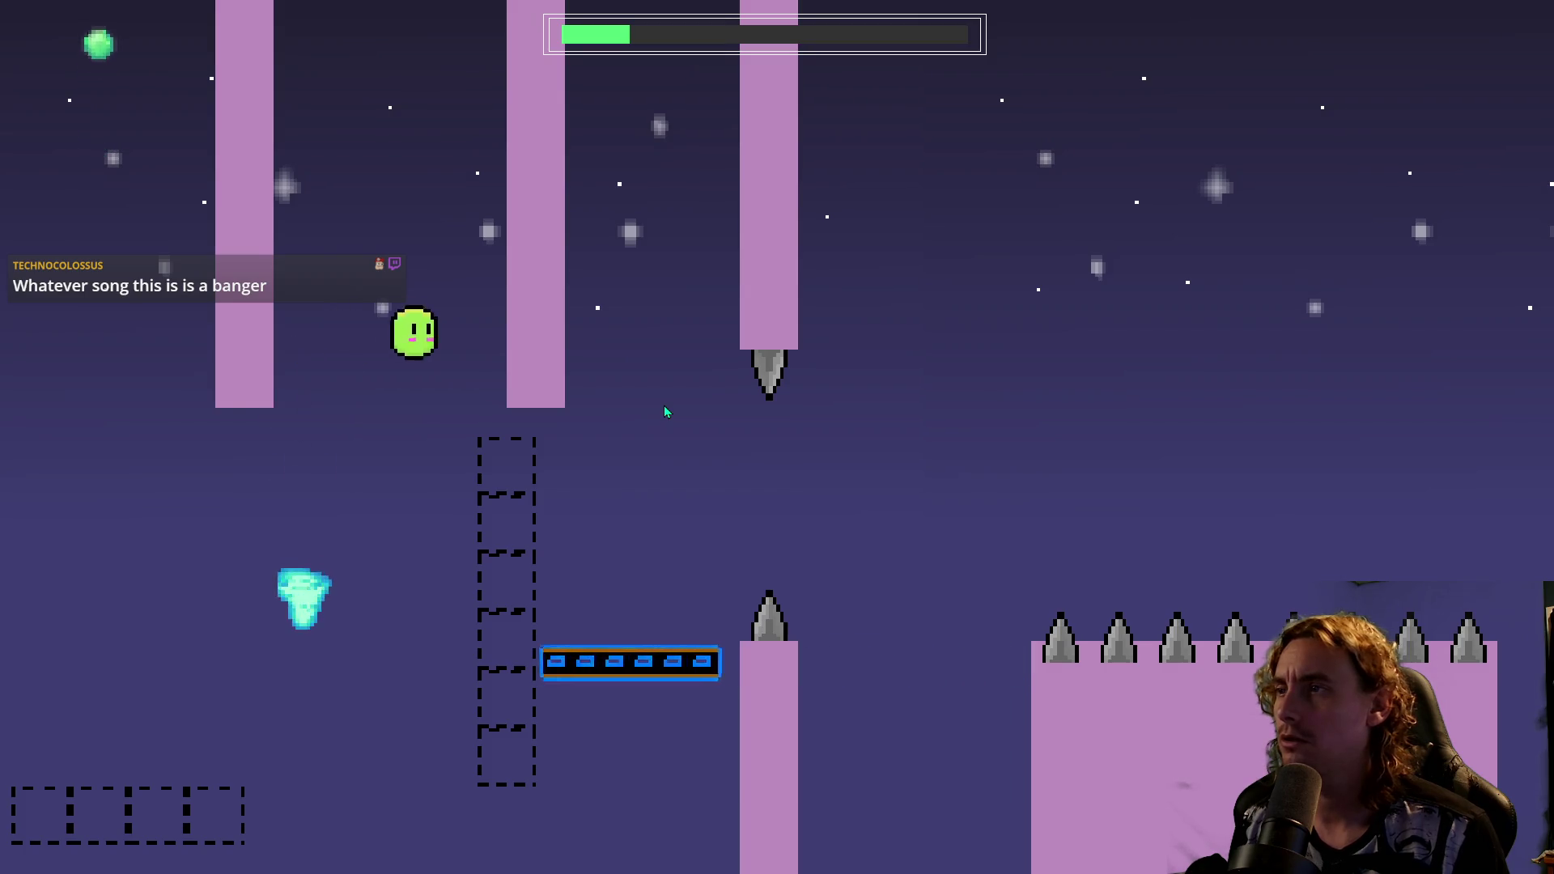
pyautogui.press('space')
pyautogui.press('space')
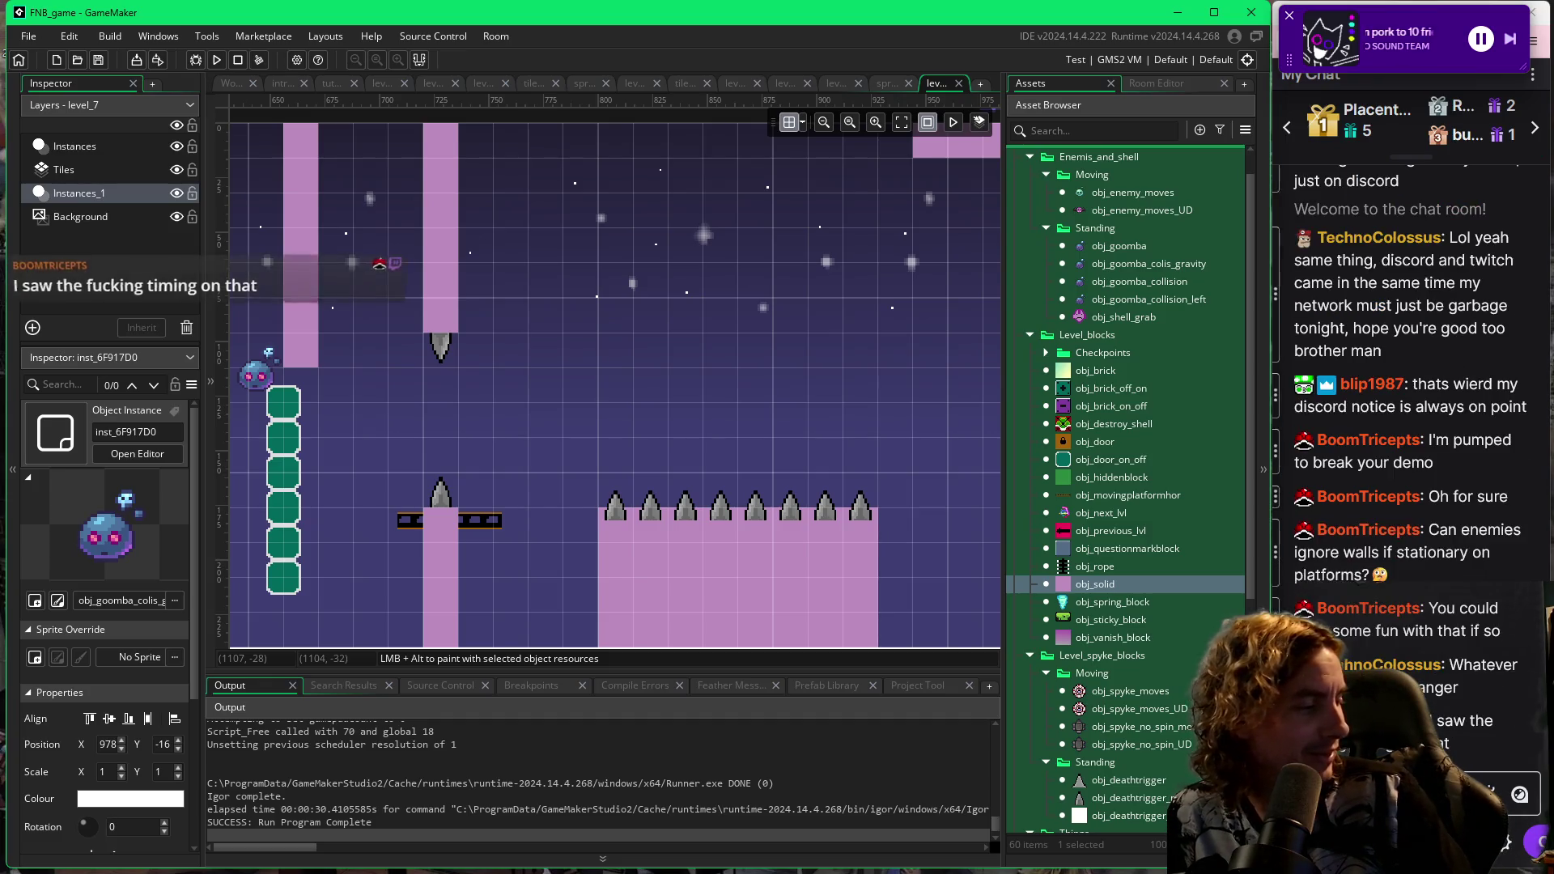
pyautogui.click(1317, 50)
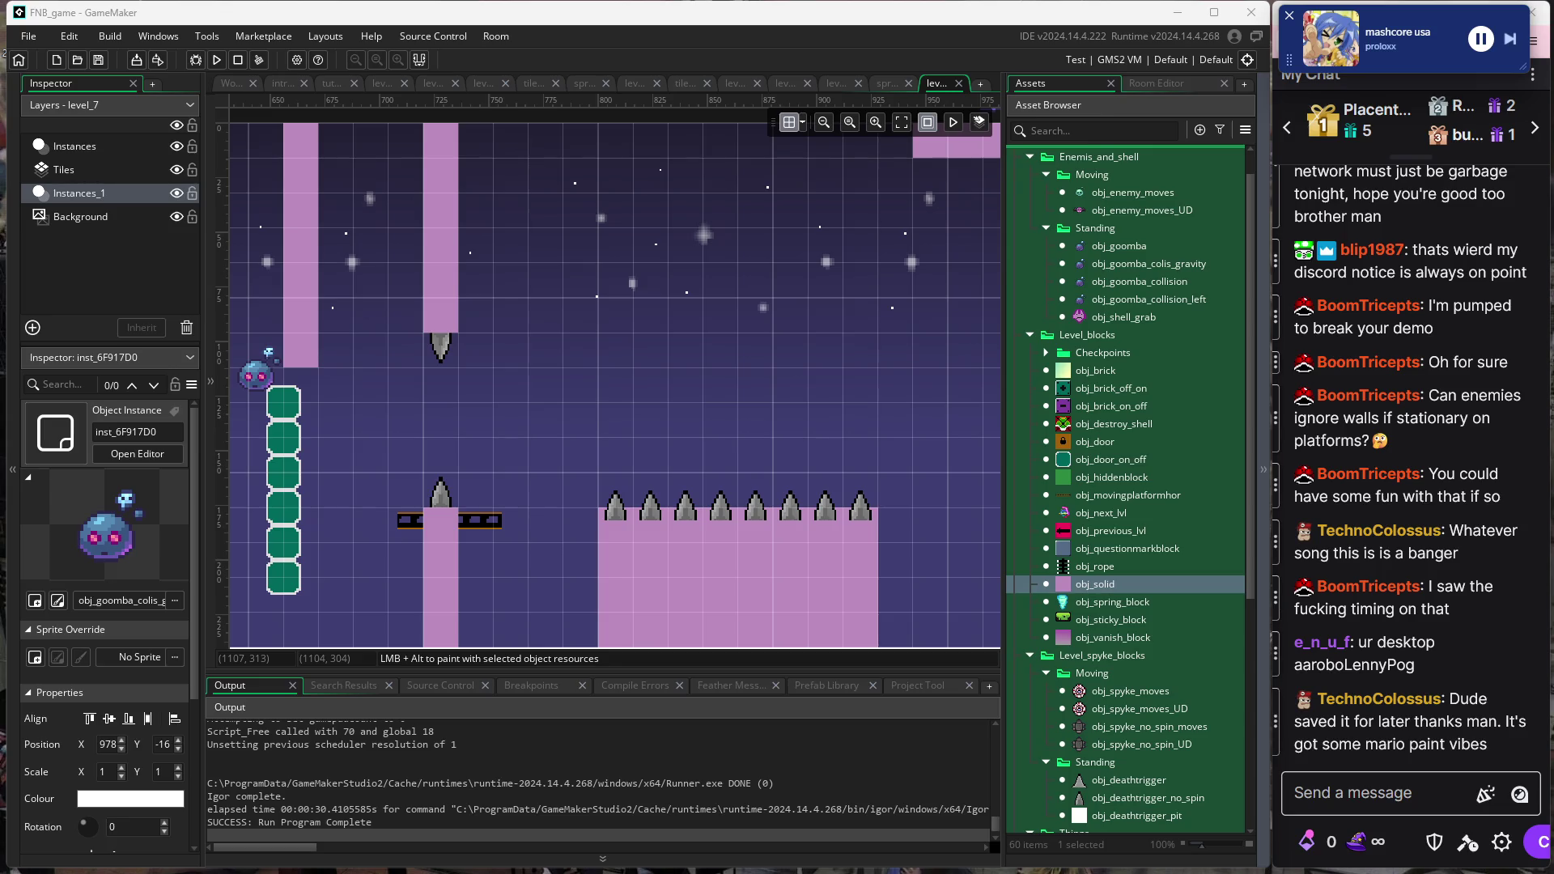
# Place an obj_on_off switch block in level_7 at 960, 144, above the spiked floor.
pyautogui.moveTo(782, 389)
pyautogui.mouseDown()
pyautogui.moveTo(685, 396)
pyautogui.moveTo(695, 436)
pyautogui.moveTo(812, 394)
pyautogui.moveTo(809, 377)
pyautogui.moveTo(619, 435)
pyautogui.mouseUp()
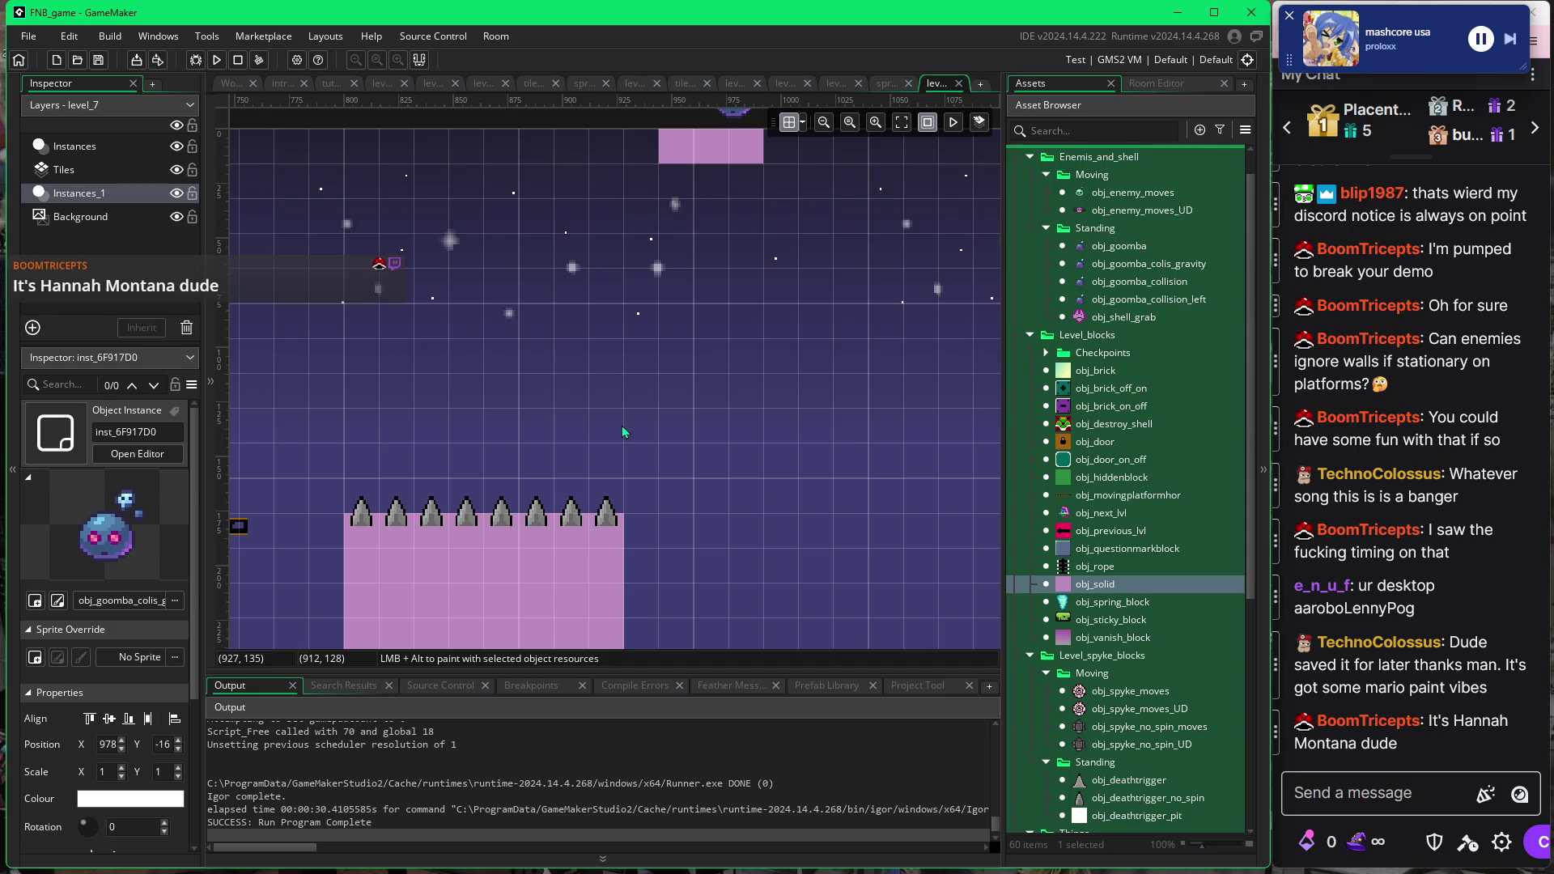
pyautogui.hscroll(-8, 690, 433)
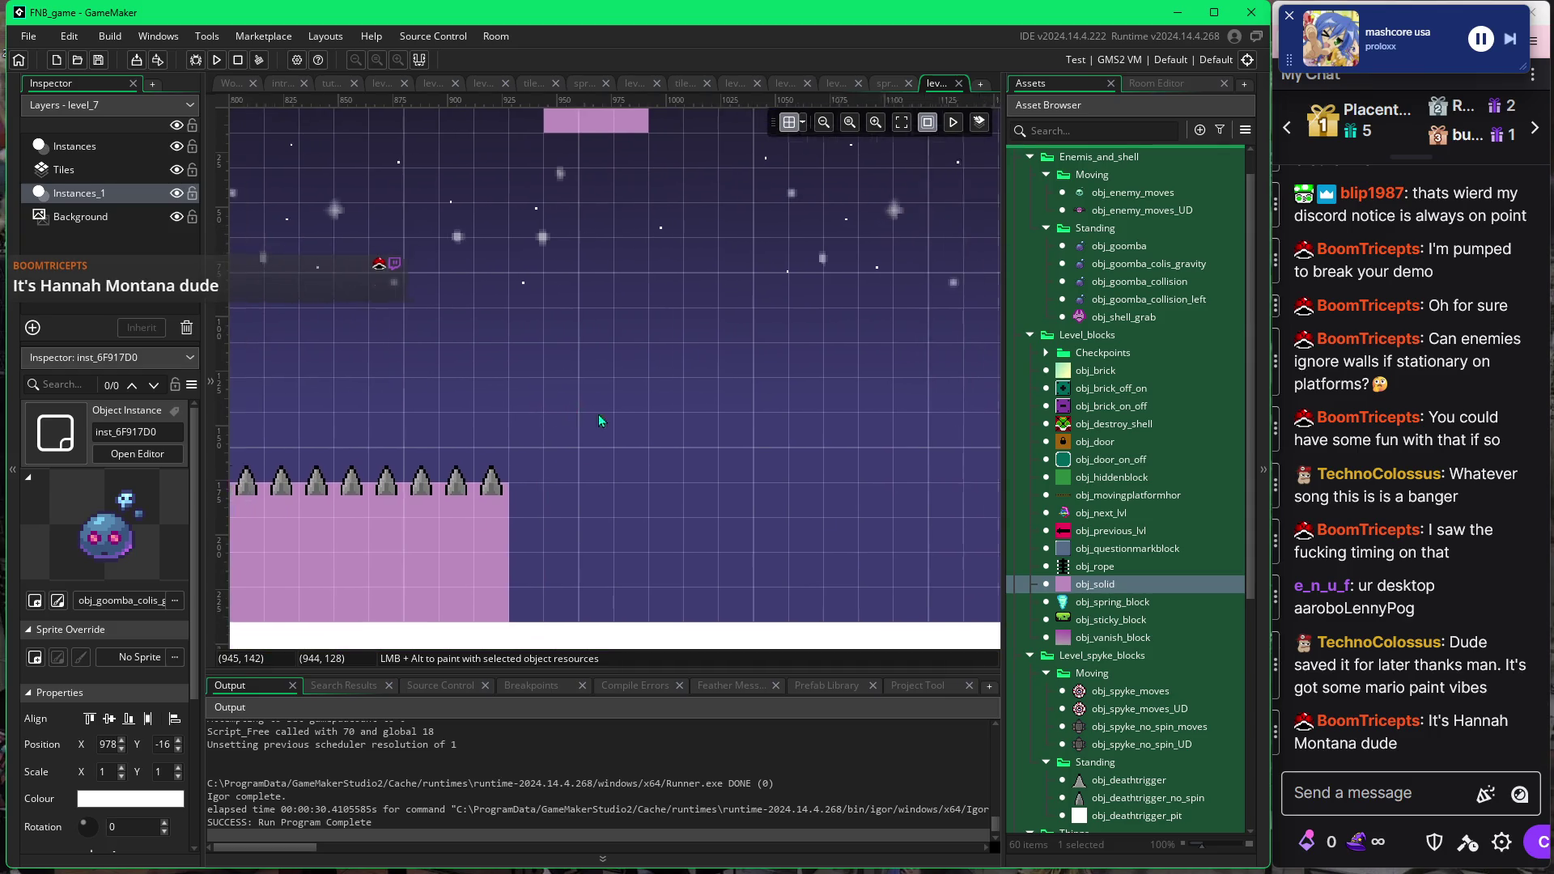
pyautogui.hscroll(-3, 366, 468)
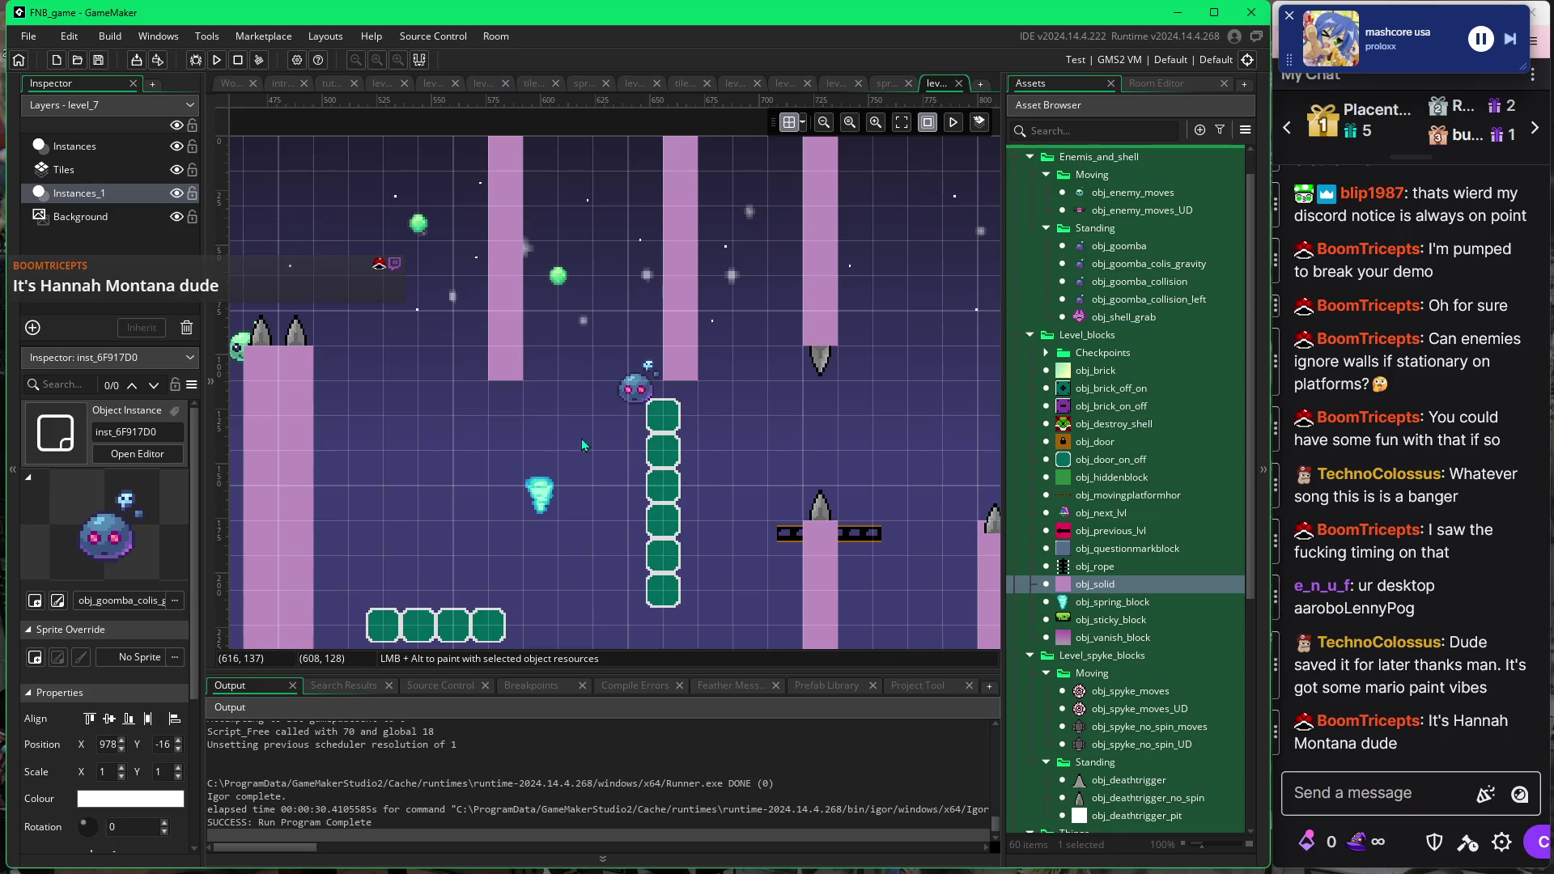
pyautogui.hscroll(4, 495, 454)
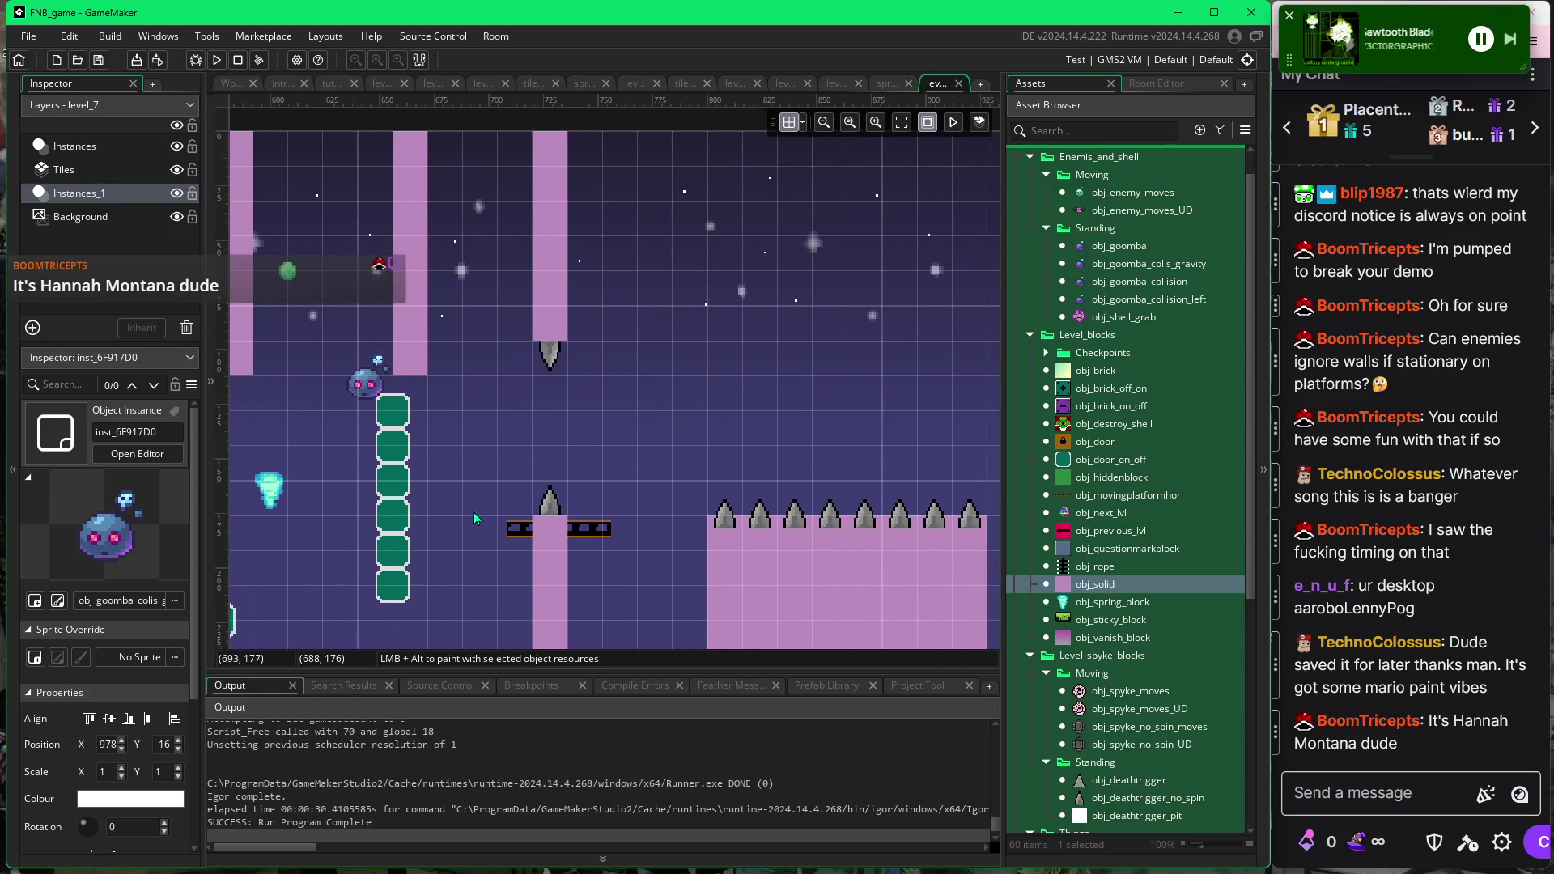
pyautogui.hscroll(3, 427, 471)
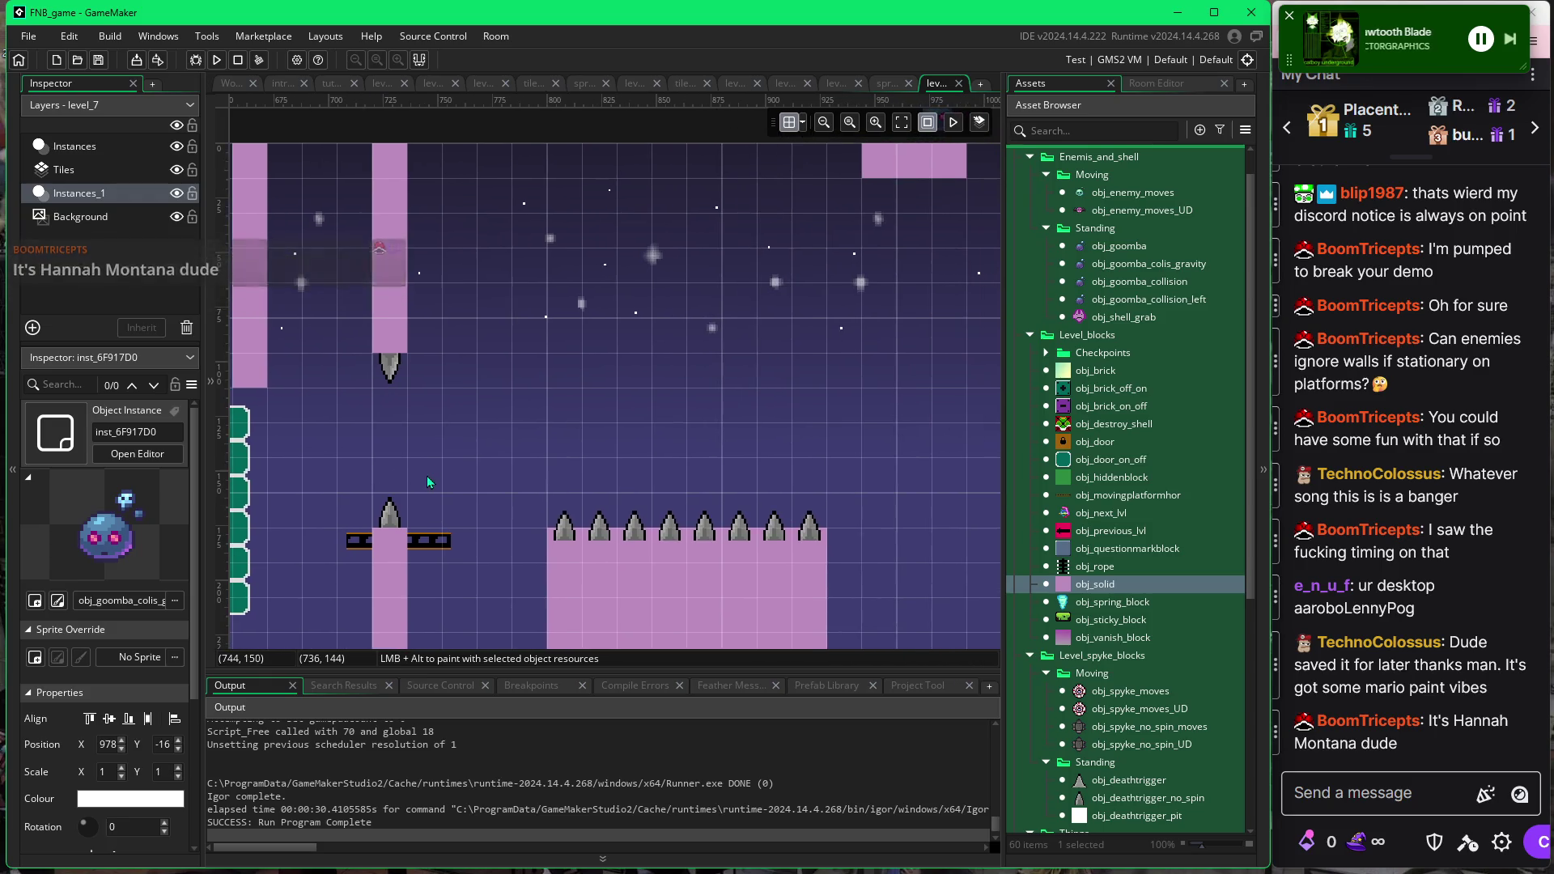
pyautogui.hscroll(1, 492, 443)
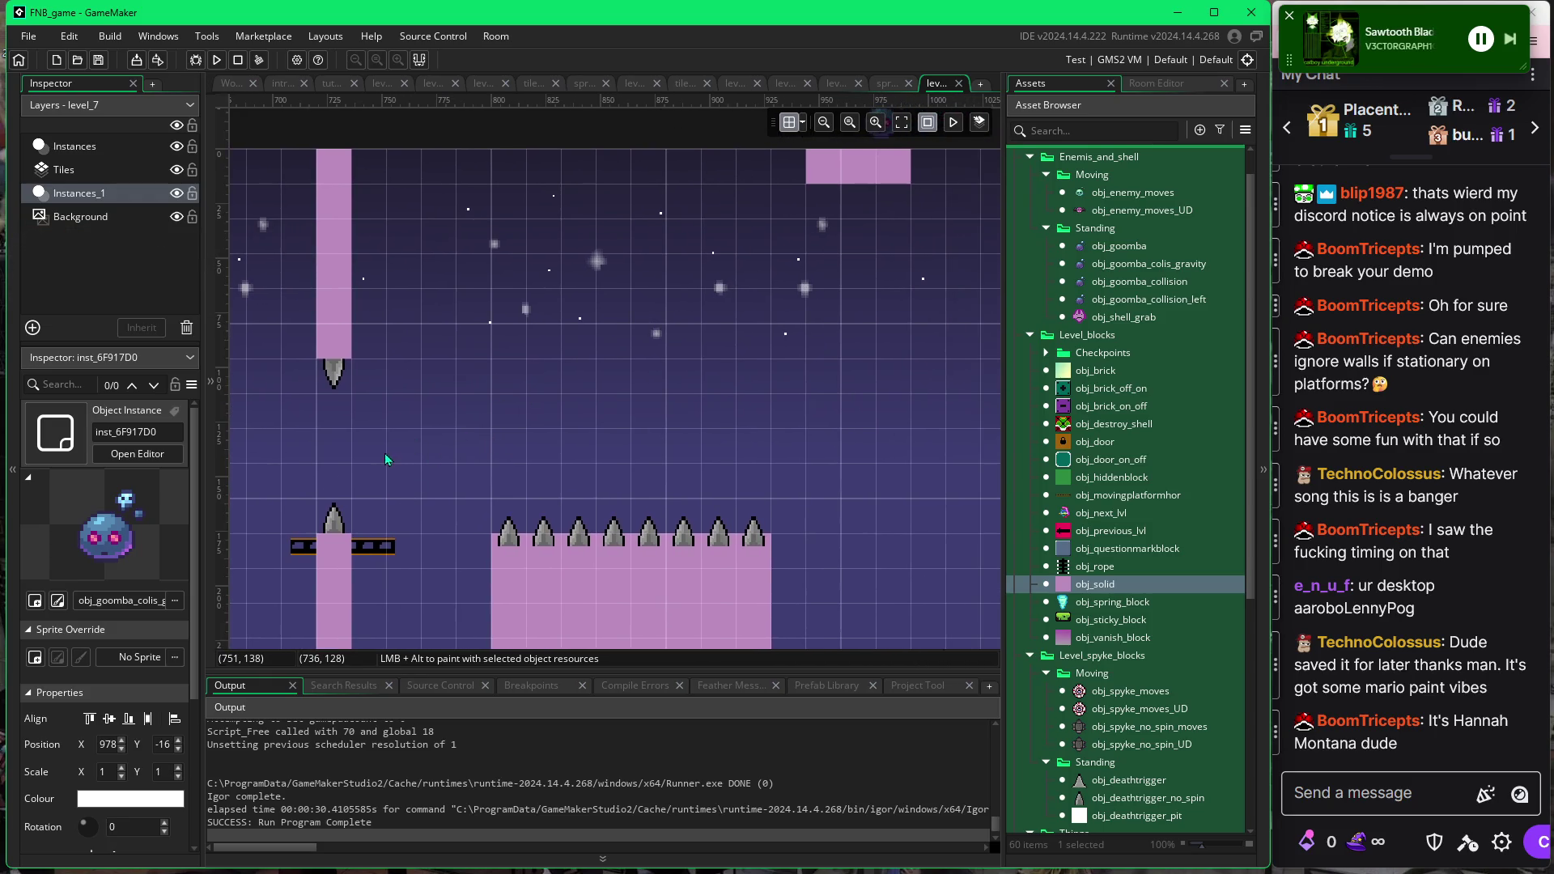
pyautogui.hscroll(-7, 413, 291)
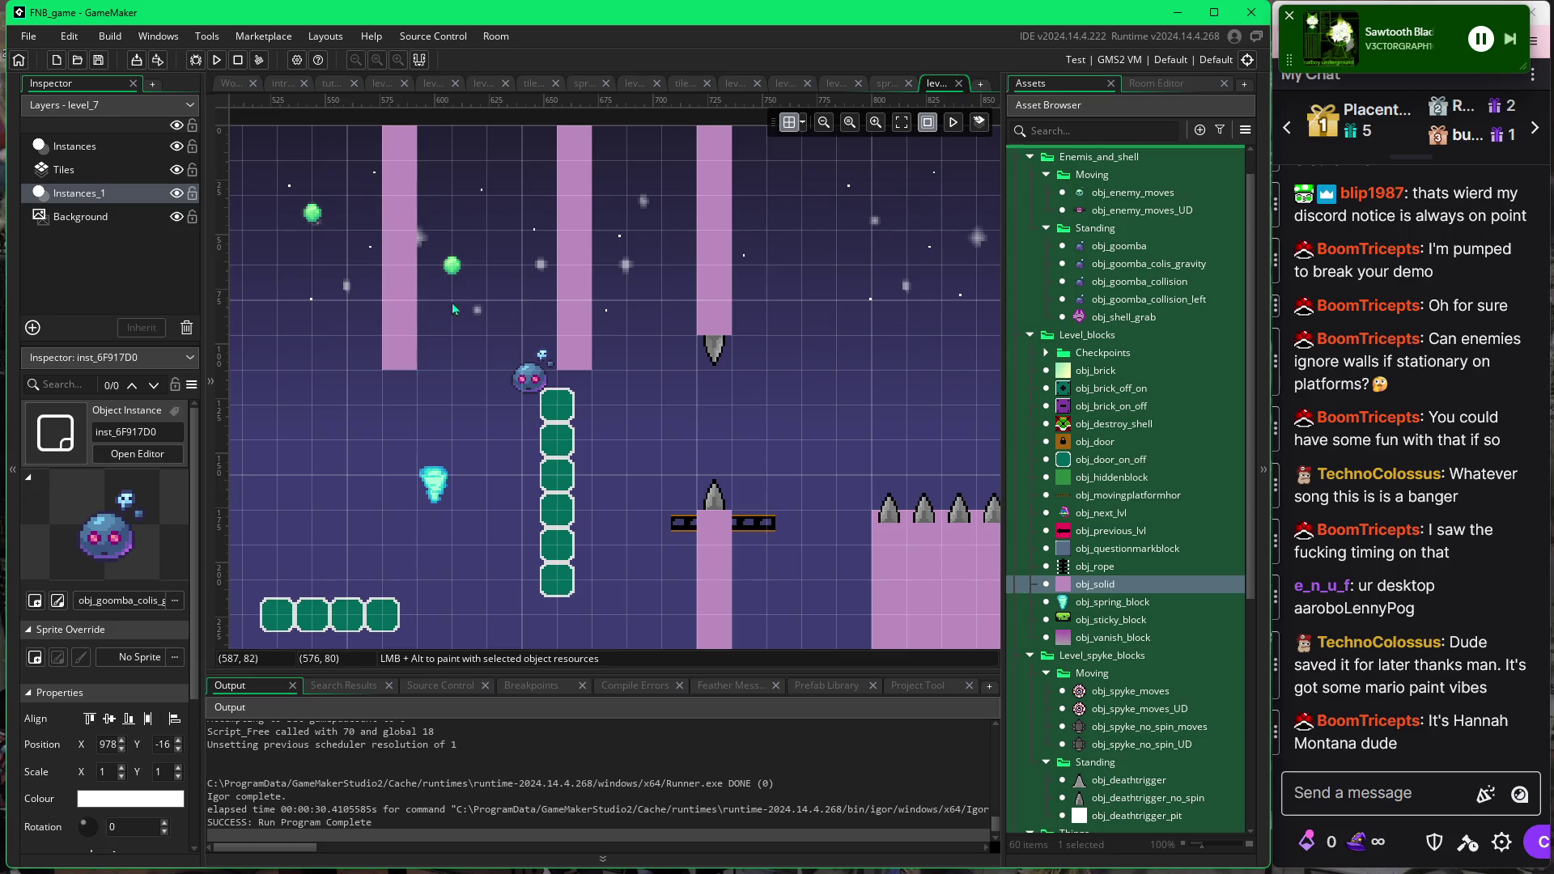
pyautogui.hscroll(7, 646, 440)
pyautogui.hscroll(1, 645, 439)
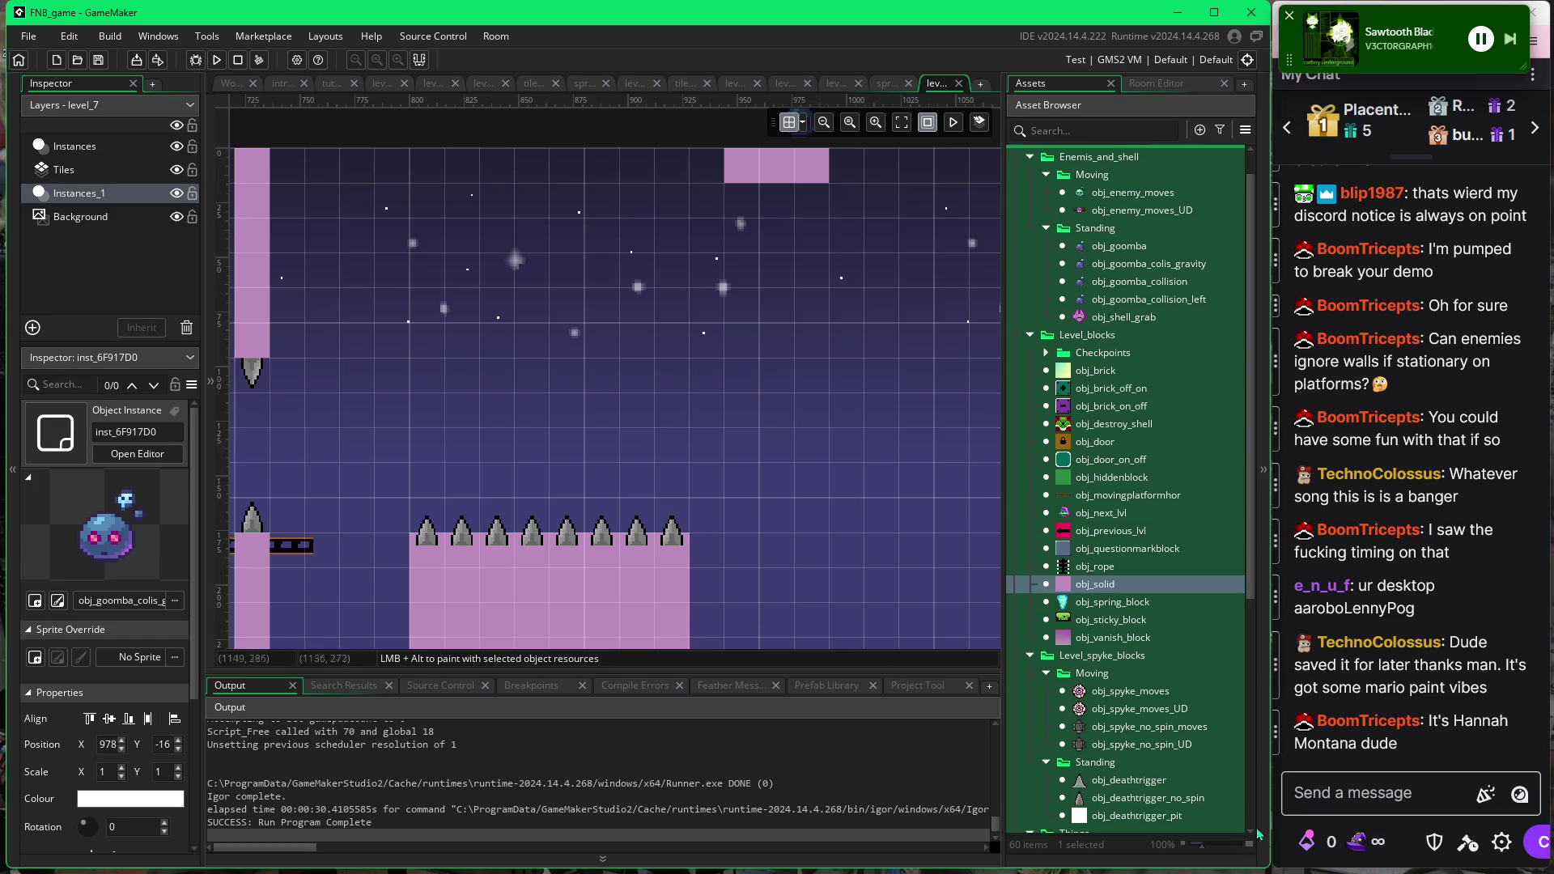
pyautogui.scroll(-1, 1089, 717)
pyautogui.scroll(-3, 1088, 717)
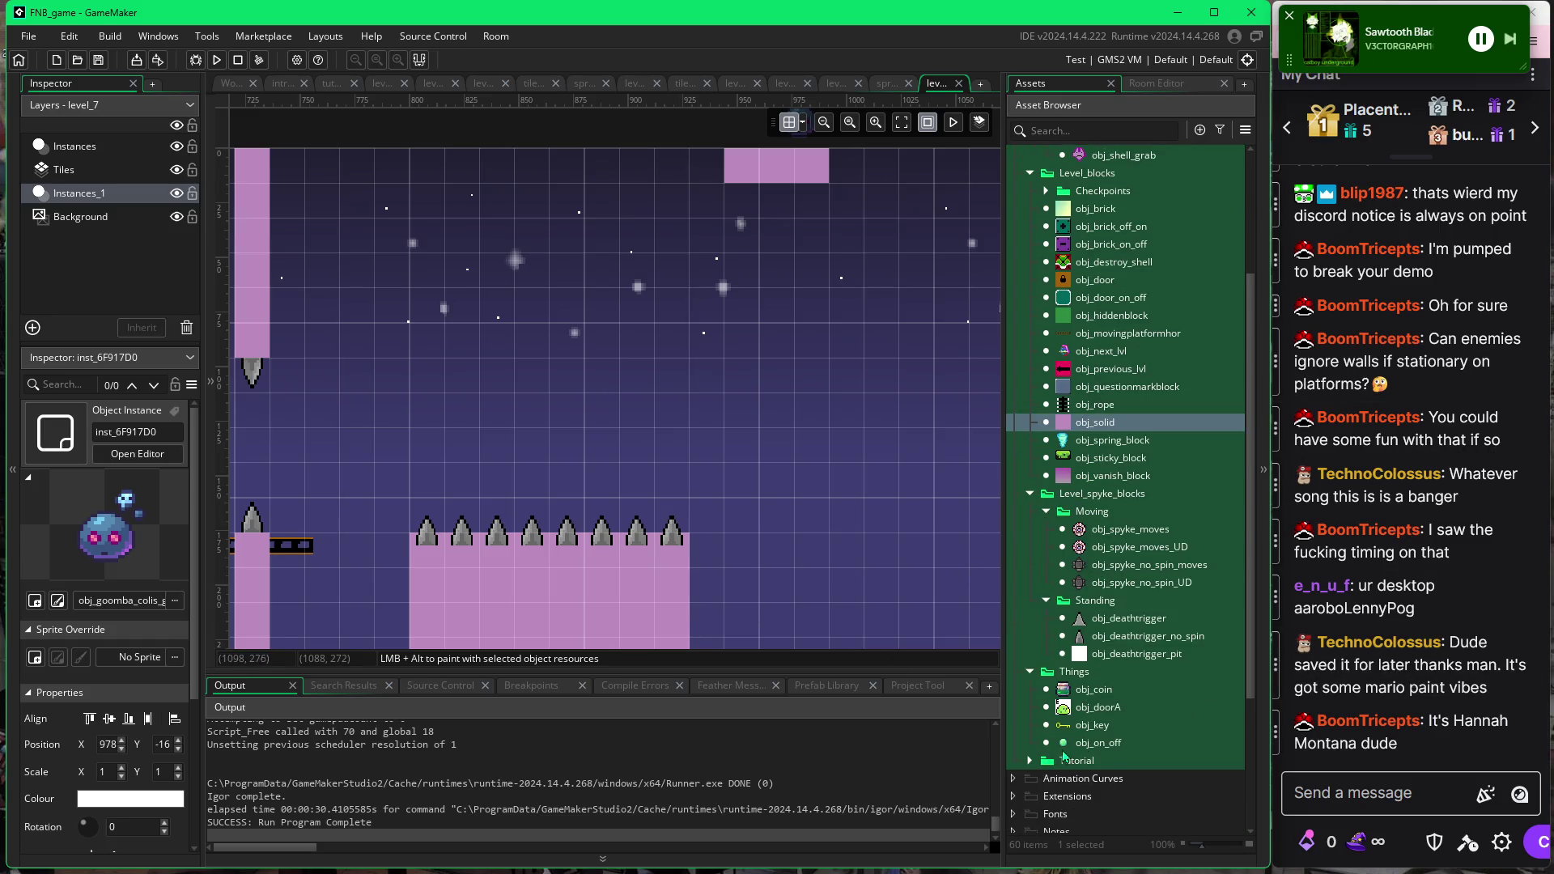
pyautogui.click(1067, 743)
pyautogui.moveTo(1018, 718); pyautogui.dragTo(759, 465)
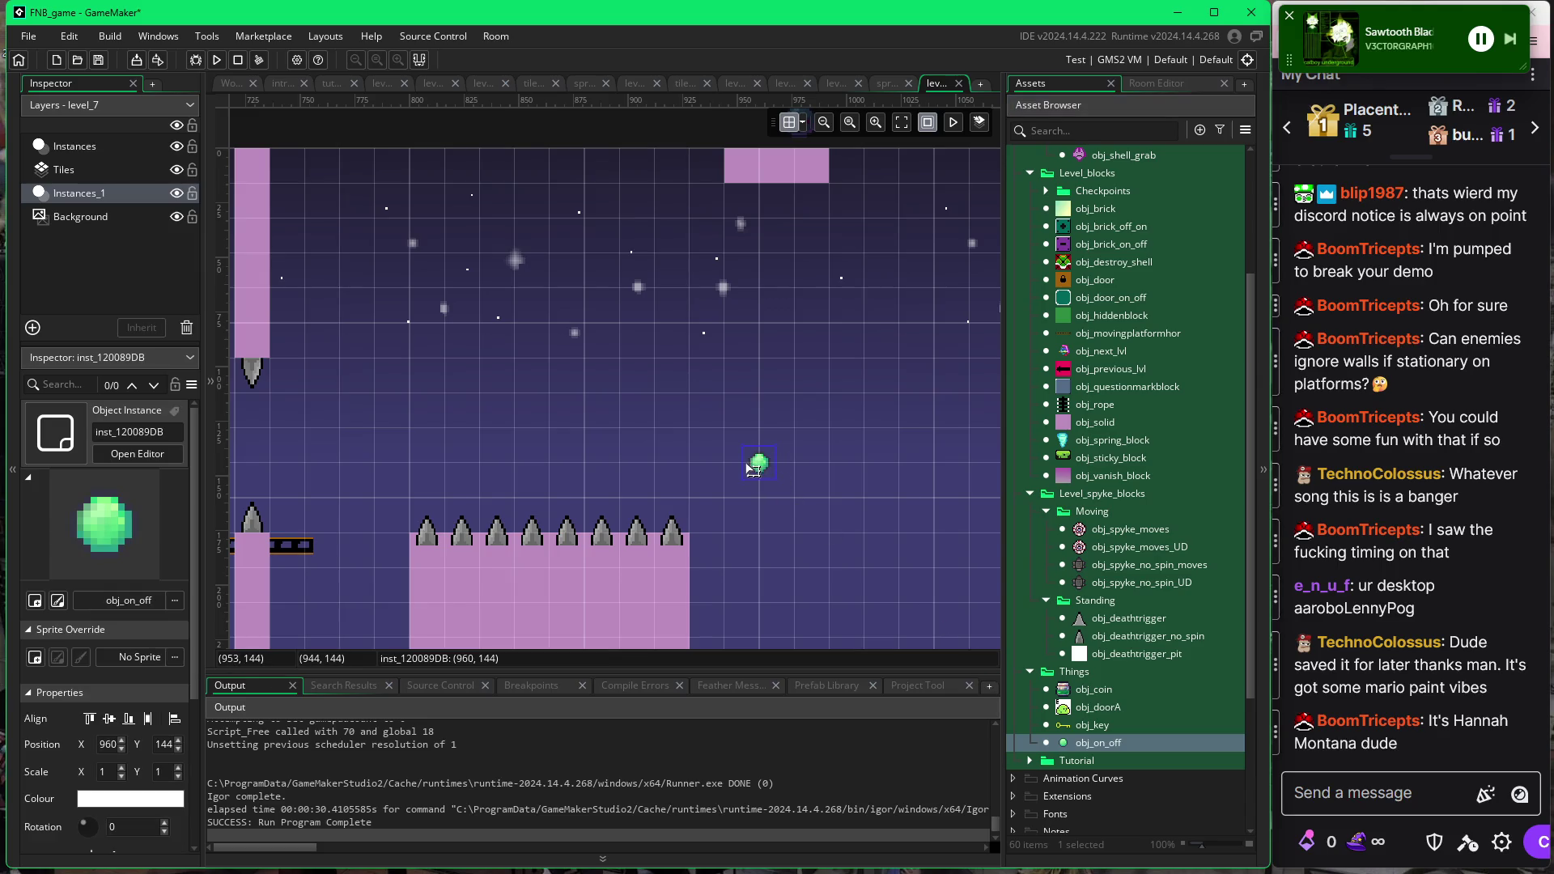
# Nudge the switch one cell right, paint three obj_door_on_off blocks in a row, then playtest.
pyautogui.moveTo(766, 471); pyautogui.dragTo(801, 472)
pyautogui.click(1066, 302)
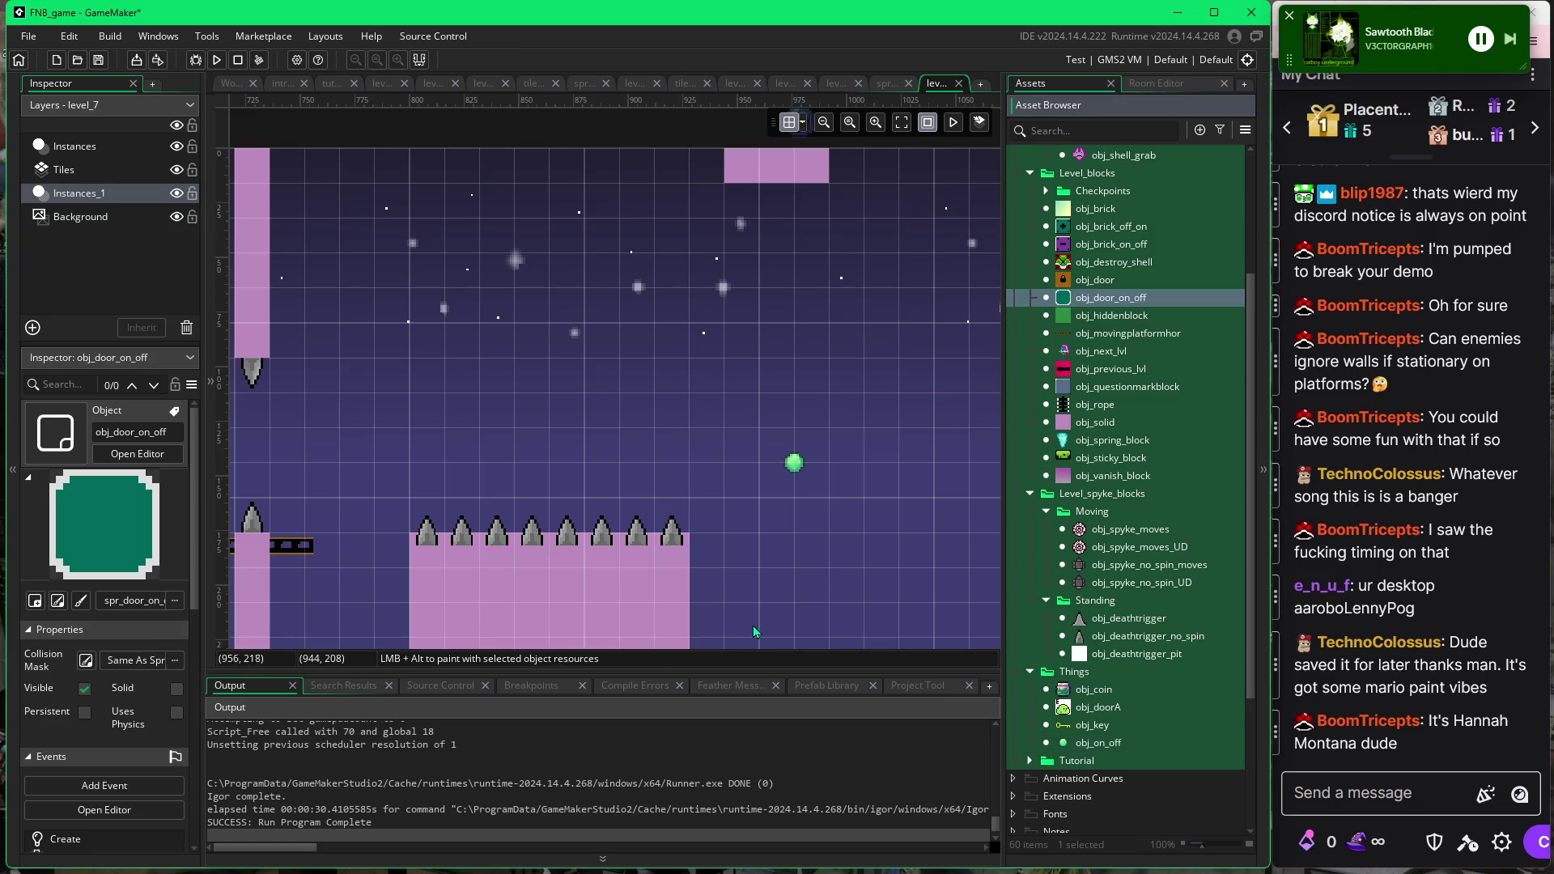
pyautogui.scroll(-2, 753, 631)
pyautogui.keyDown('alt'); pyautogui.moveTo(759, 557); pyautogui.dragTo(845, 565); pyautogui.keyUp('alt')
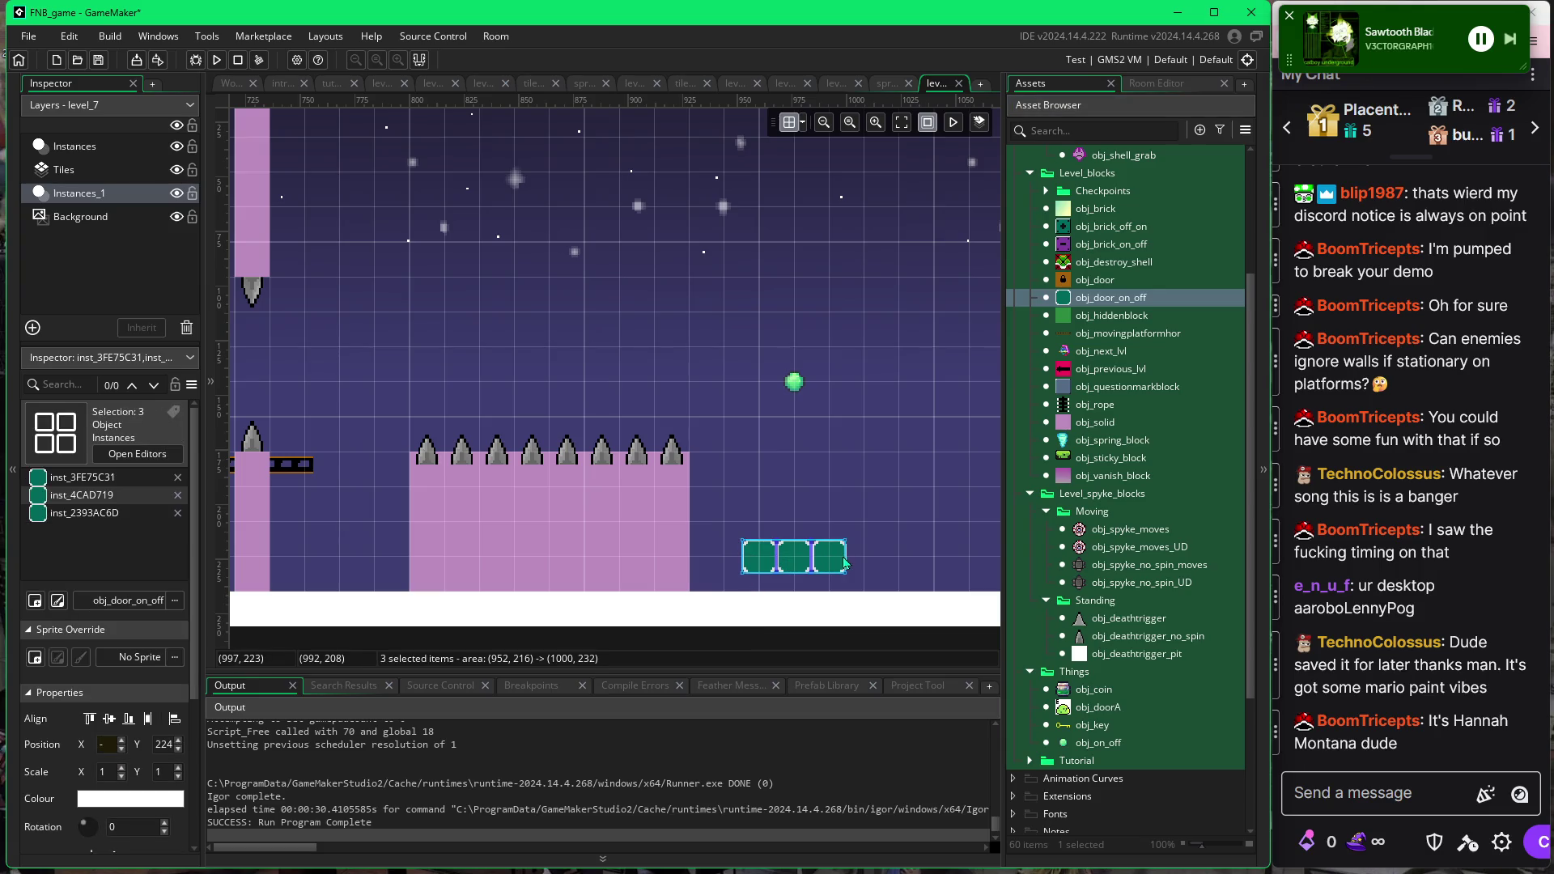
pyautogui.scroll(4, 887, 498)
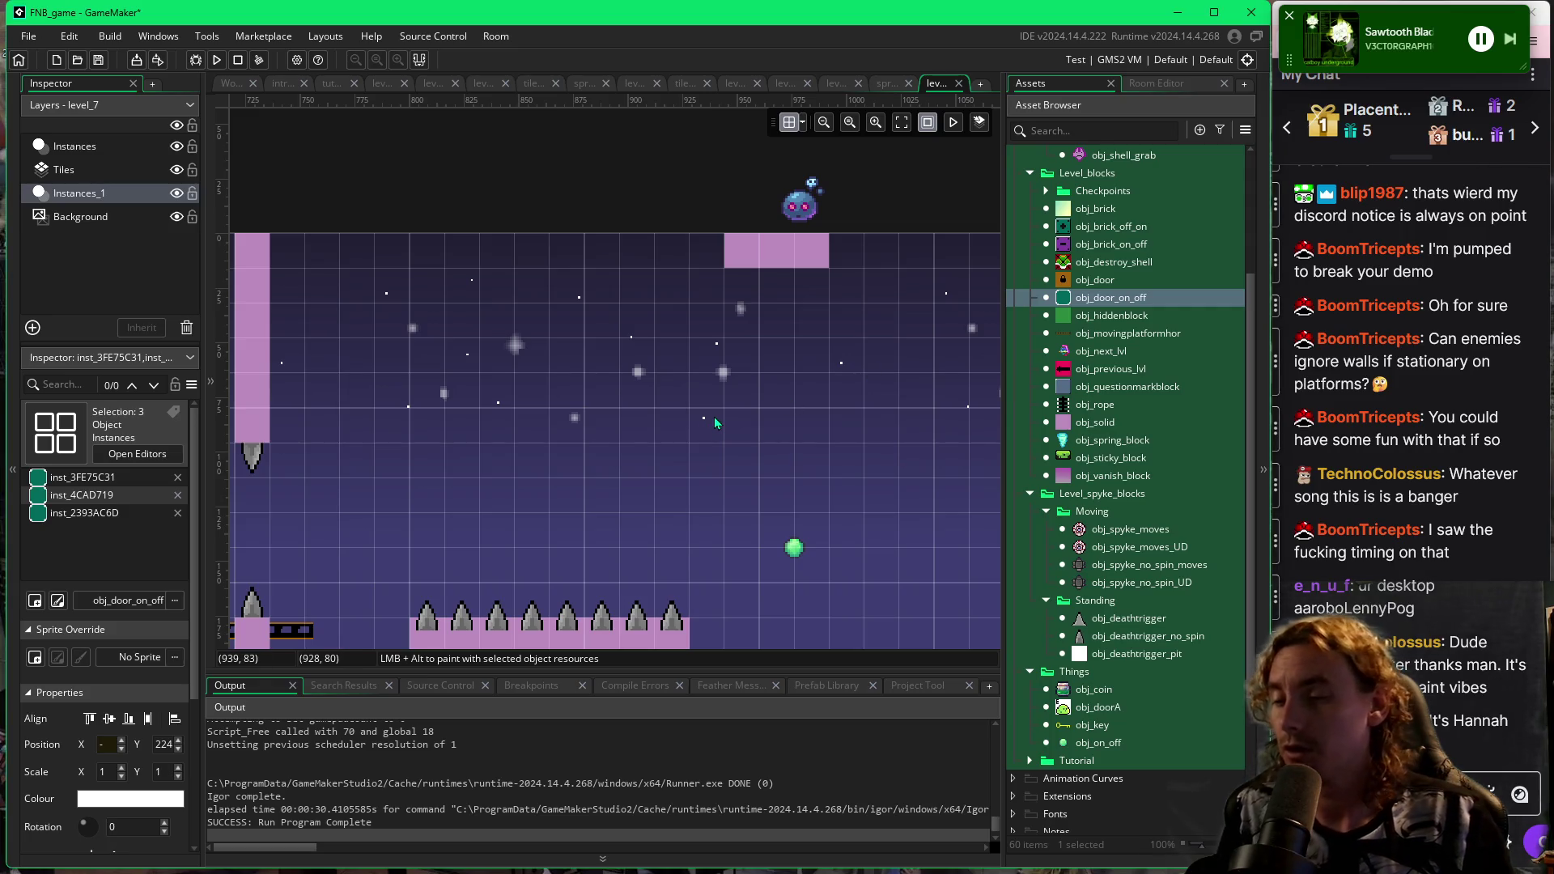
pyautogui.press('F5')
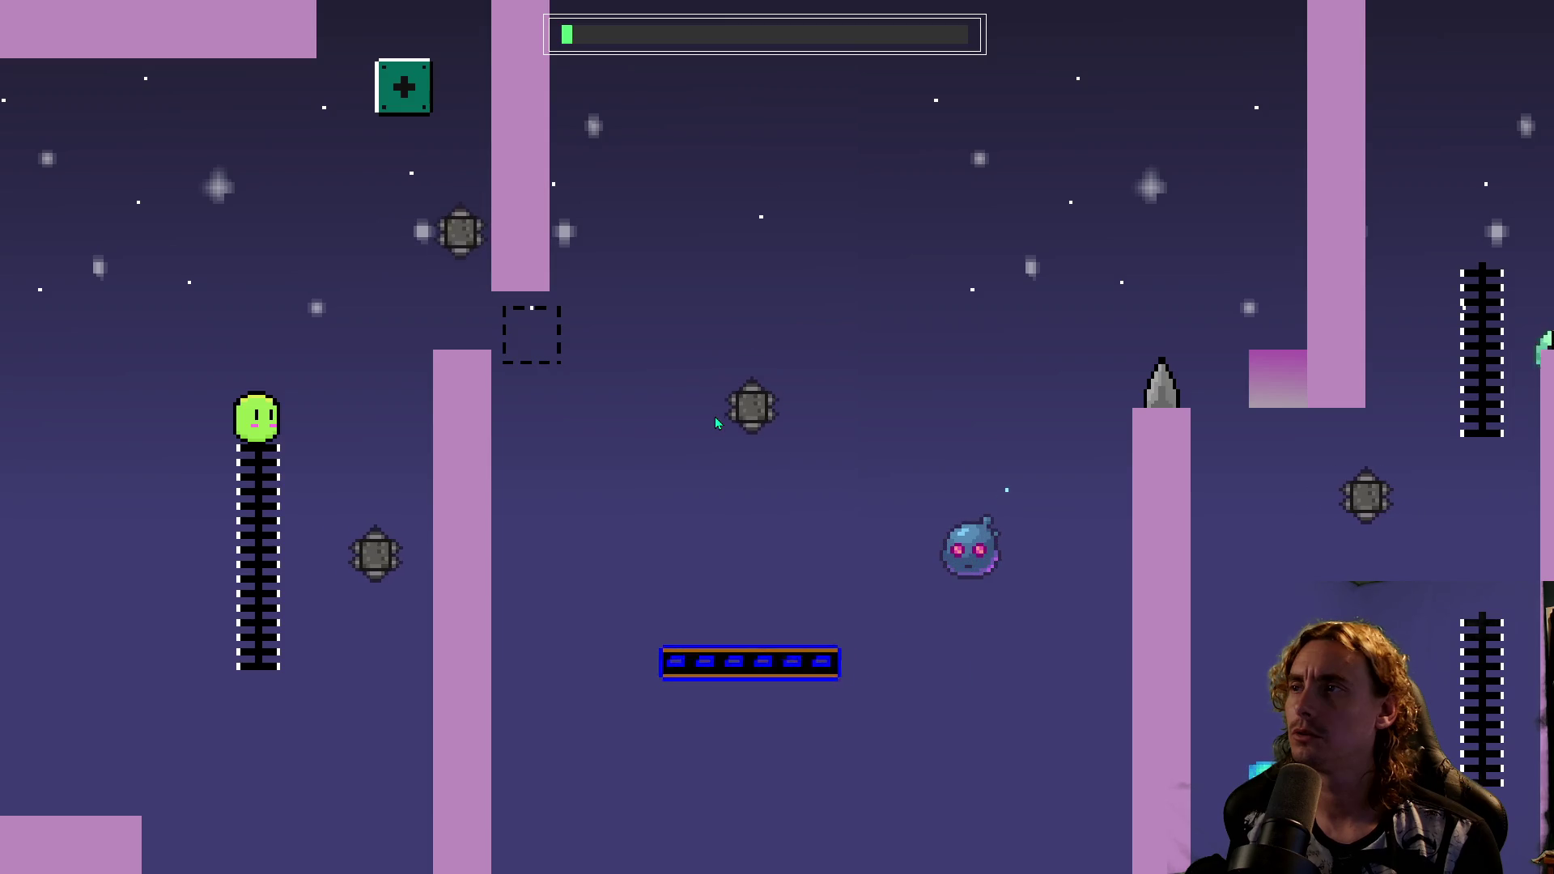
# Launch the character off the rail top with a jump in the level_7 playtest.
pyautogui.press('space')
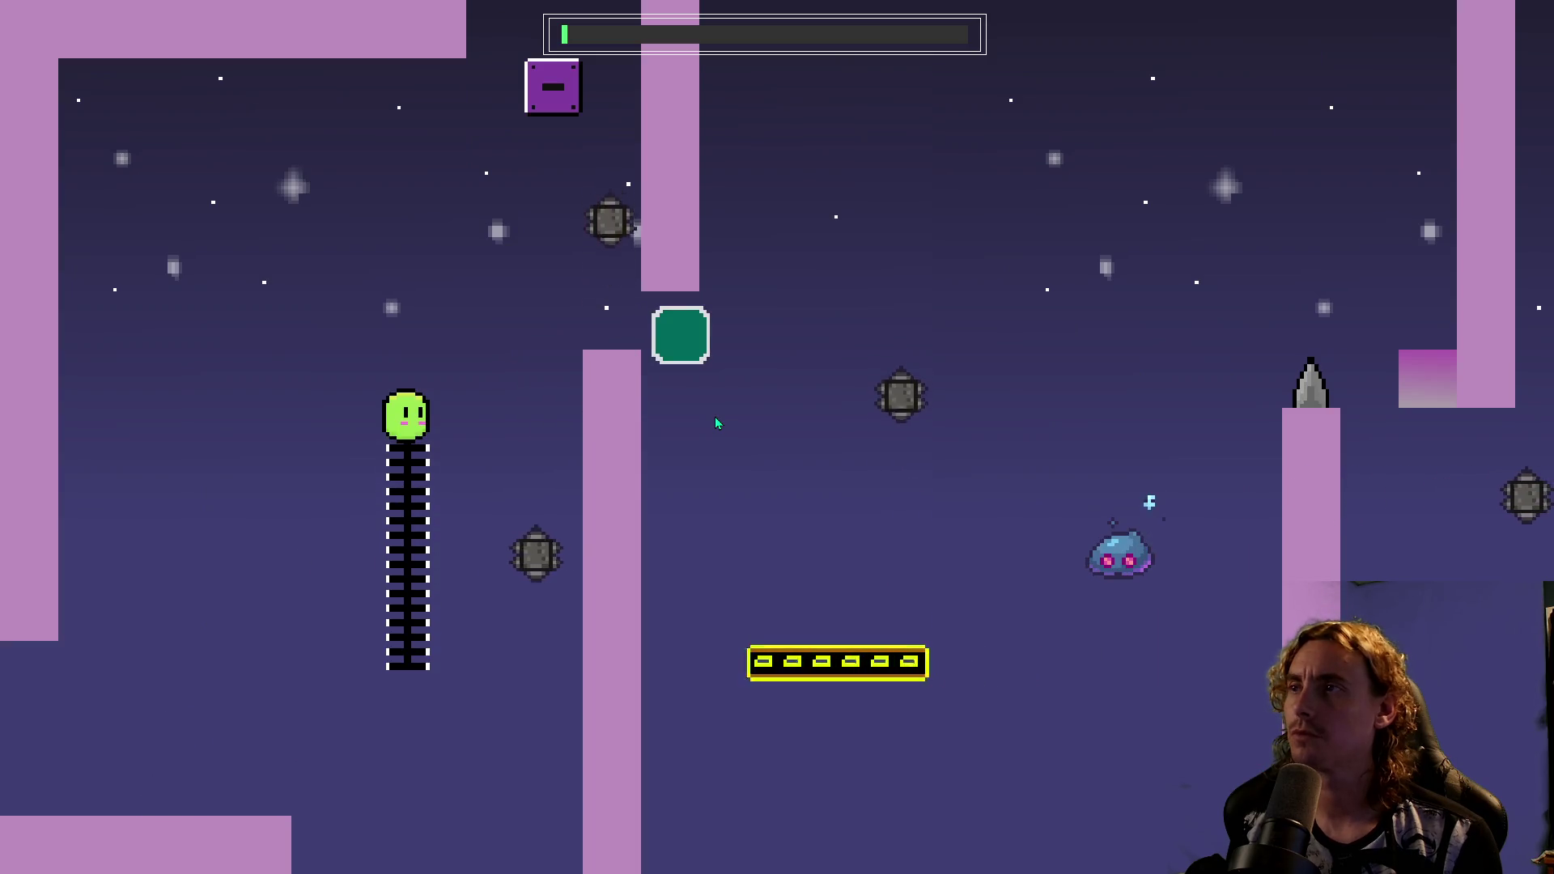
# Jump through the rails, moving platform and upper blocks, respawning once to reach the ladder top.
pyautogui.press('space')
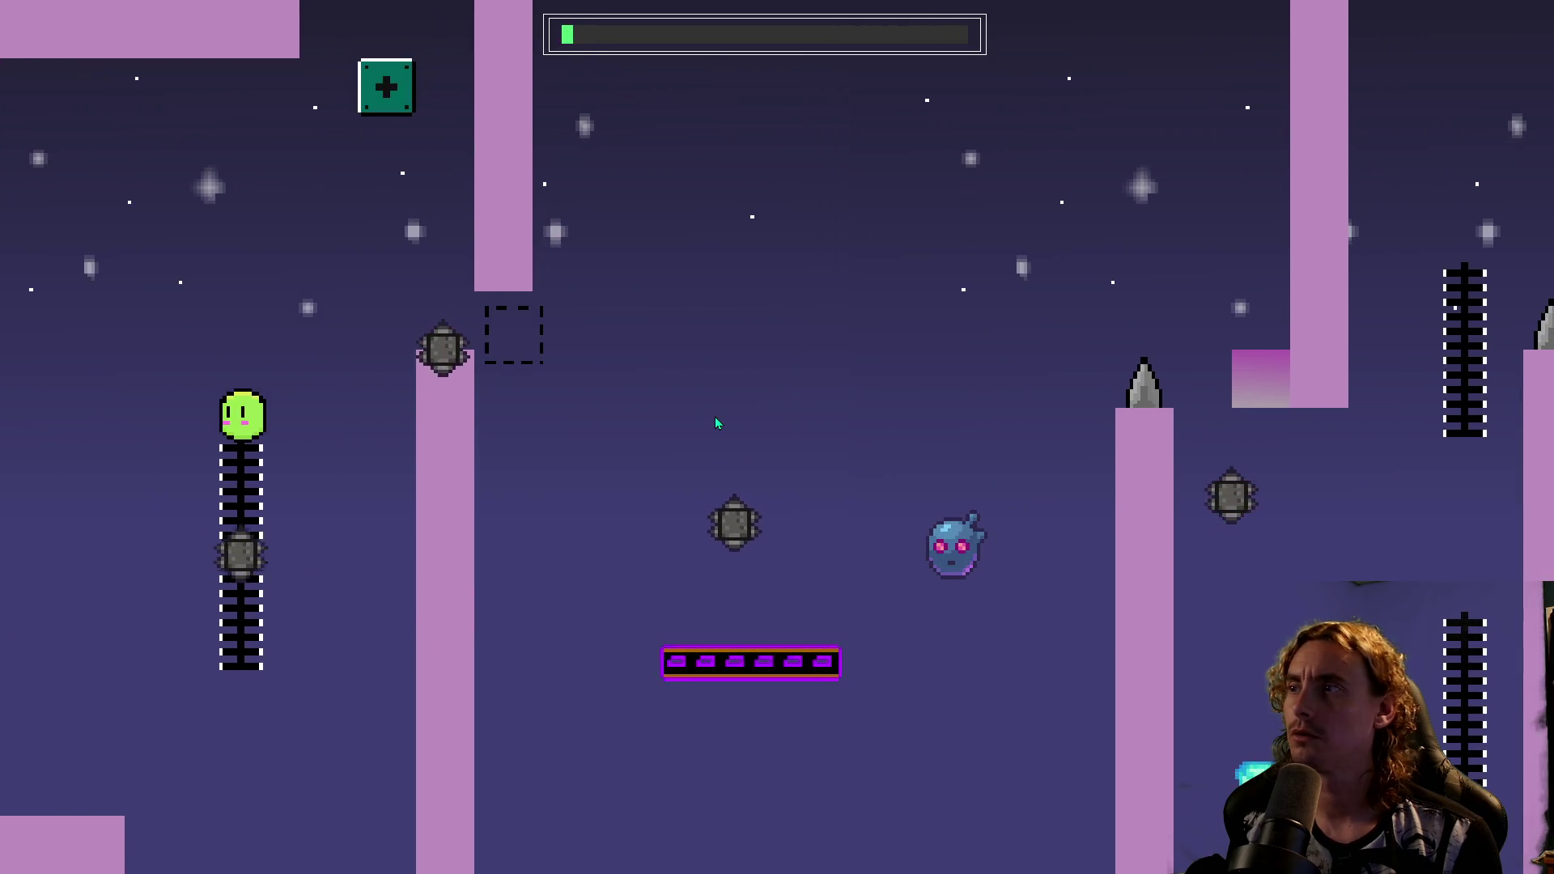
pyautogui.press('space')
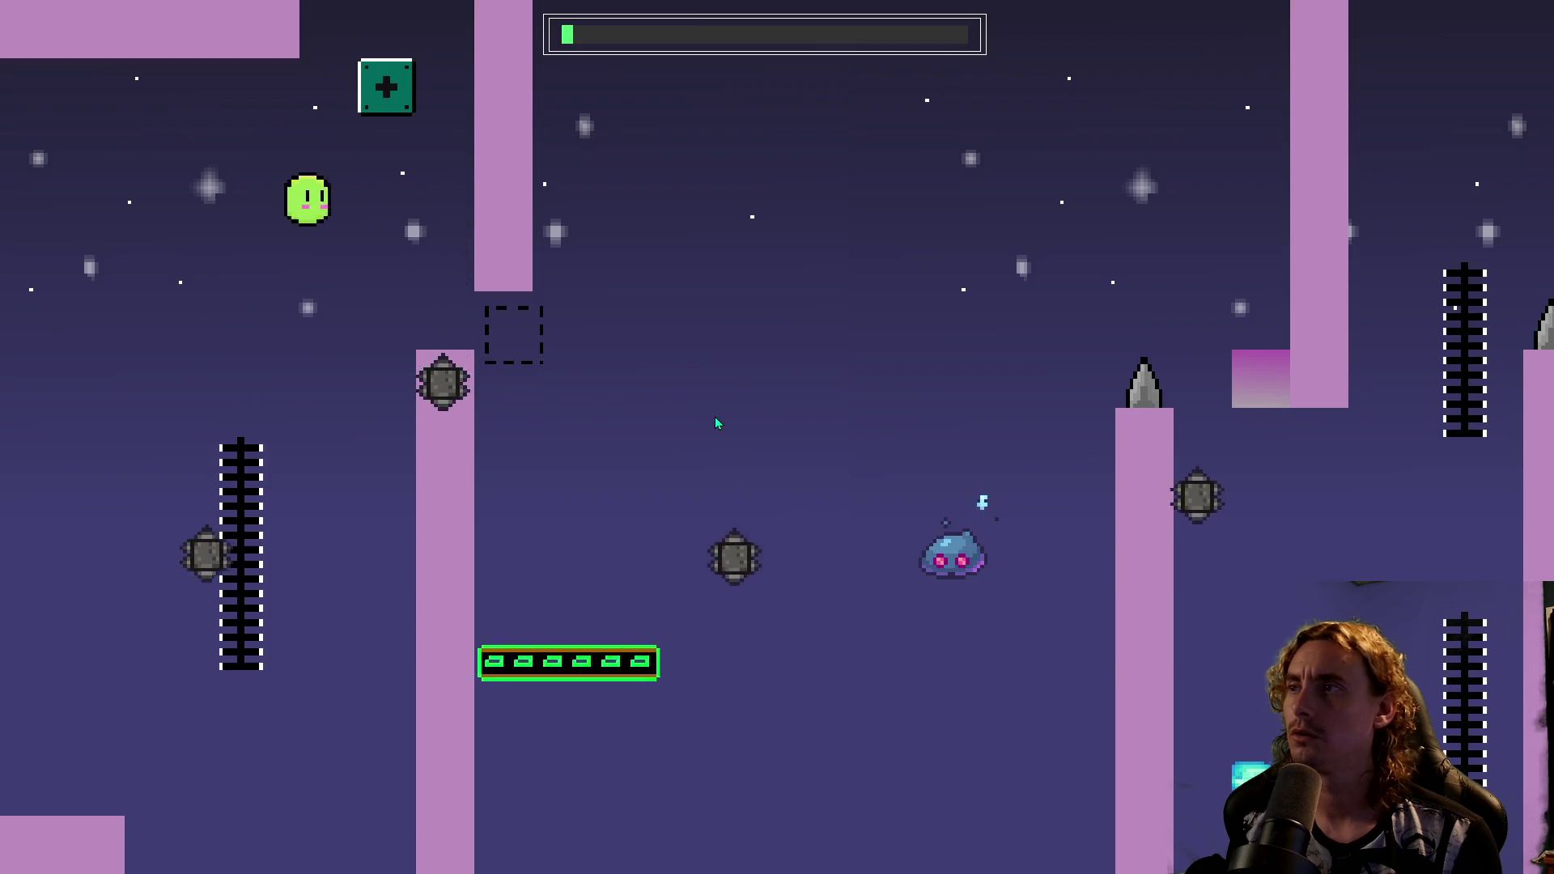
pyautogui.press('space')
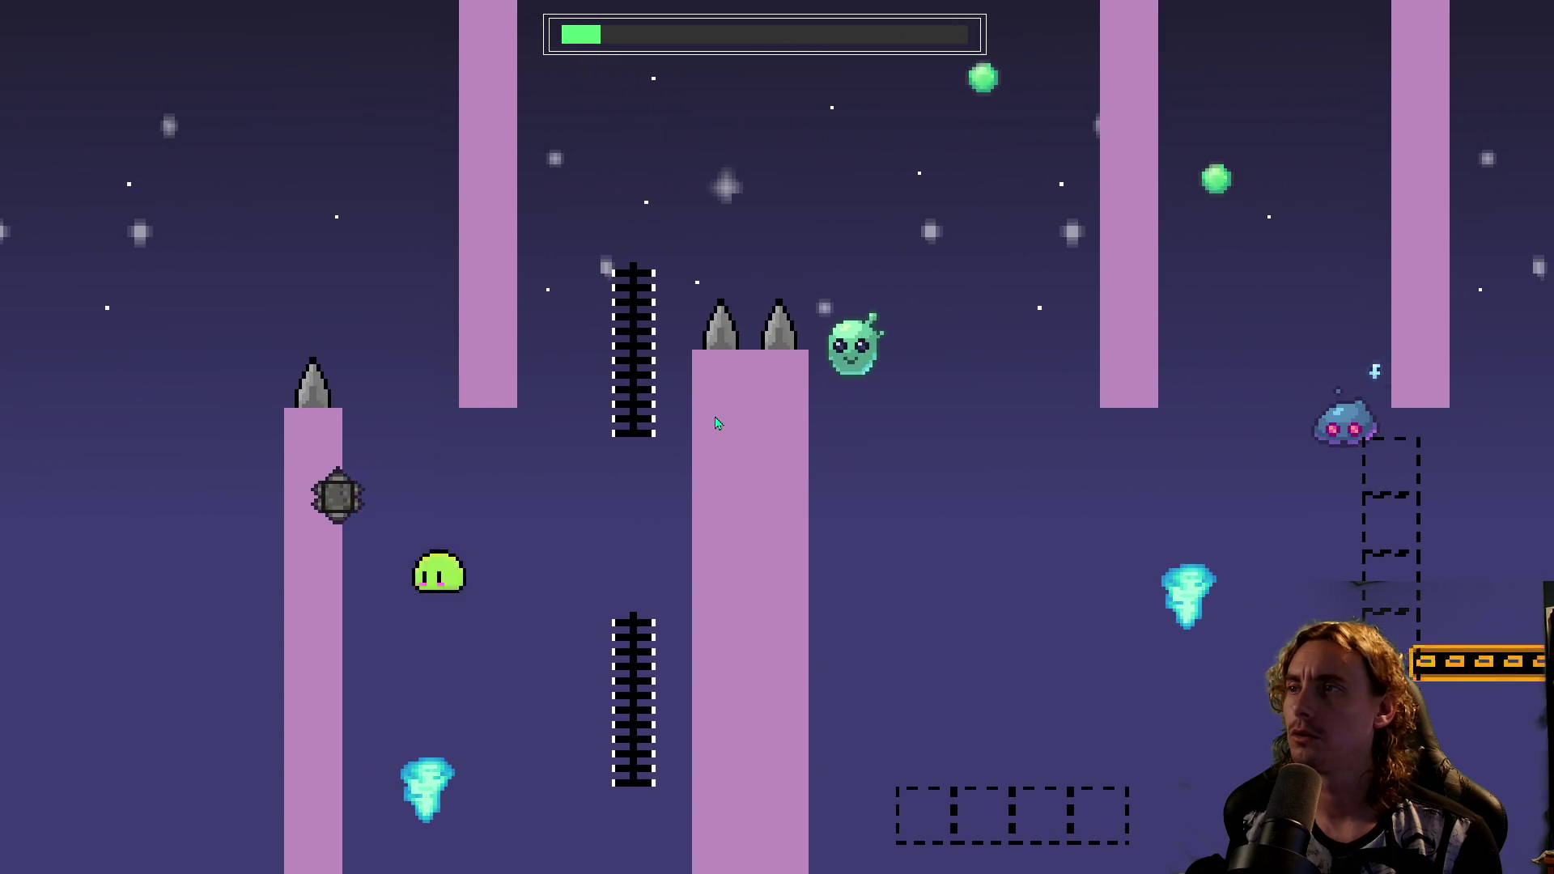
pyautogui.press('space')
pyautogui.press('space')
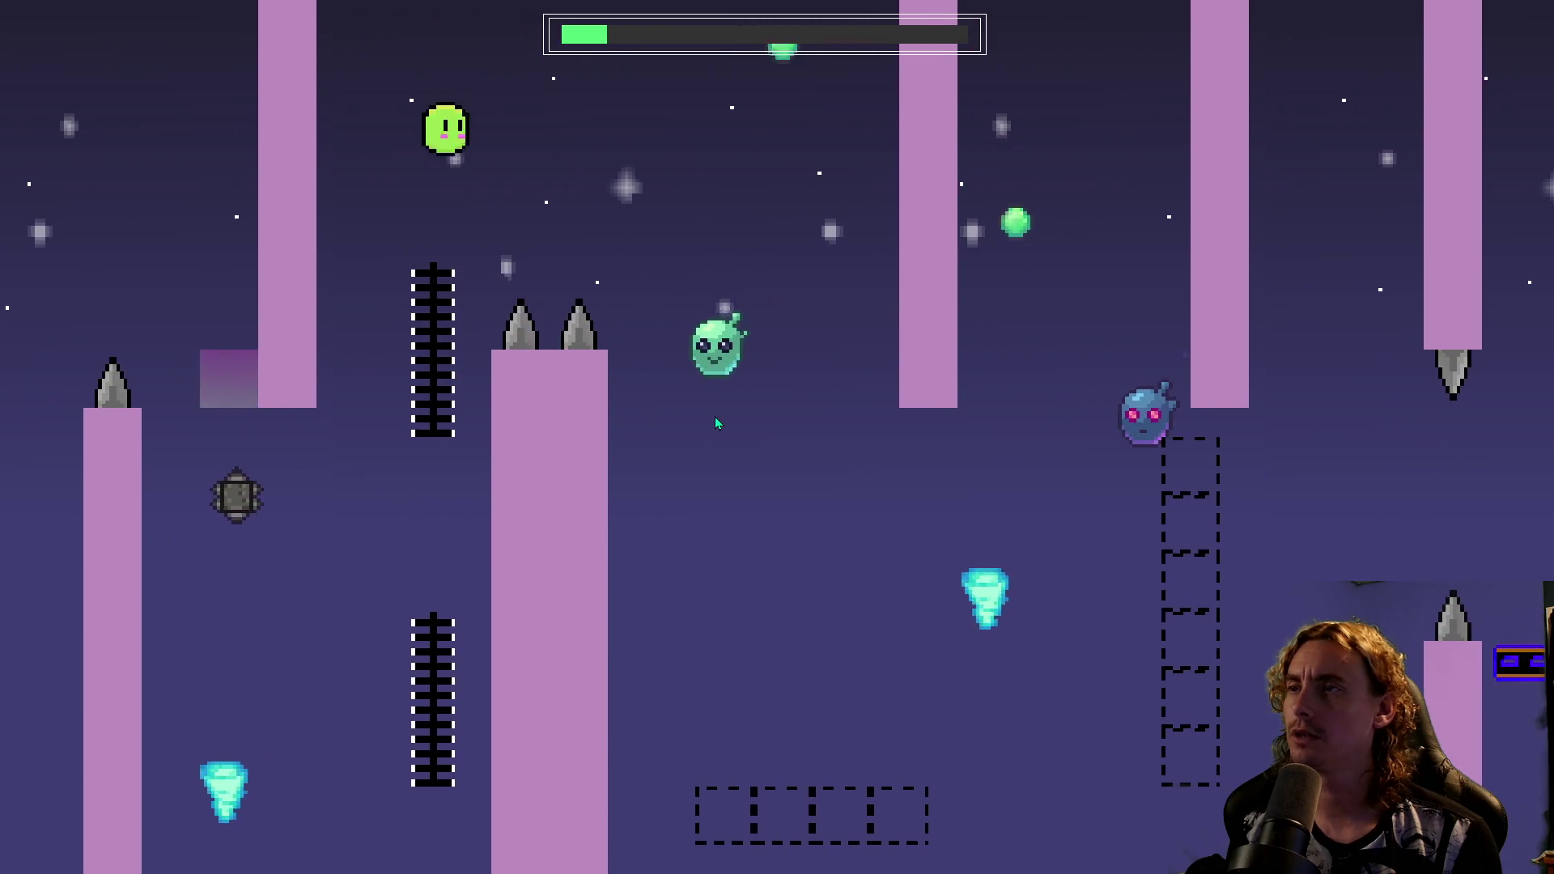
pyautogui.press('space')
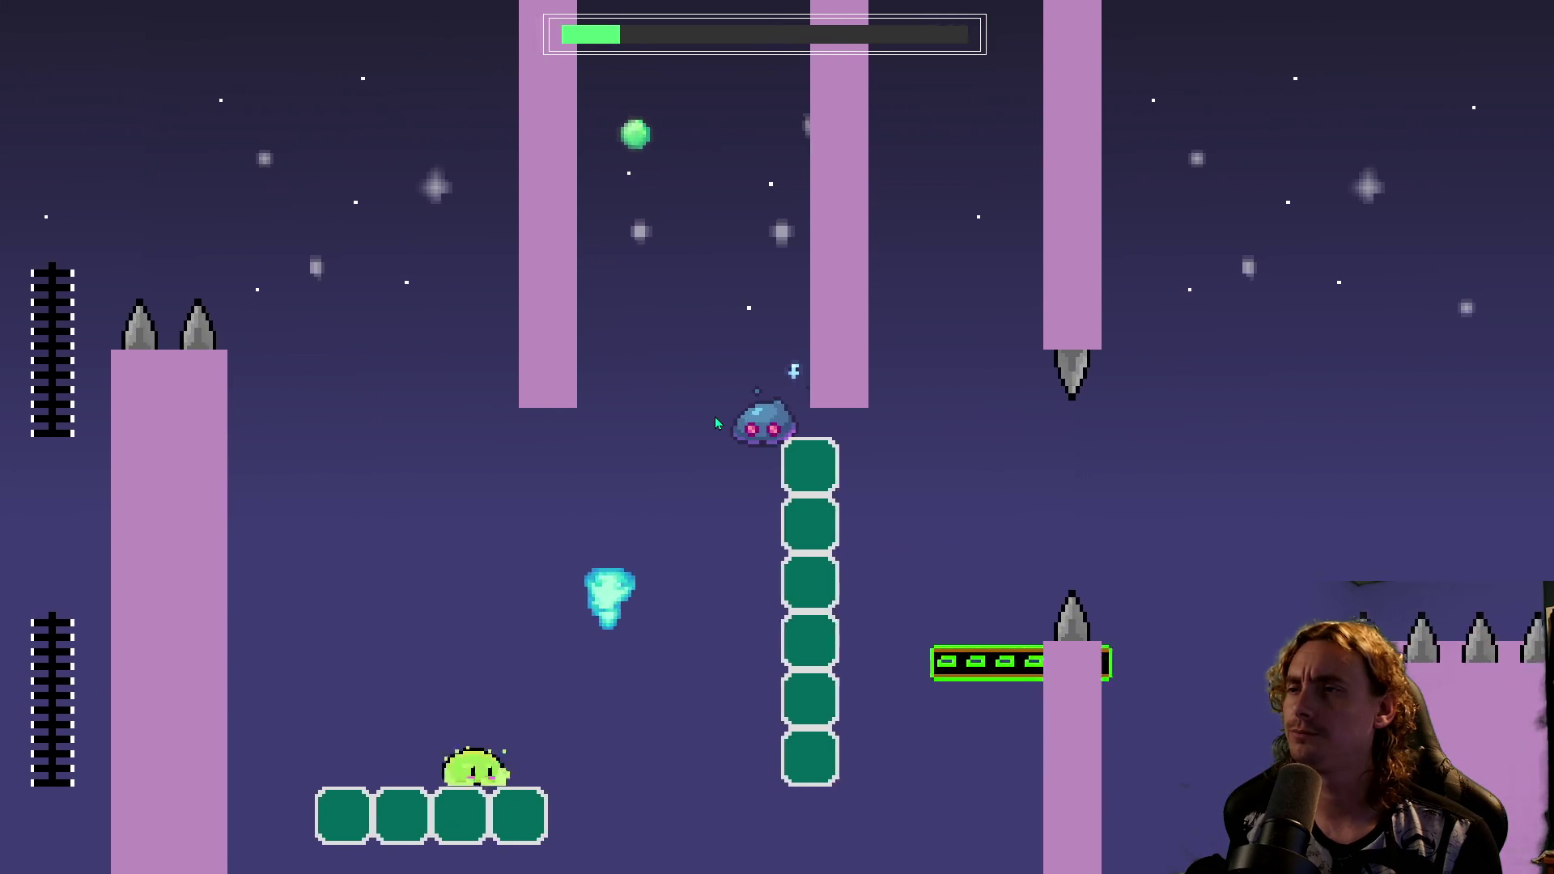
pyautogui.press('space')
pyautogui.press('space')
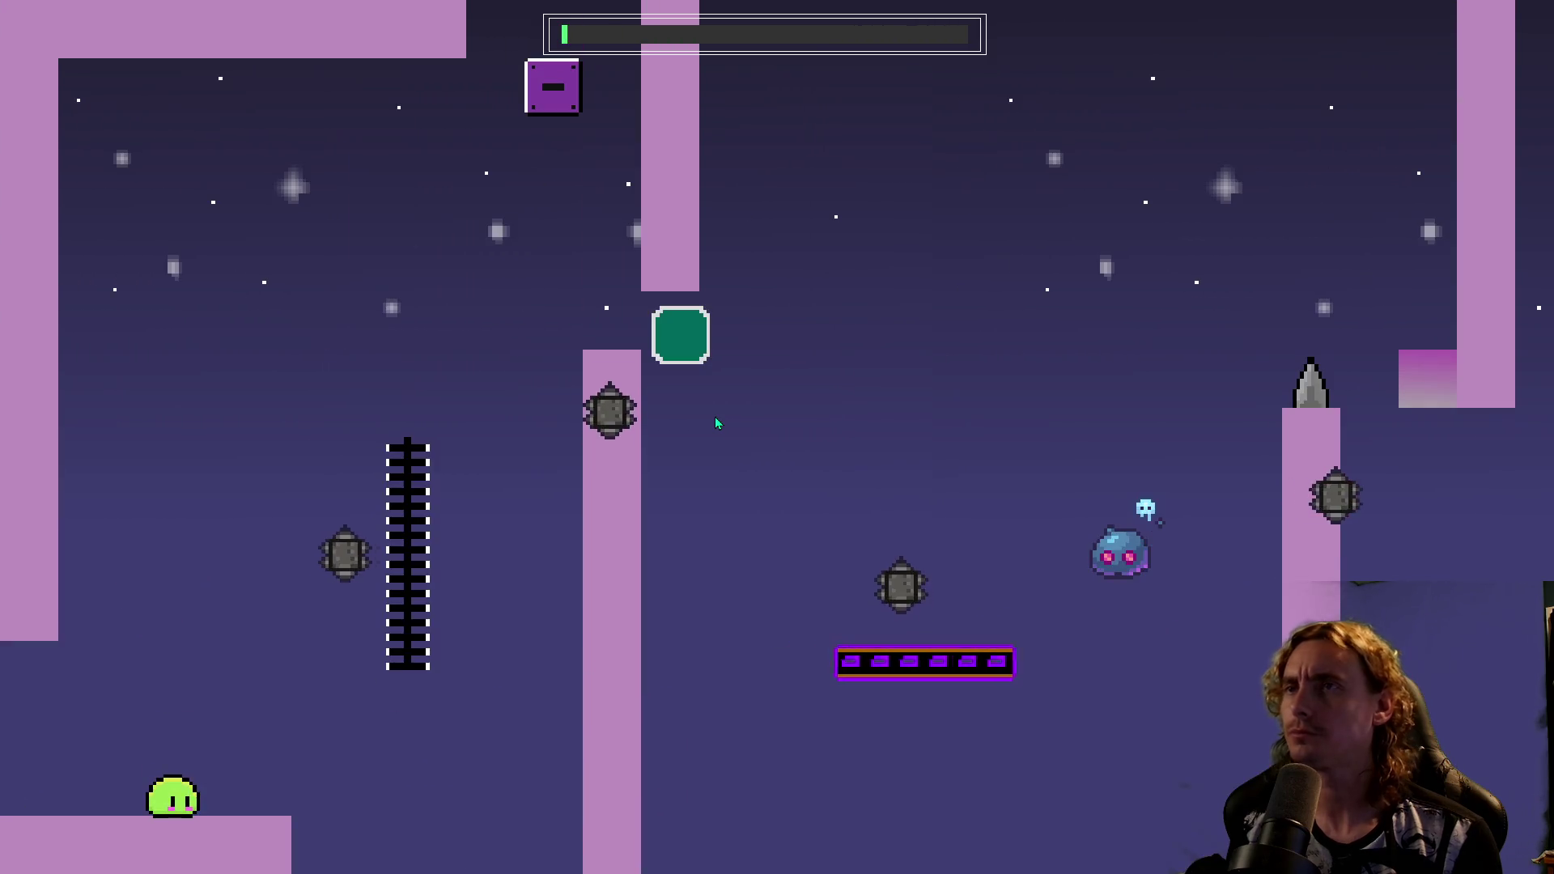
pyautogui.press('space')
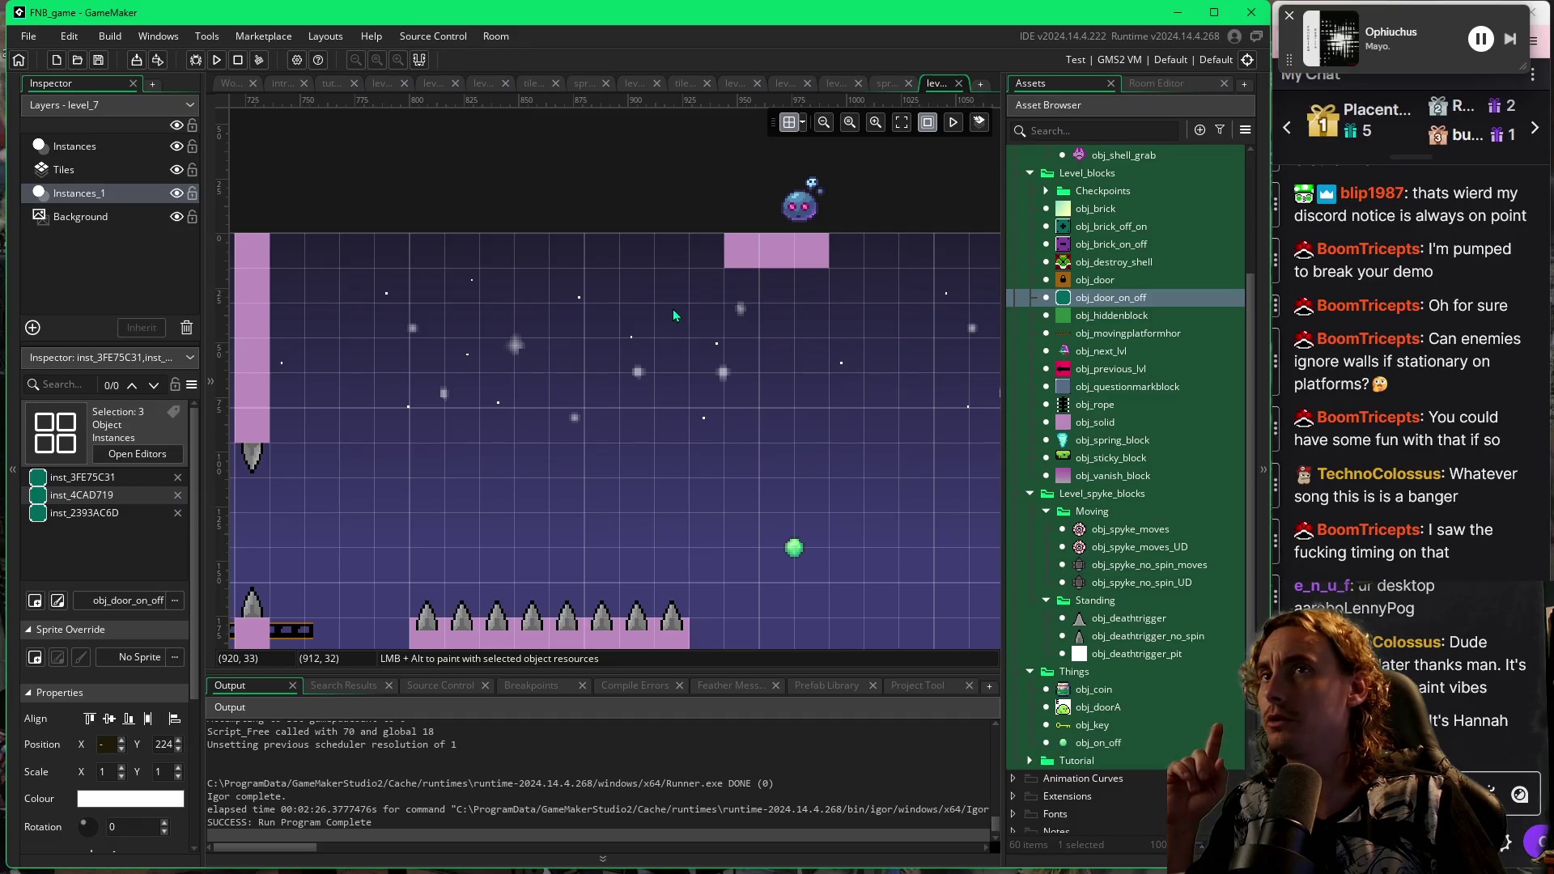
# Bring the Aseprite window with text13.png to the front from the taskbar.
pyautogui.moveTo(627, 871)
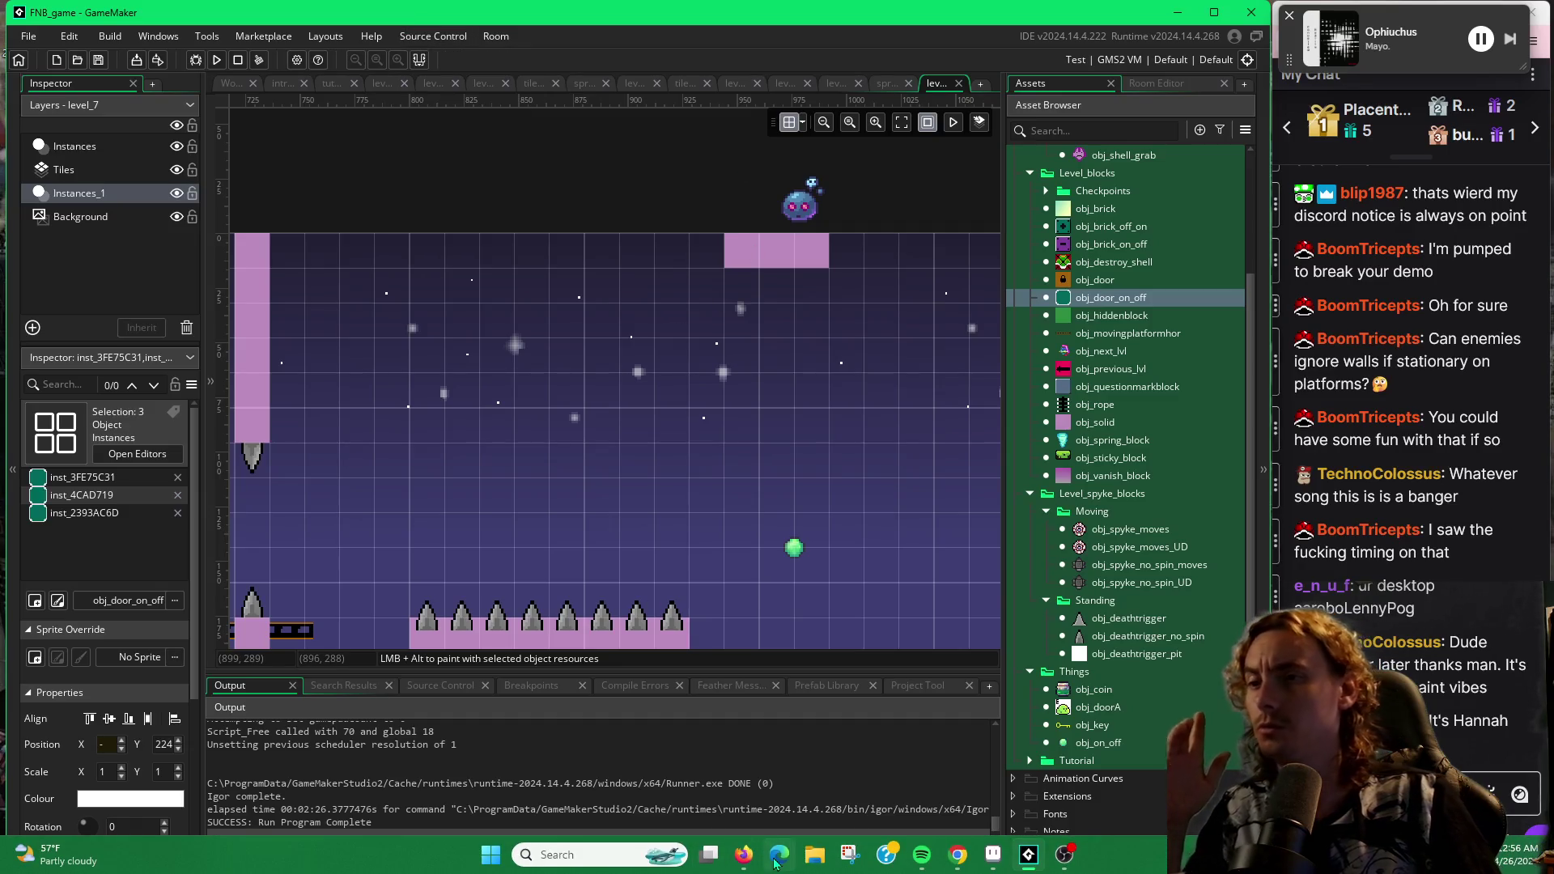
pyautogui.click(994, 855)
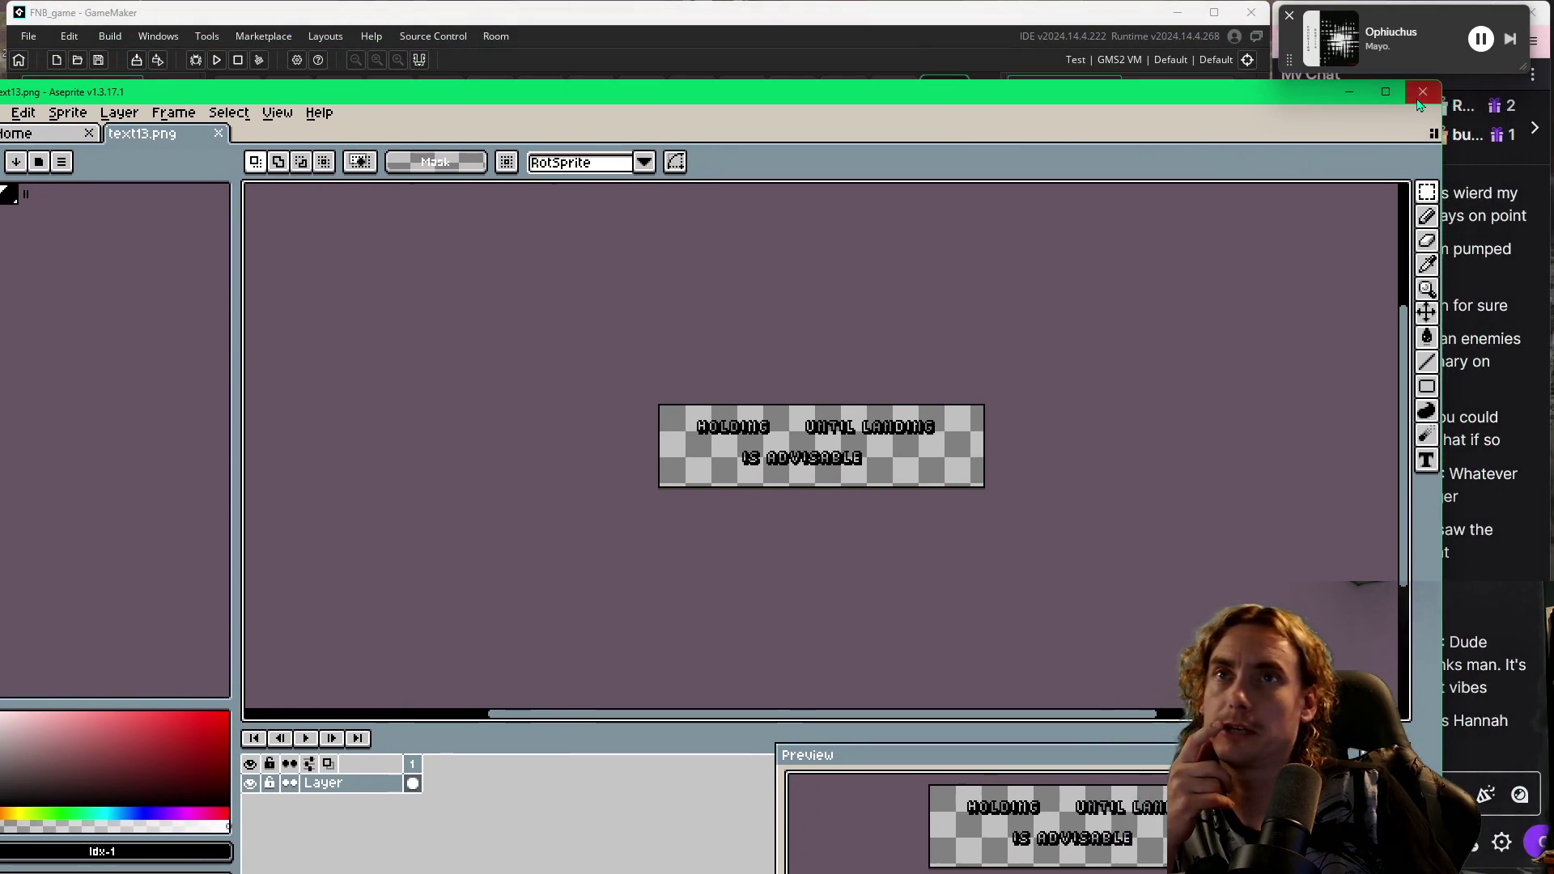
# Close Aseprite, which shows the 'HOLDING UNTIL LANDING IS ADVISABLE' text13.png sprite.
pyautogui.click(1422, 94)
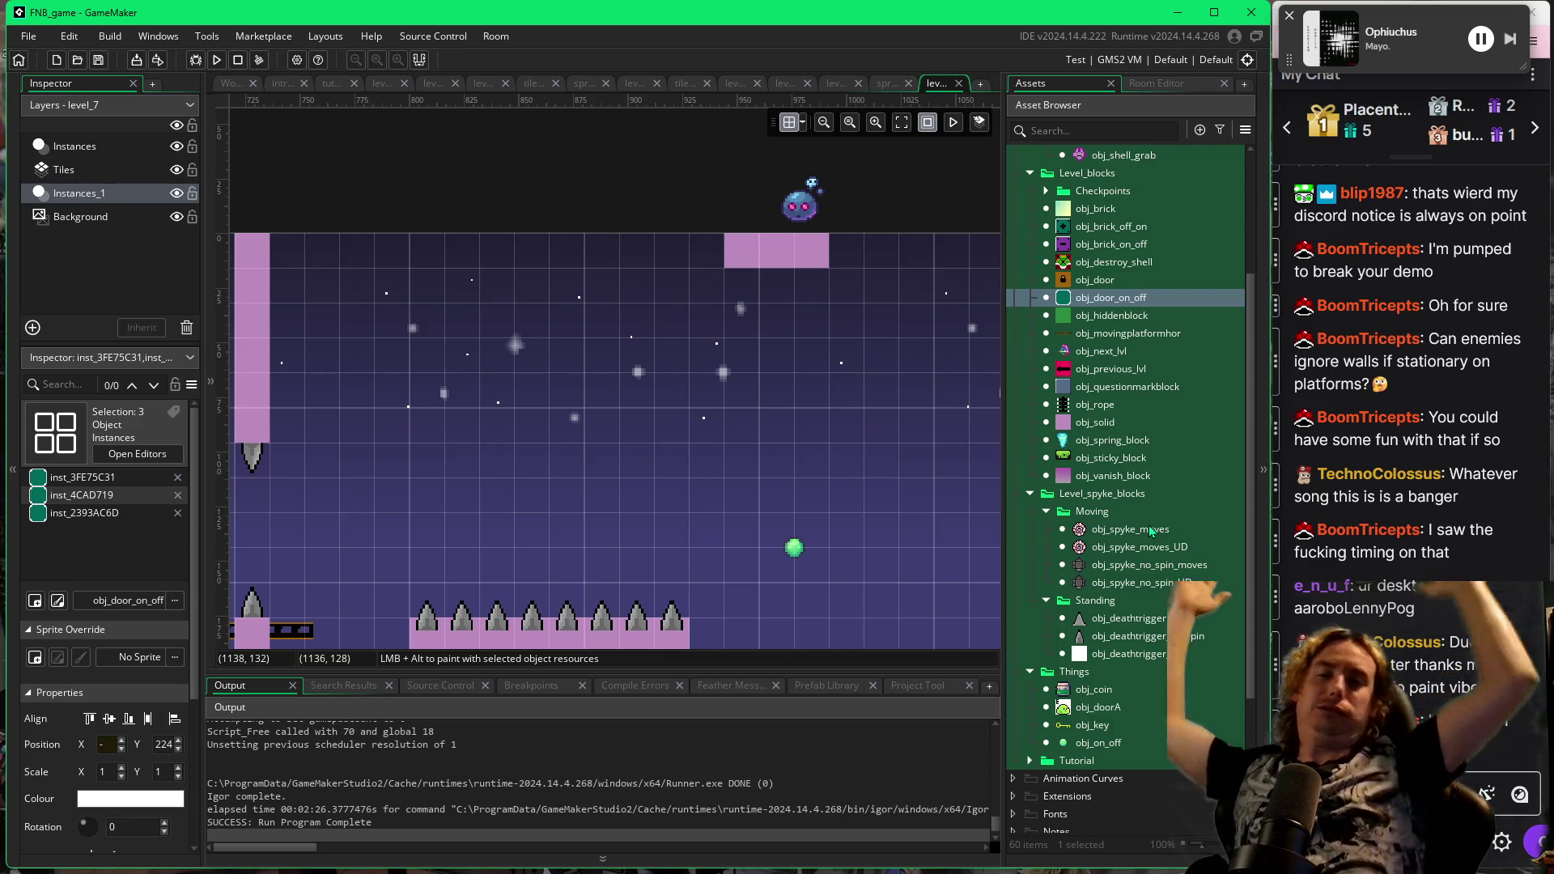
# Shift the goomba above the top edge from 978, -16 to 984, -12 and relaunch the playtest.
pyautogui.click(805, 215)
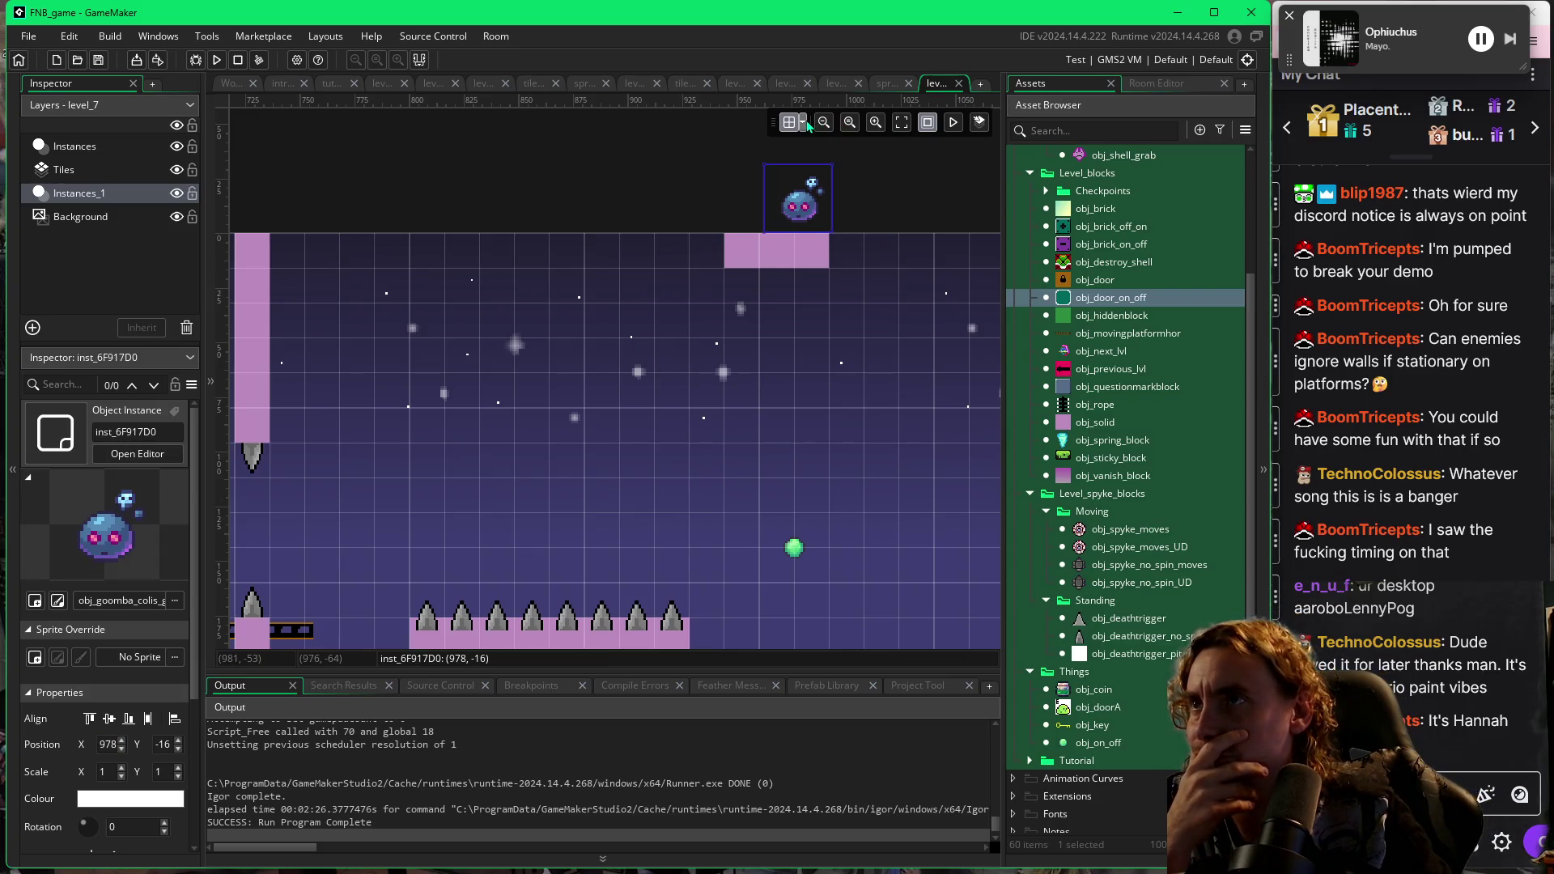
pyautogui.click(751, 221)
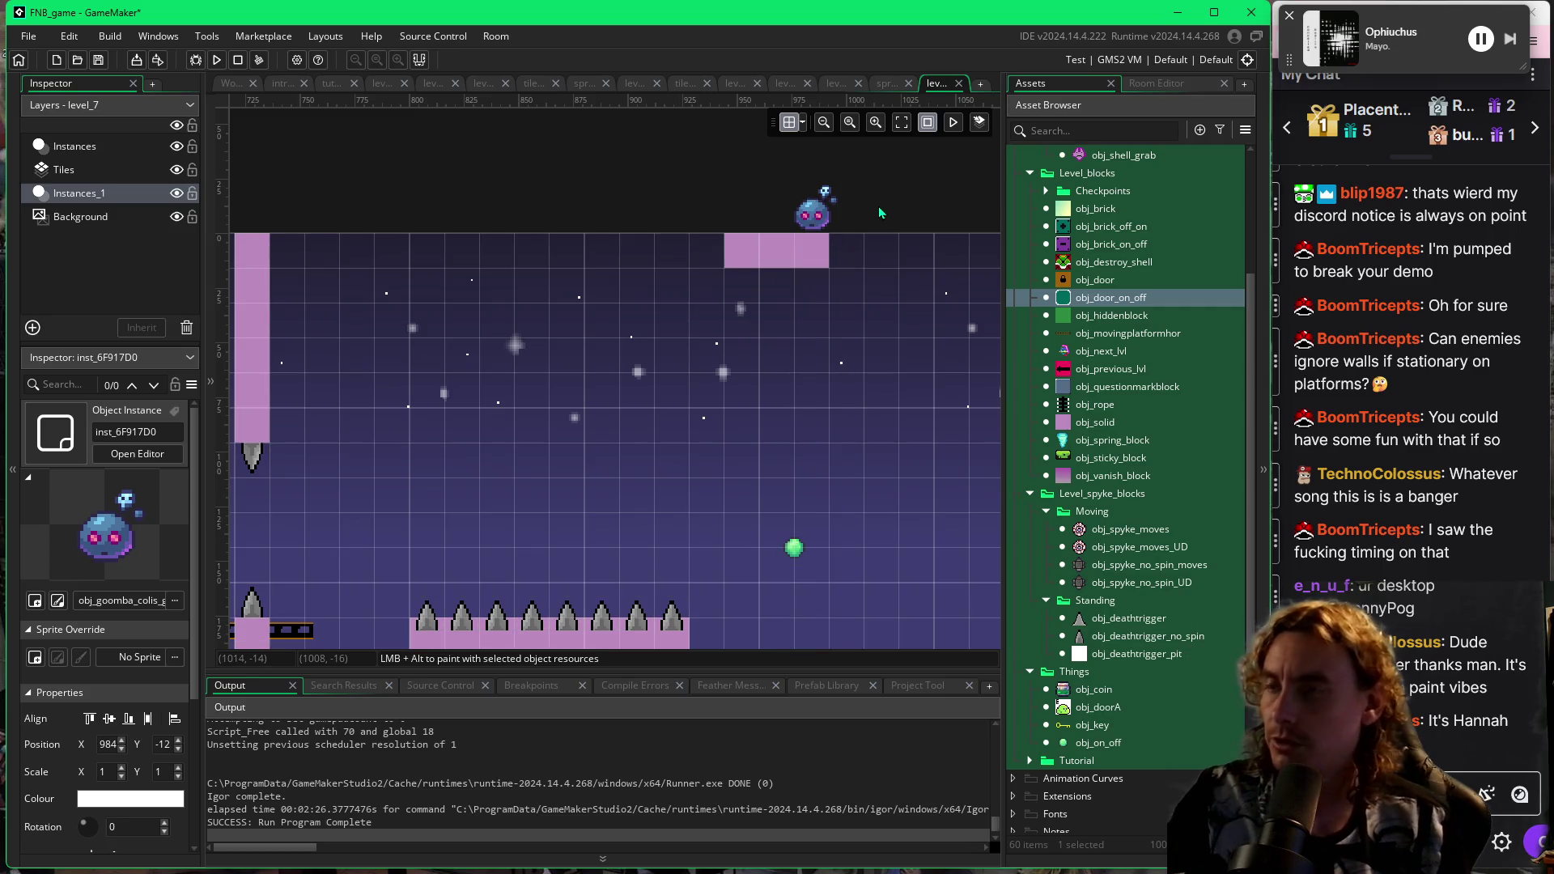
pyautogui.press('F5')
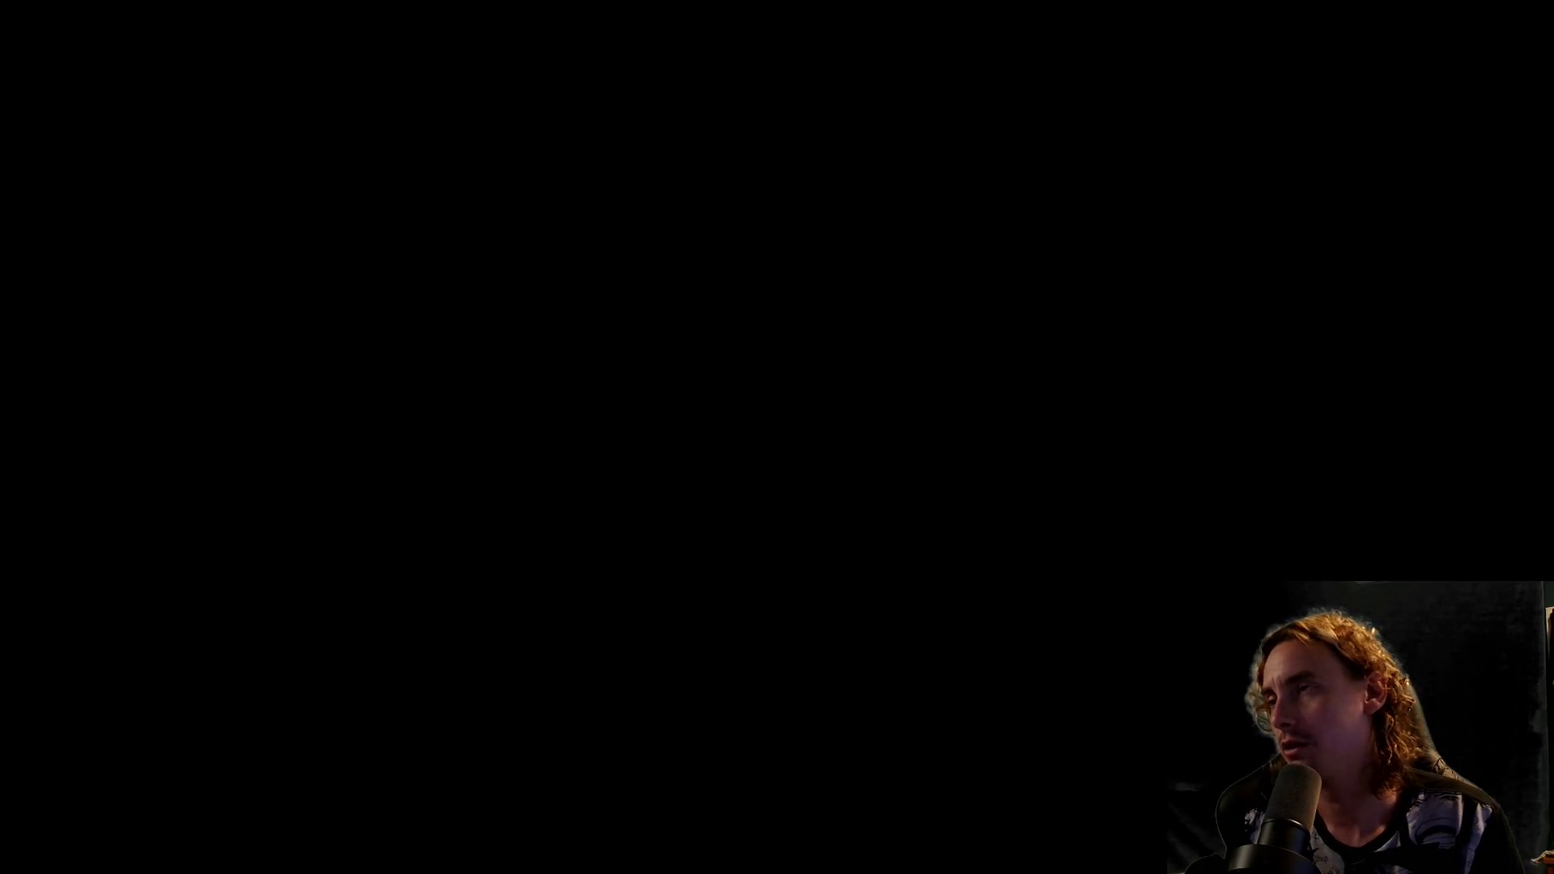
# Hop on the ladder, ride the moving platform right and climb the next ladder.
pyautogui.press('Left')
pyautogui.press('space')
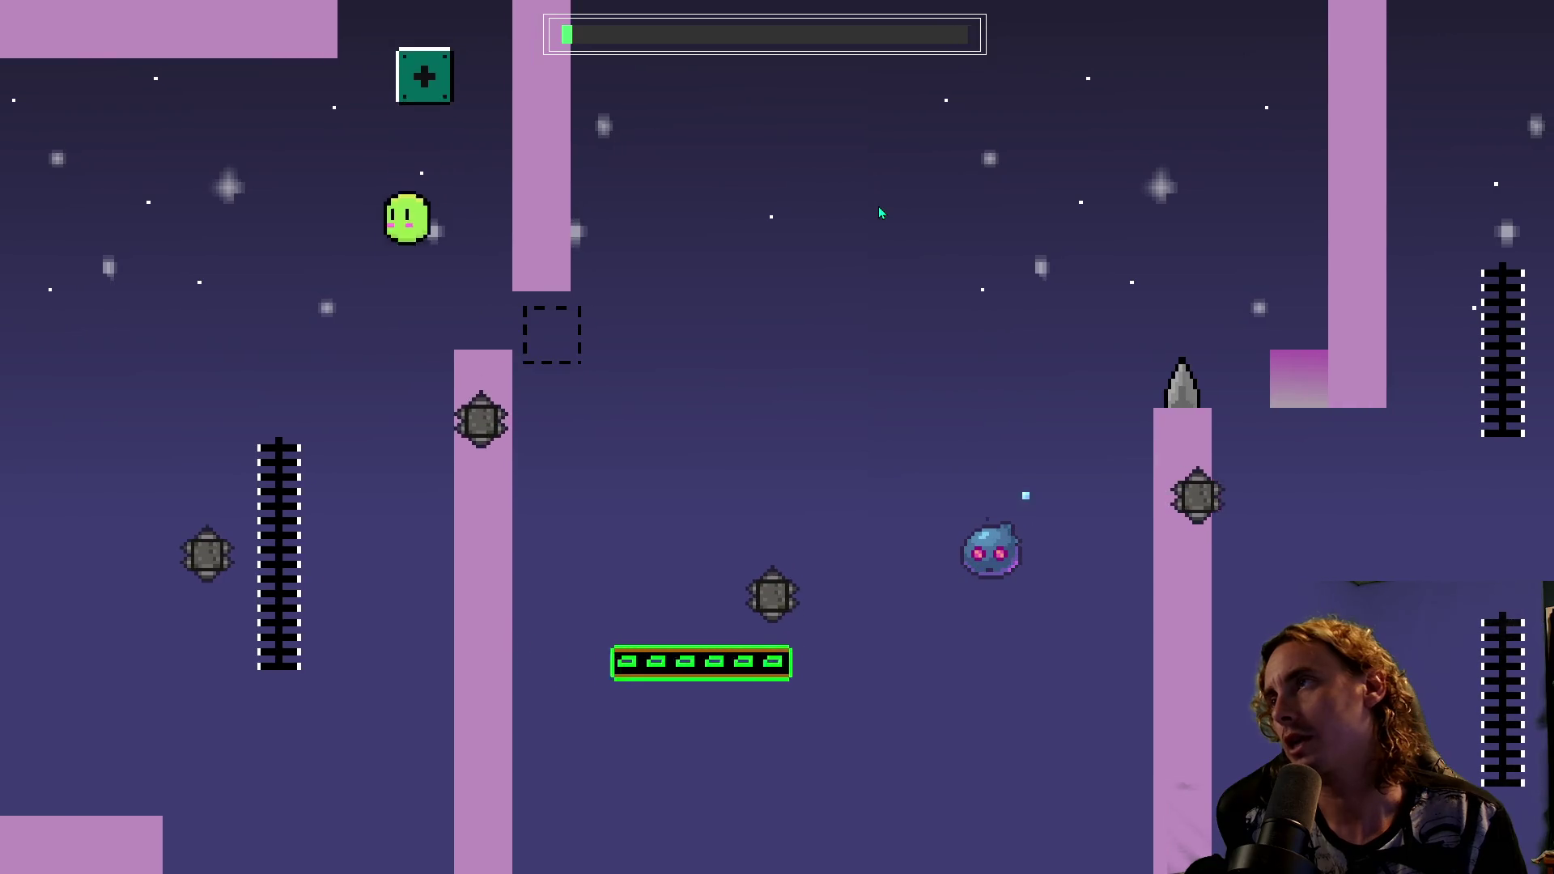
pyautogui.press('Right')
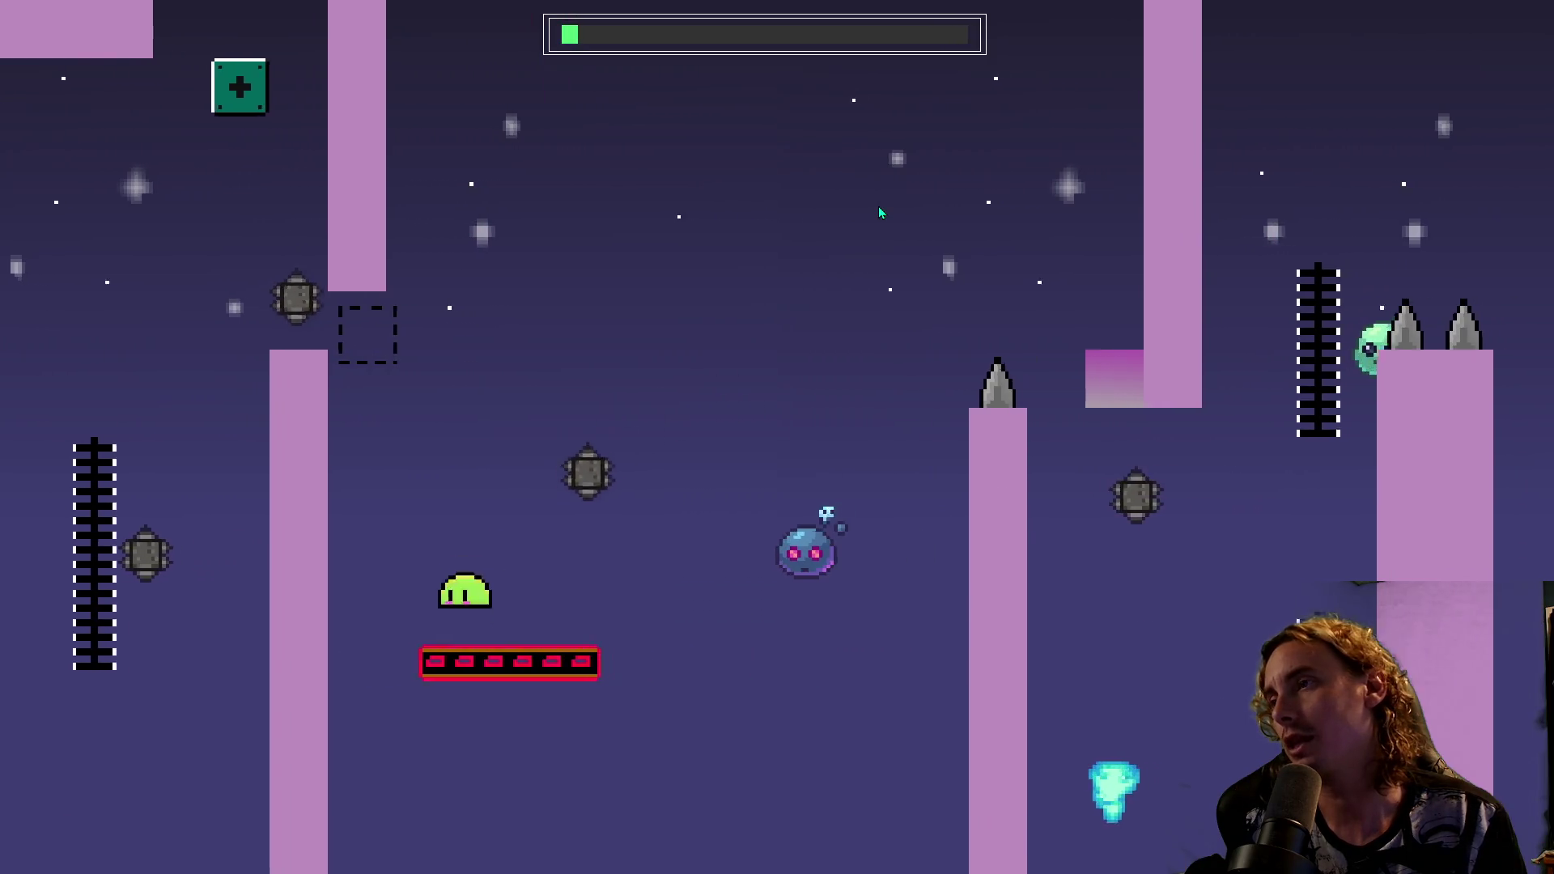
pyautogui.press('space')
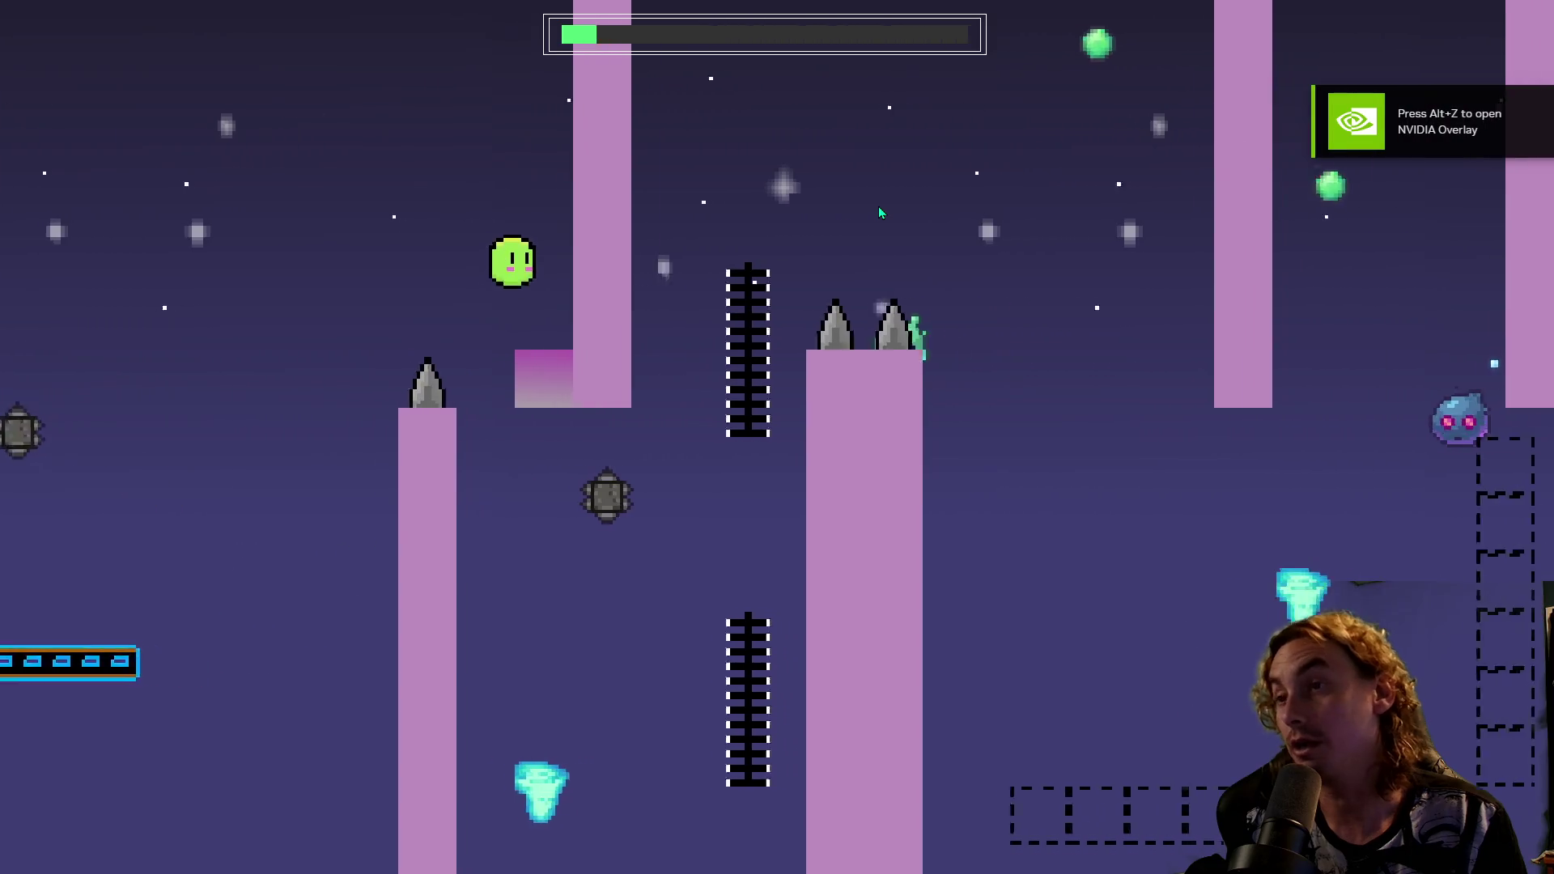
pyautogui.press('Right')
pyautogui.press('space')
pyautogui.press('Up')
# Jump up-right and hit the on/off switch block to flip the blocks.
pyautogui.press('space')
pyautogui.press('Right')
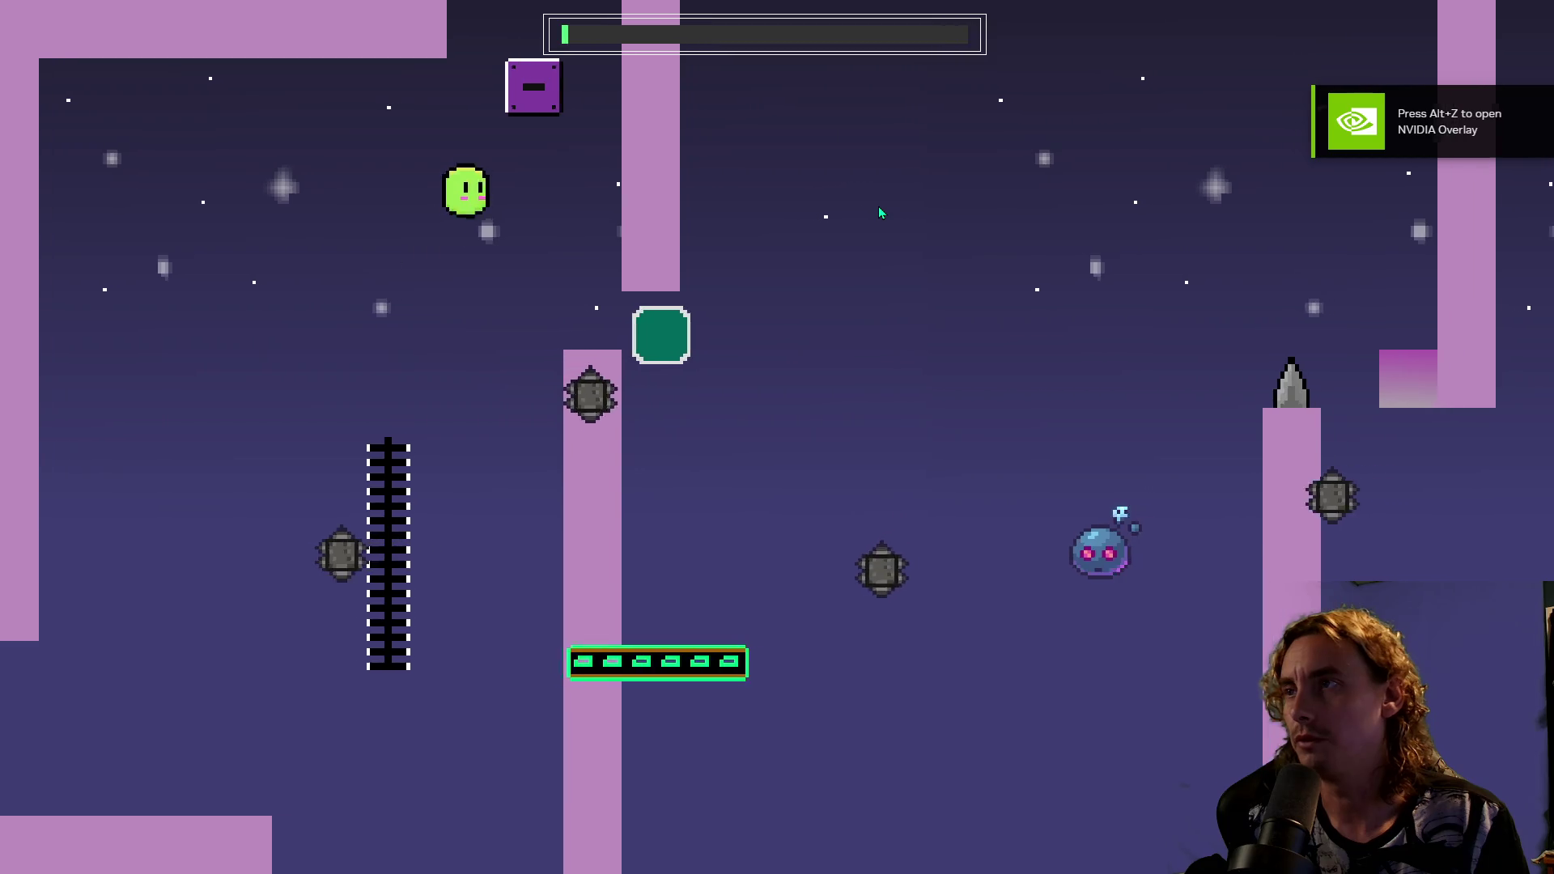
pyautogui.press('Left')
pyautogui.press('space')
pyautogui.press('Right')
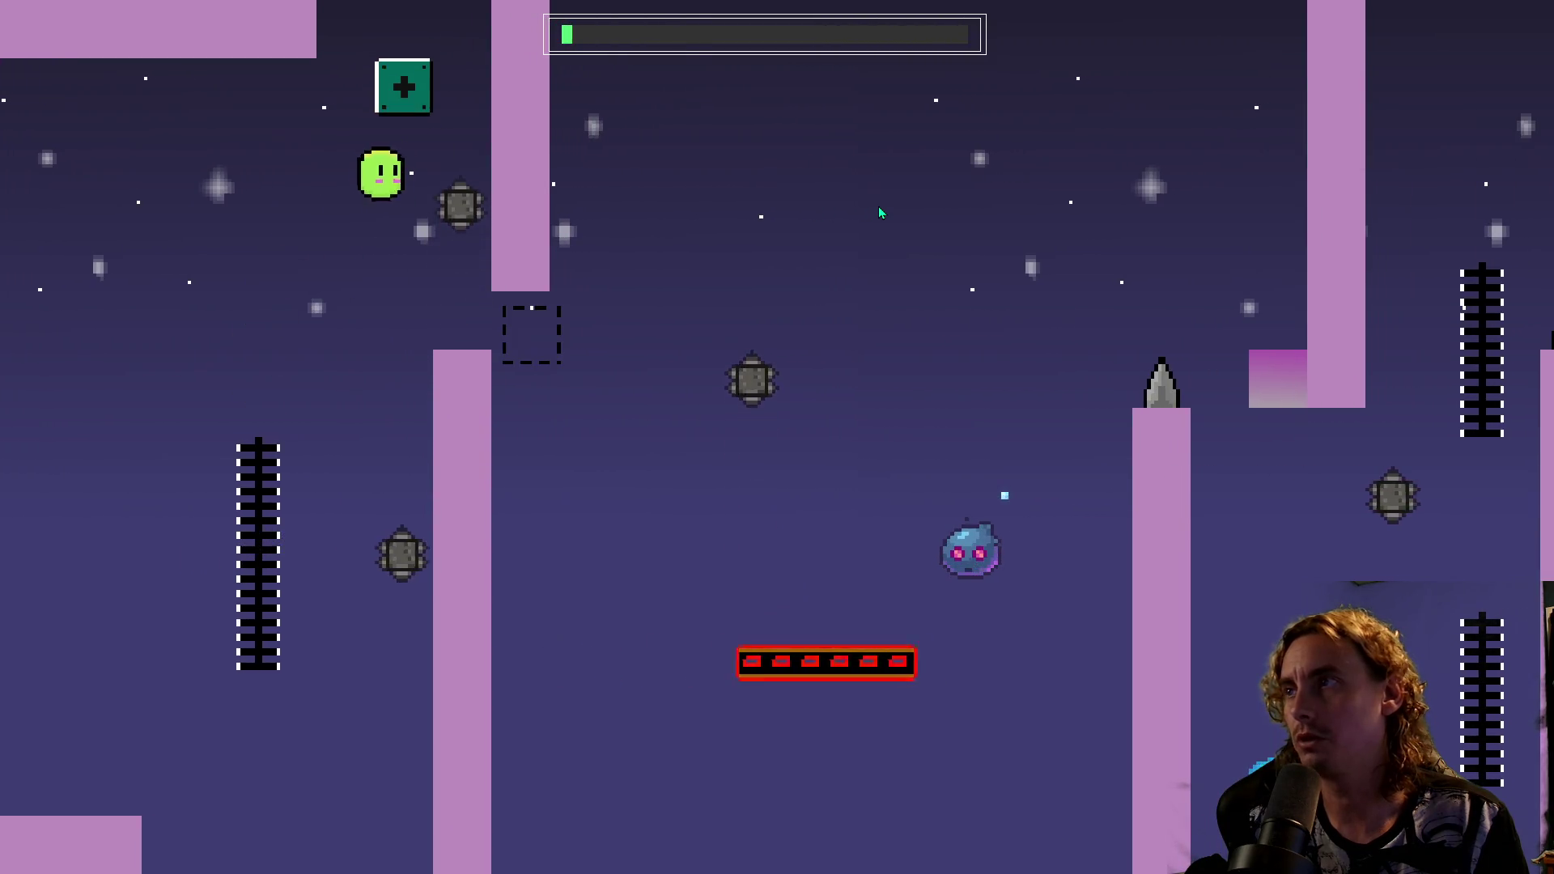
pyautogui.press('Right')
pyautogui.press('space')
pyautogui.press('Up')
pyautogui.press('Up')
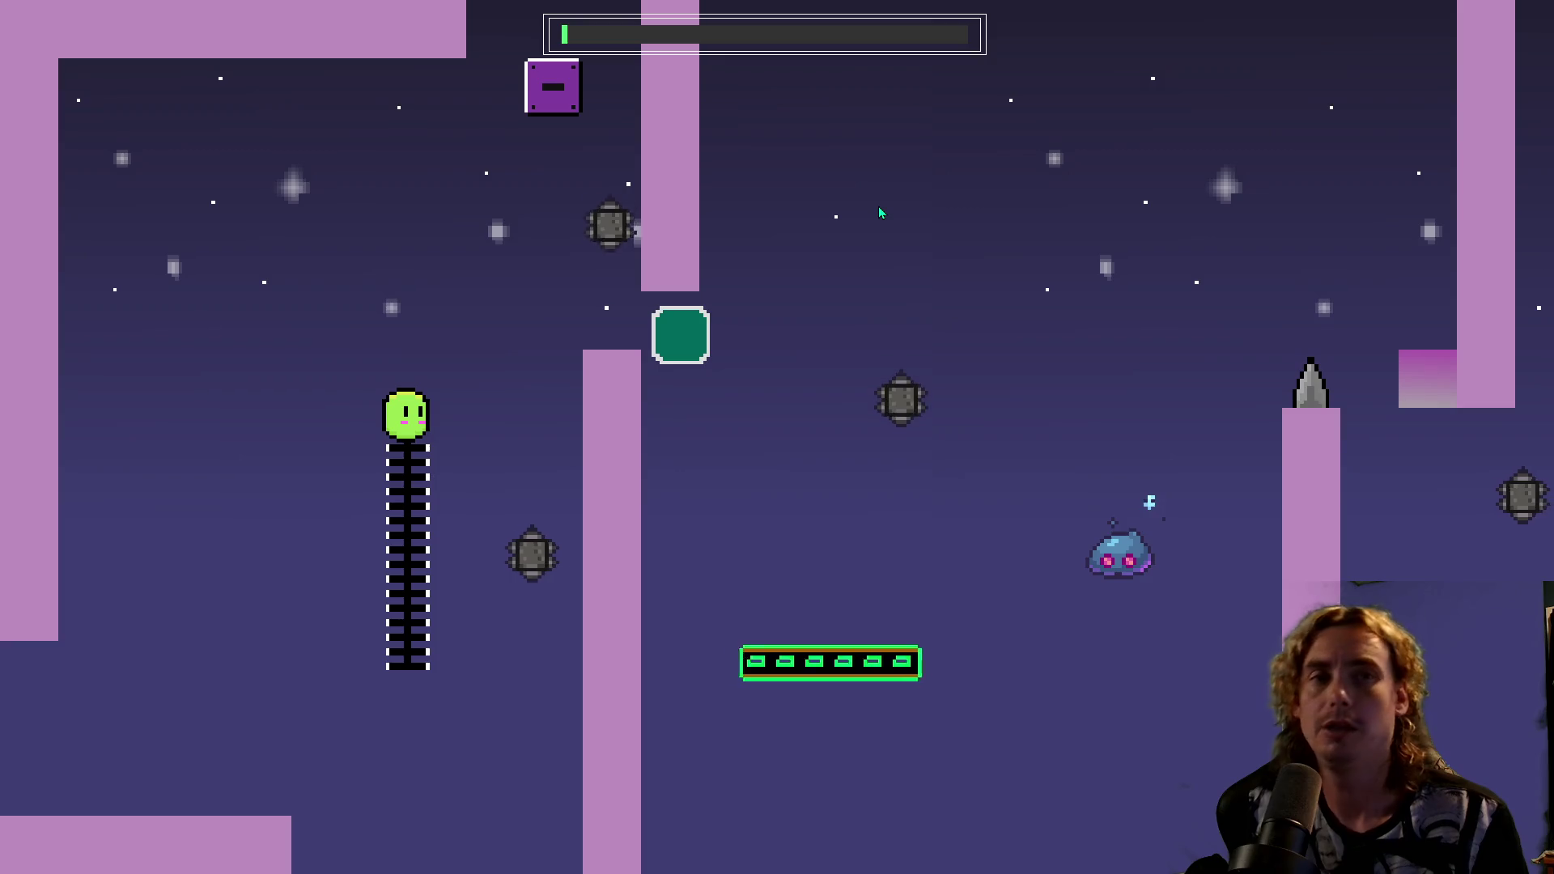
# Climb the ladders, jump far right onto the upper platform and climb the next ladder.
pyautogui.press('space')
pyautogui.press('Right')
pyautogui.press('Left')
pyautogui.press('space')
pyautogui.press('Right')
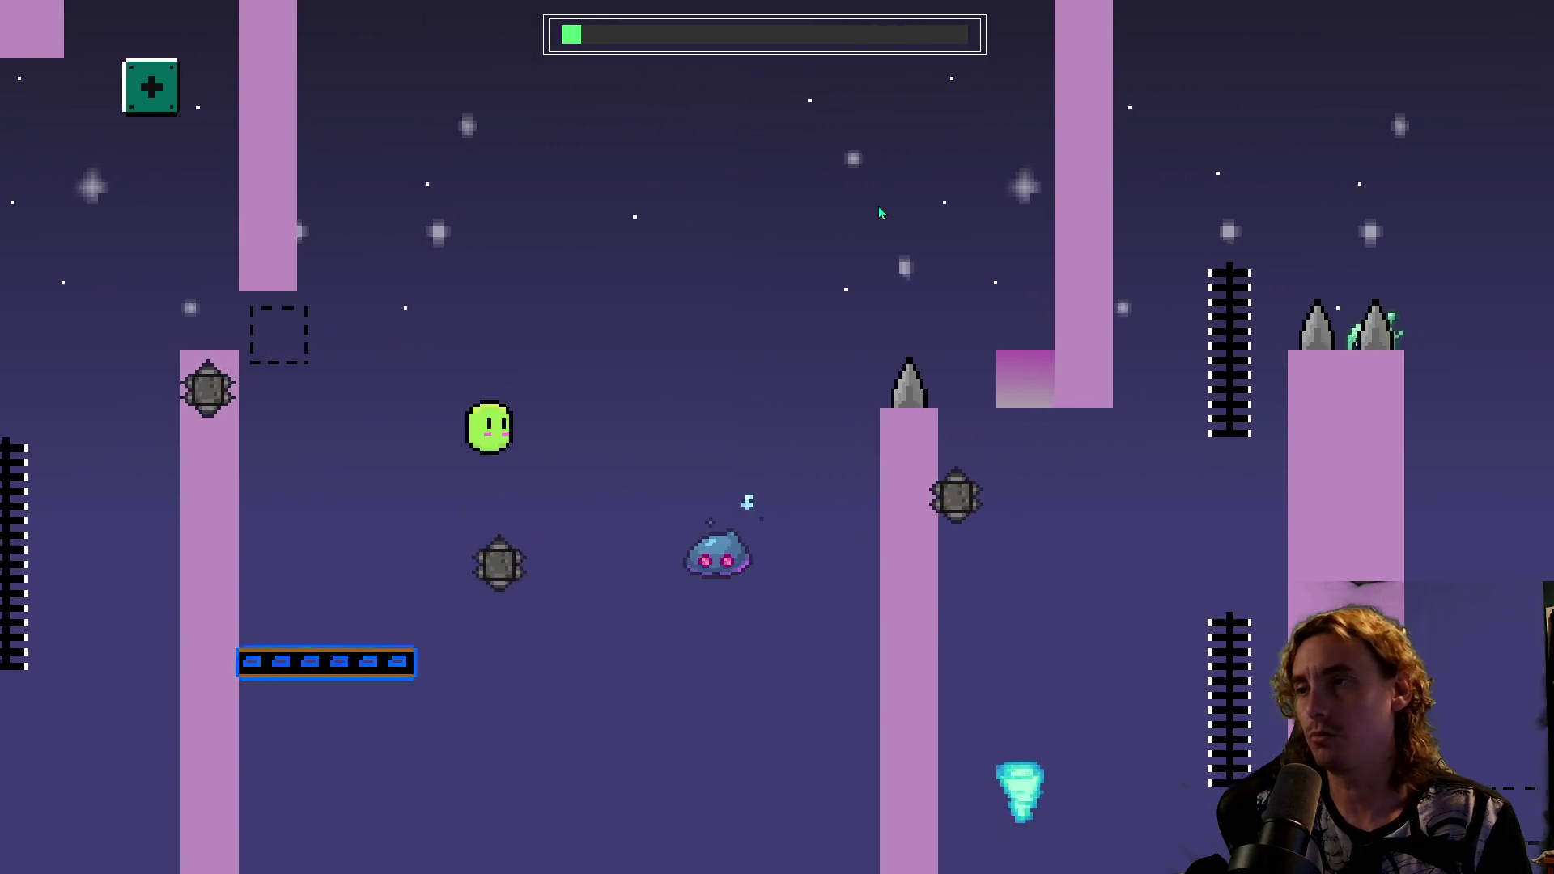
pyautogui.press('space')
pyautogui.press('Right')
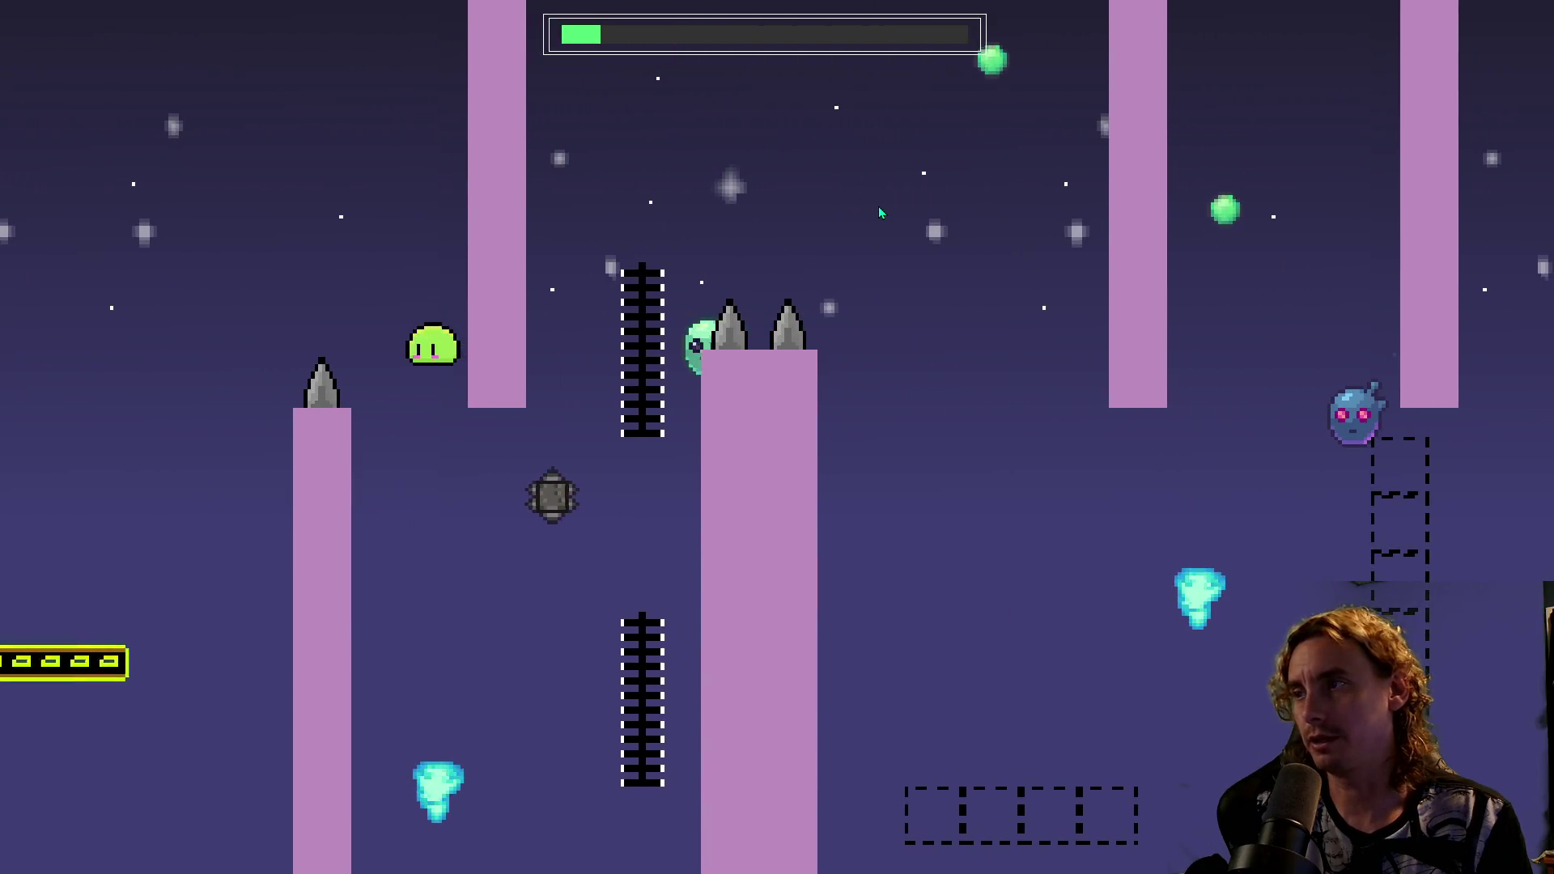
pyautogui.press('Right')
pyautogui.press('Up')
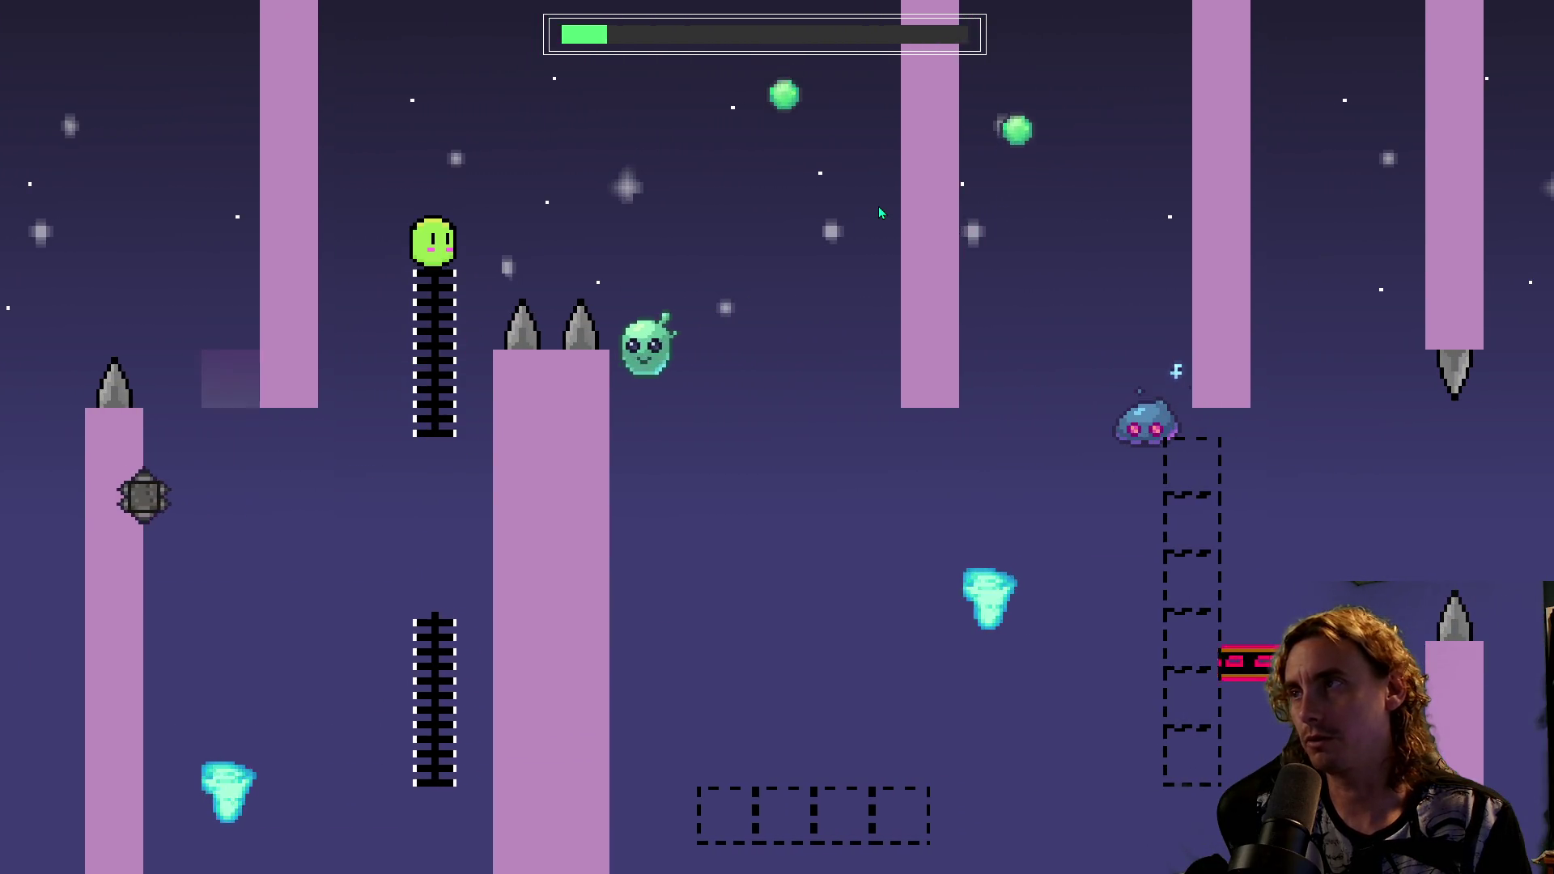
# Ride the tornado up, jump off the moving platform and leave the vertical track top.
pyautogui.press('space')
pyautogui.press('Right')
pyautogui.press('Right')
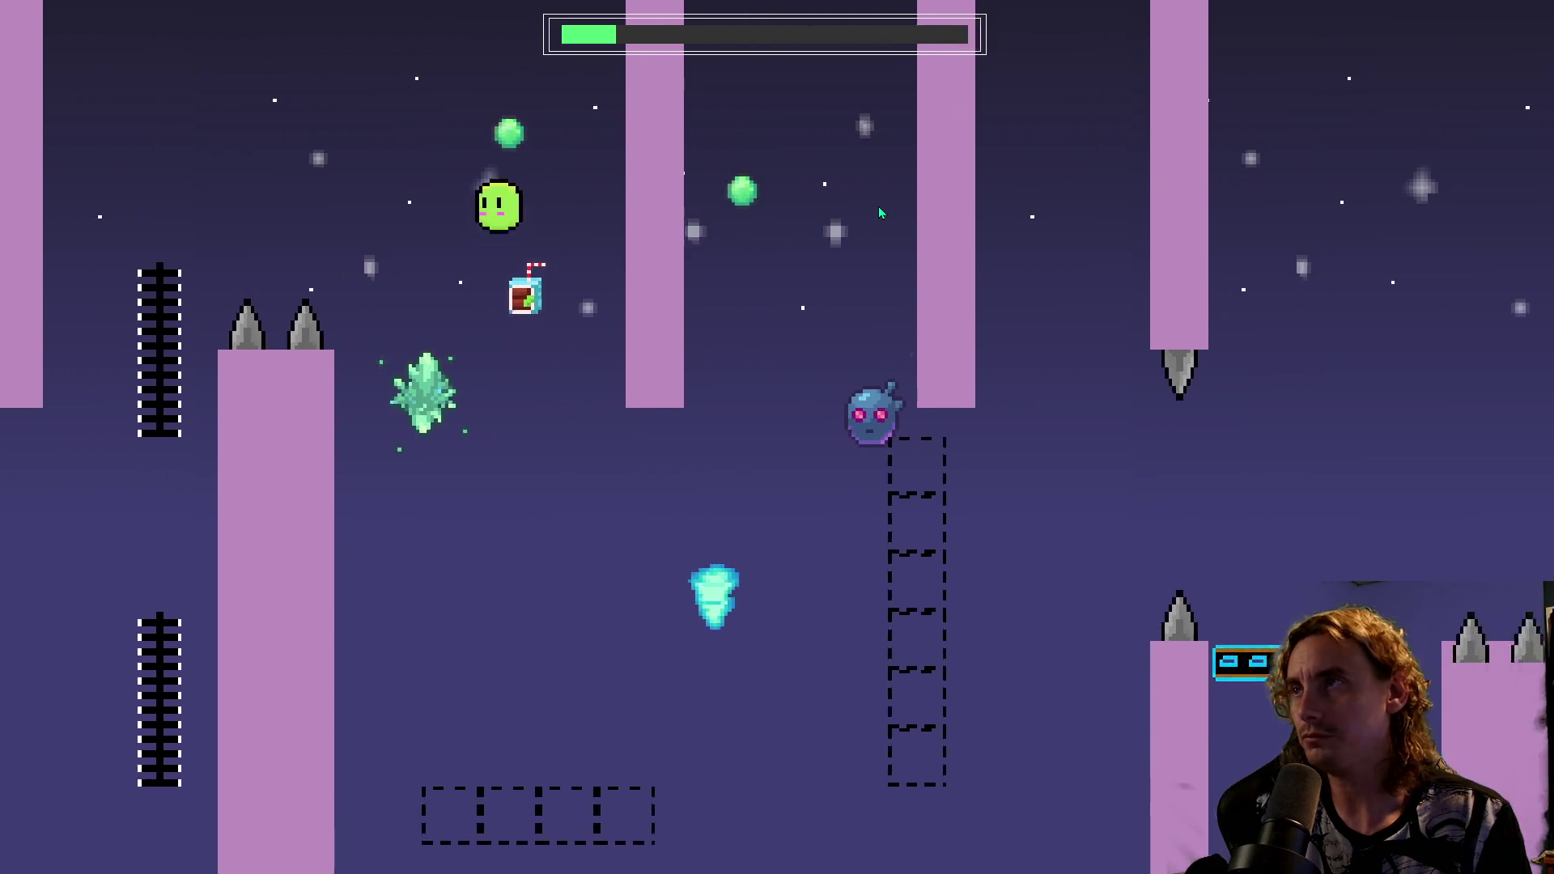
pyautogui.press('space')
pyautogui.press('Right')
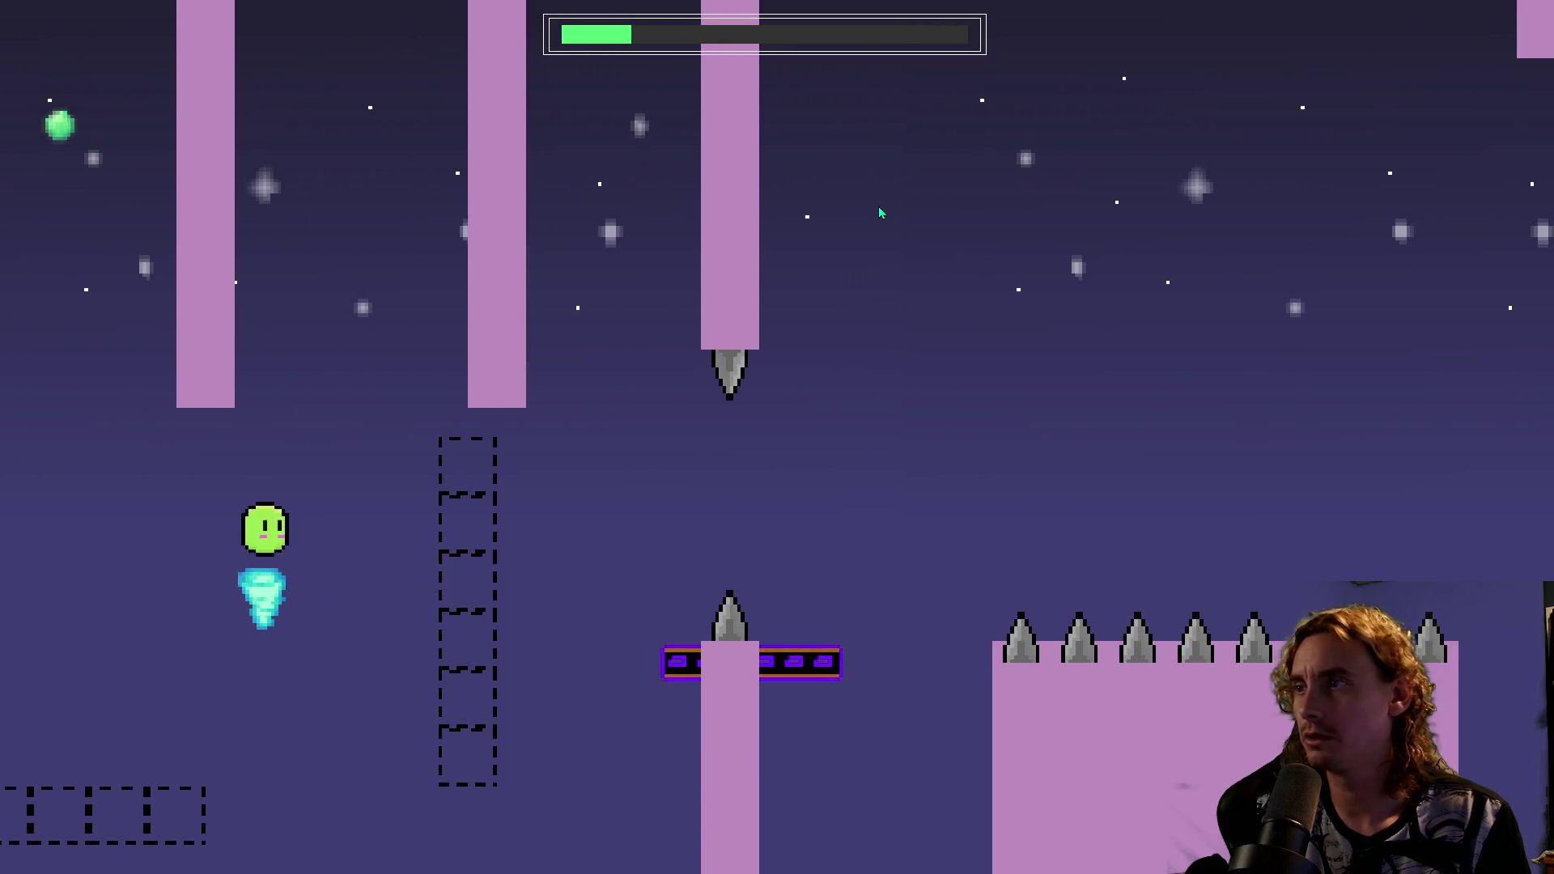
pyautogui.press('Right')
pyautogui.press('Right')
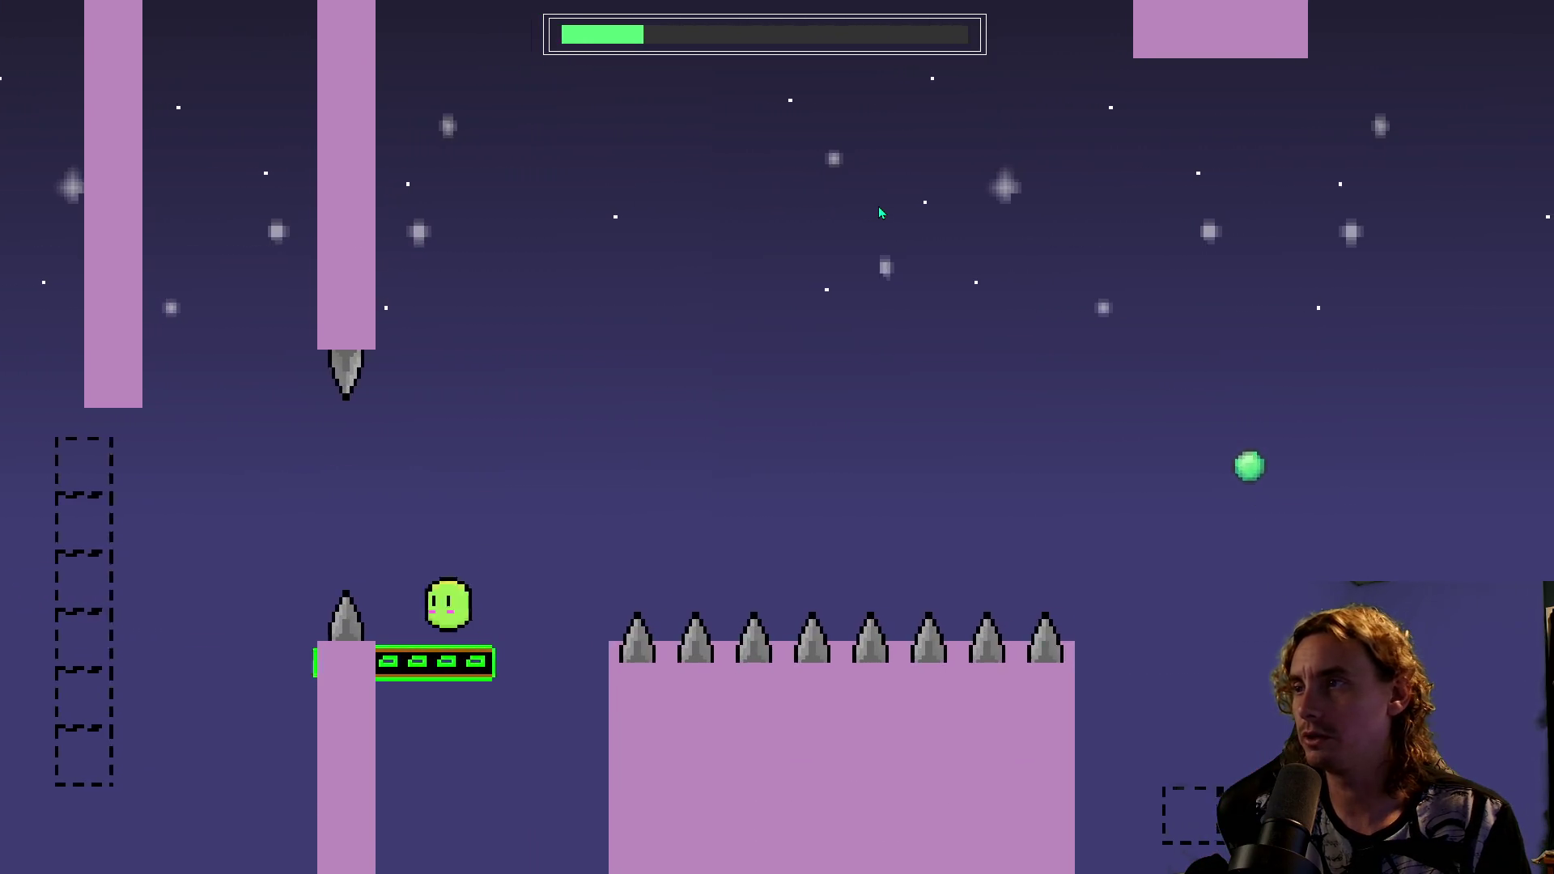
pyautogui.press('space')
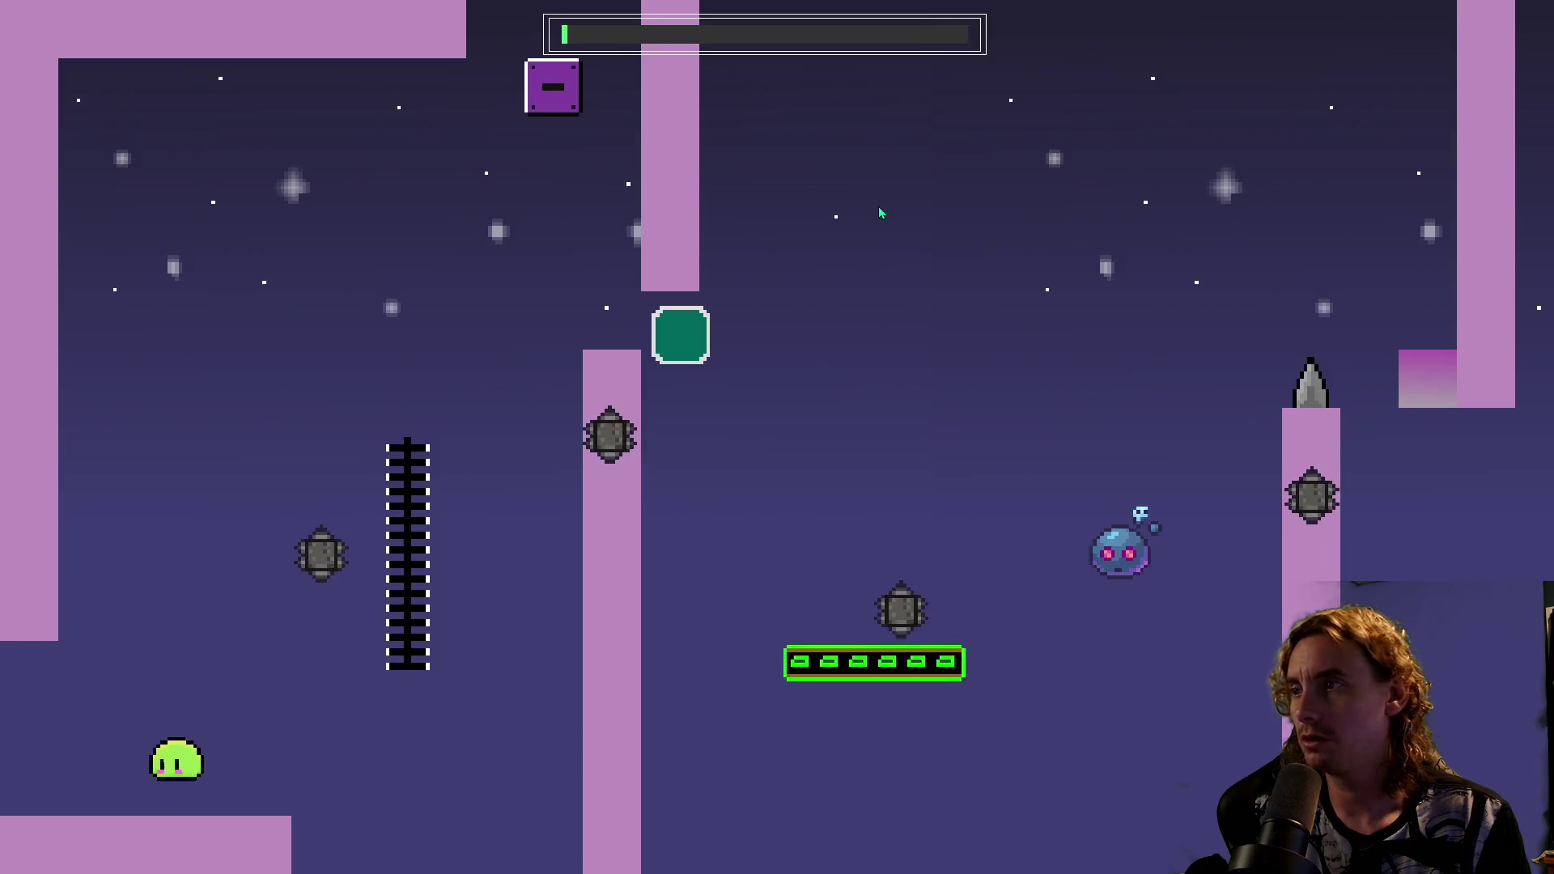
pyautogui.press('Right')
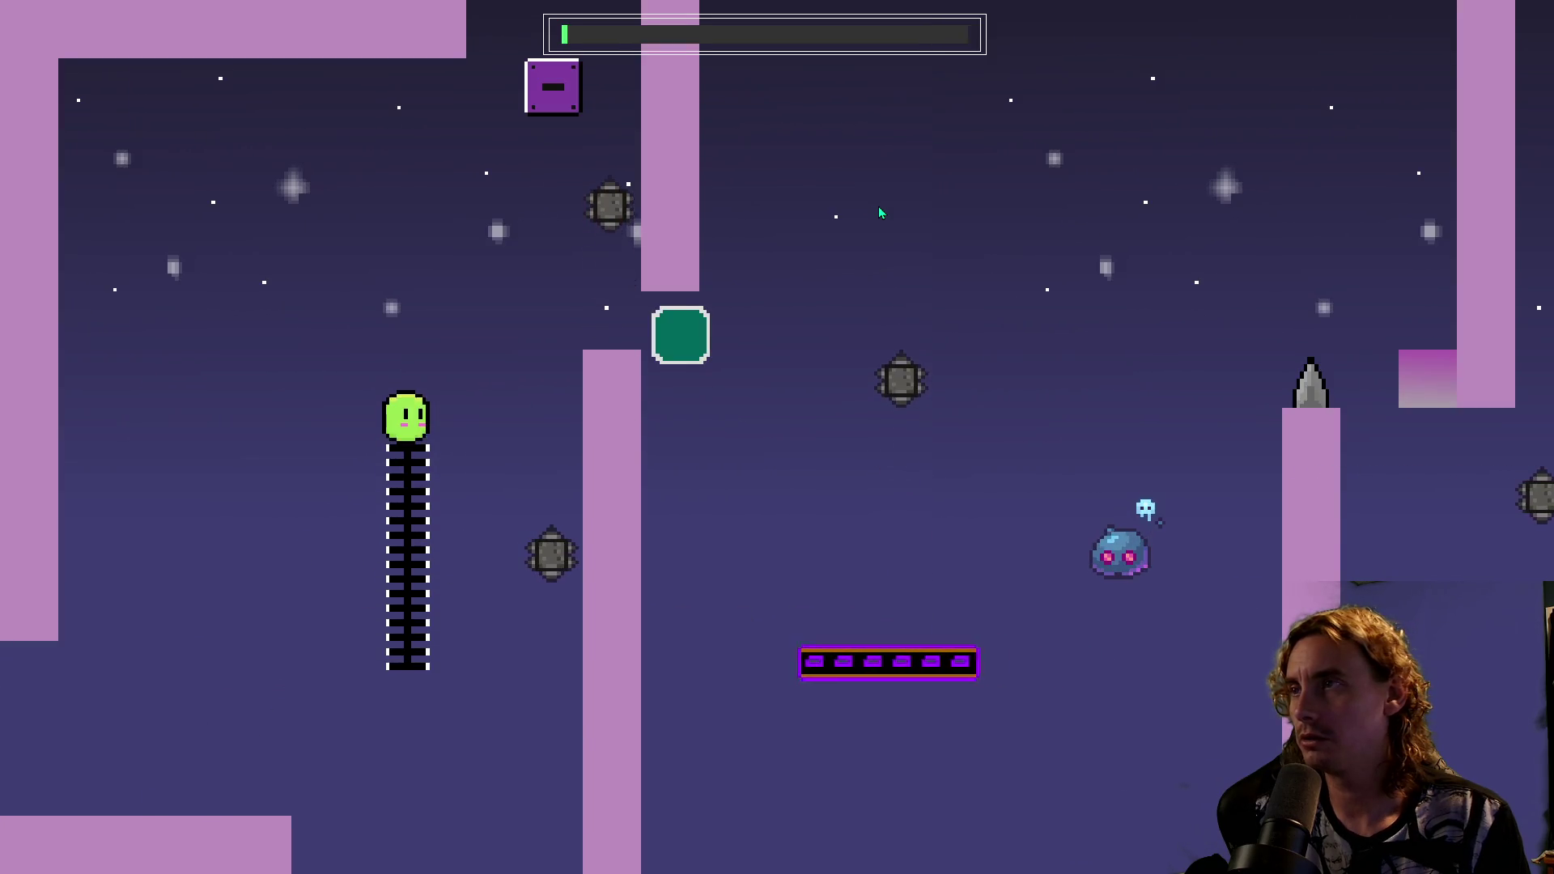
pyautogui.press('Left')
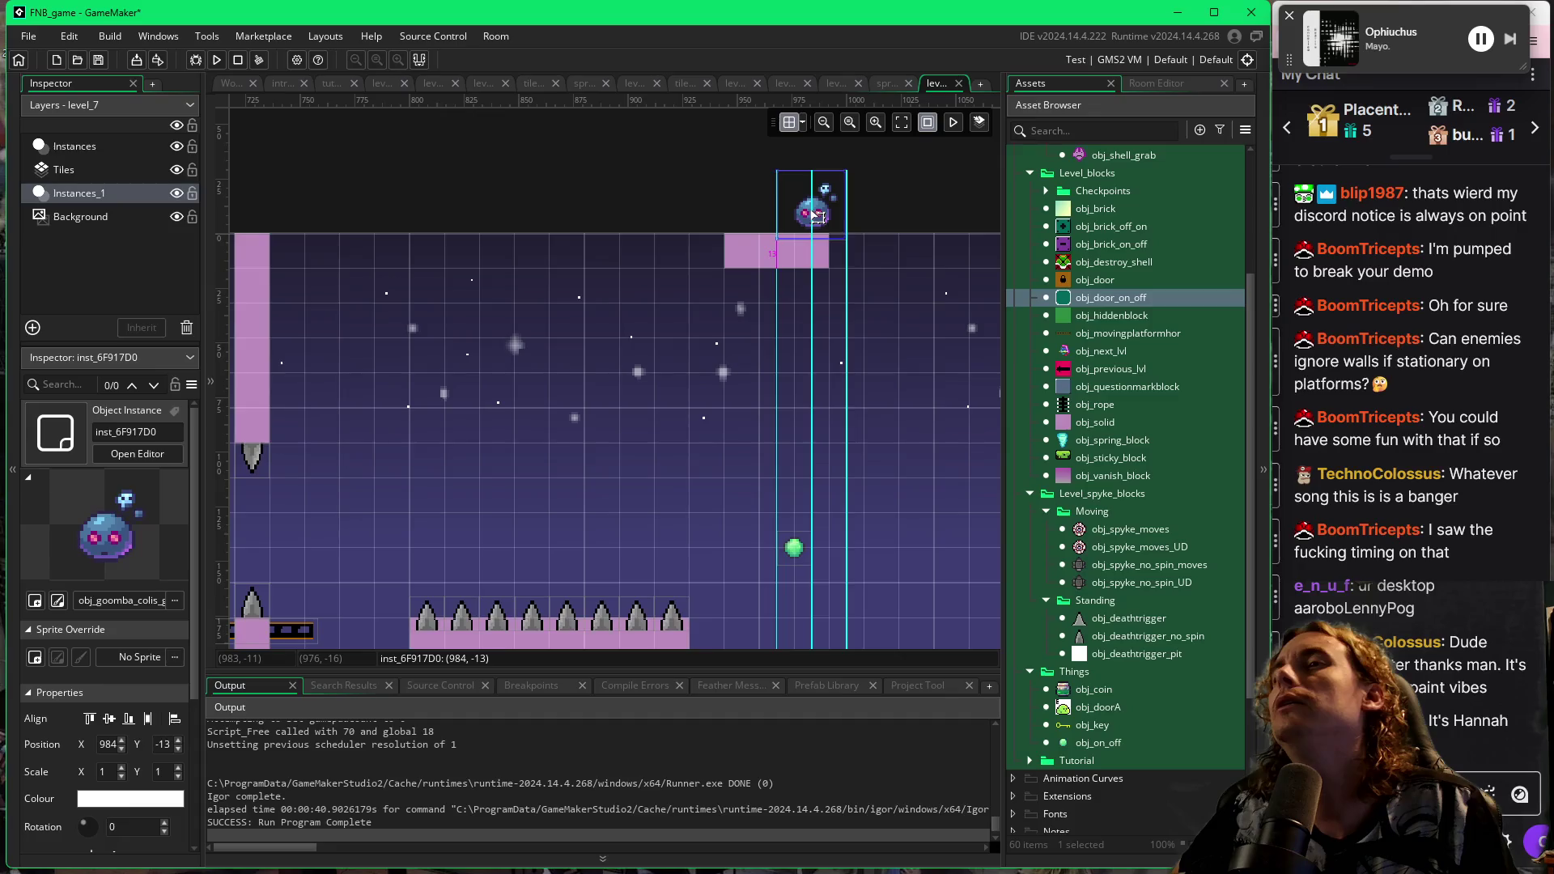
# Place an obj_solid block with Y scale 1.87 beside the goomba at 992, -22.
pyautogui.doubleClick(842, 208)
pyautogui.moveTo(816, 369); pyautogui.dragTo(592, 425)
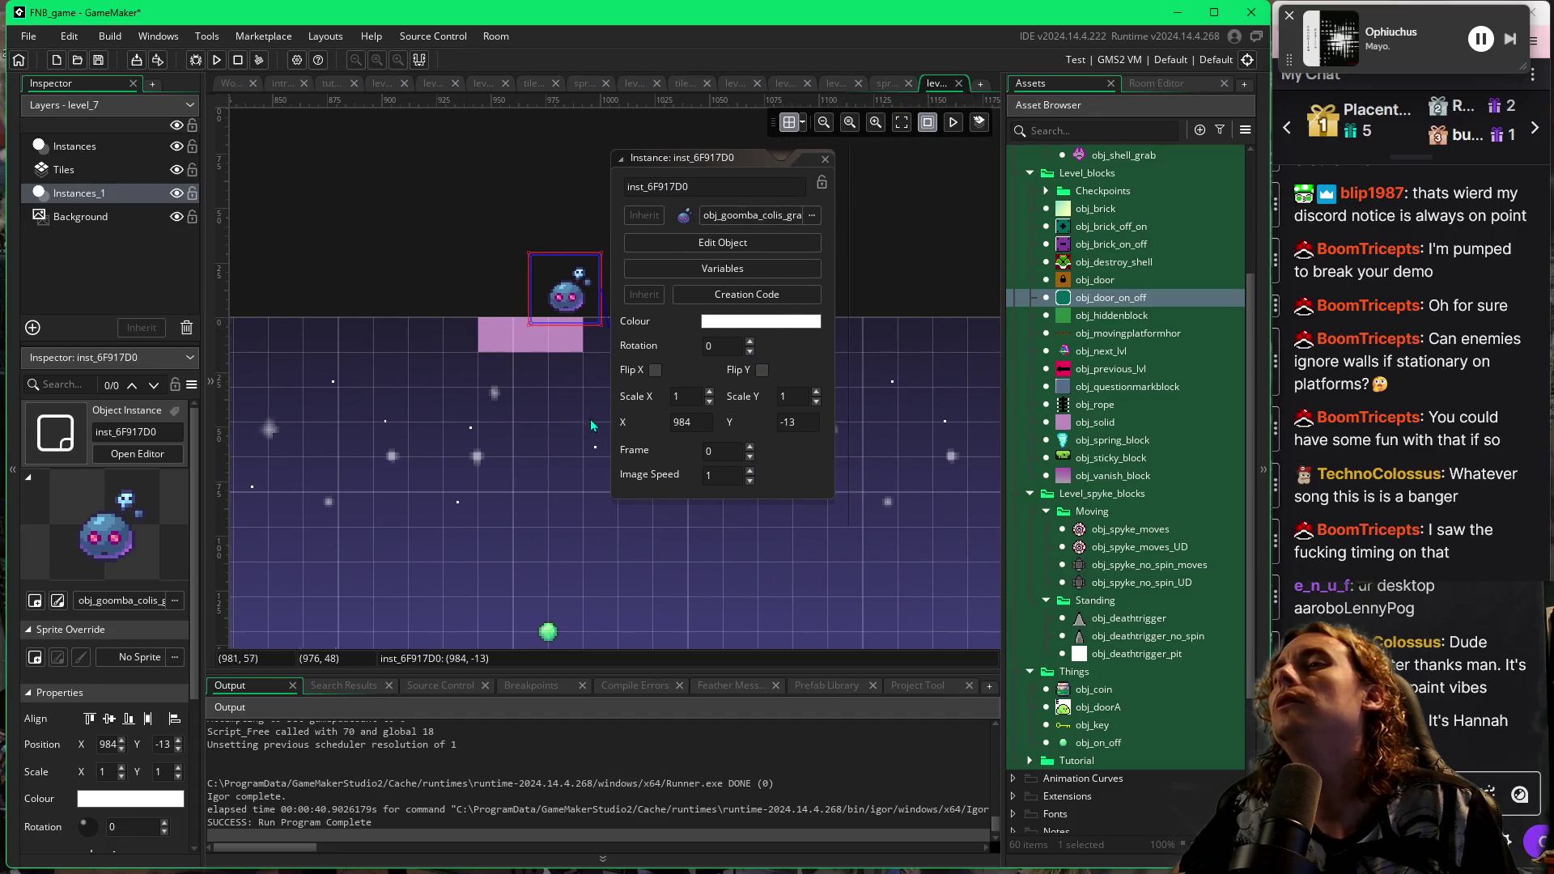
pyautogui.click(825, 159)
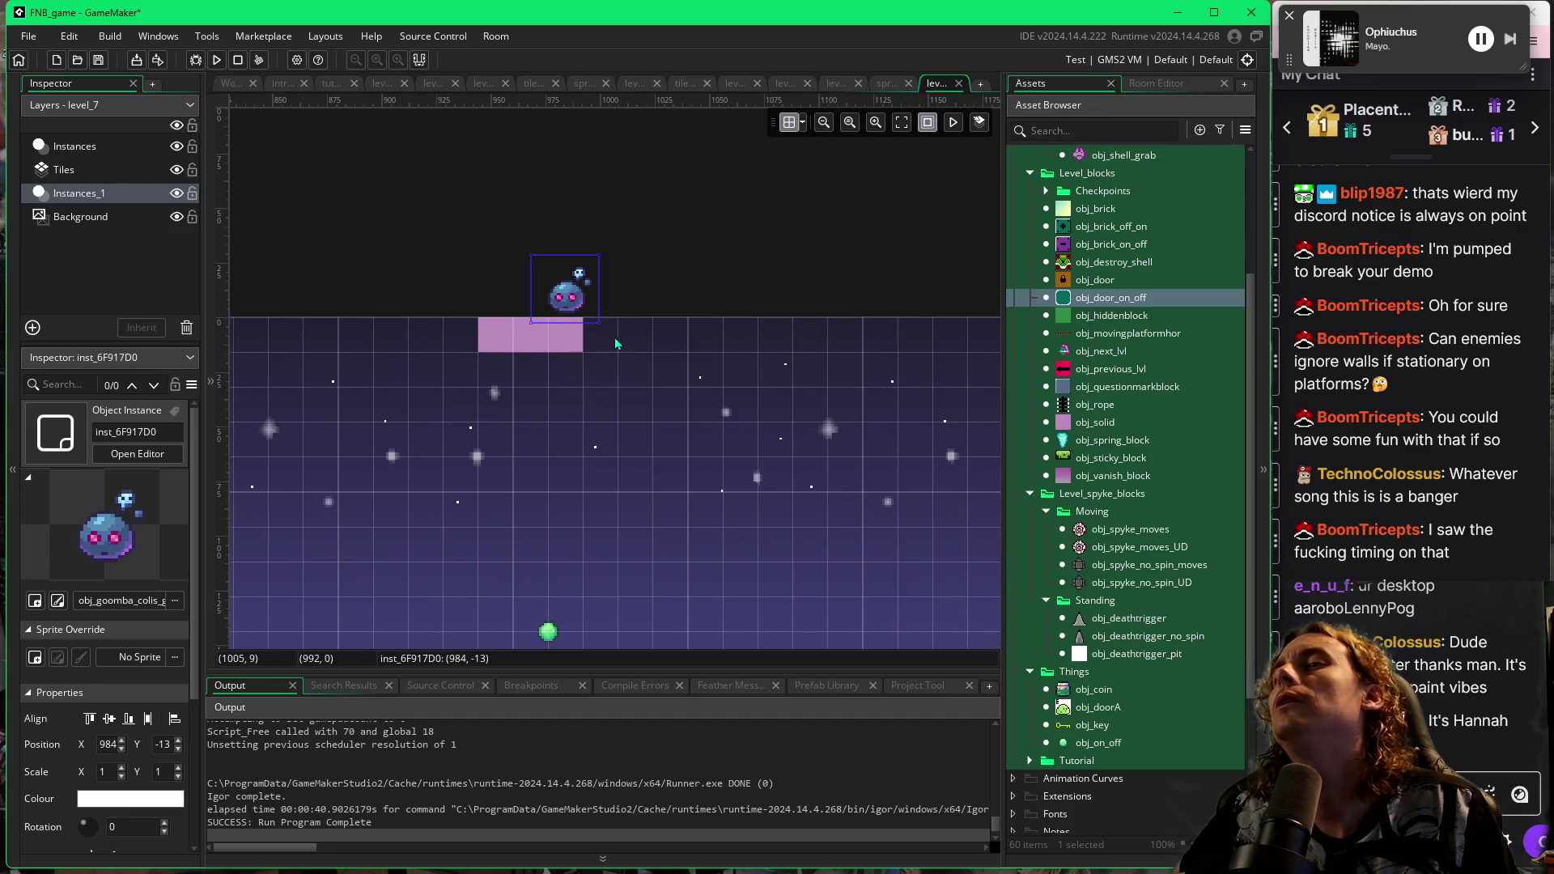
pyautogui.click(1068, 422)
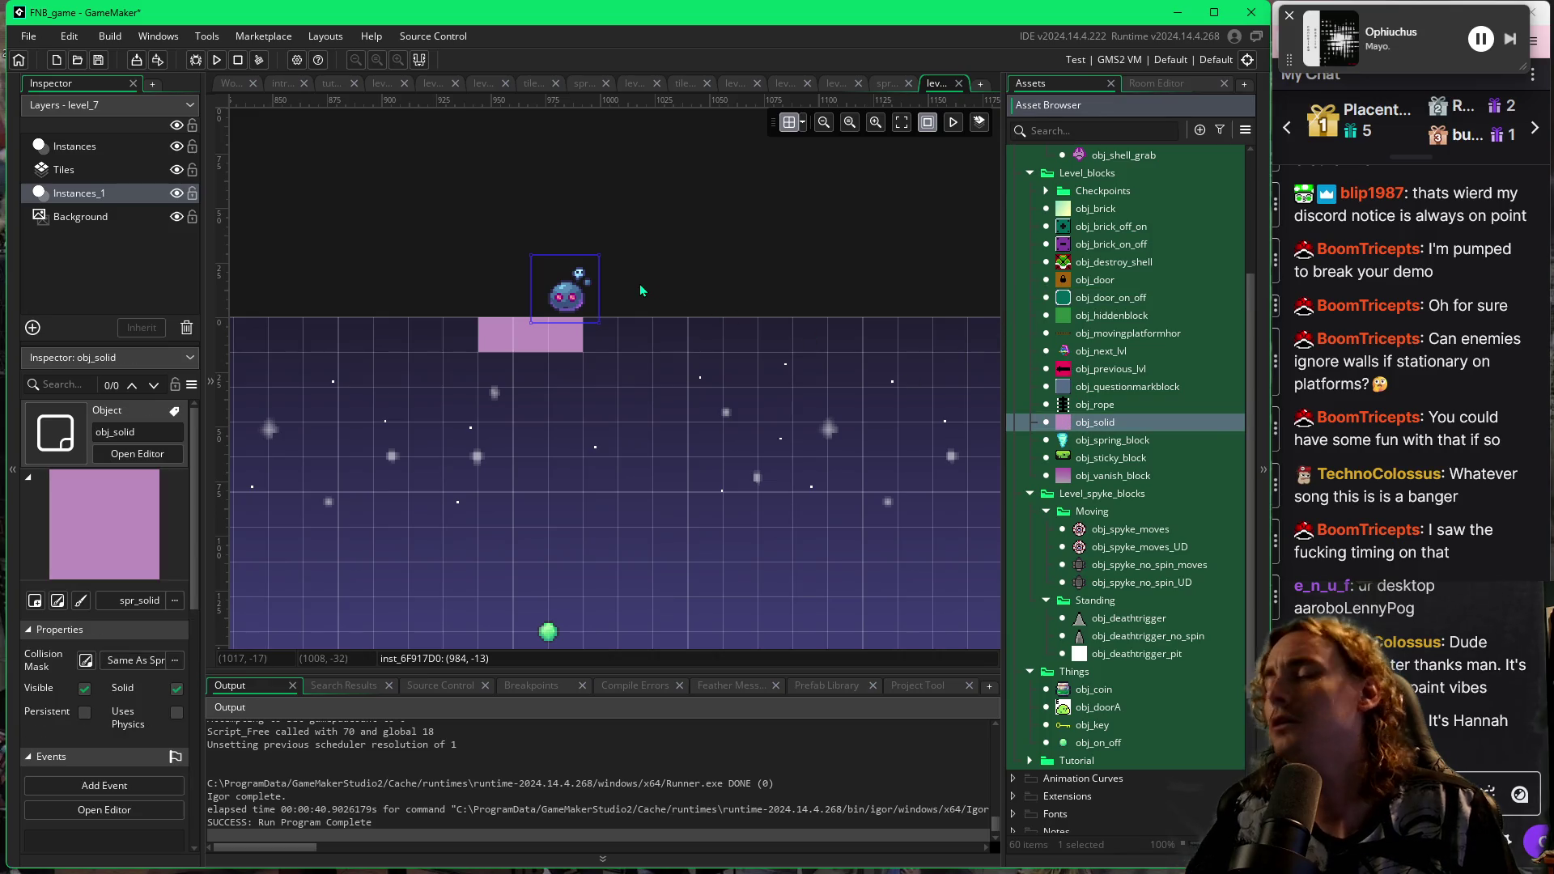
pyautogui.keyDown('alt'); pyautogui.click(594, 276); pyautogui.keyUp('alt')
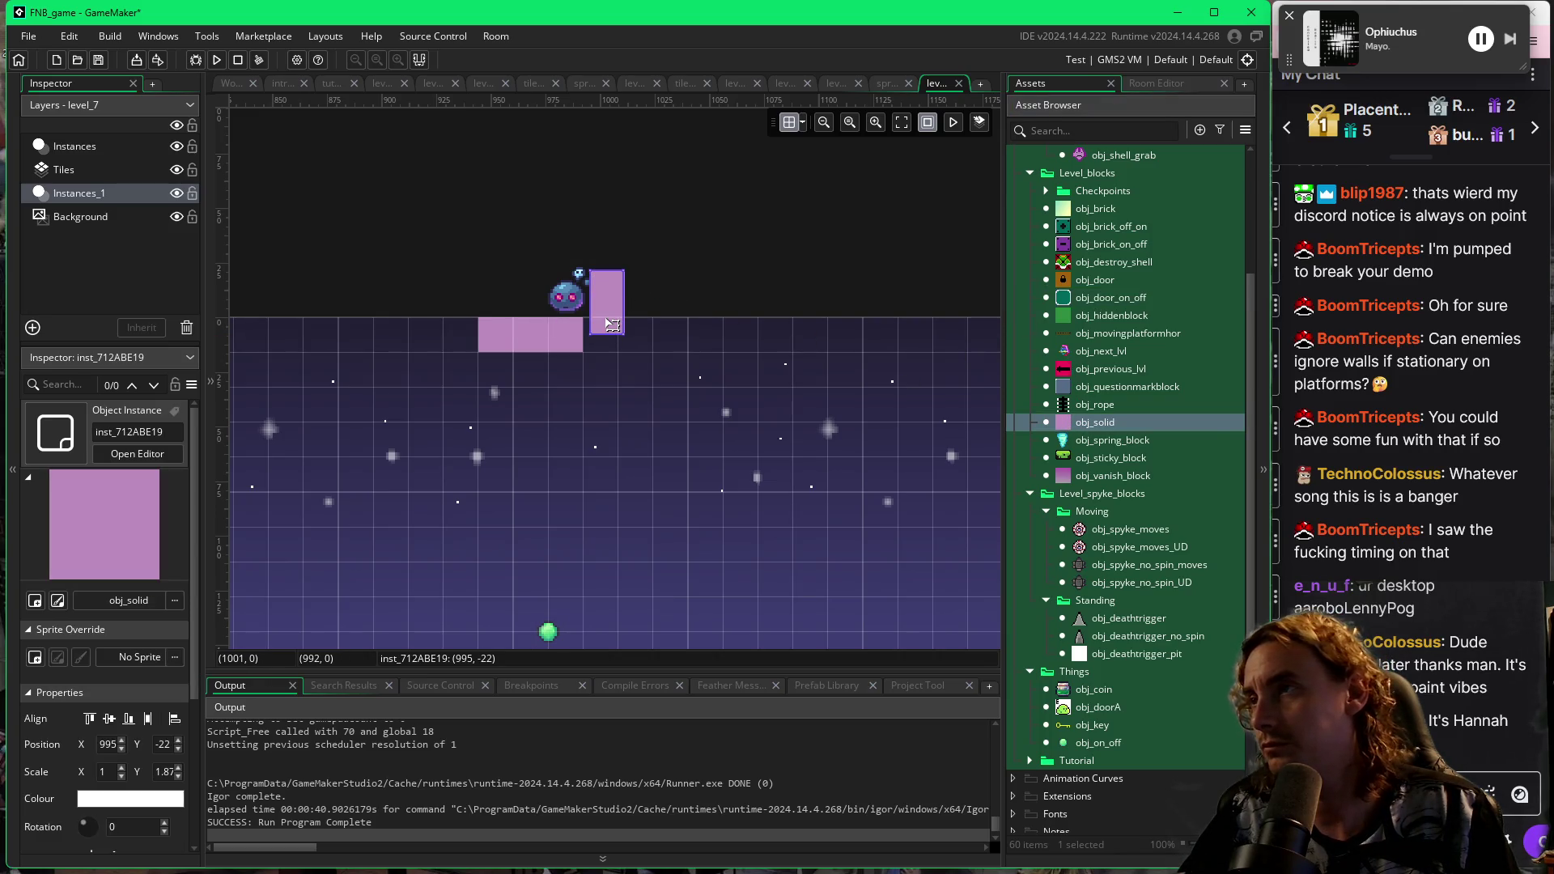
pyautogui.moveTo(613, 387); pyautogui.dragTo(723, 380)
pyautogui.scroll(-3, 704, 364)
pyautogui.hscroll(-4, 704, 364)
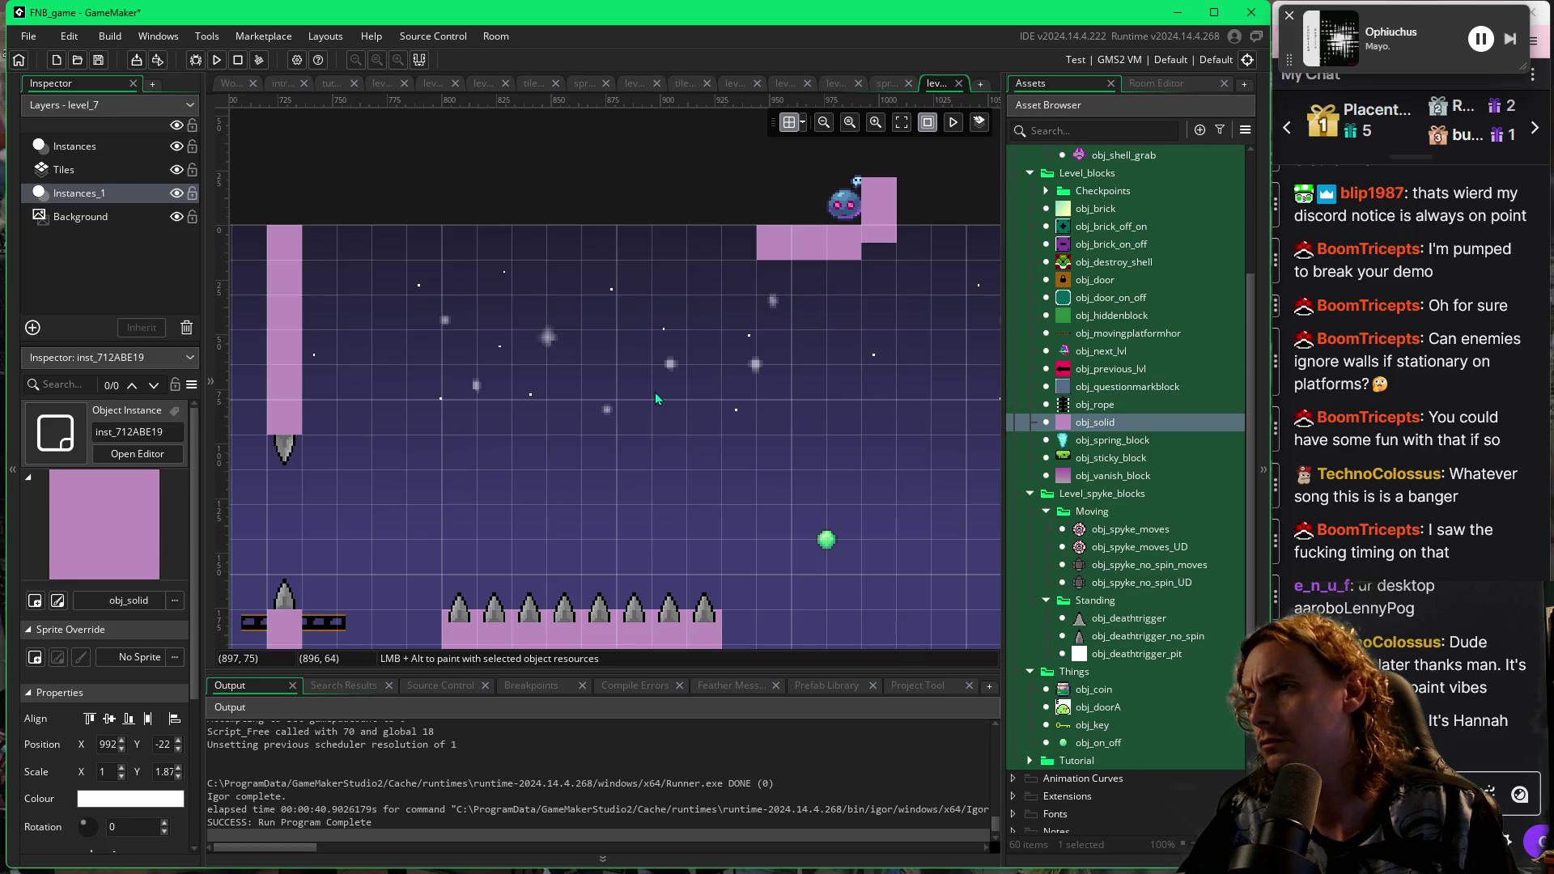
# Run level_7 and jump through the gaps to the pink pad, launching upward from it.
pyautogui.press('F5')
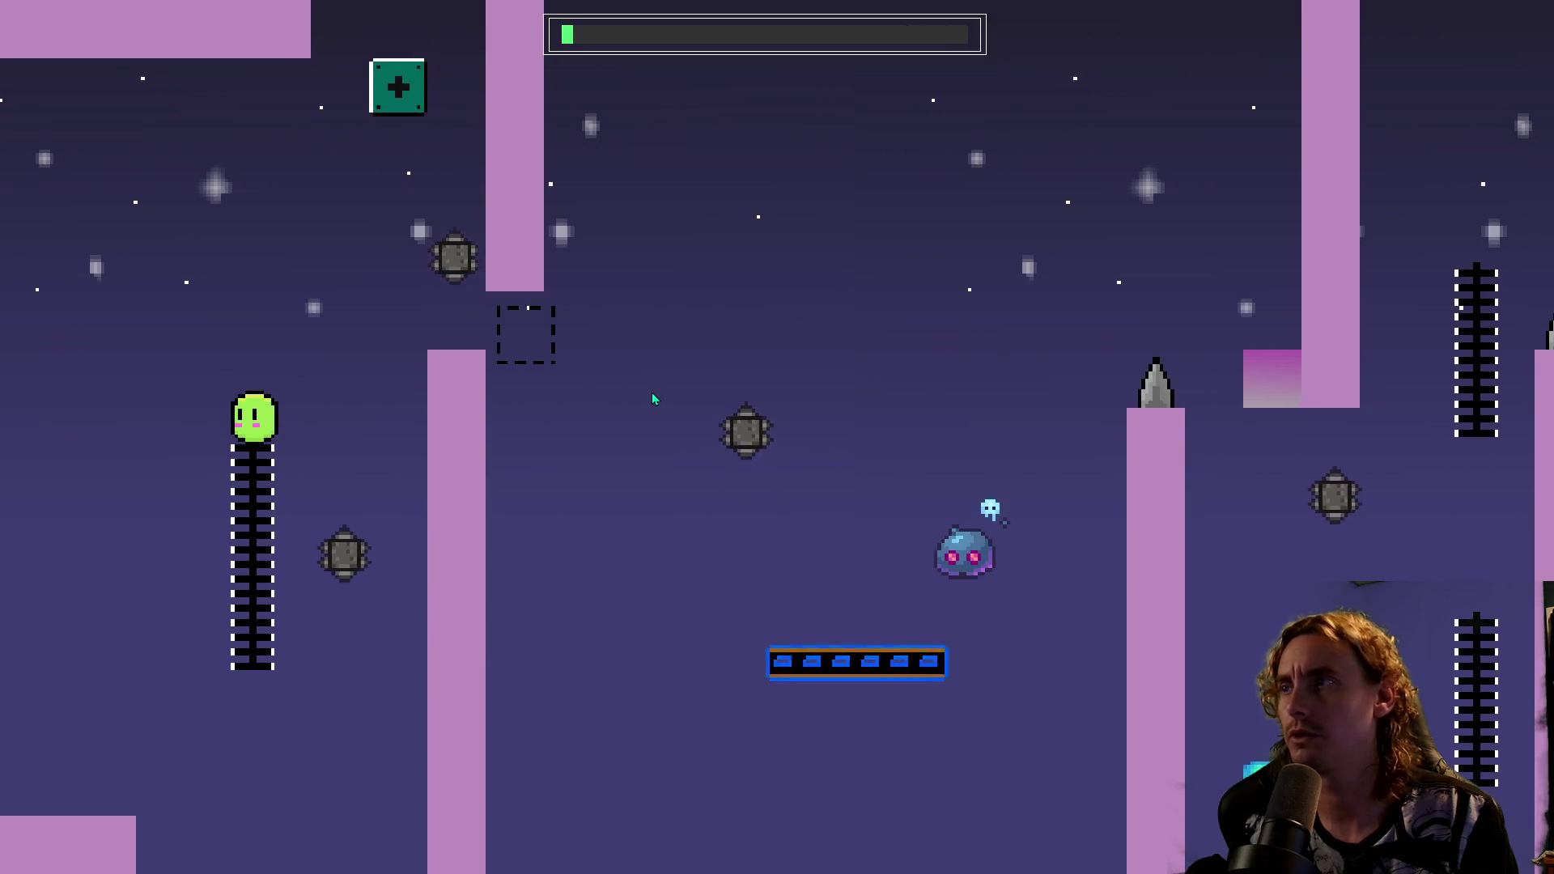
pyautogui.press('space')
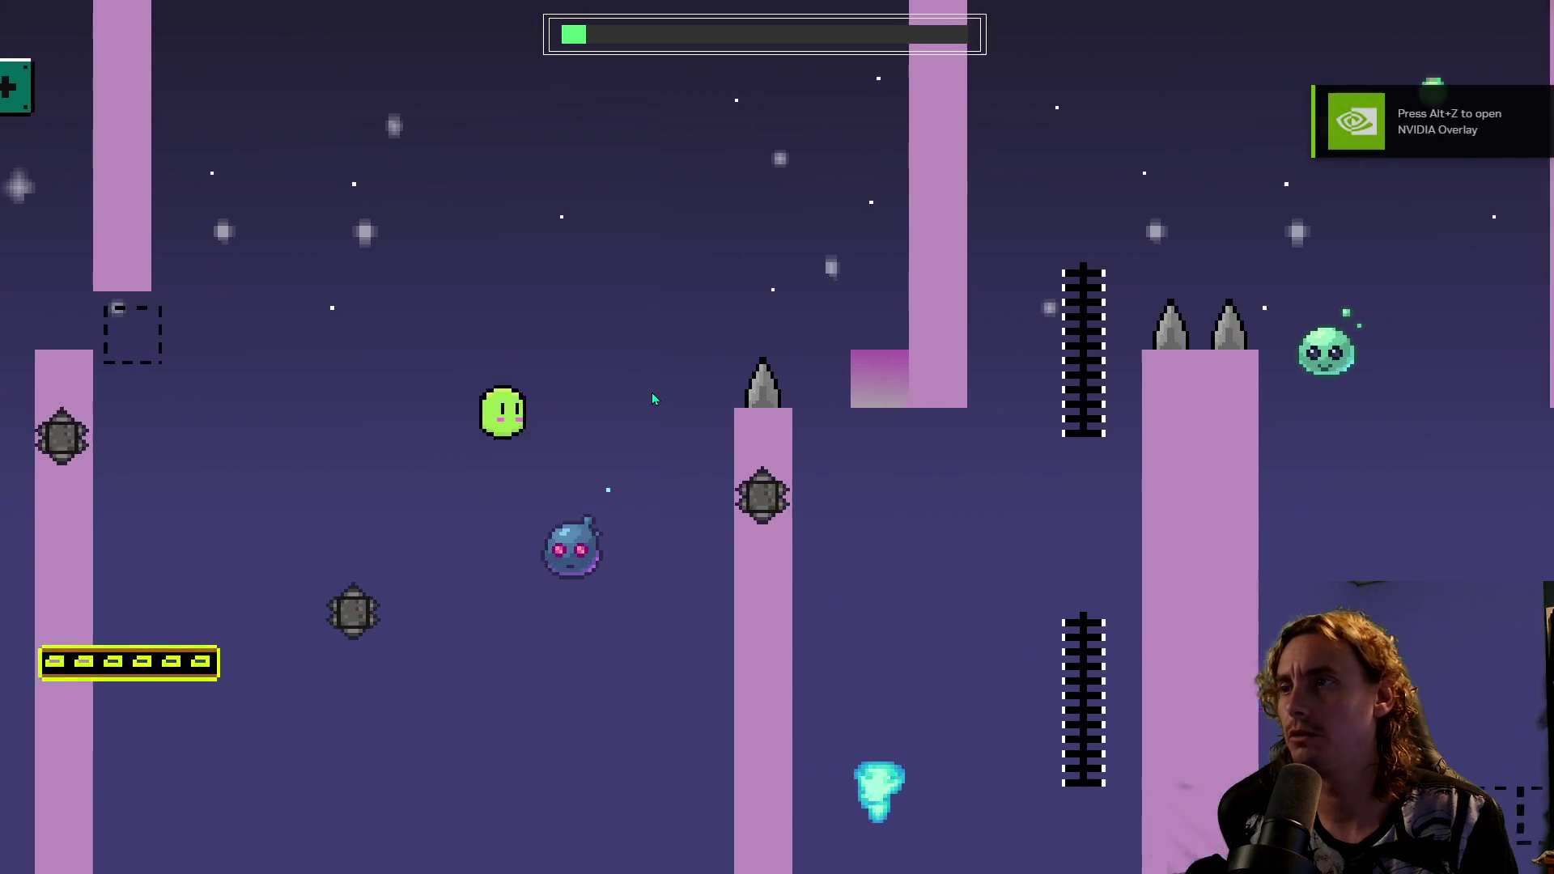
pyautogui.press('space')
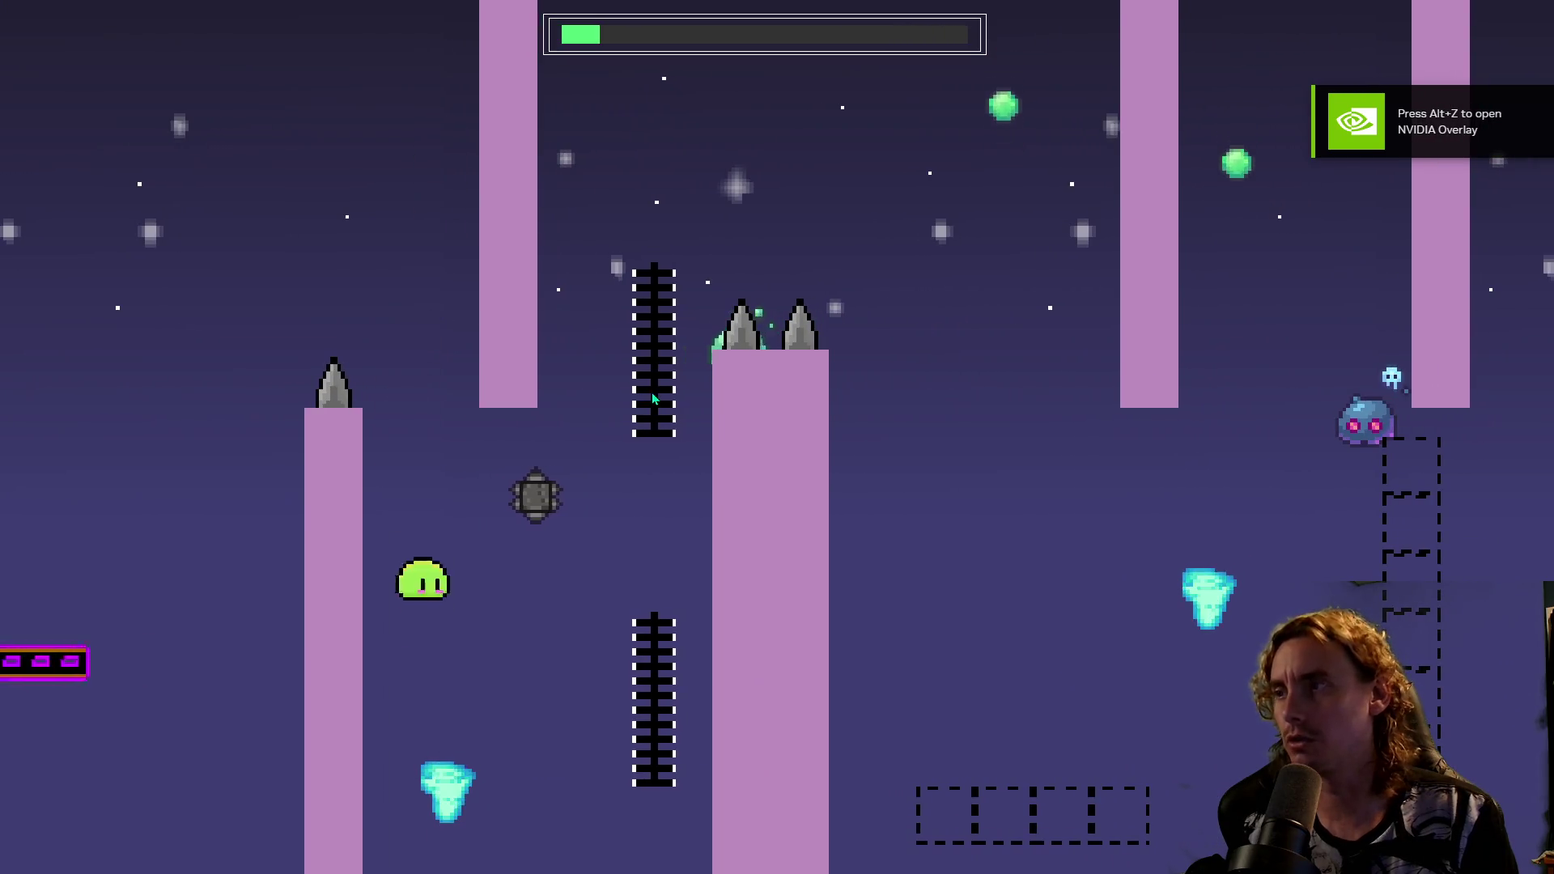
pyautogui.press('space')
pyautogui.press('space')
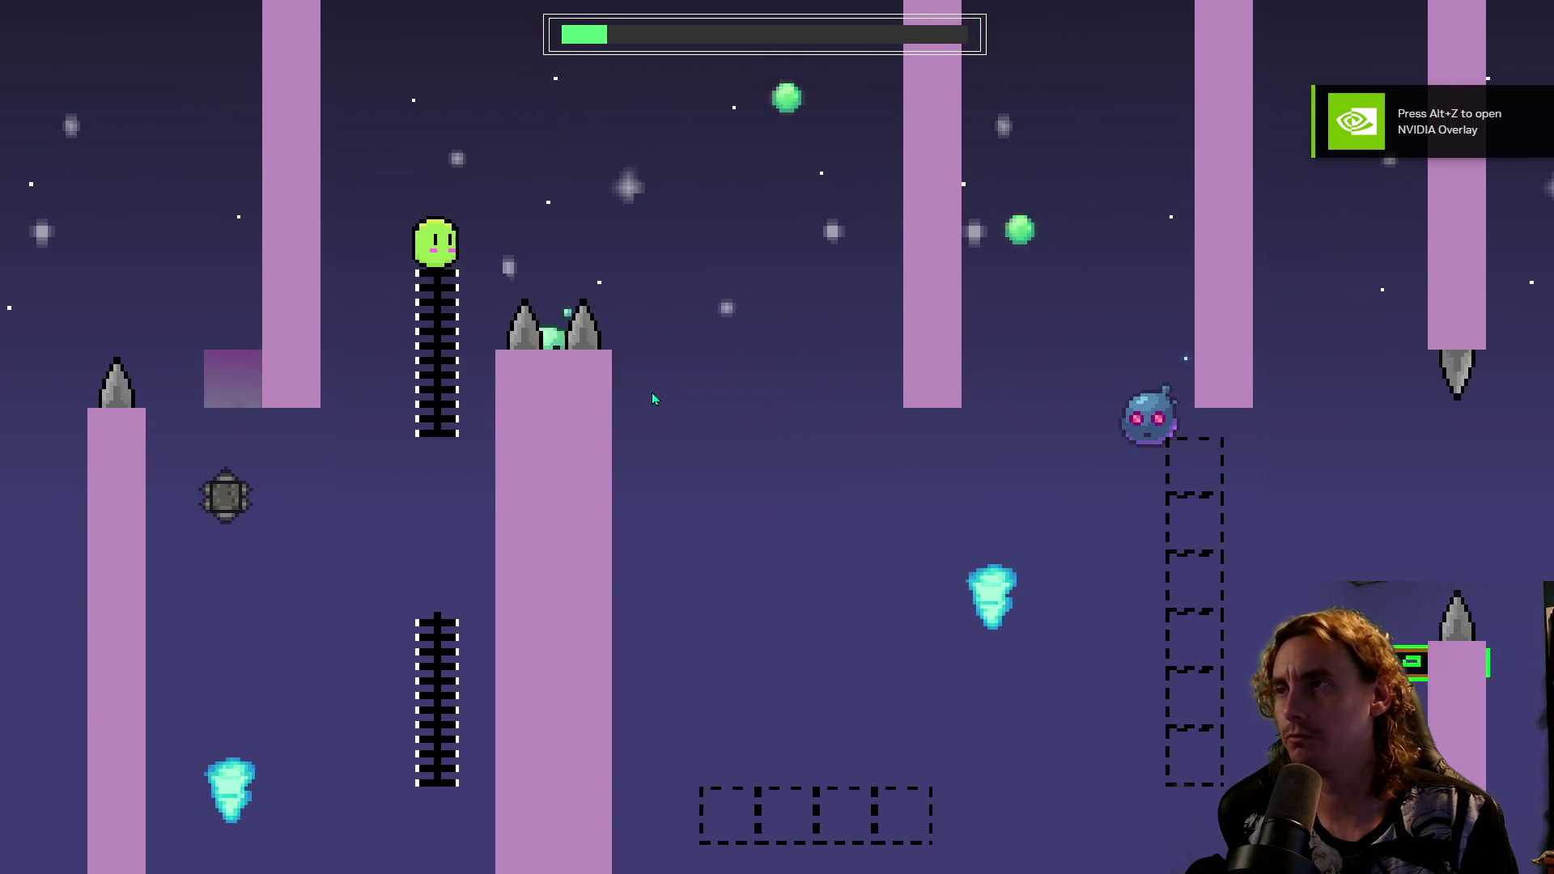
pyautogui.press('space')
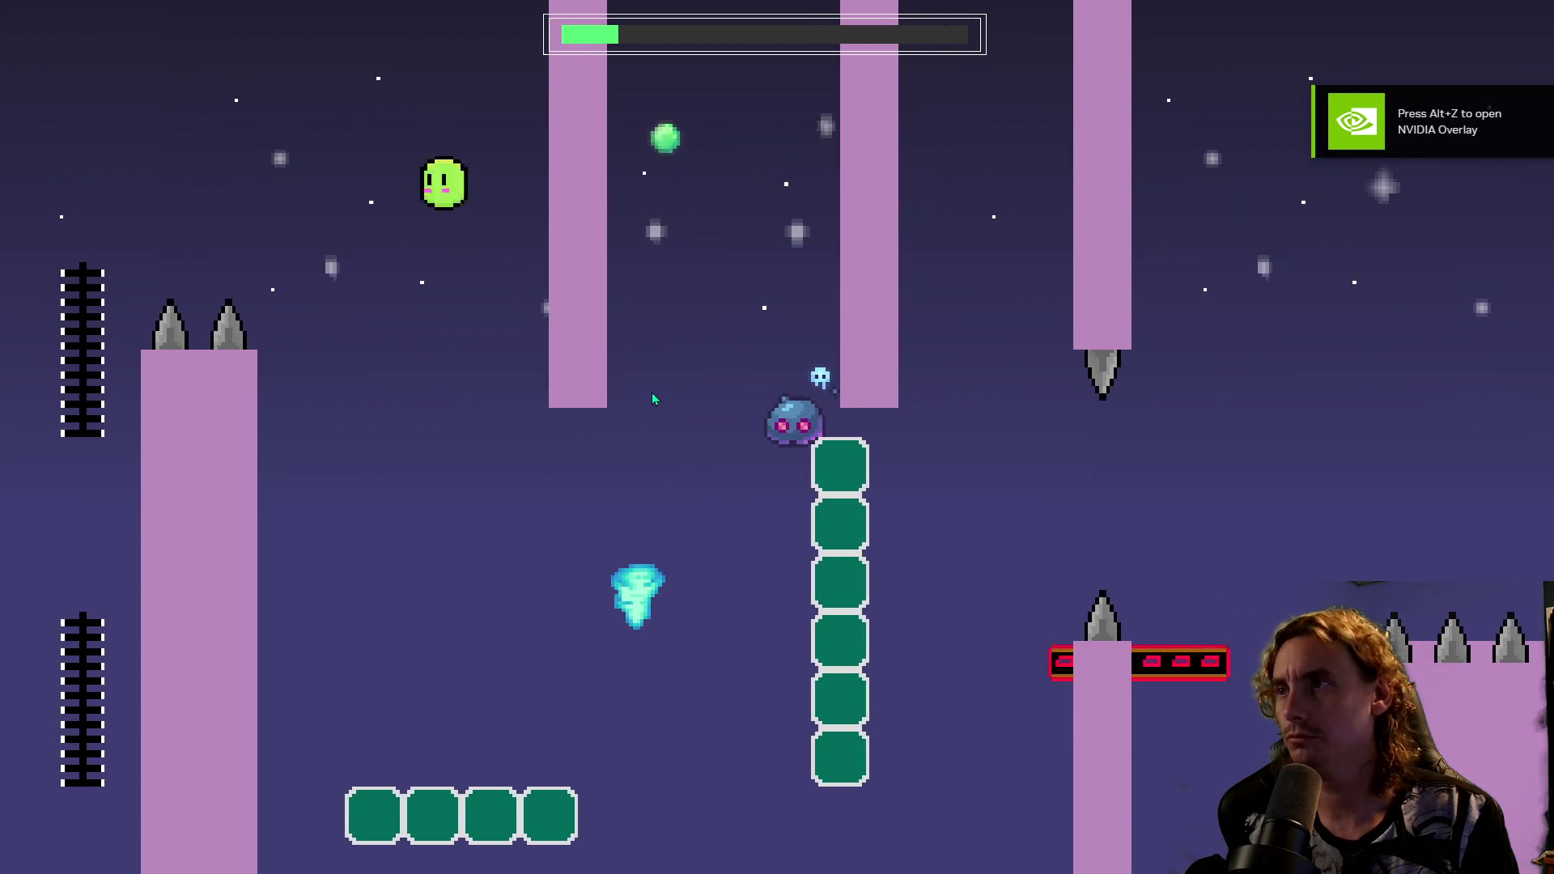
pyautogui.press('space')
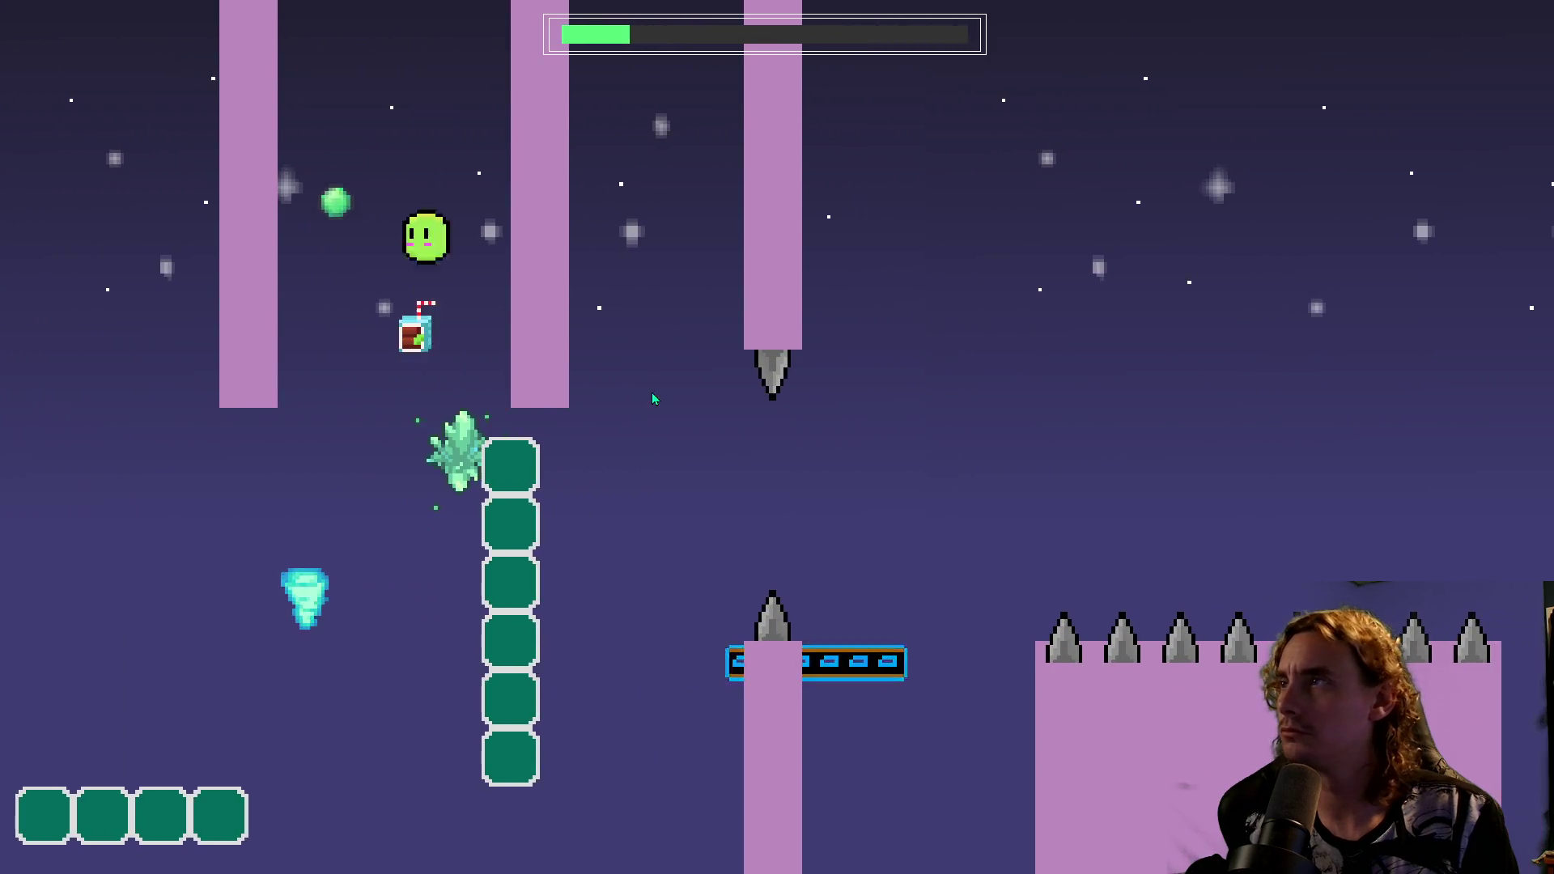
pyautogui.press('space')
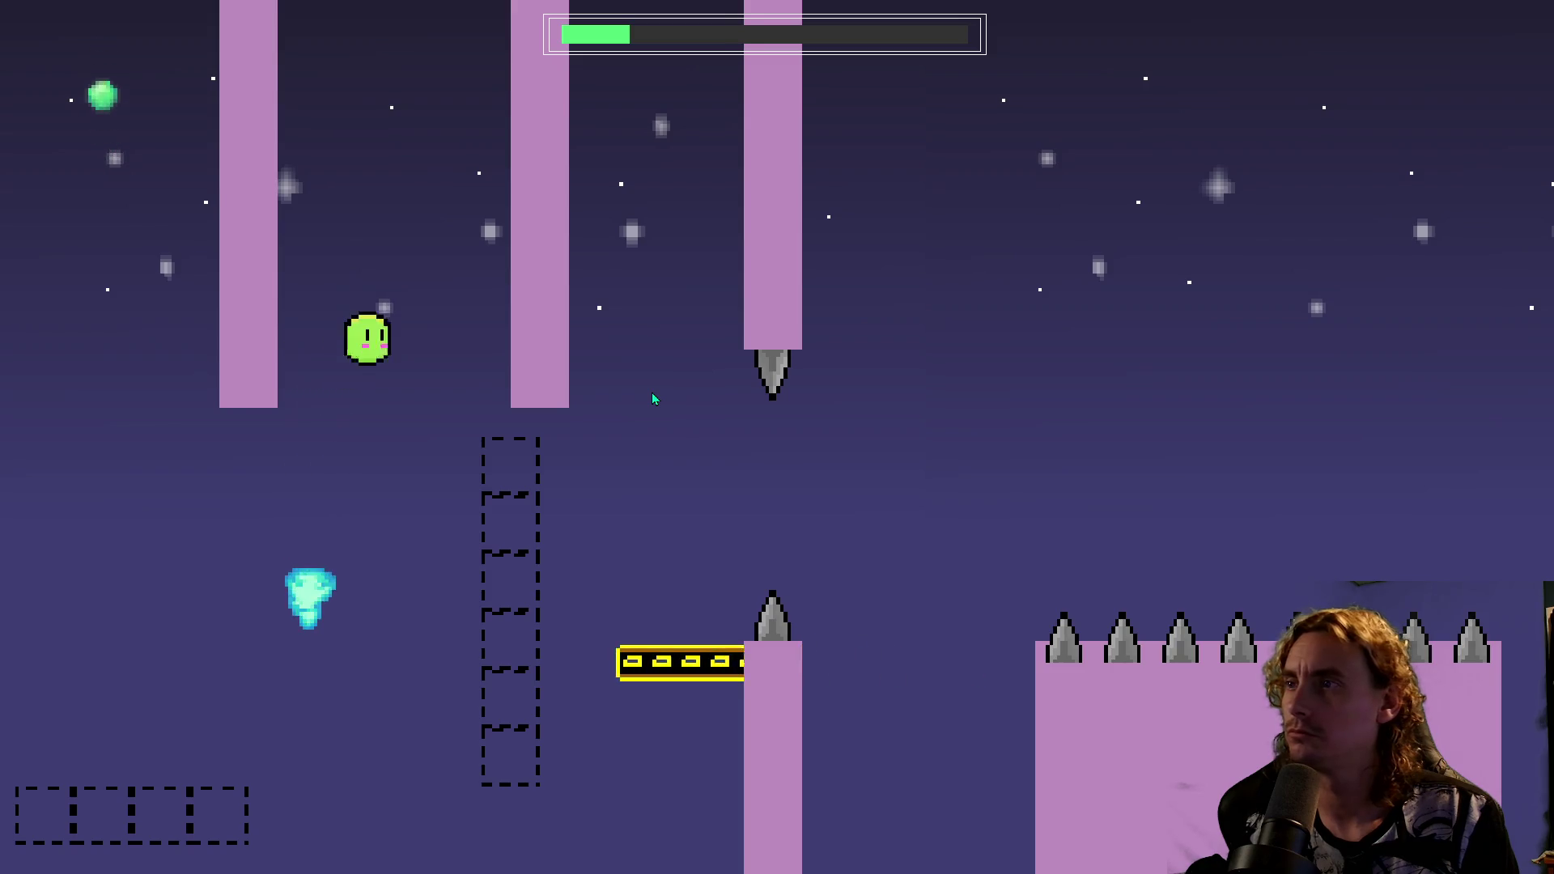
pyautogui.press('space')
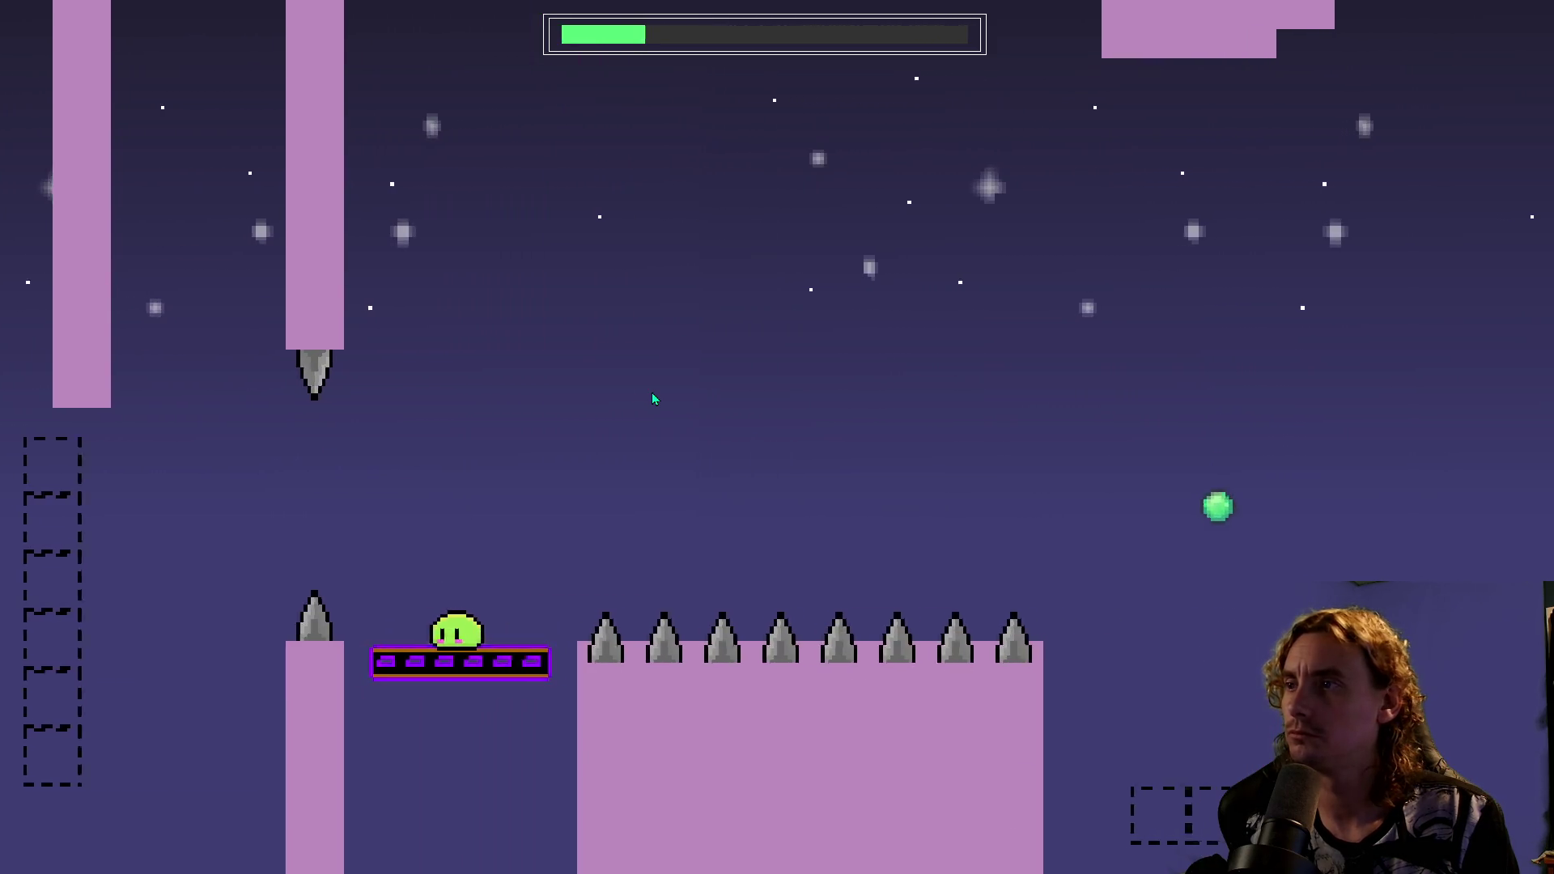
pyautogui.press('space')
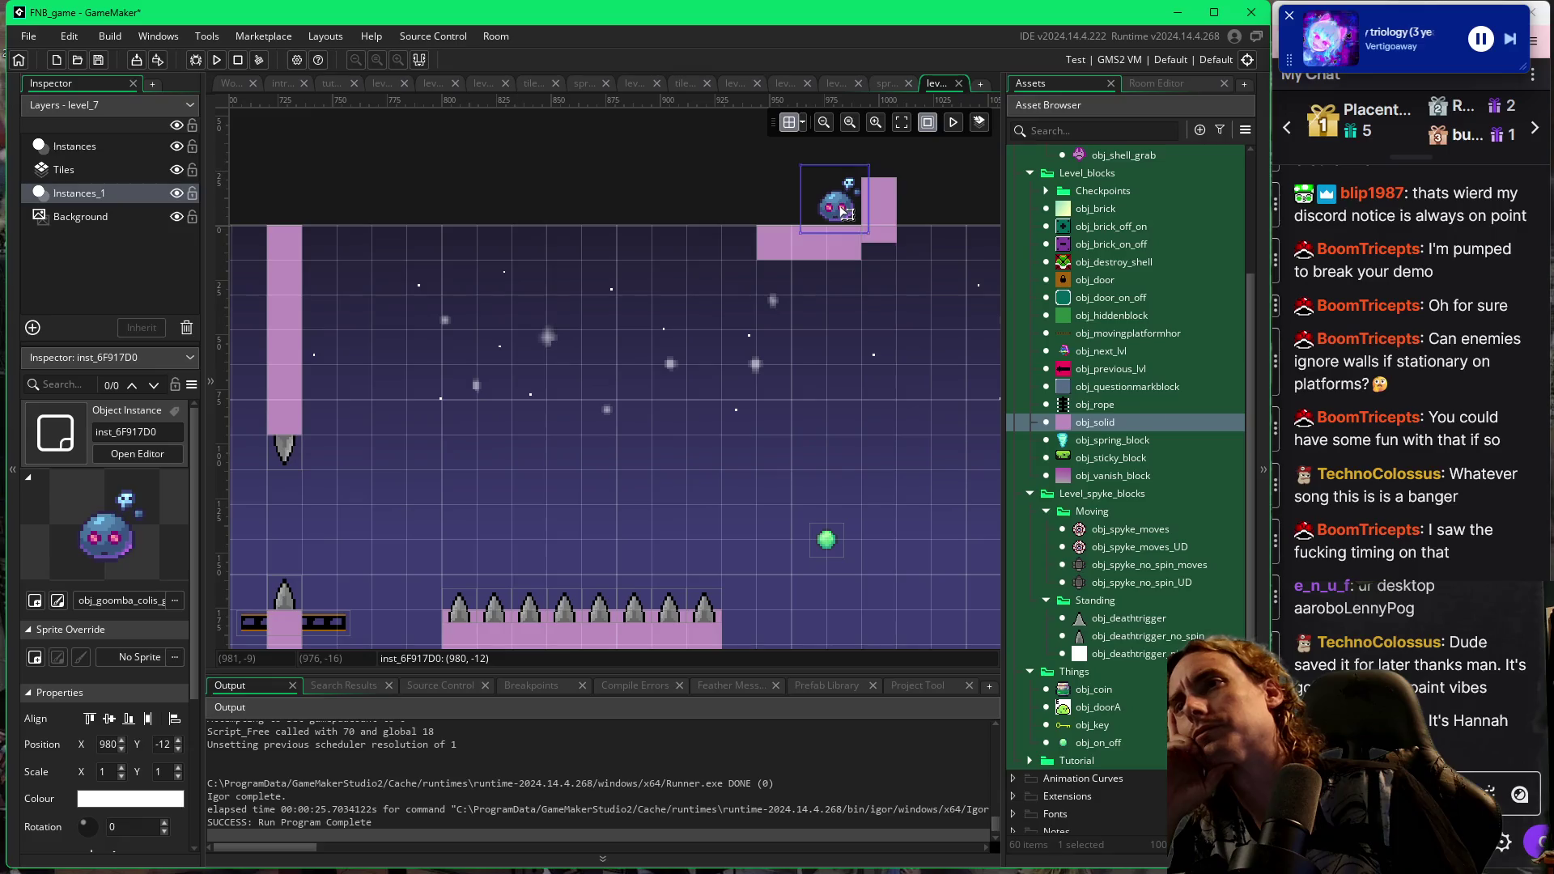
# Nudge the goomba one pixel left and delete the tall obj_solid block beside it.
pyautogui.moveTo(848, 217)
pyautogui.mouseDown()
pyautogui.moveTo(839, 205)
pyautogui.moveTo(909, 211)
pyautogui.moveTo(867, 246)
pyautogui.mouseUp()
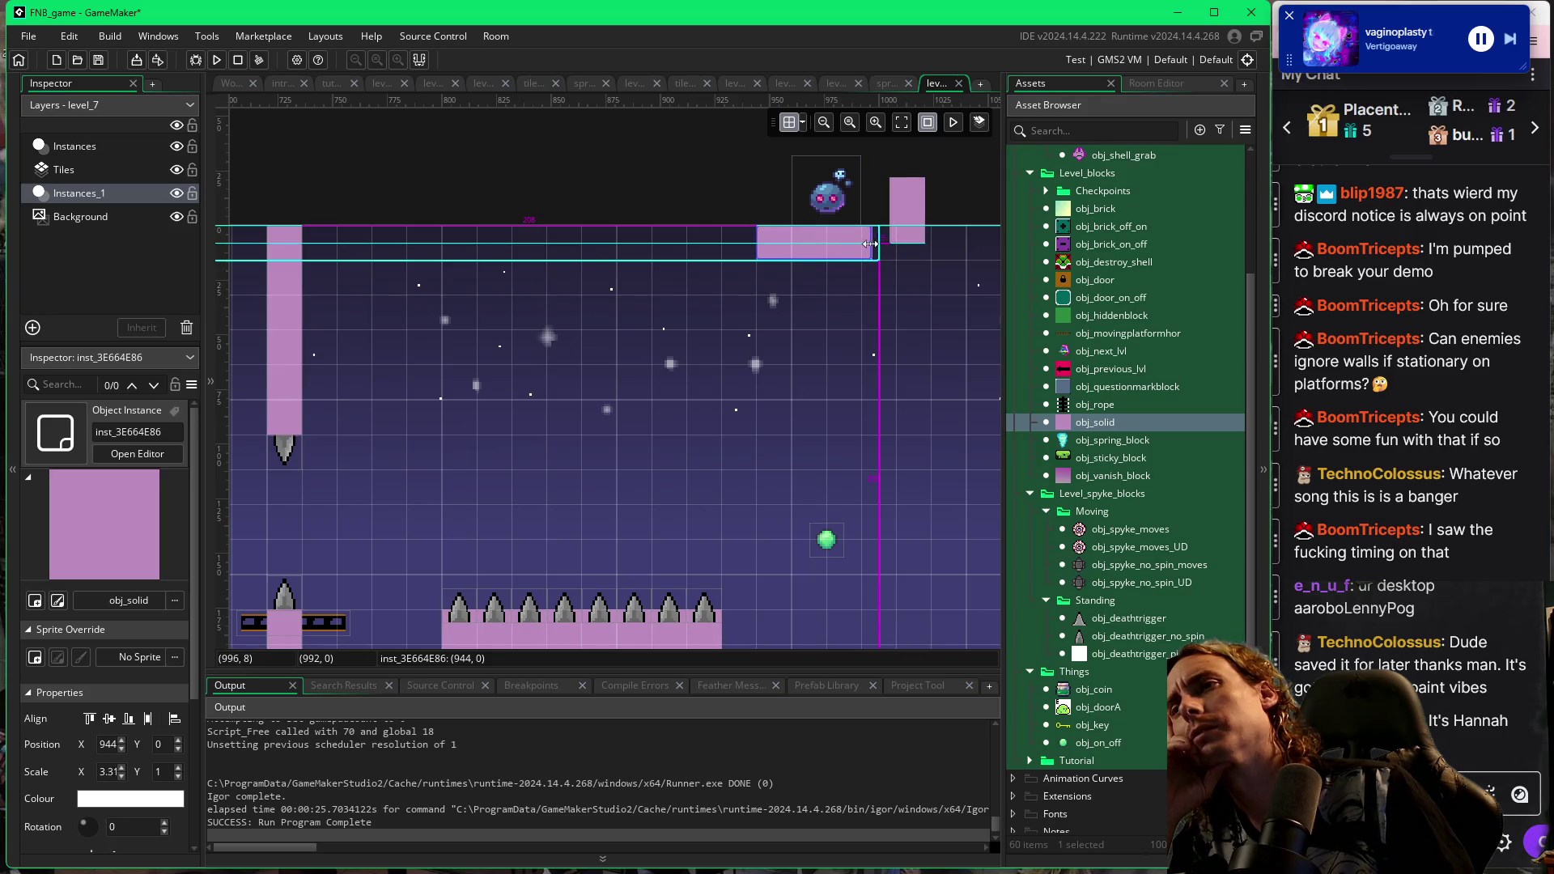
pyautogui.moveTo(864, 244); pyautogui.dragTo(866, 245)
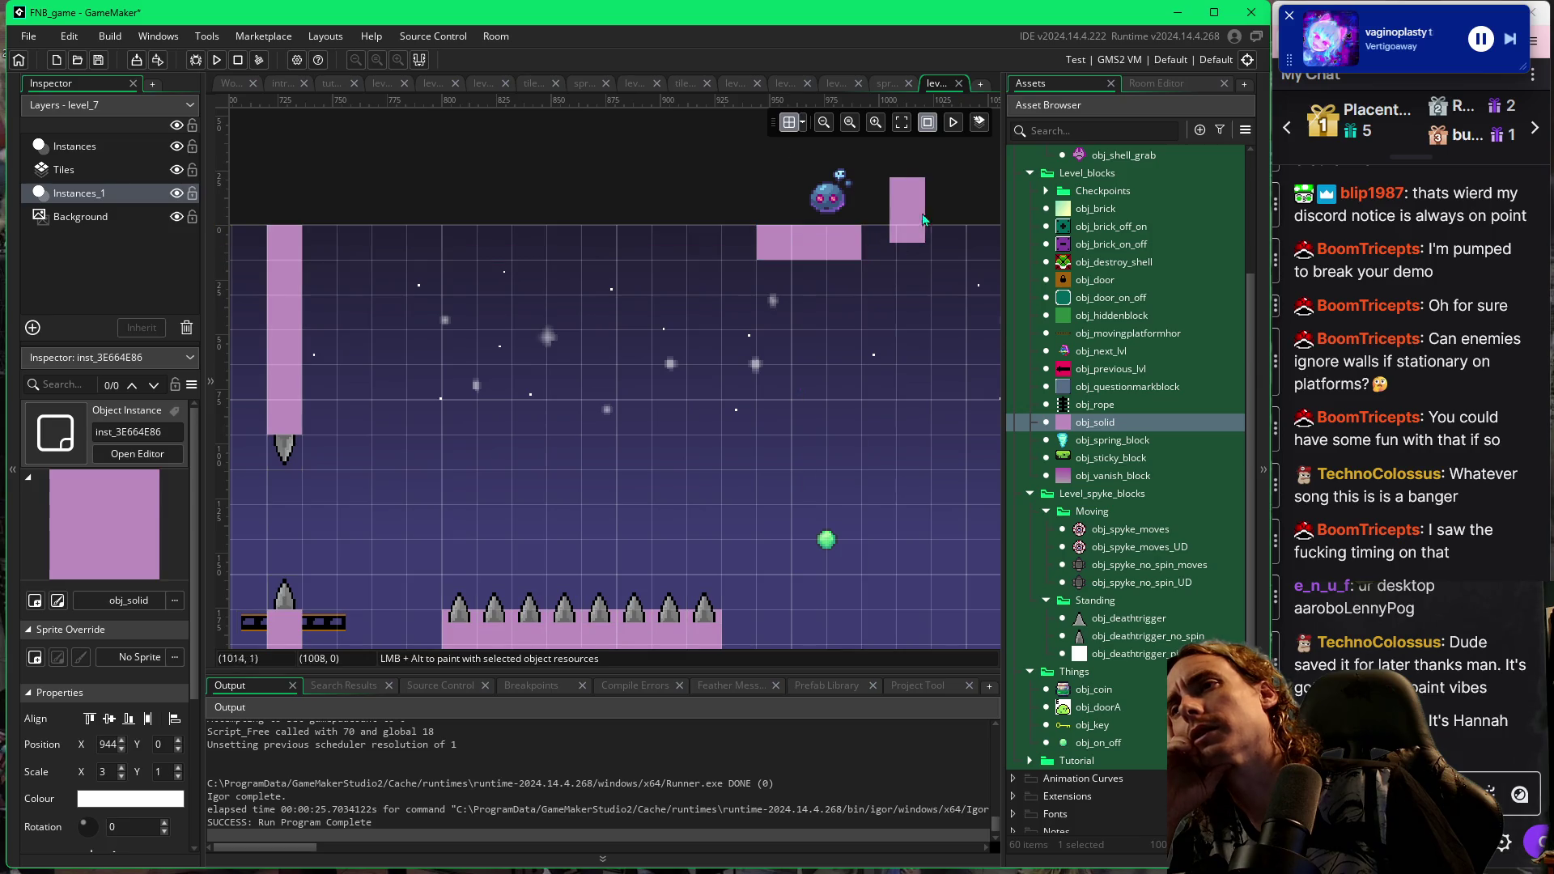
pyautogui.click(803, 123)
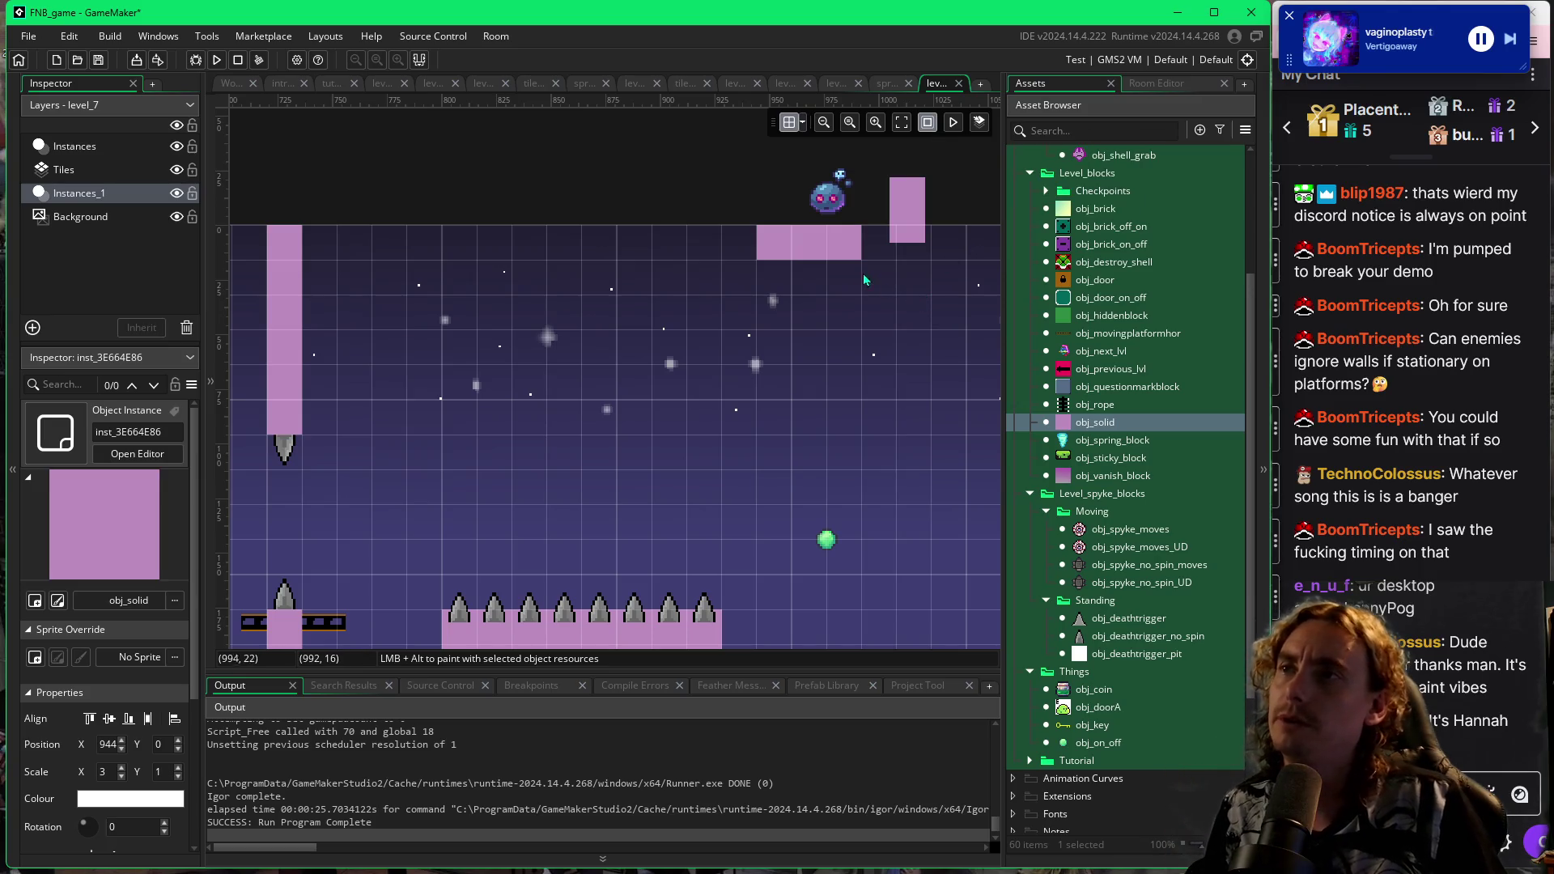
pyautogui.click(919, 230)
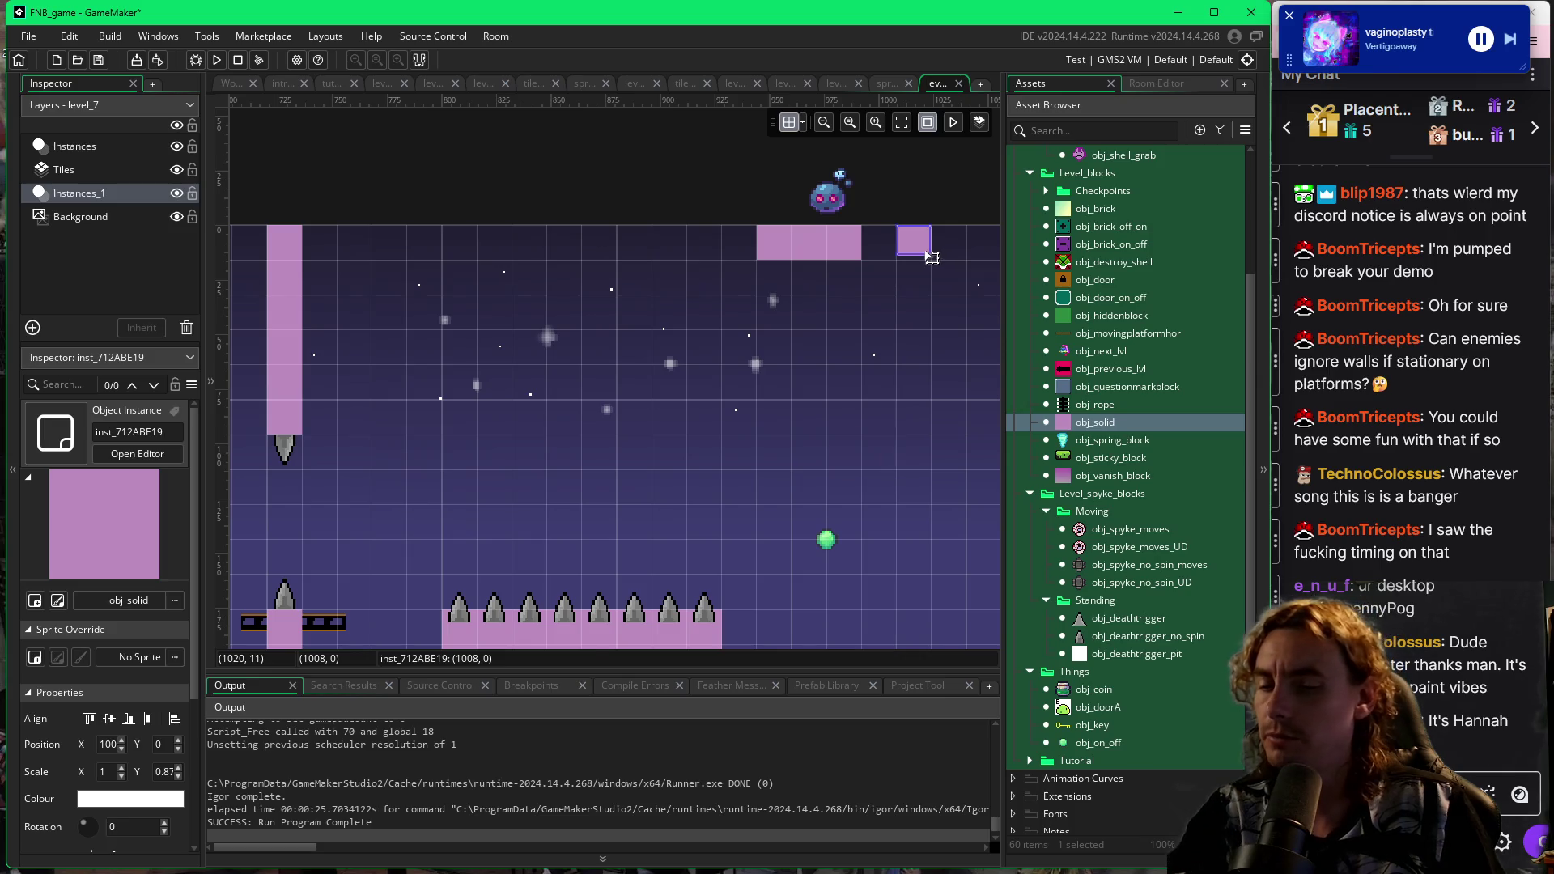
pyautogui.press('Delete')
# Delete the wide ledge block, stretch the small block to Scale X 3 at 944, 0, and playtest.
pyautogui.click(860, 245)
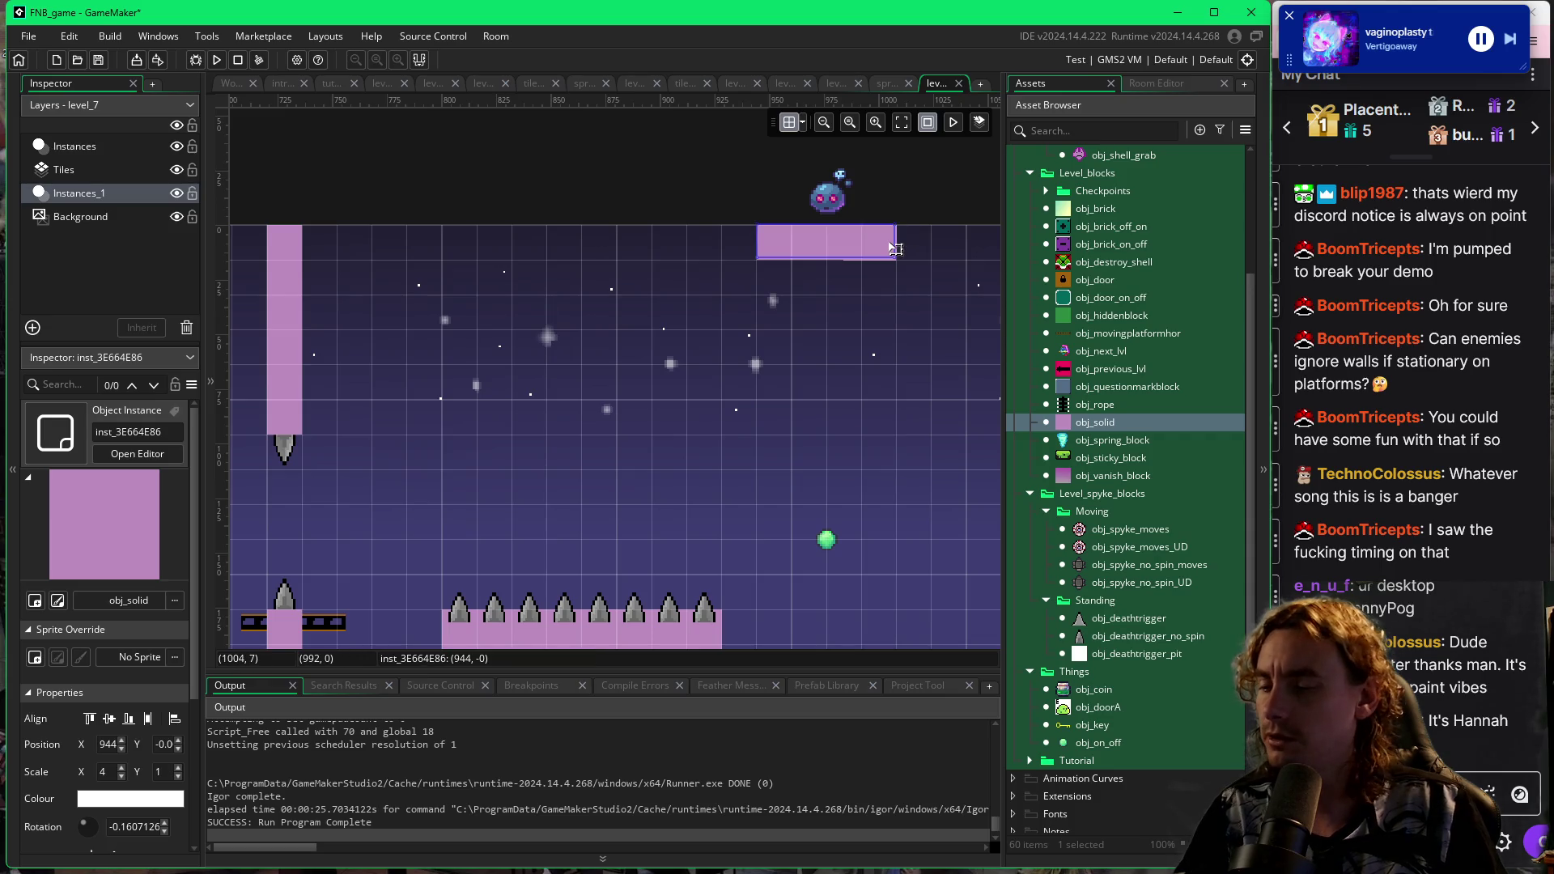
pyautogui.press('Delete')
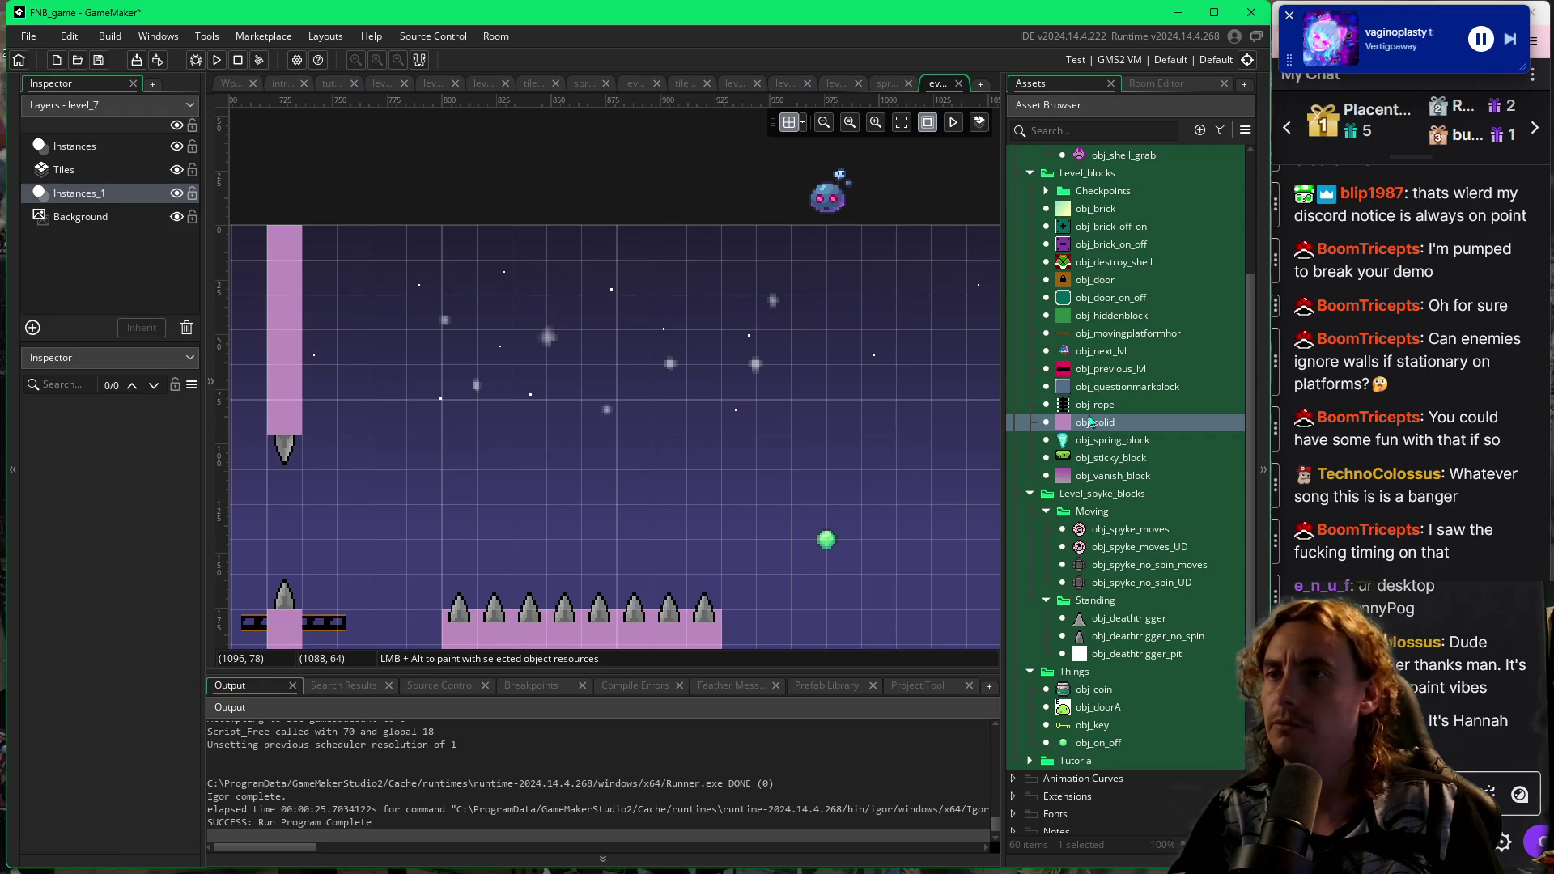
pyautogui.click(802, 258)
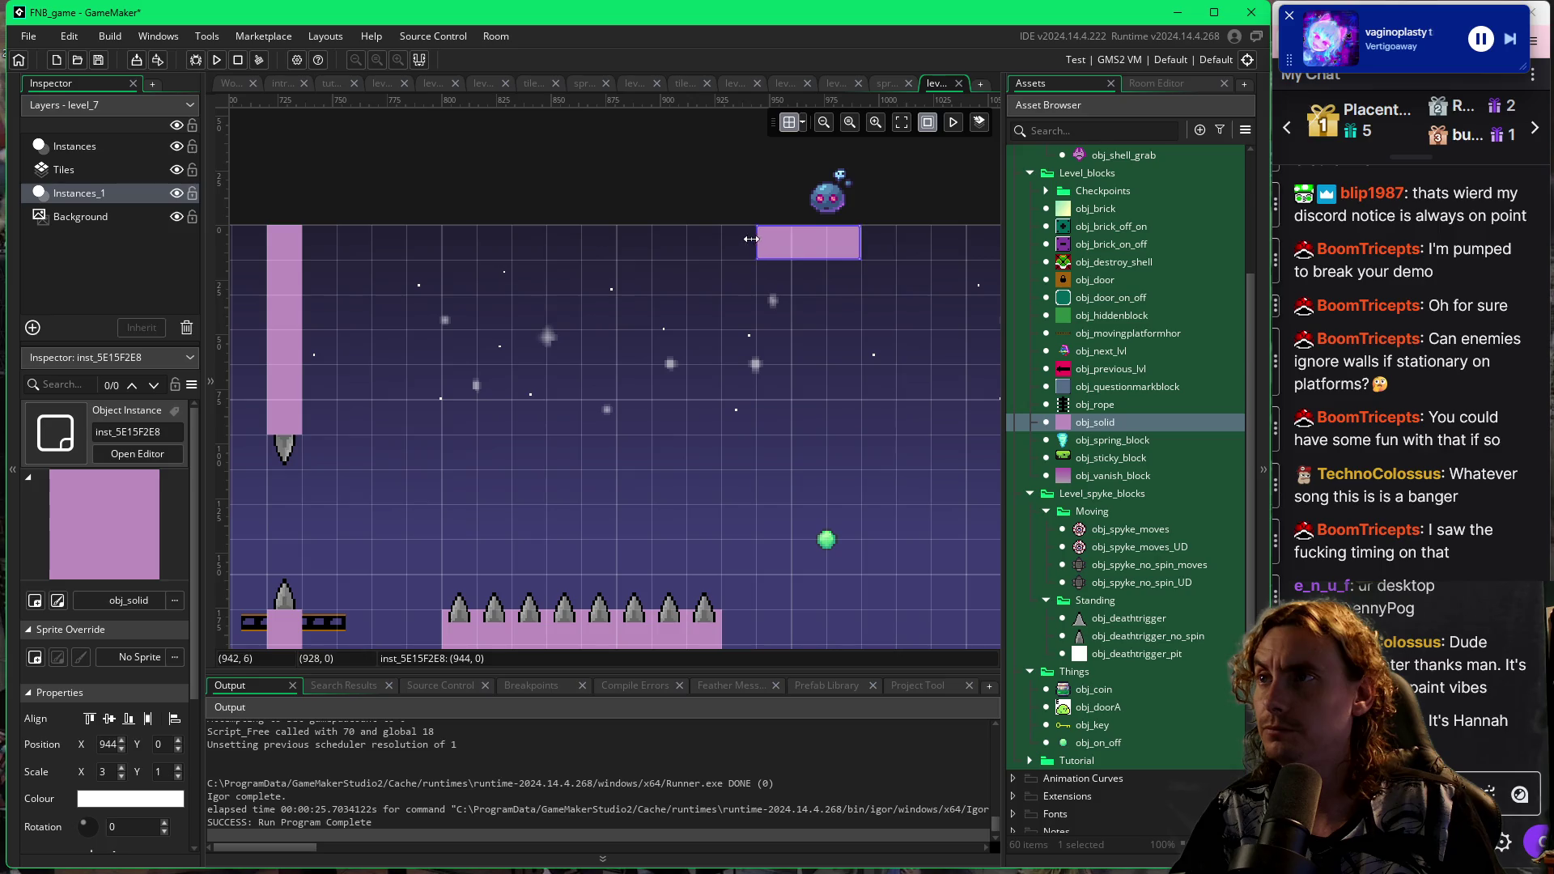
pyautogui.press('F5')
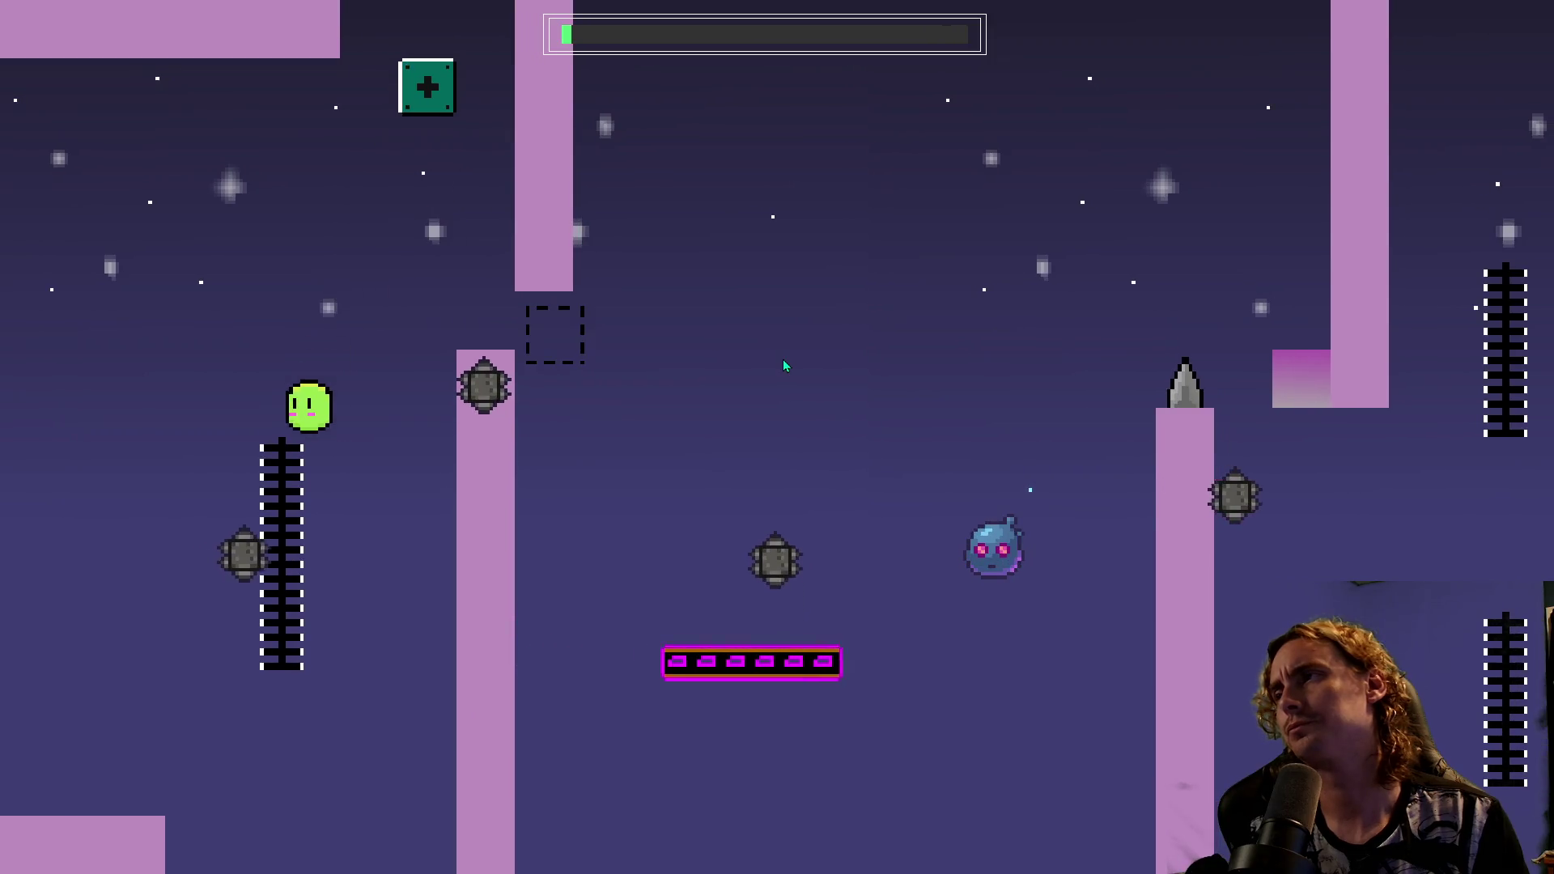
# Ride the moving platform, climb the lower ladder, and jump up the green block column.
pyautogui.press('space')
pyautogui.press('Right')
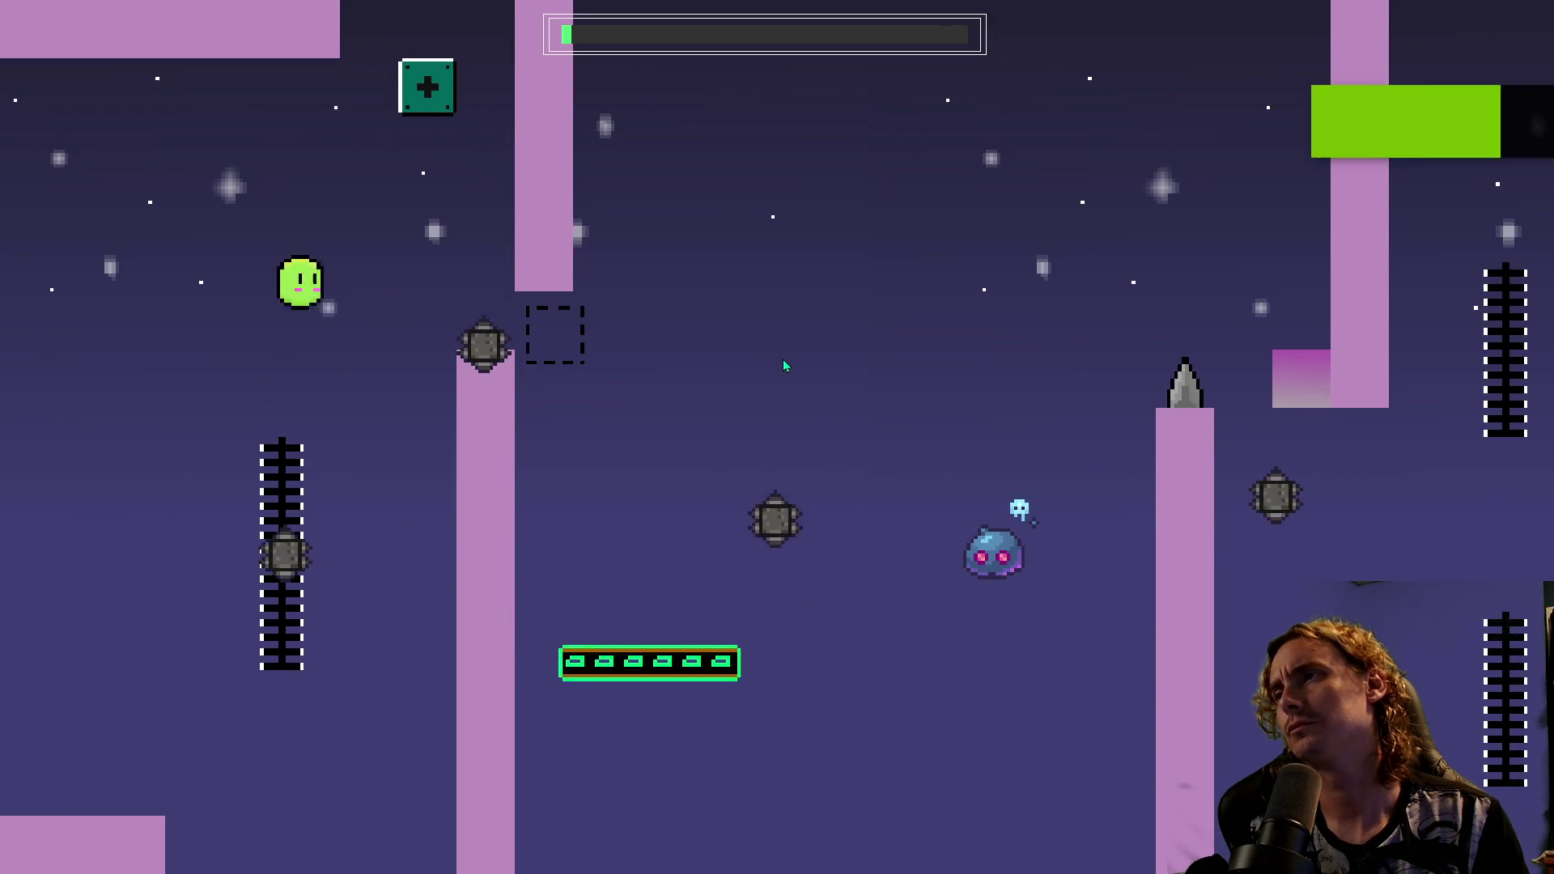
pyautogui.press('space')
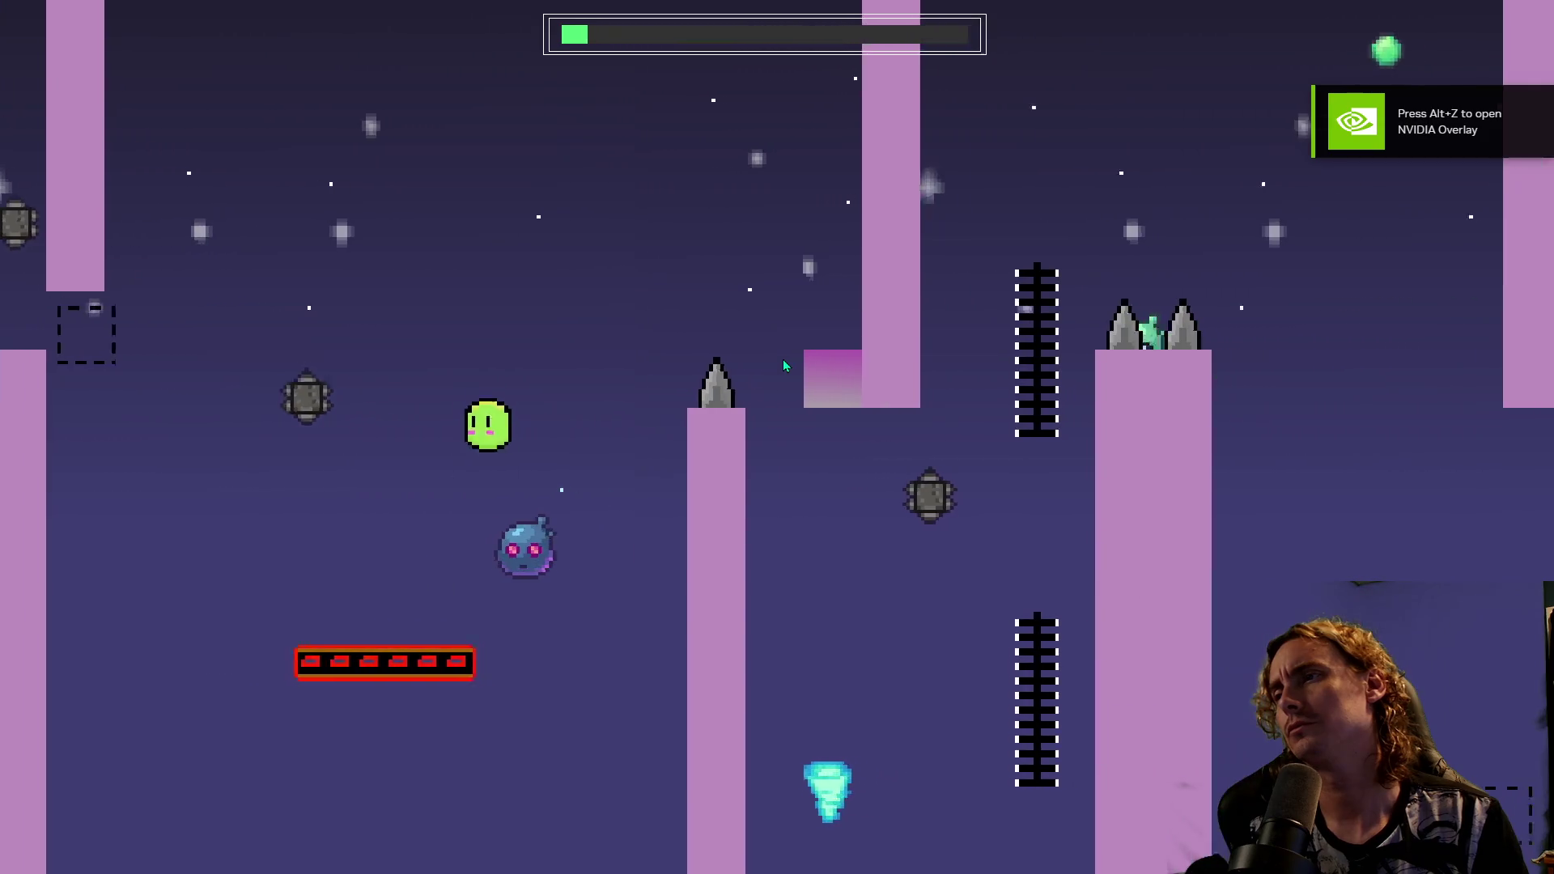
pyautogui.press('Right')
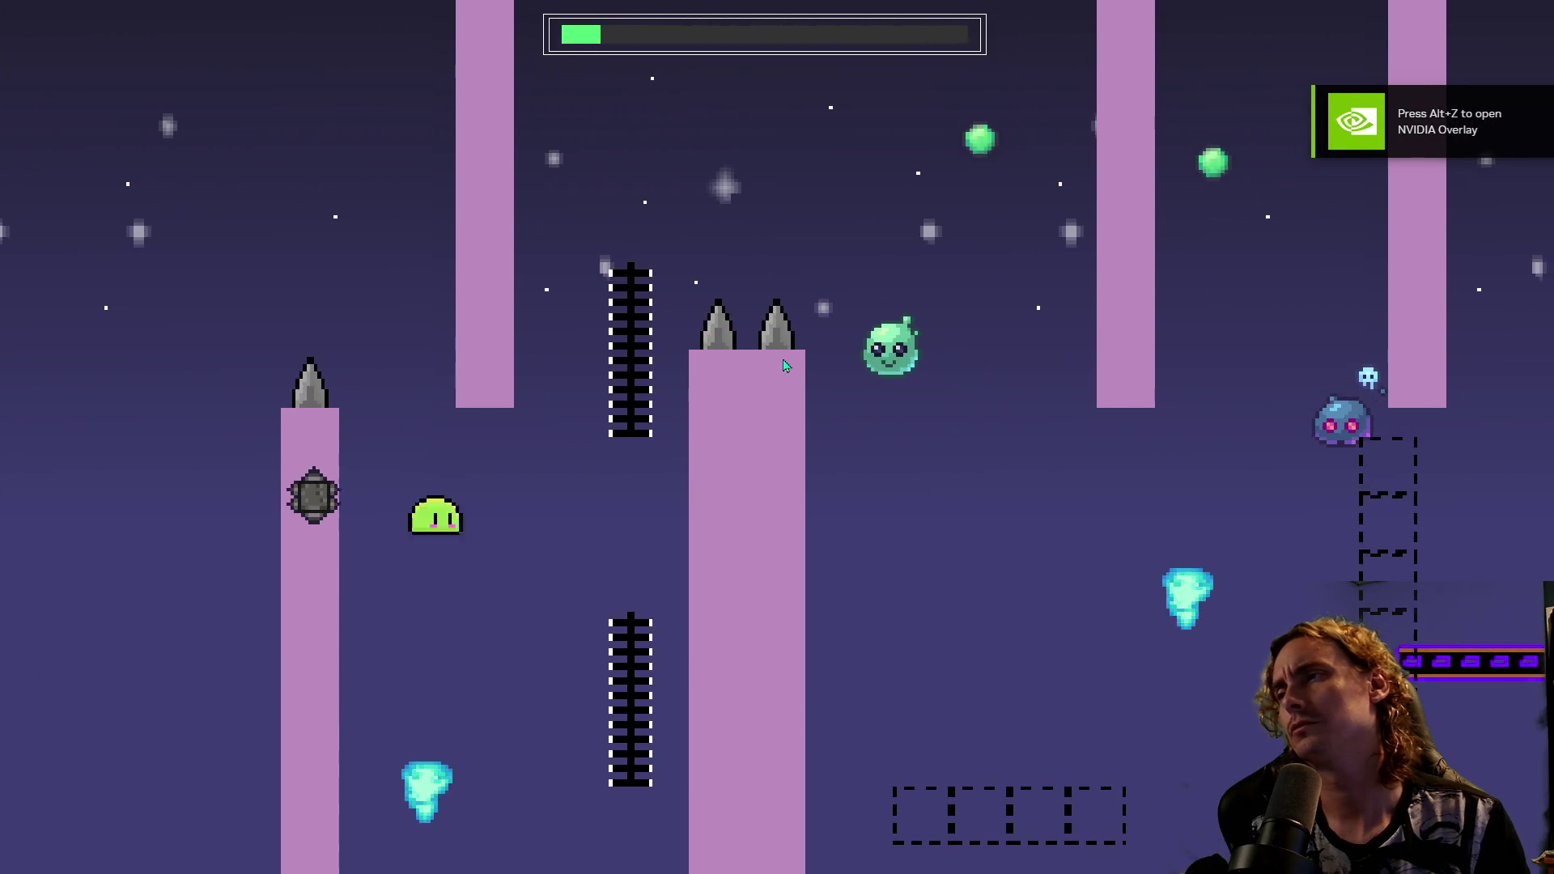
pyautogui.press('Right')
pyautogui.press('Up')
pyautogui.press('space')
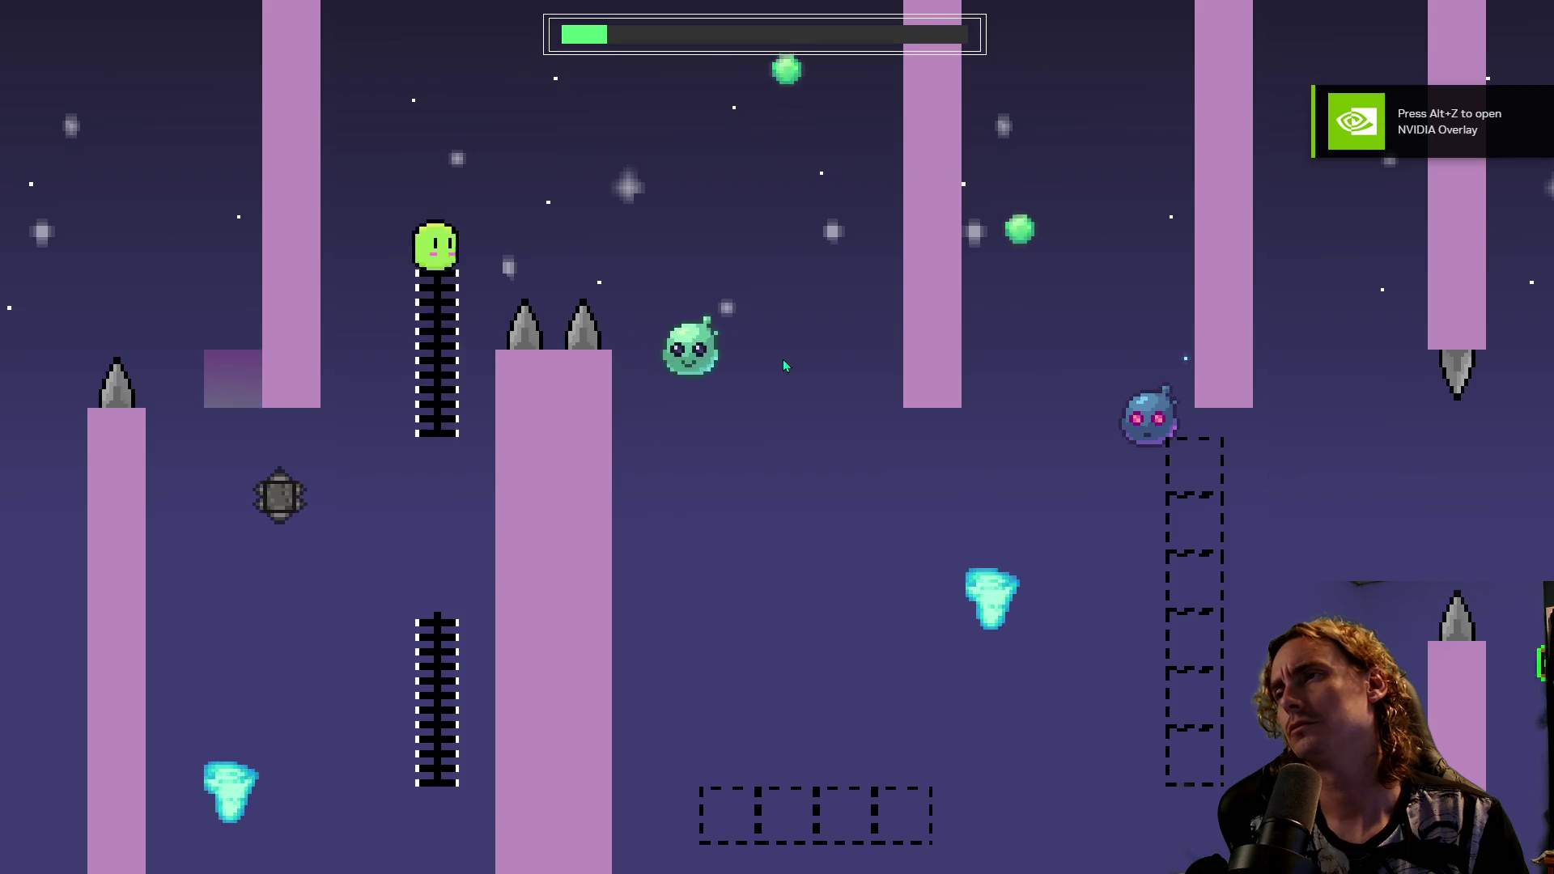
pyautogui.press('Right')
pyautogui.press('Right')
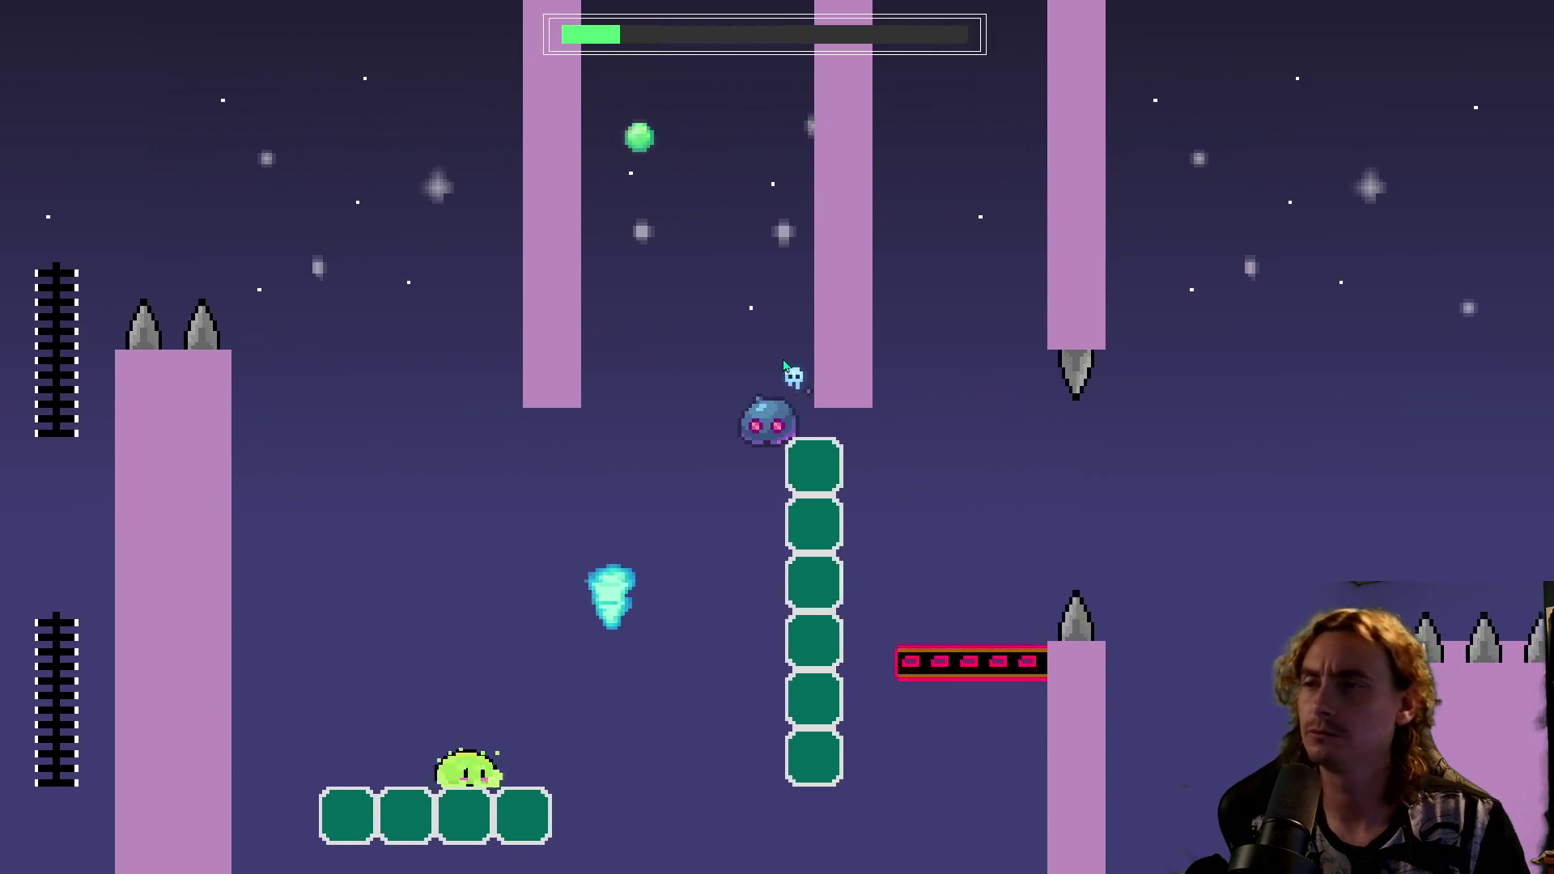
pyautogui.press('space')
pyautogui.press('Right')
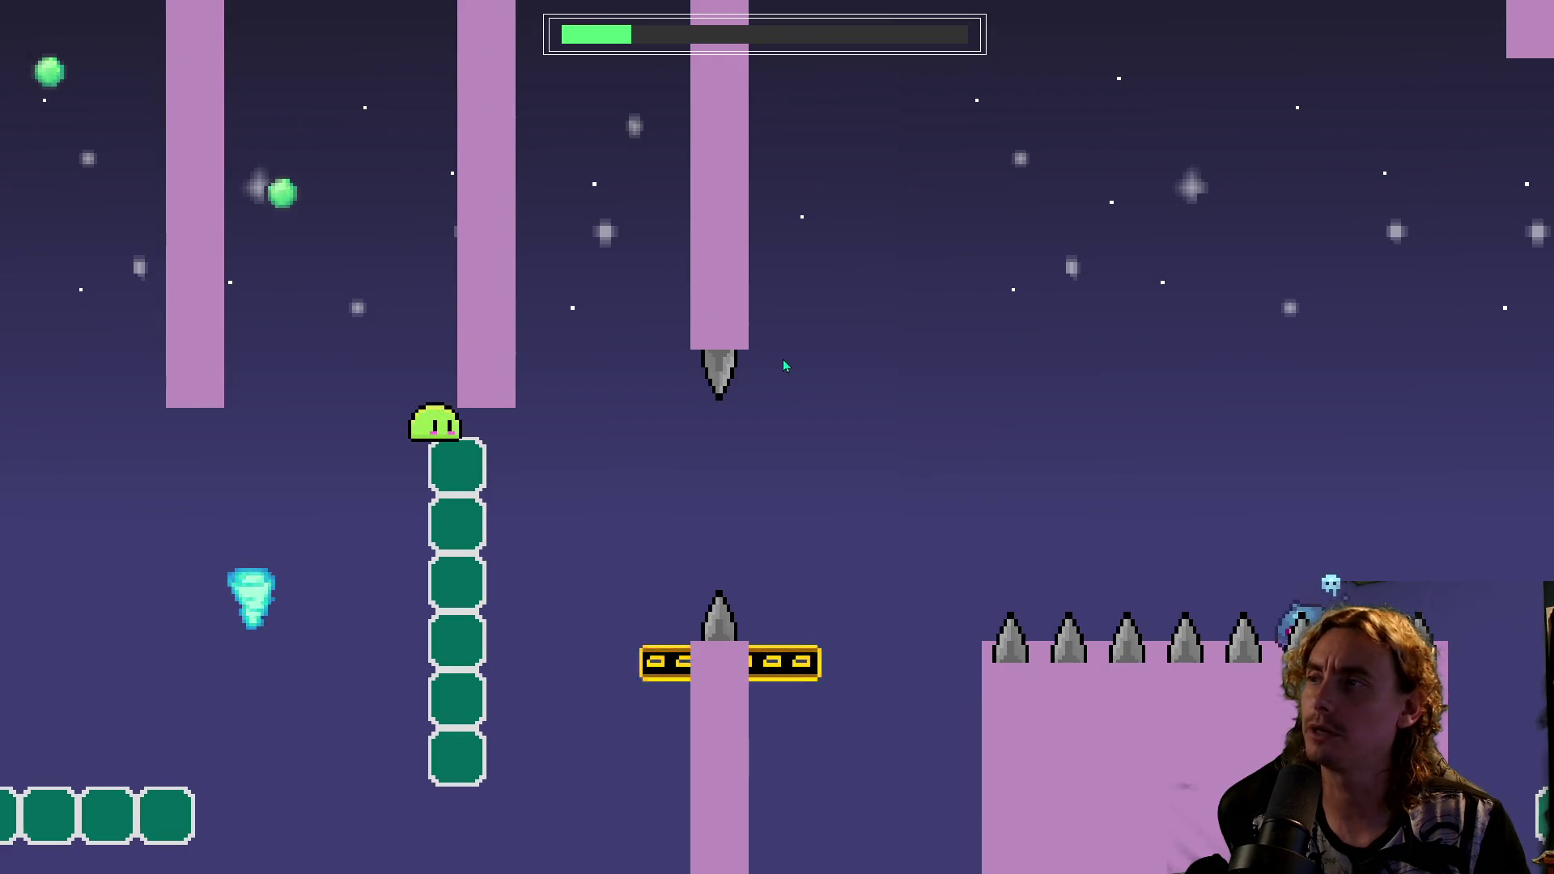
pyautogui.press('space')
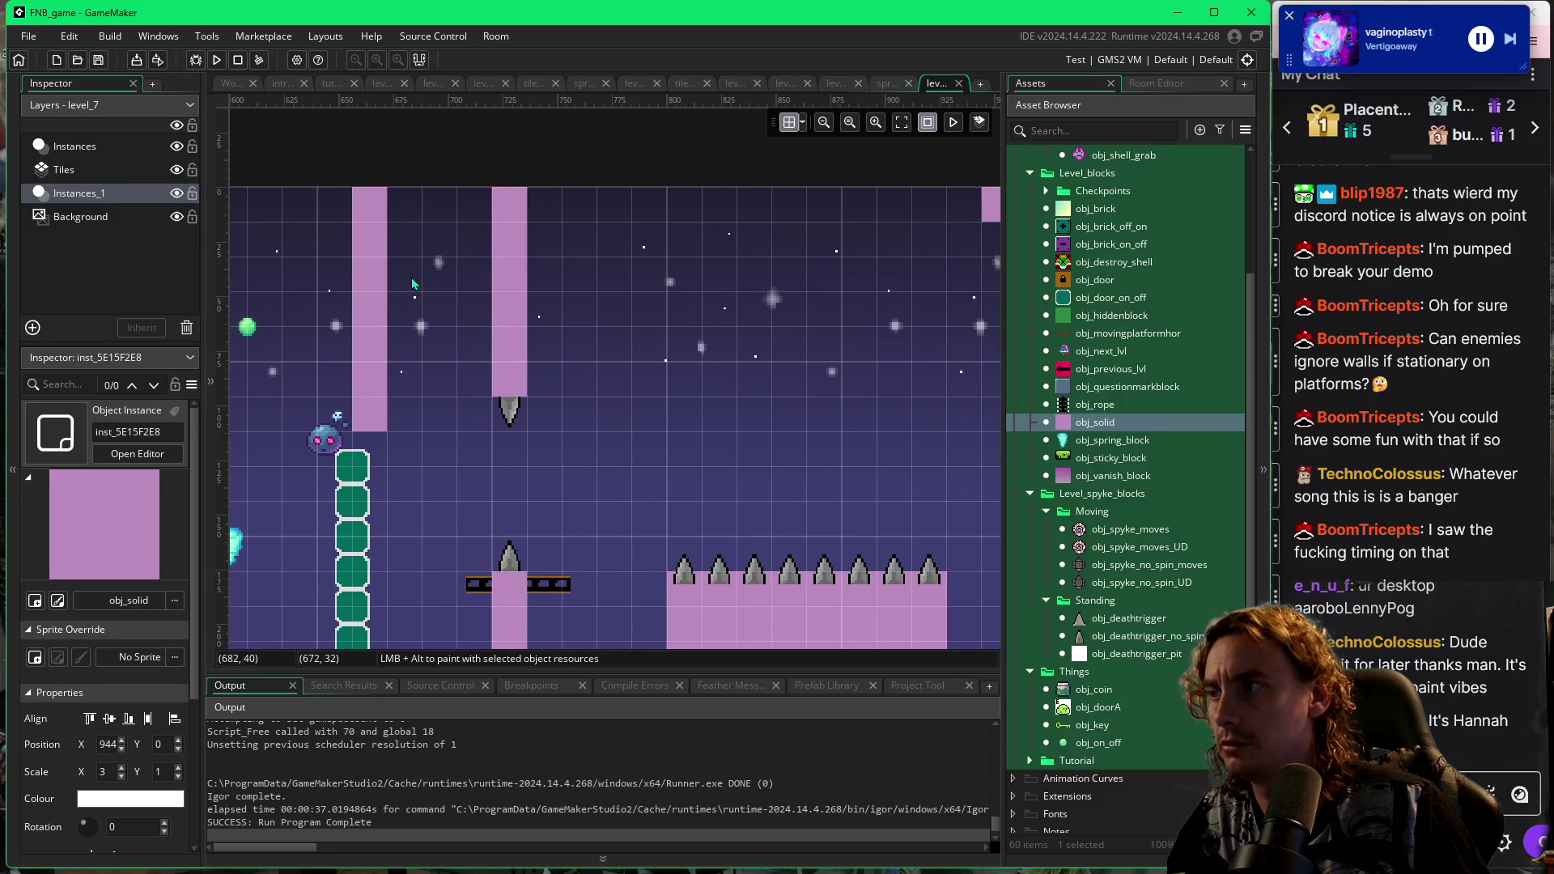
# Pan across level_7 from its top-left start area rightward to the spiked floor.
pyautogui.moveTo(429, 441); pyautogui.dragTo(831, 430)
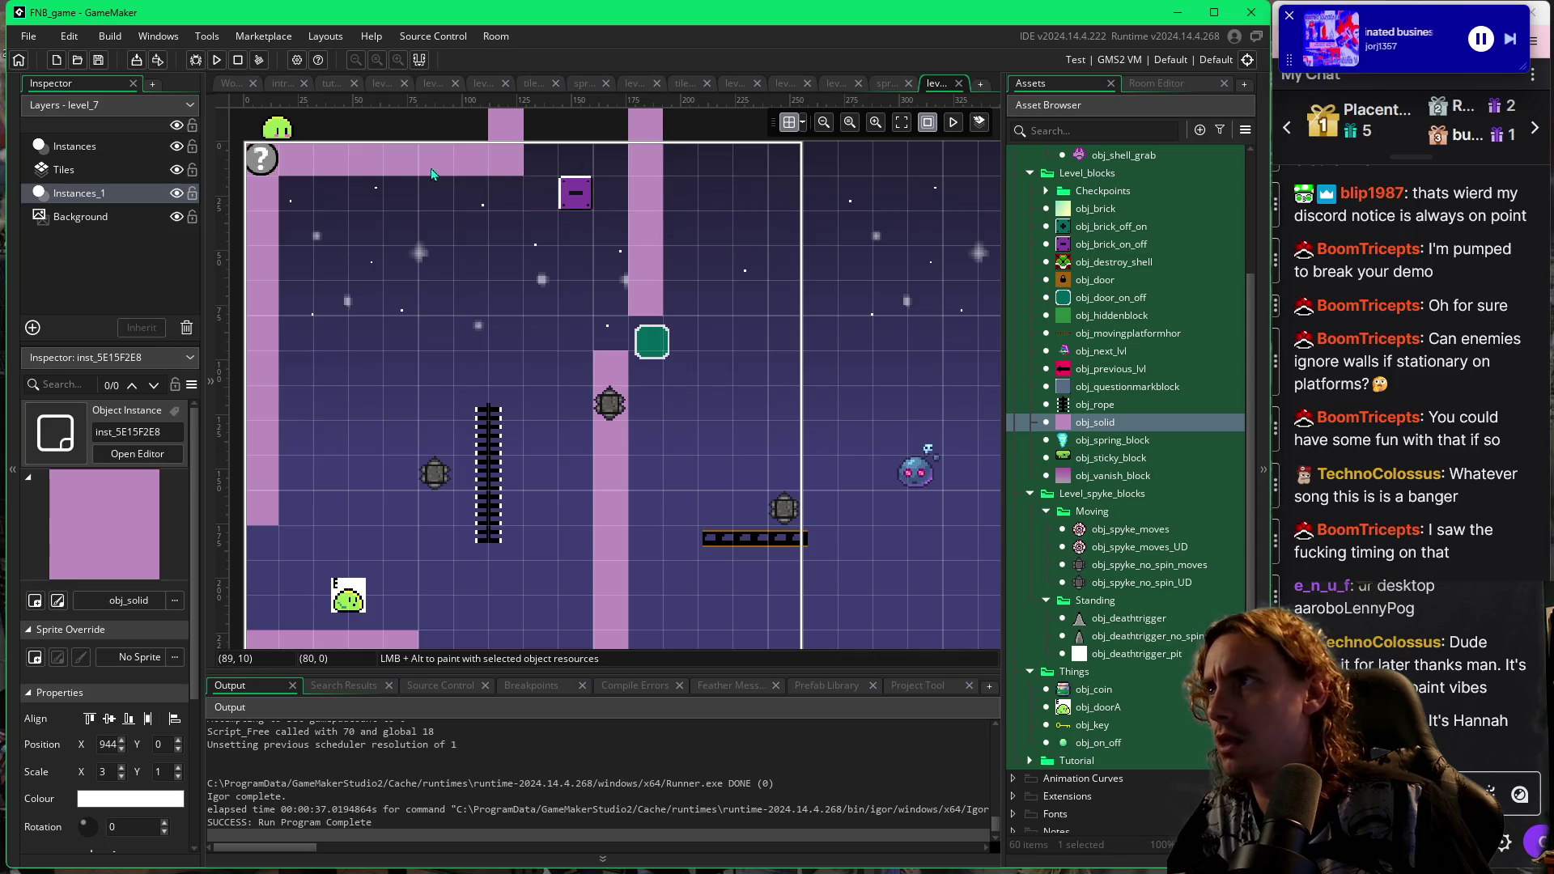
pyautogui.moveTo(753, 243)
pyautogui.mouseDown()
pyautogui.moveTo(566, 255)
pyautogui.moveTo(567, 271)
pyautogui.mouseUp()
pyautogui.moveTo(736, 275); pyautogui.dragTo(558, 303)
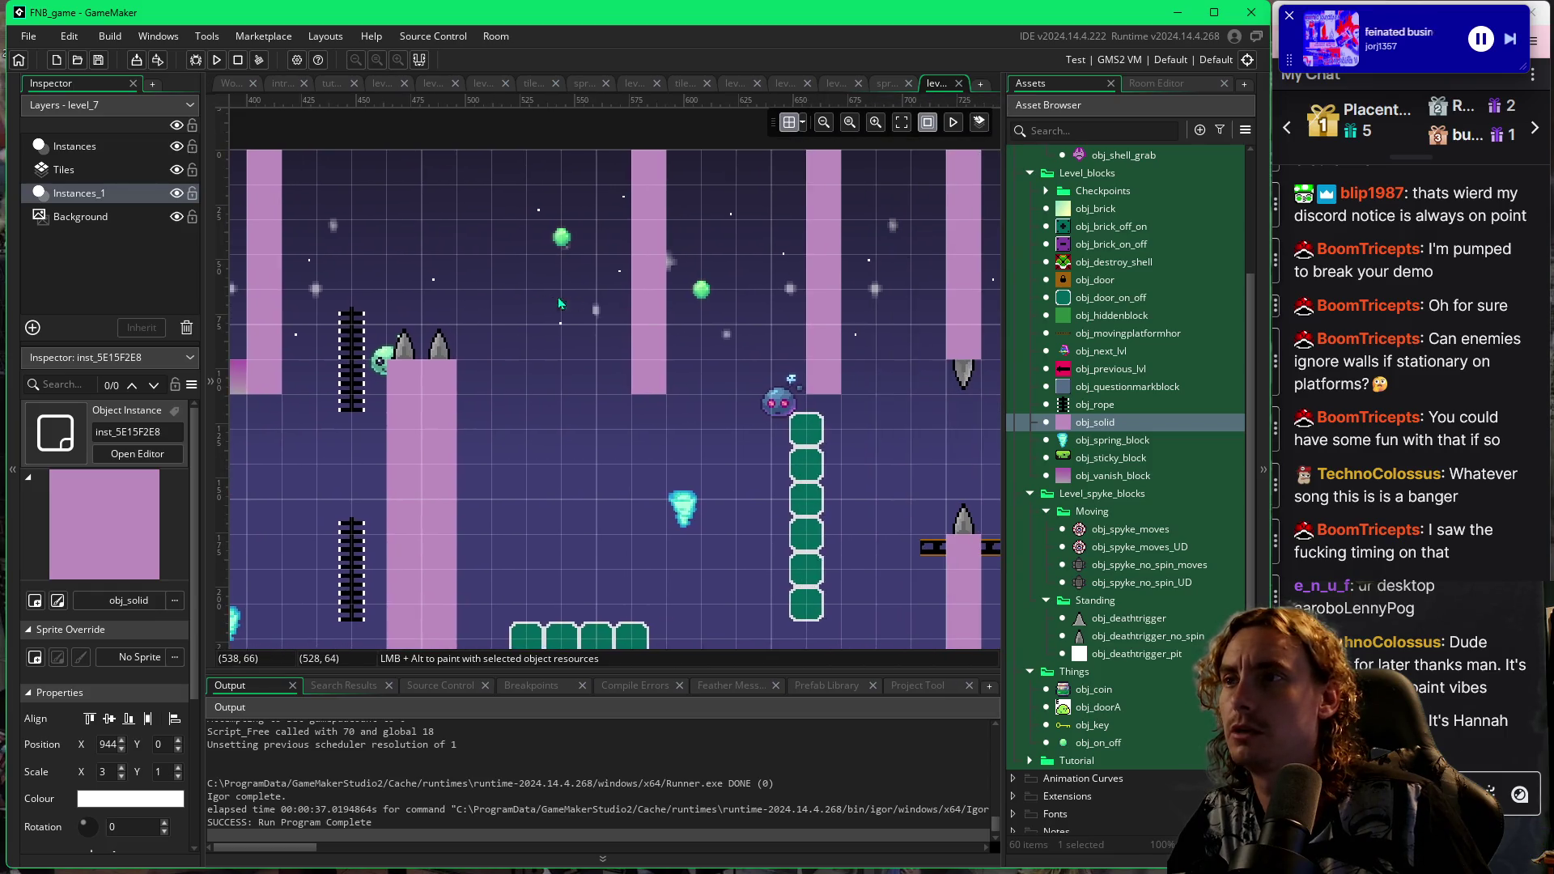
pyautogui.moveTo(759, 353); pyautogui.dragTo(533, 341)
pyautogui.moveTo(789, 376)
pyautogui.mouseDown()
pyautogui.moveTo(718, 364)
pyautogui.moveTo(633, 381)
pyautogui.moveTo(668, 385)
pyautogui.mouseUp()
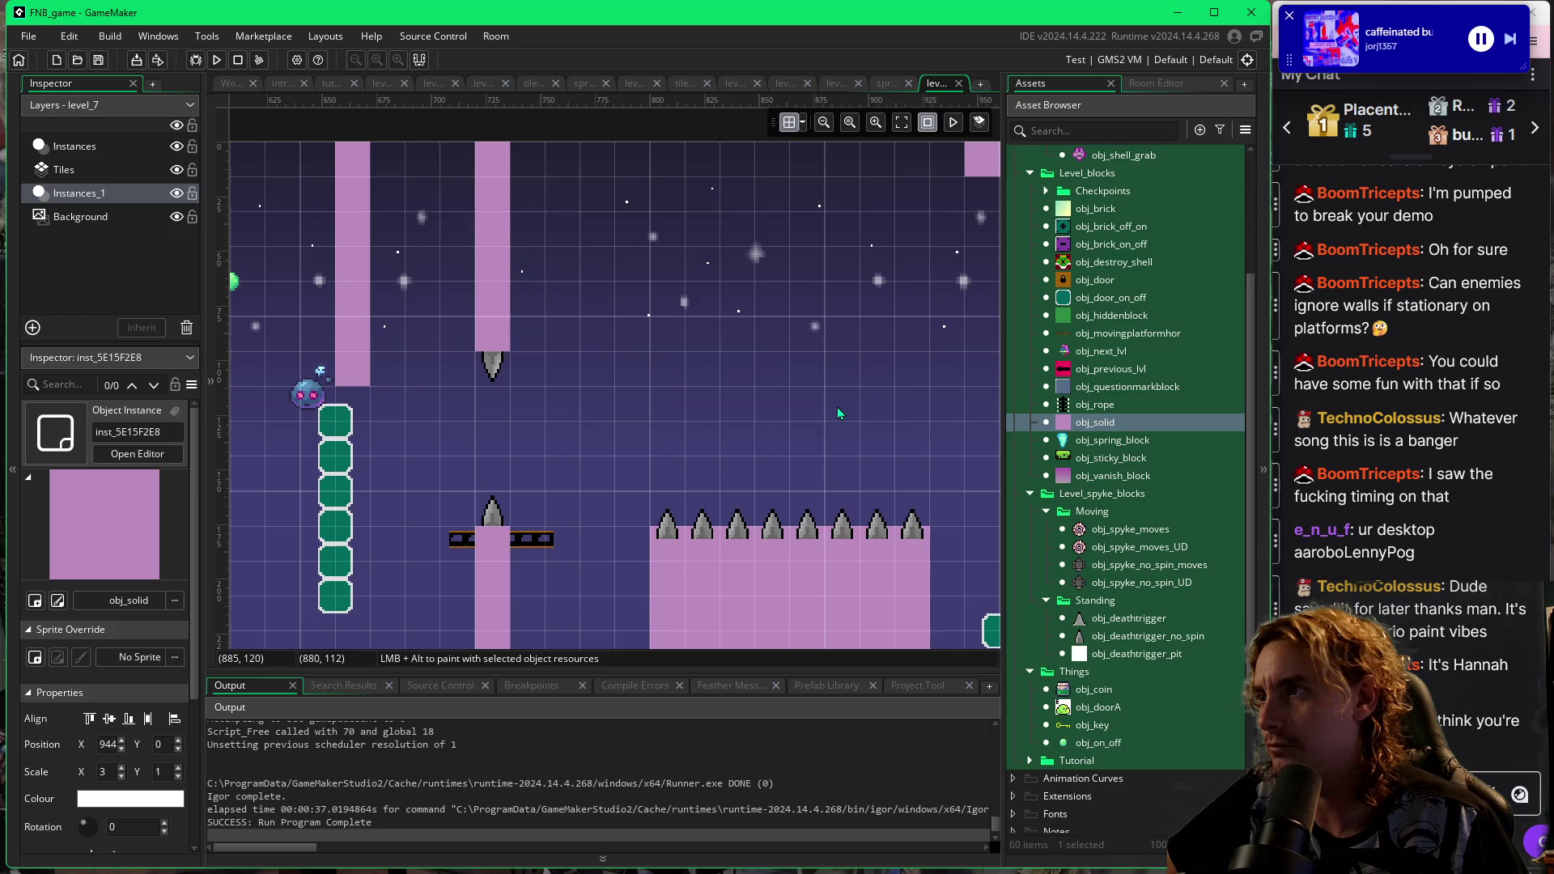
# Widen the pink obj_solid under the top-right goomba to Scale X 4, then run the game.
pyautogui.moveTo(837, 406)
pyautogui.mouseDown()
pyautogui.moveTo(793, 402)
pyautogui.moveTo(708, 435)
pyautogui.moveTo(650, 516)
pyautogui.mouseUp()
pyautogui.click(845, 221)
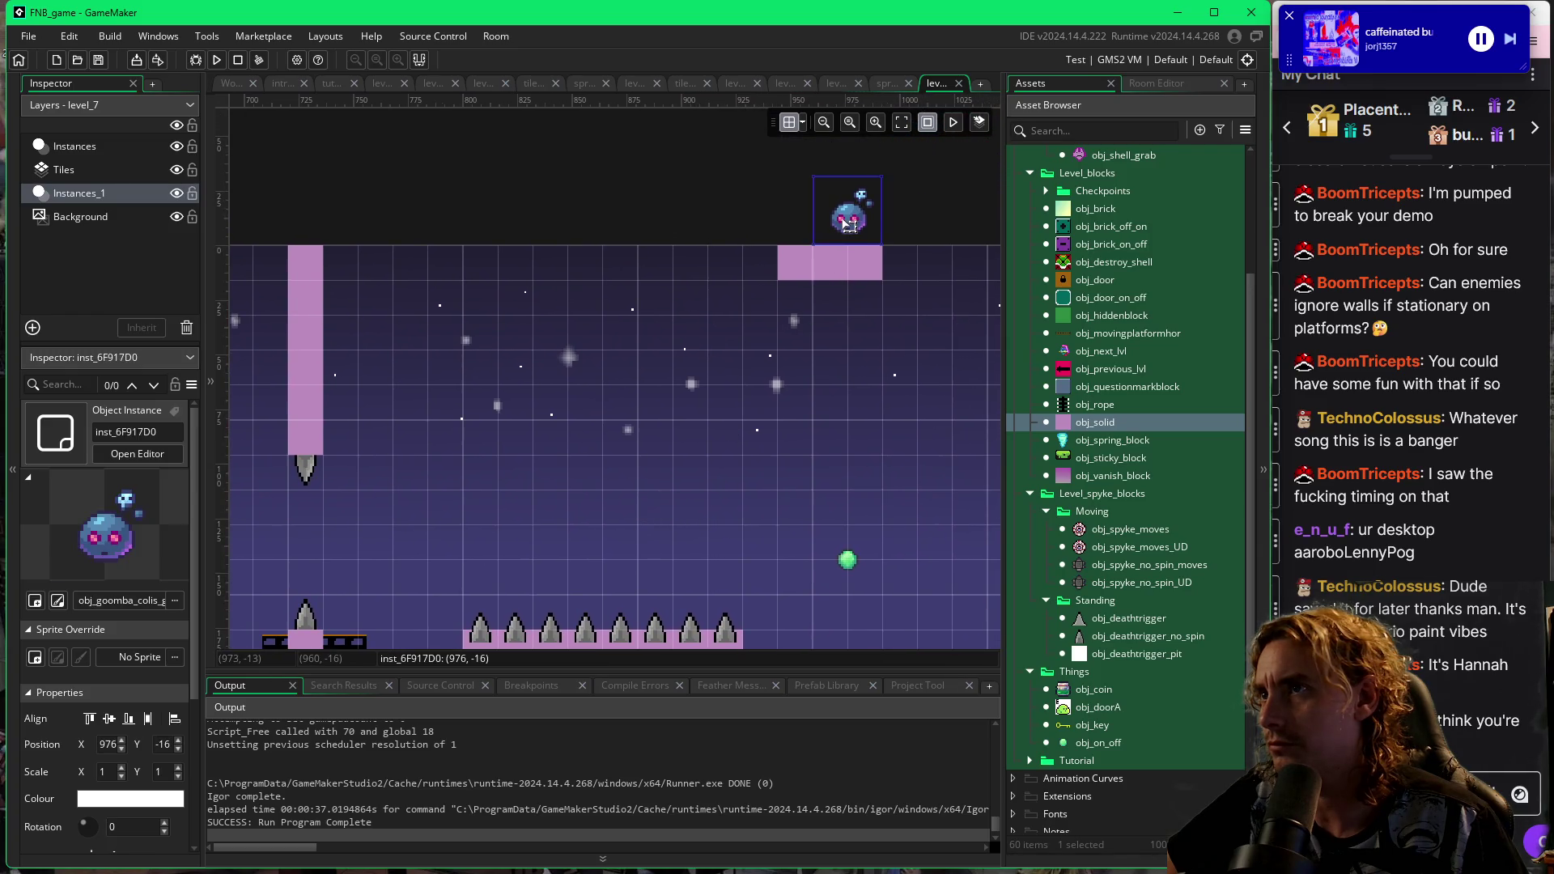
pyautogui.click(863, 277)
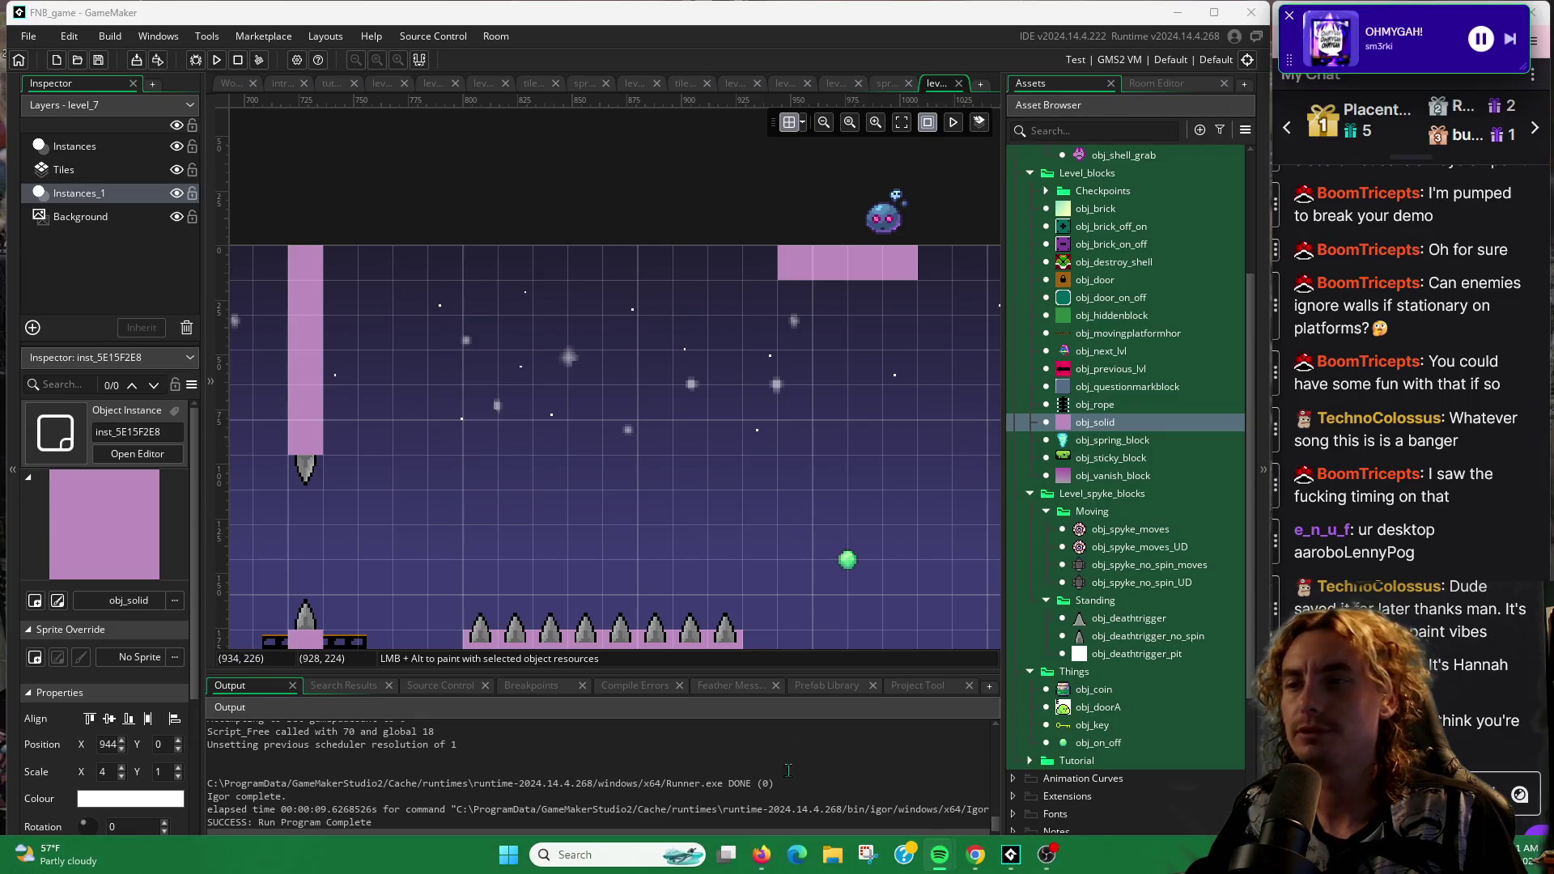
pyautogui.press('F5')
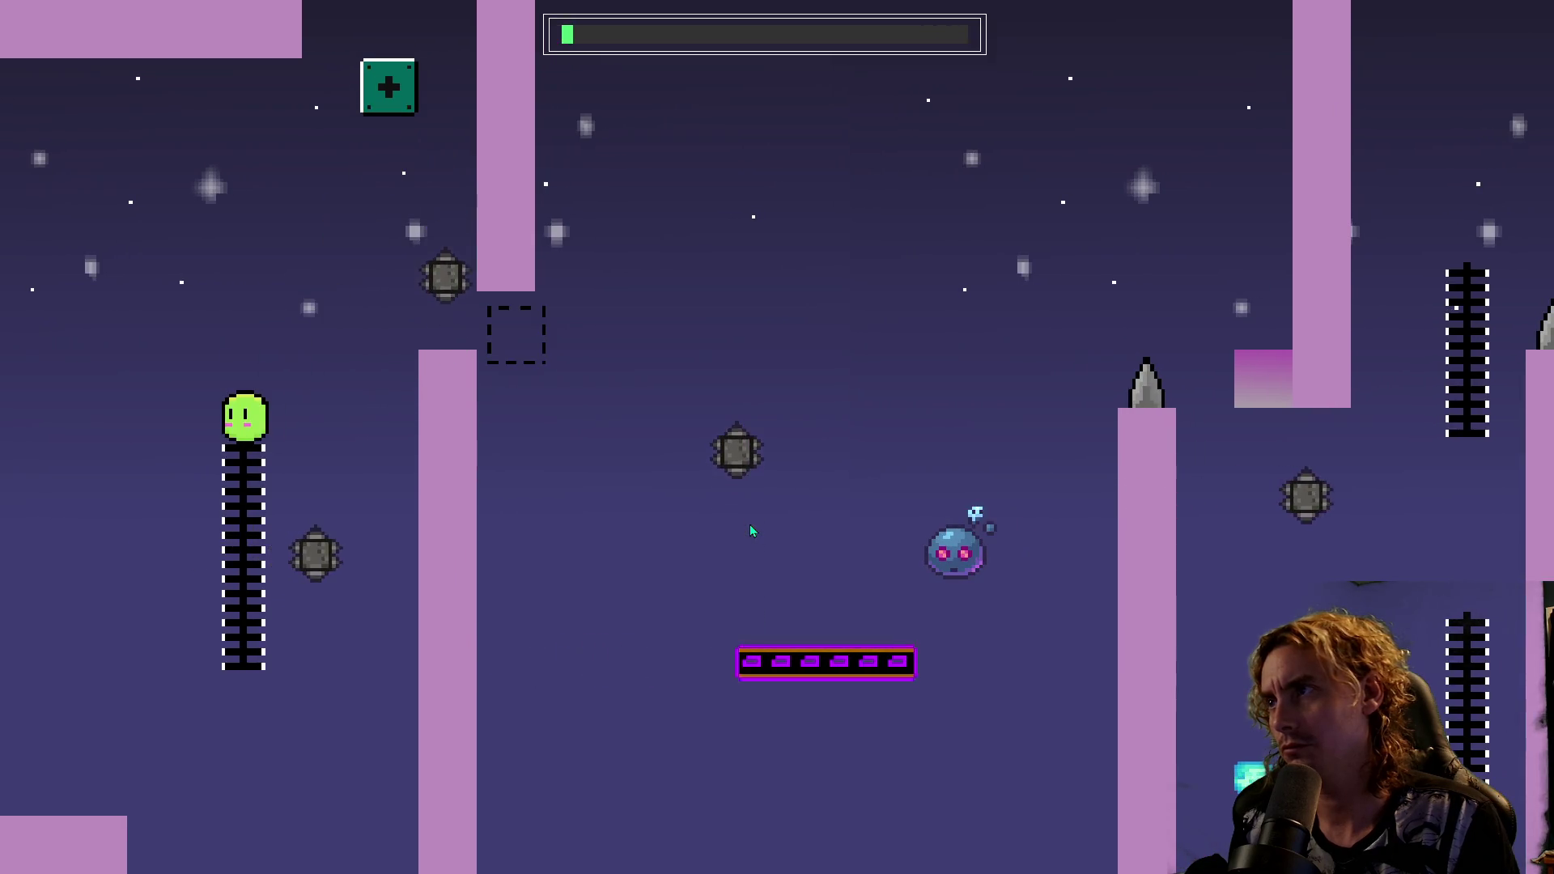
# Jump through the opening area, toggle the on/off blocks, then restart the level.
pyautogui.press('space')
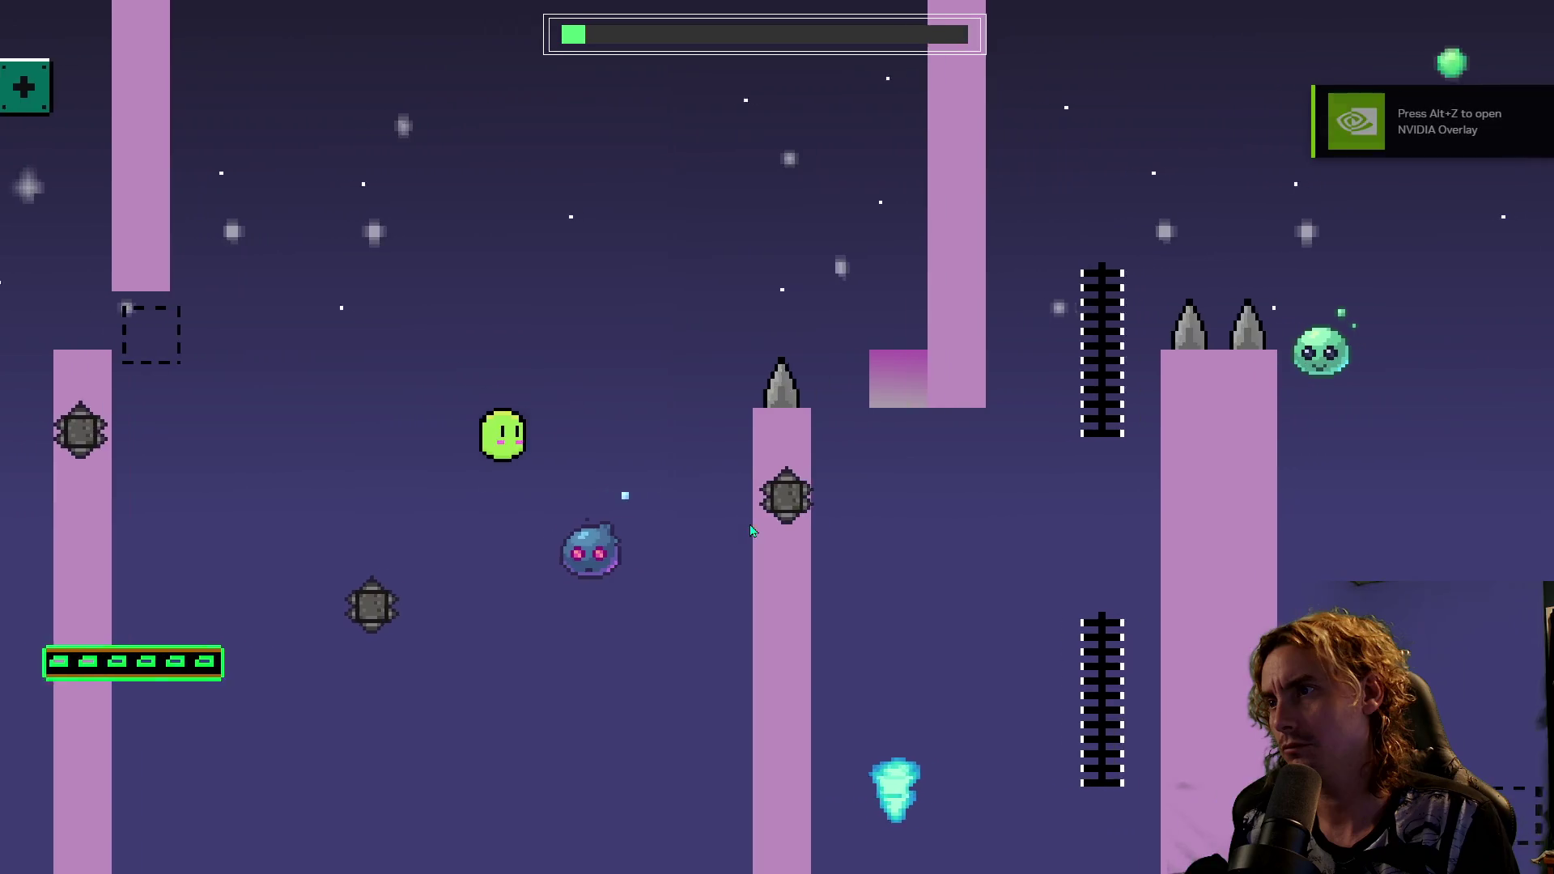
pyautogui.press('space')
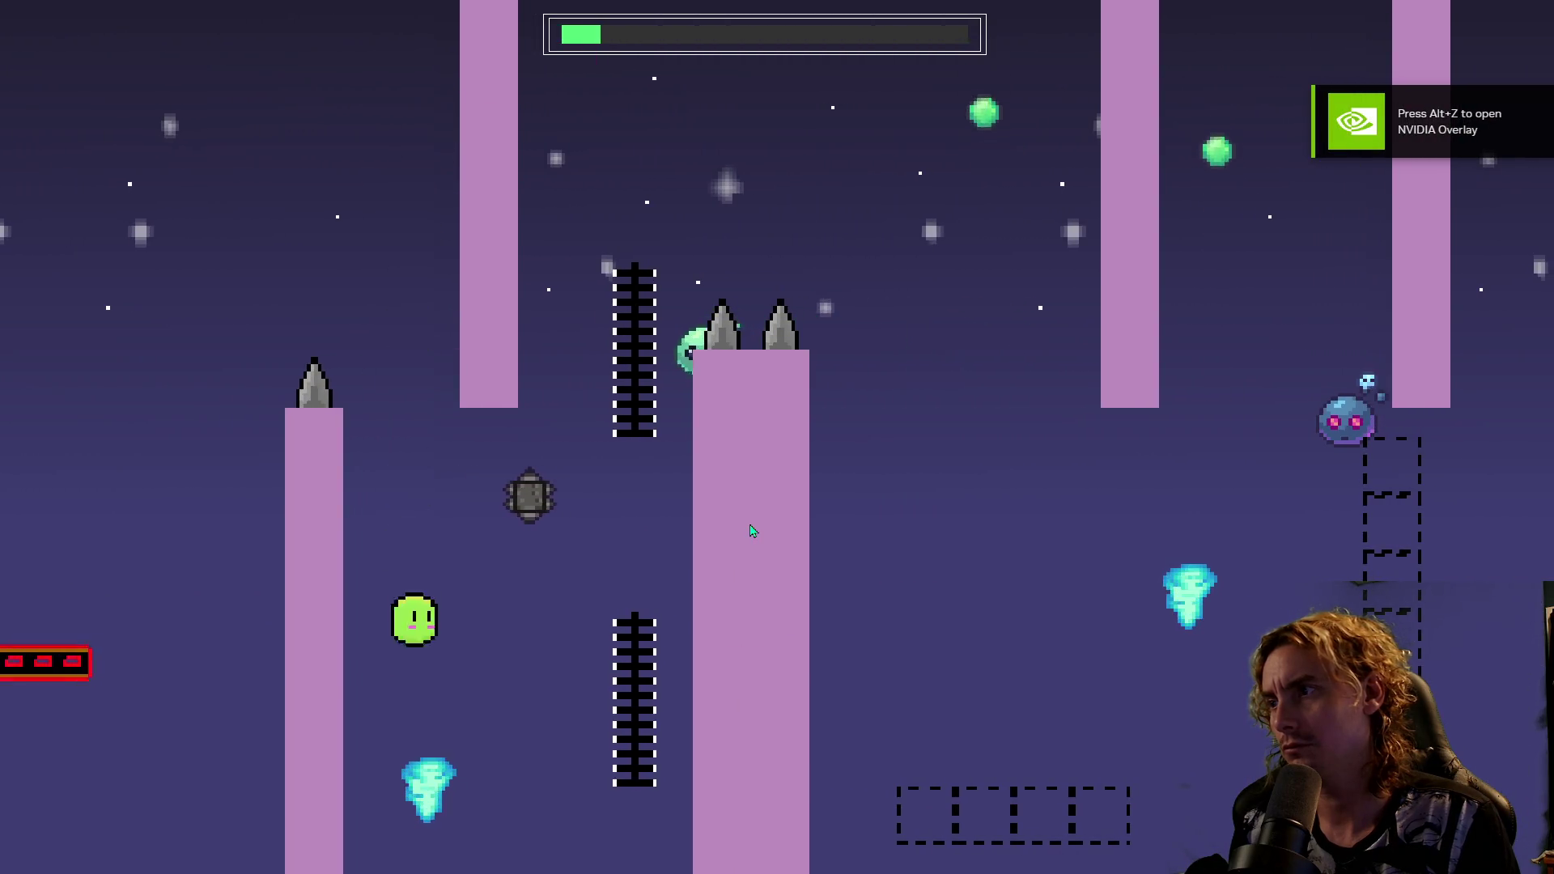
pyautogui.press('space')
pyautogui.press('space')
pyautogui.press('space')
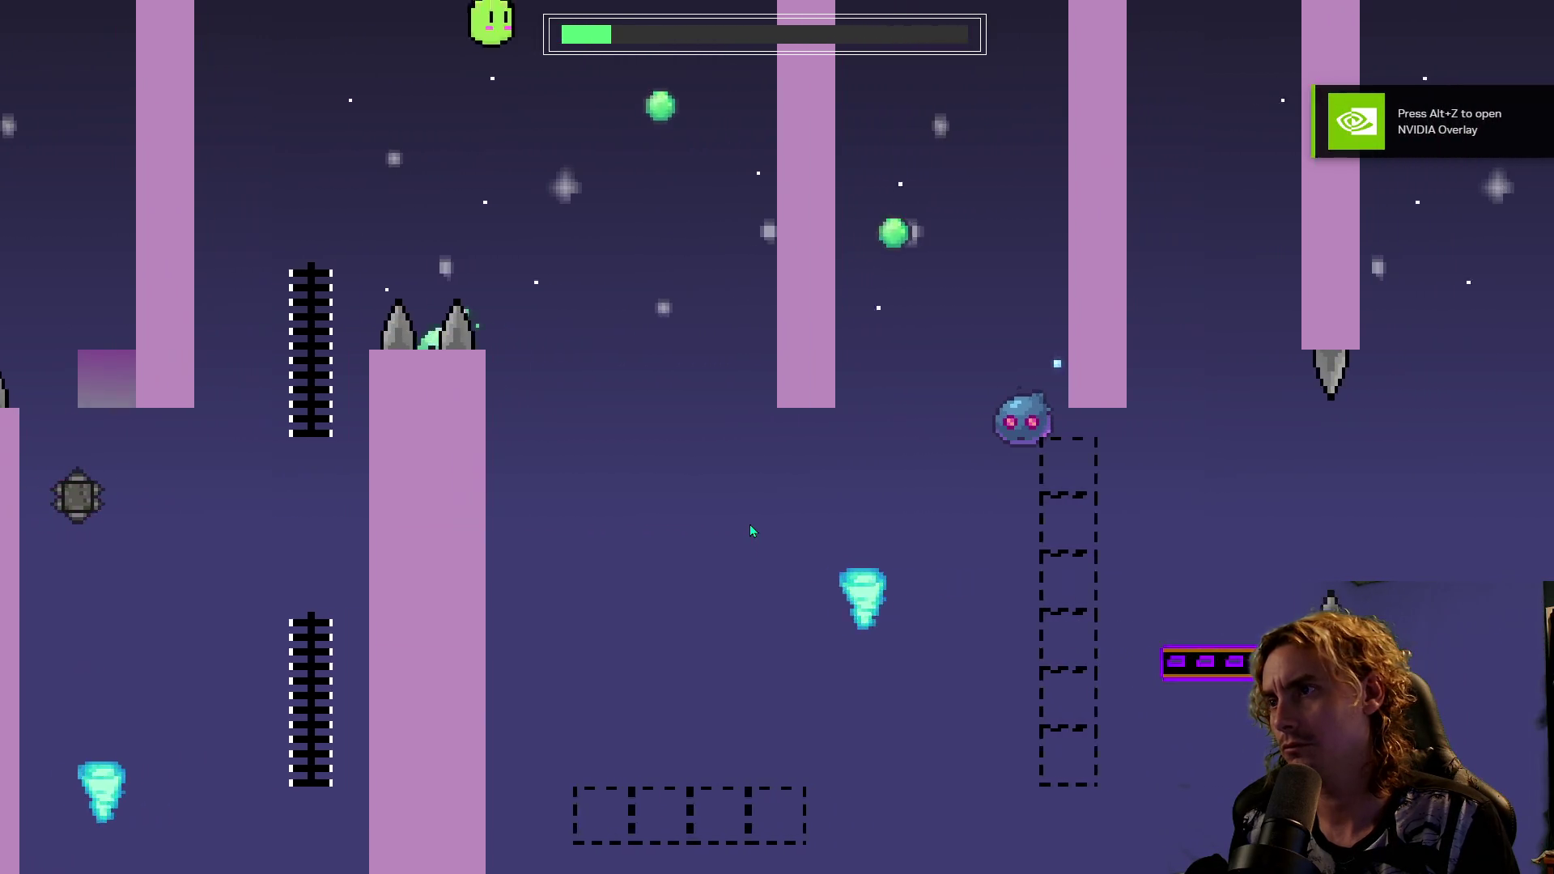
pyautogui.press('space')
pyautogui.press('space')
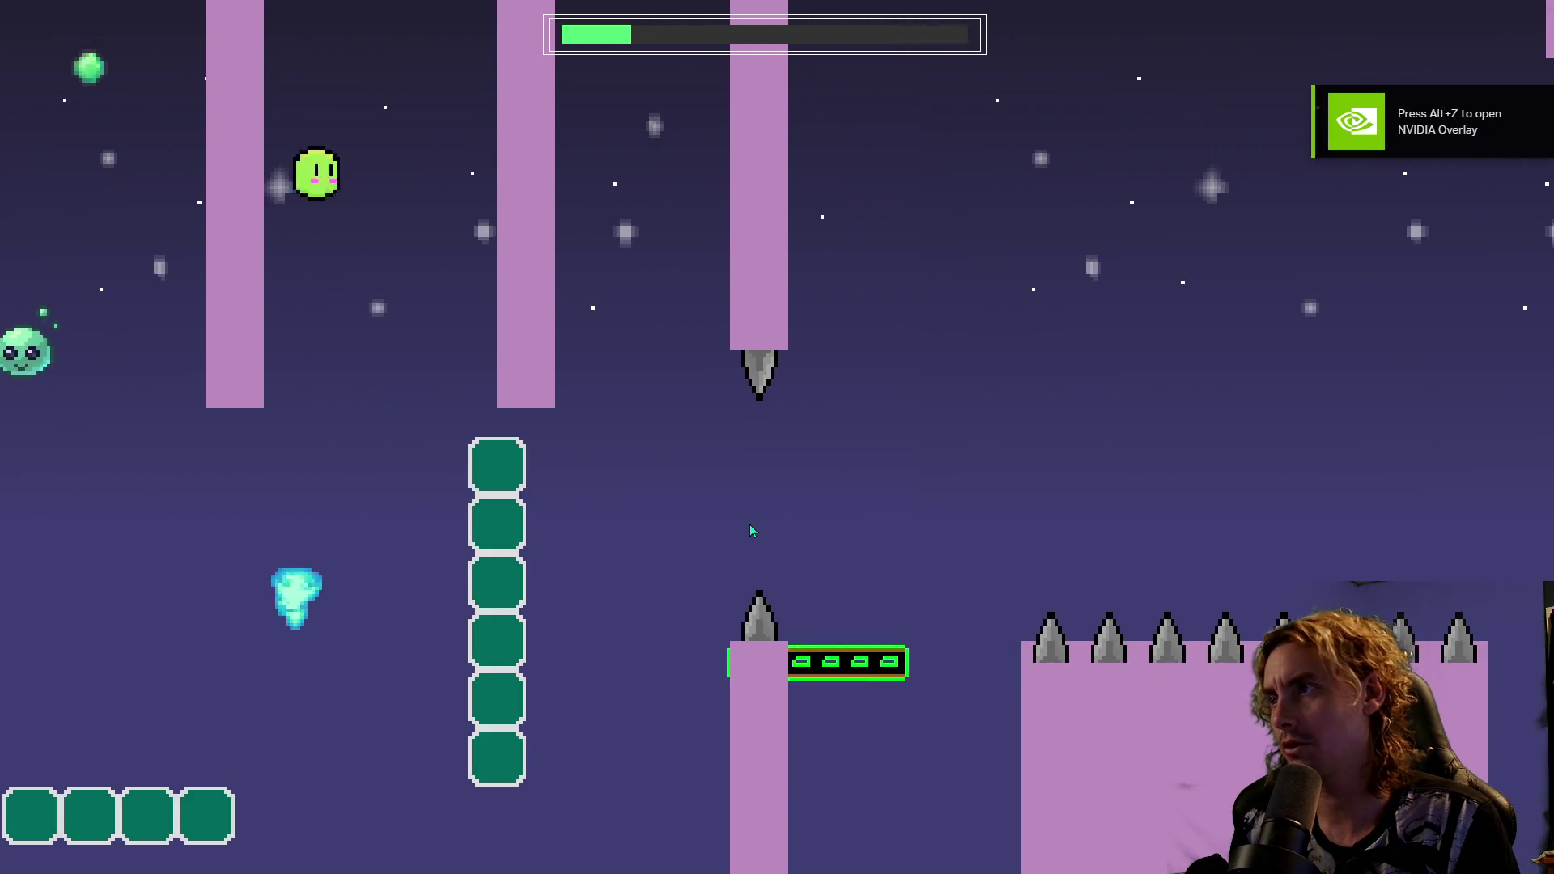
pyautogui.press('space')
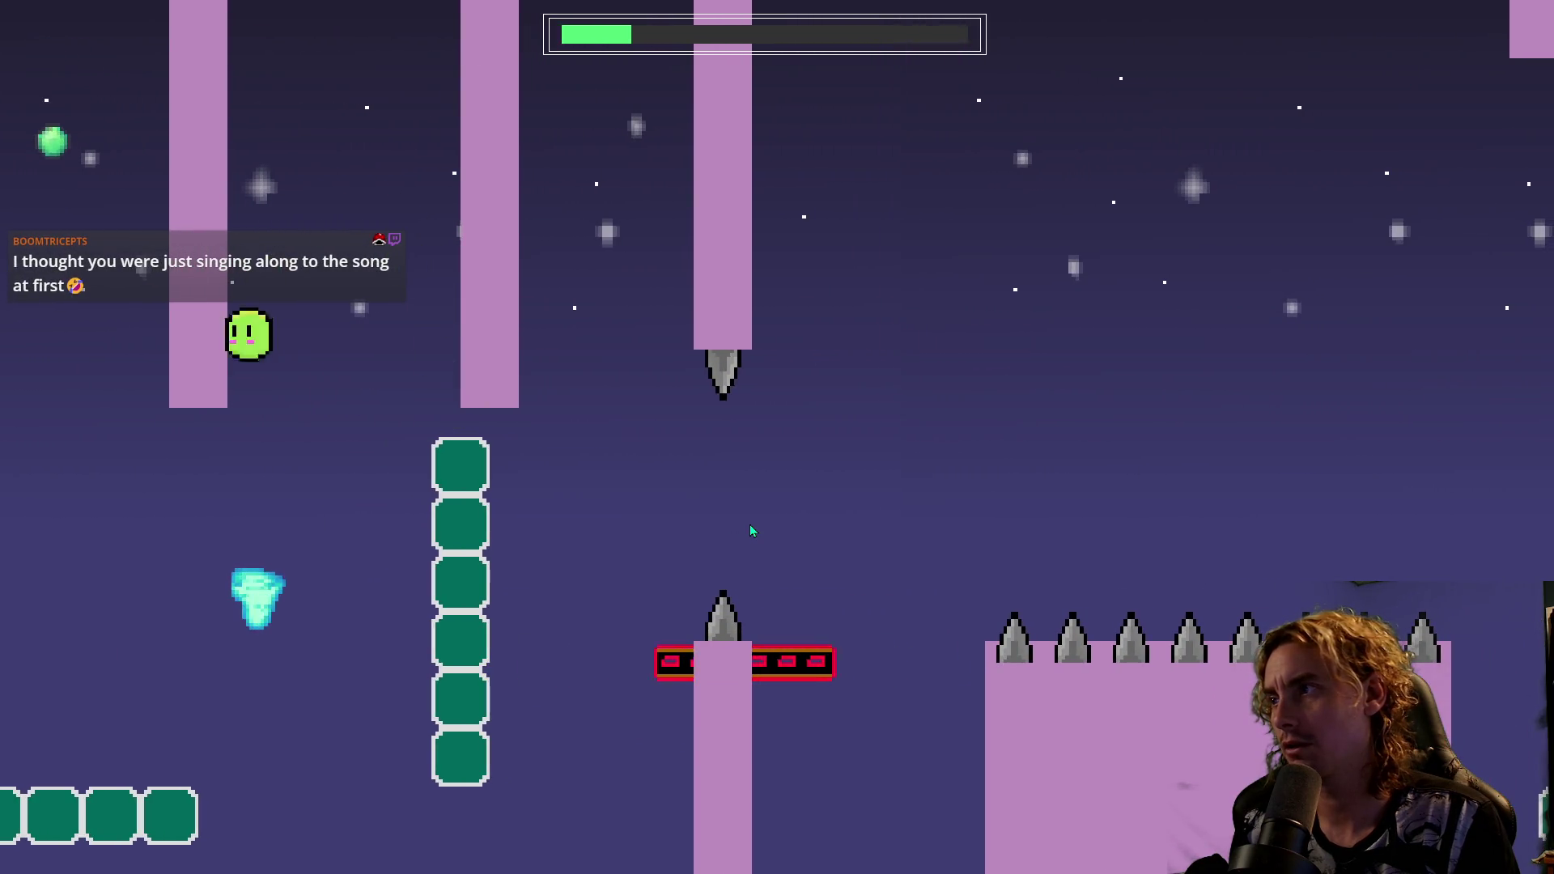
pyautogui.press('space')
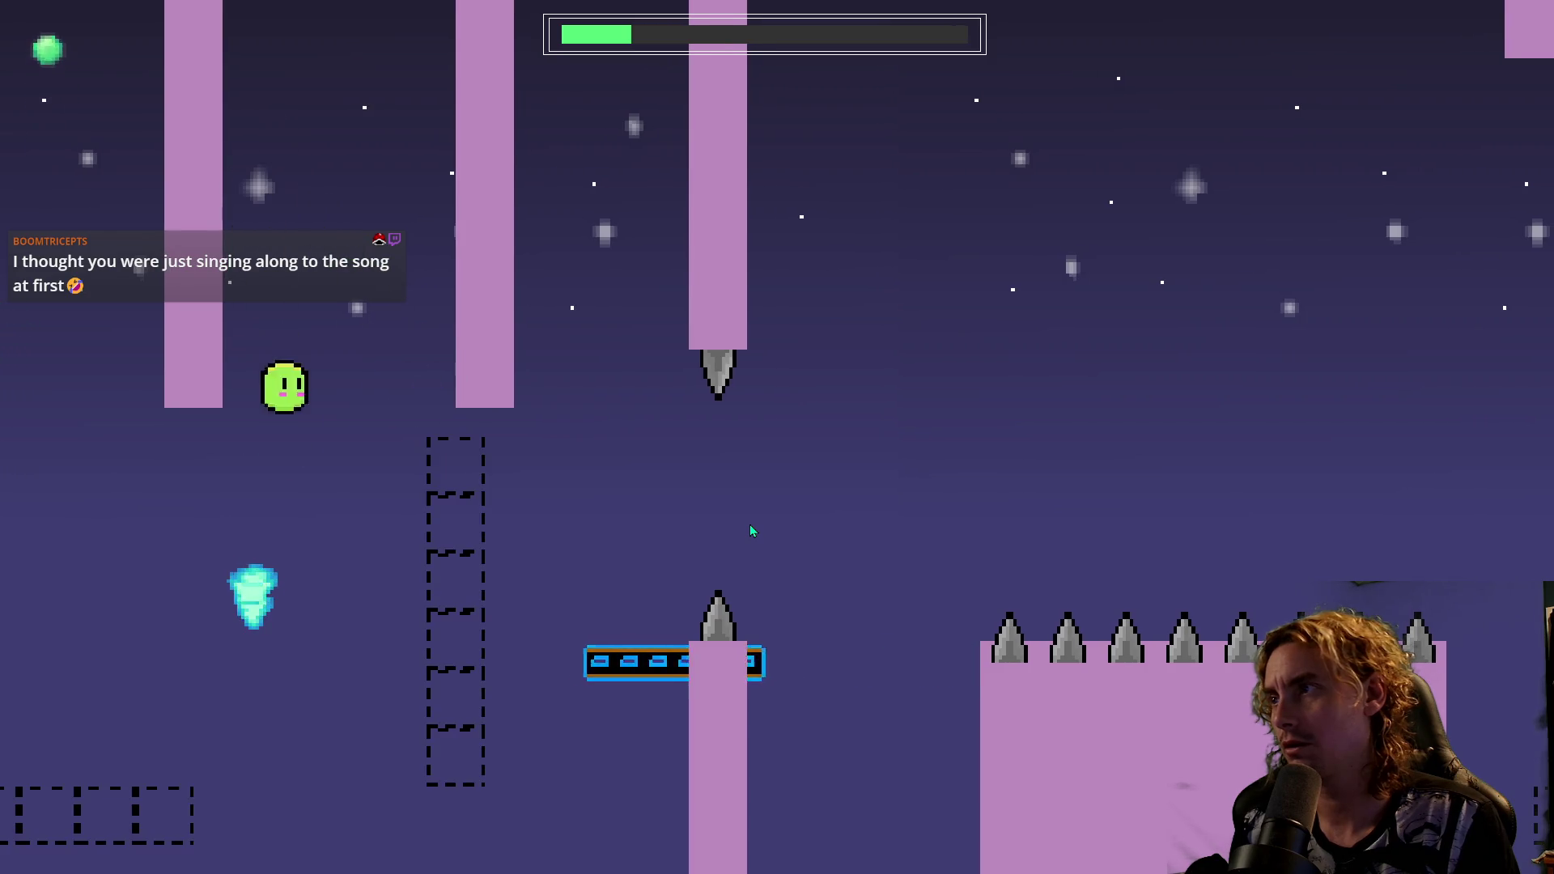
pyautogui.press('space')
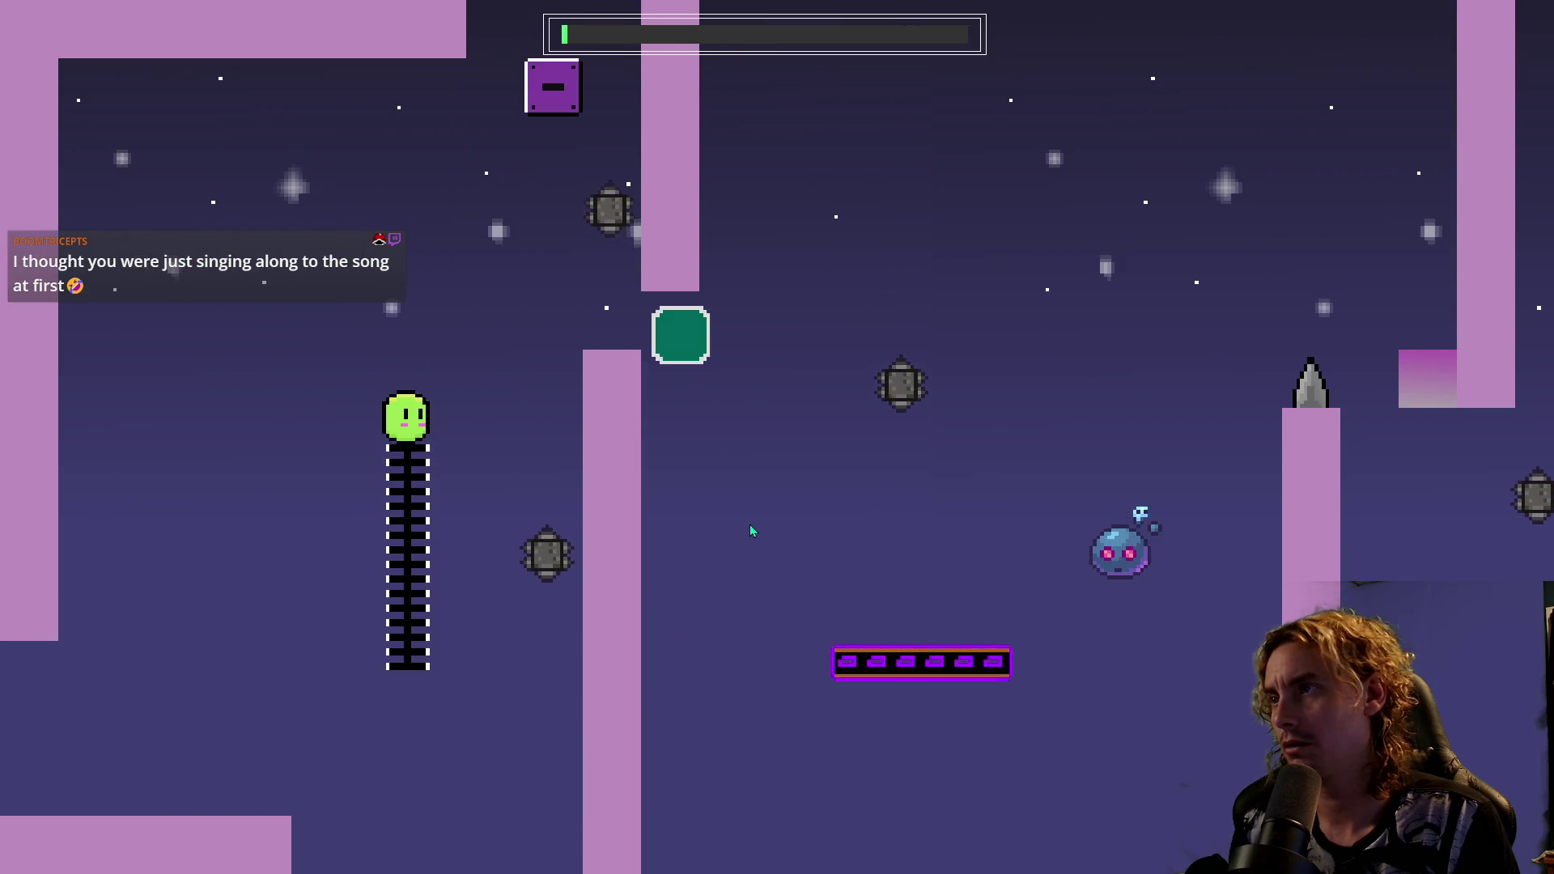
# Climb the black column, cross the red platform and pink block, and climb the ladder rightward.
pyautogui.press('space')
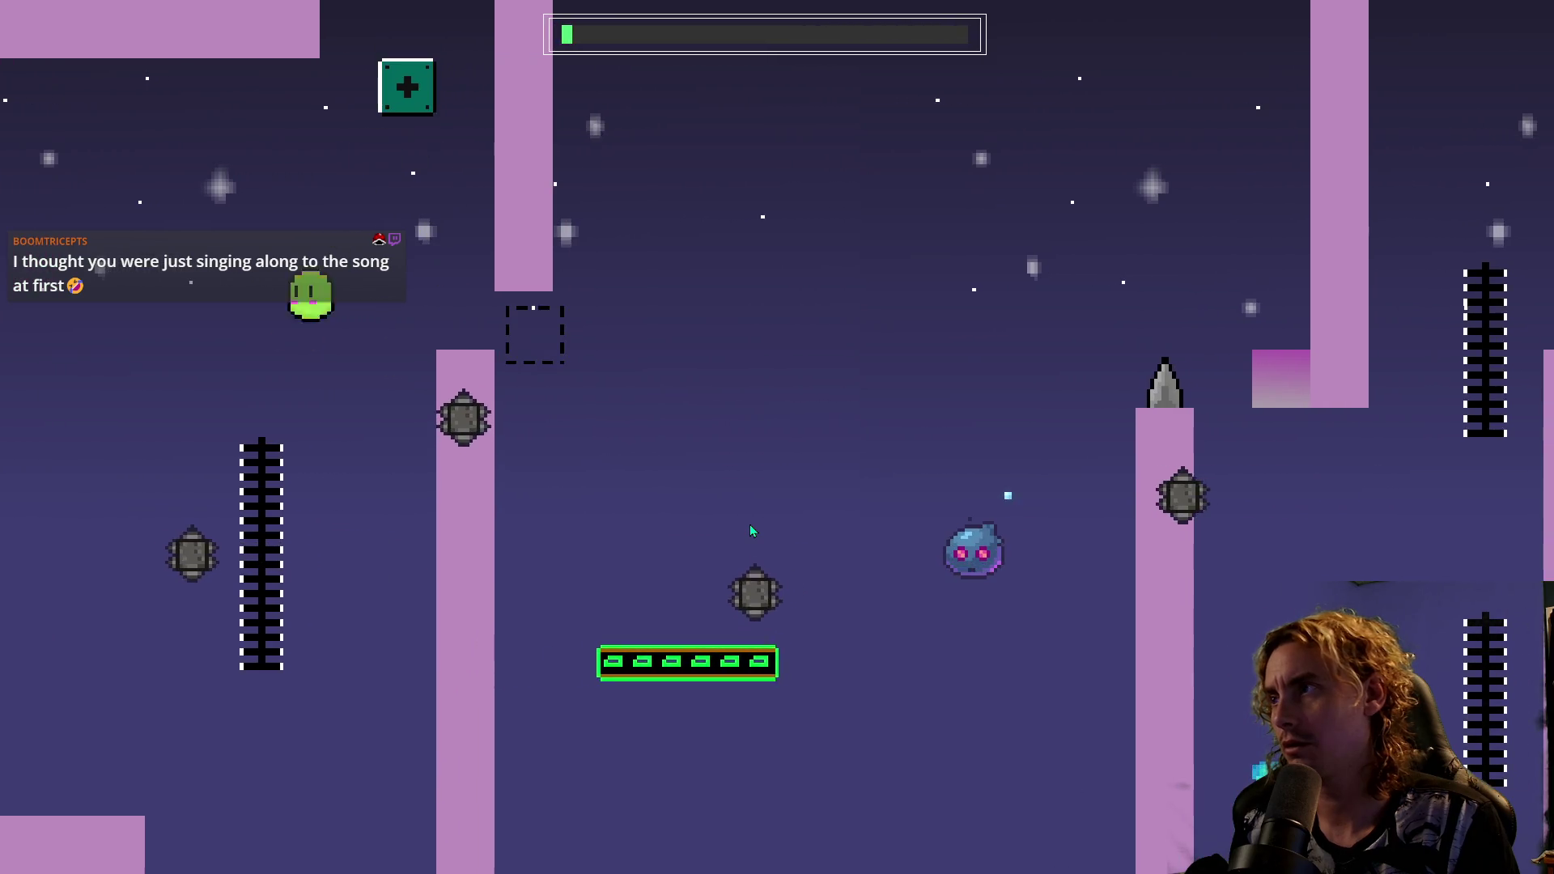
pyautogui.press('space')
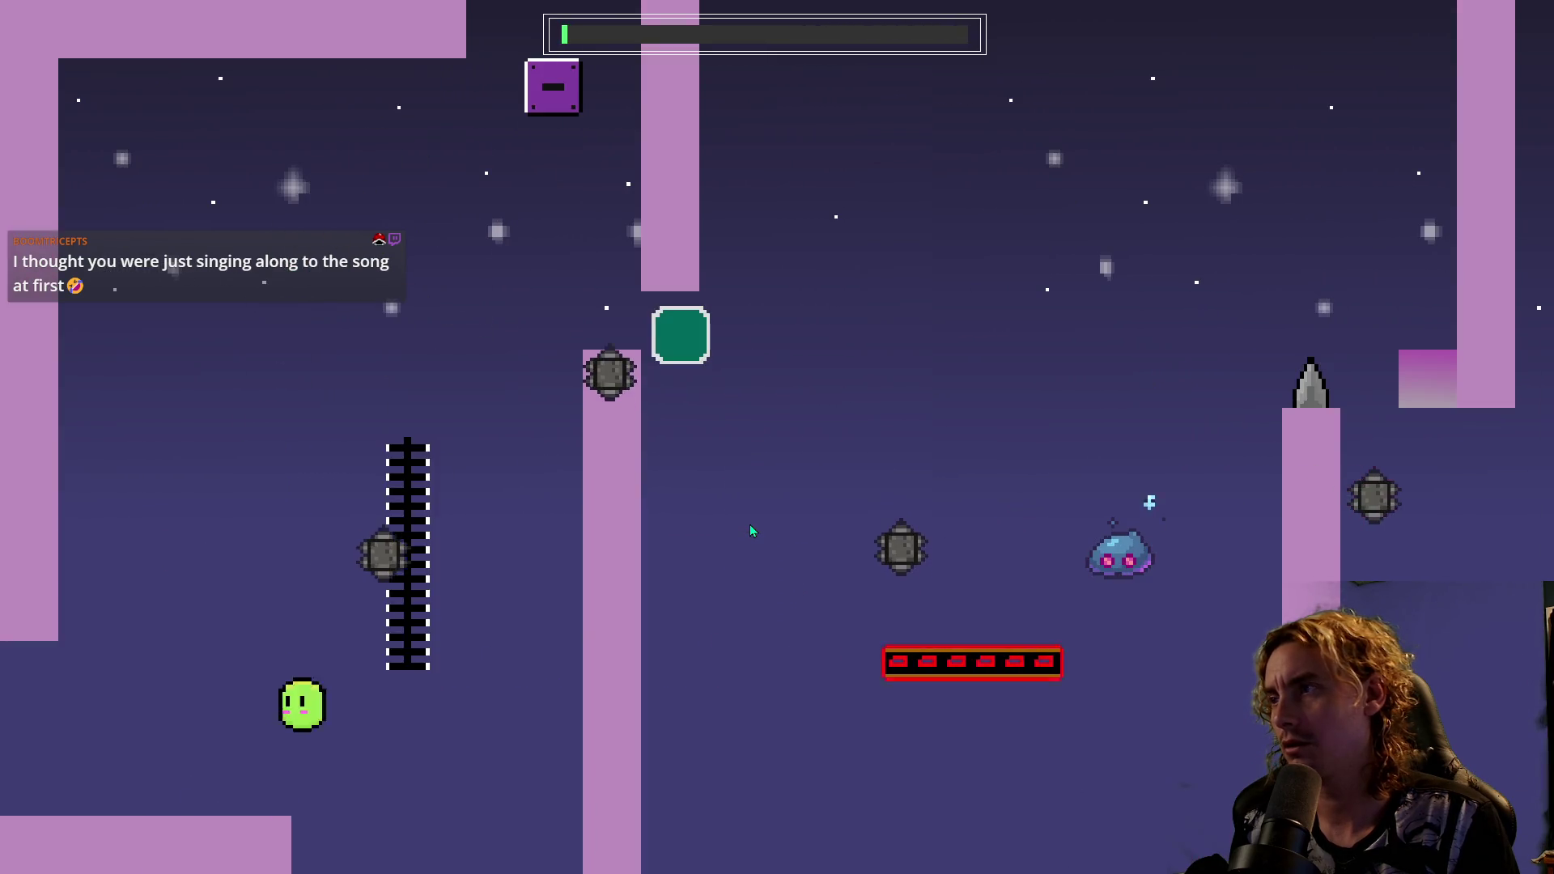
pyautogui.press('space')
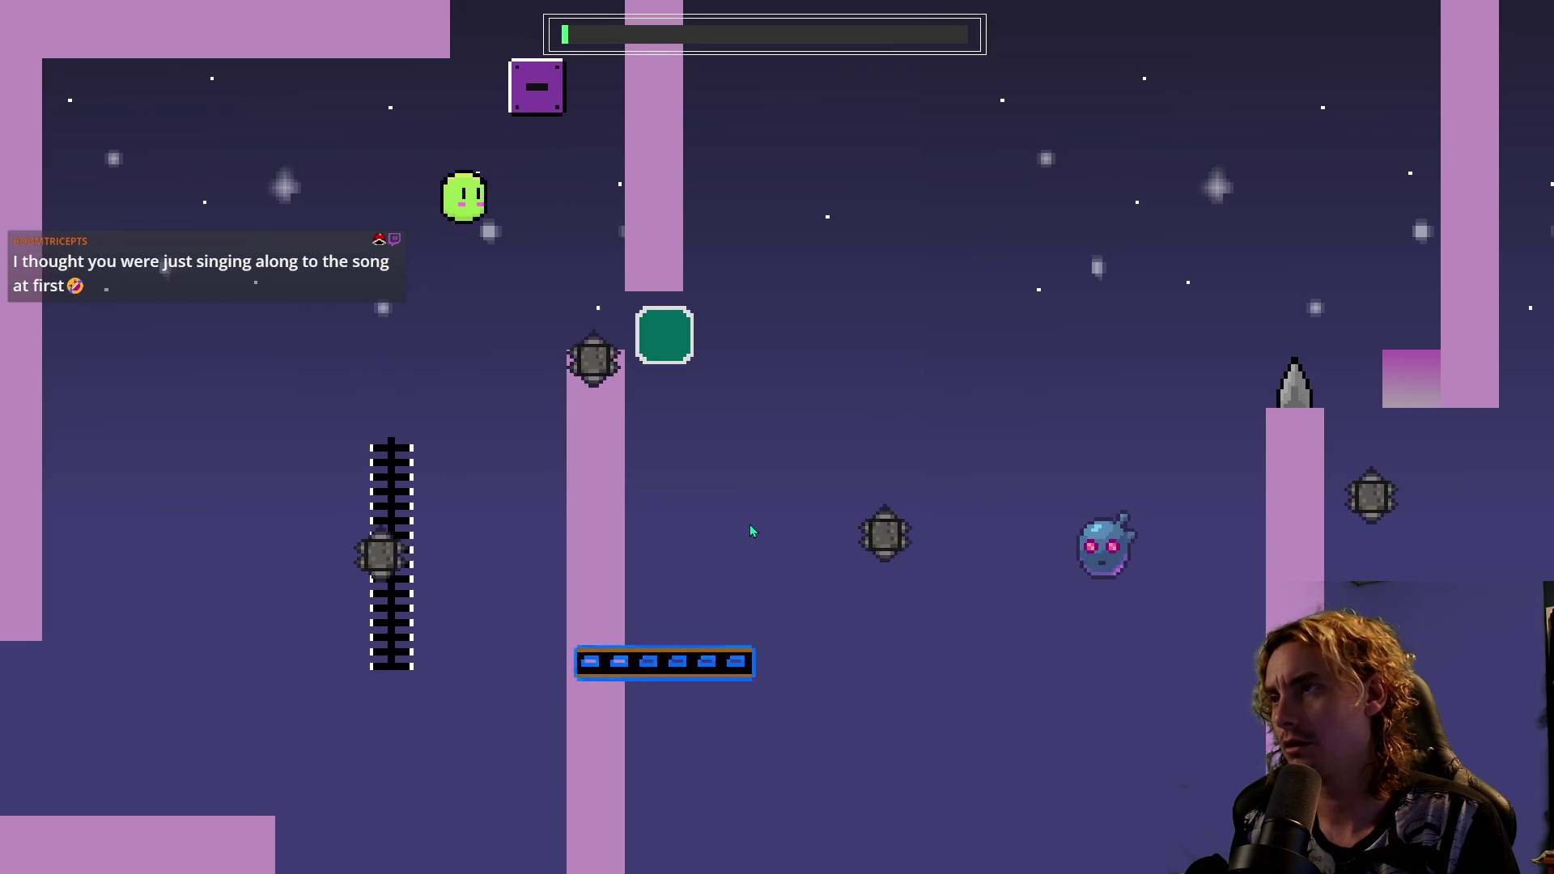
pyautogui.press('Left')
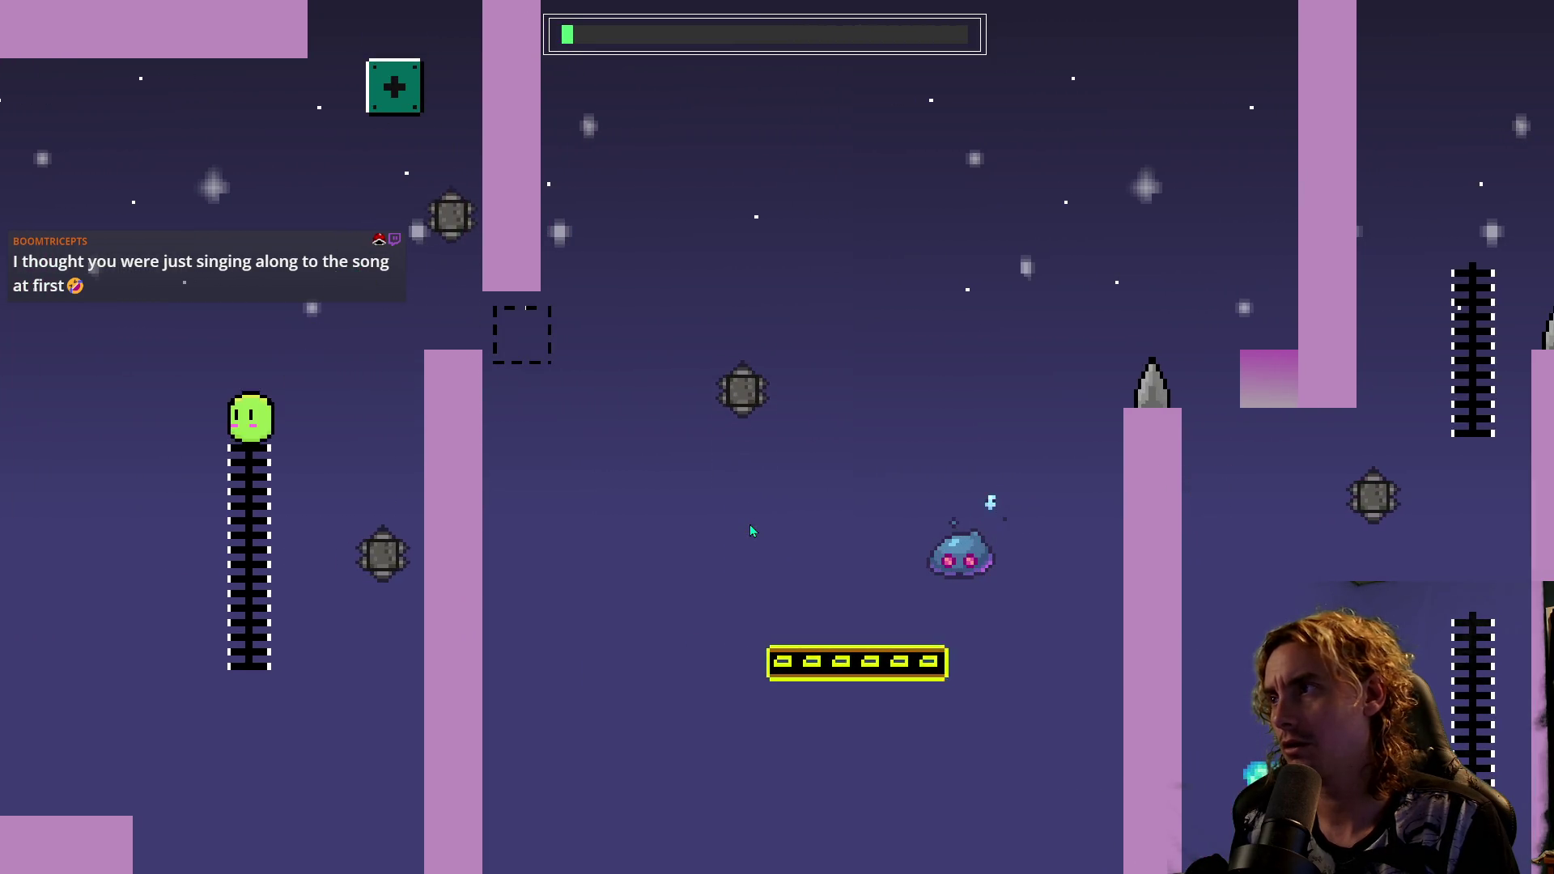
pyautogui.press('space')
pyautogui.press('Right')
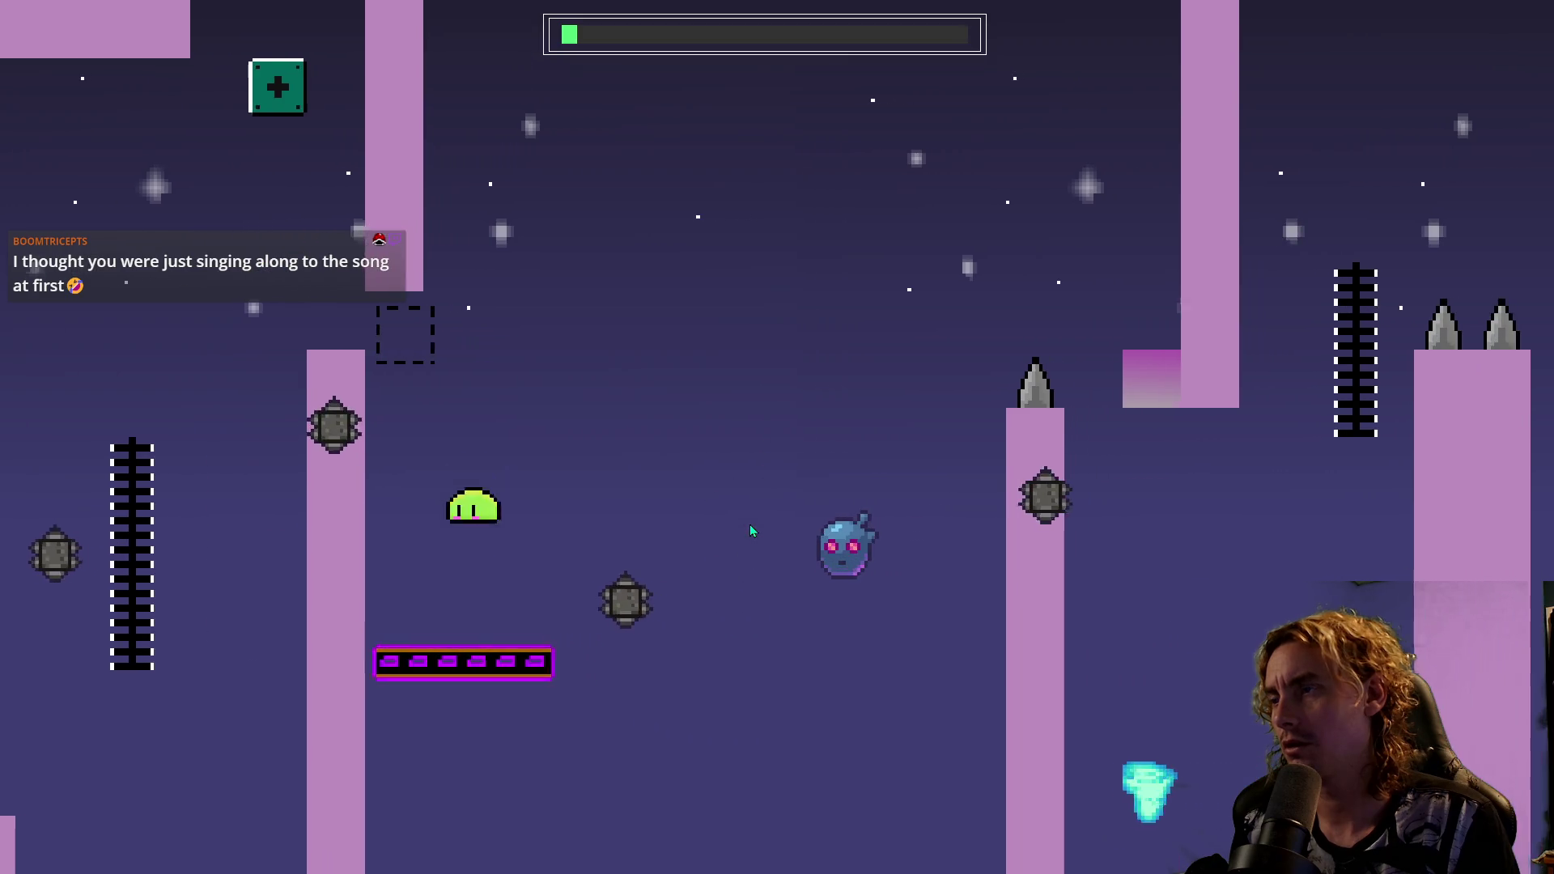
pyautogui.press('space')
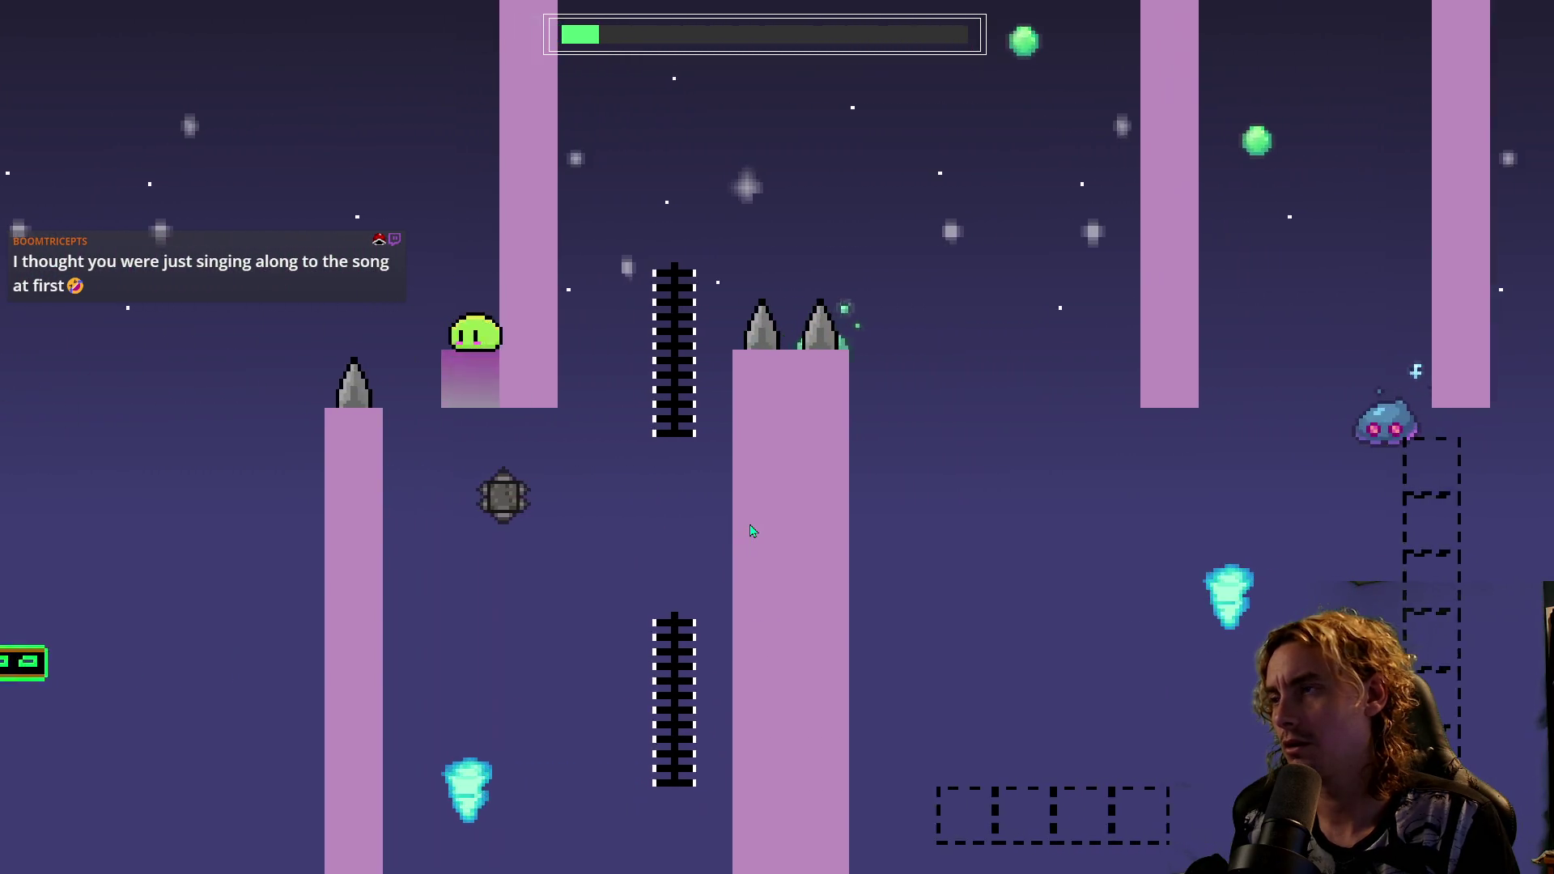
pyautogui.press('space')
pyautogui.press('Right')
pyautogui.press('space')
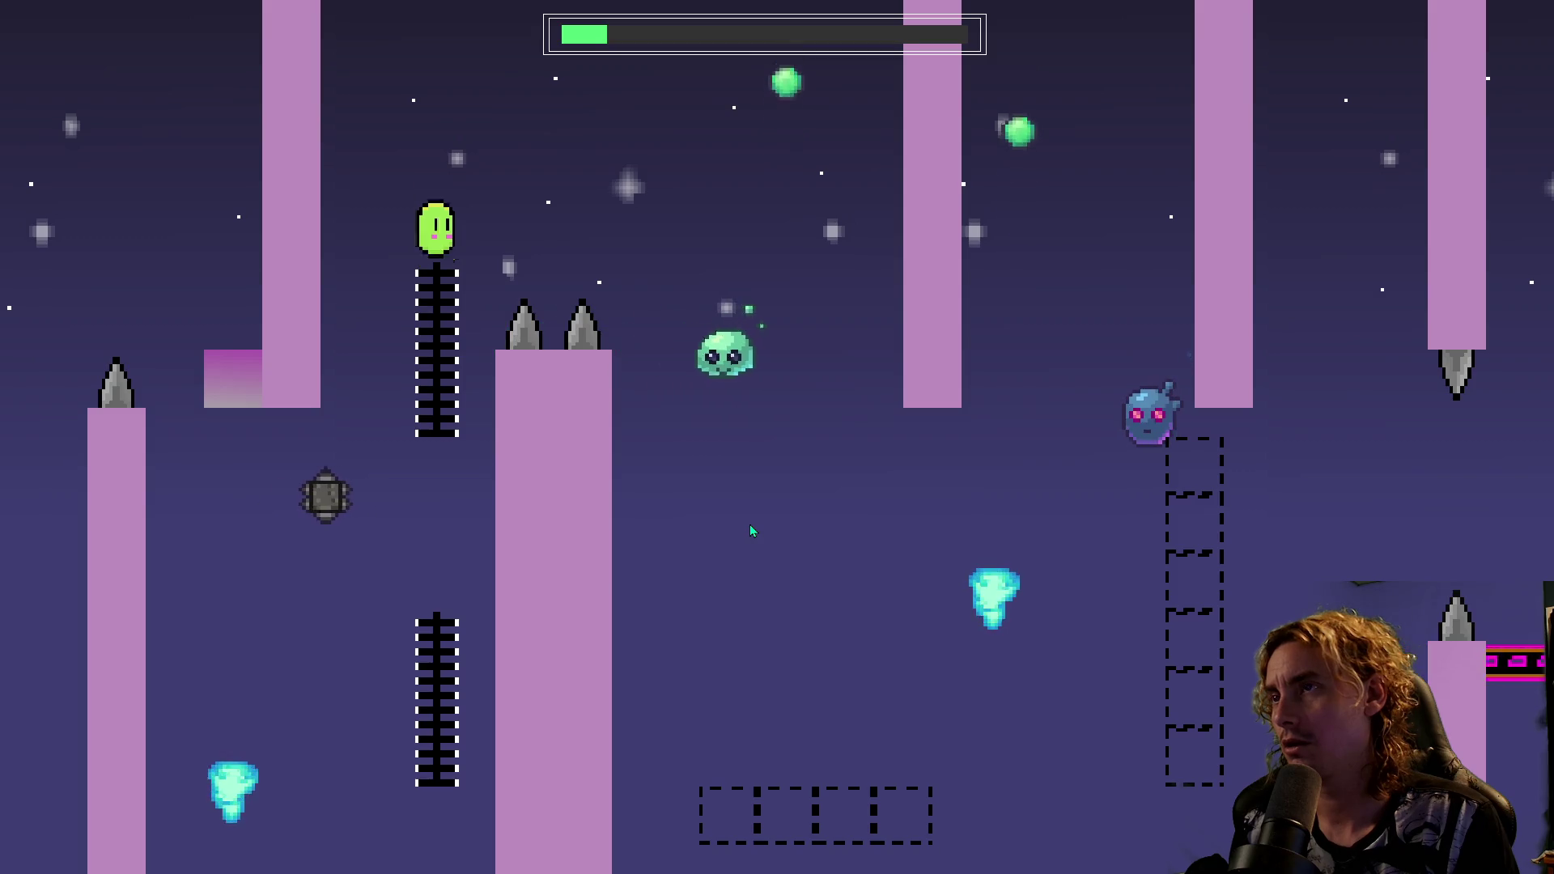
pyautogui.press('space')
pyautogui.press('Right')
pyautogui.press('space')
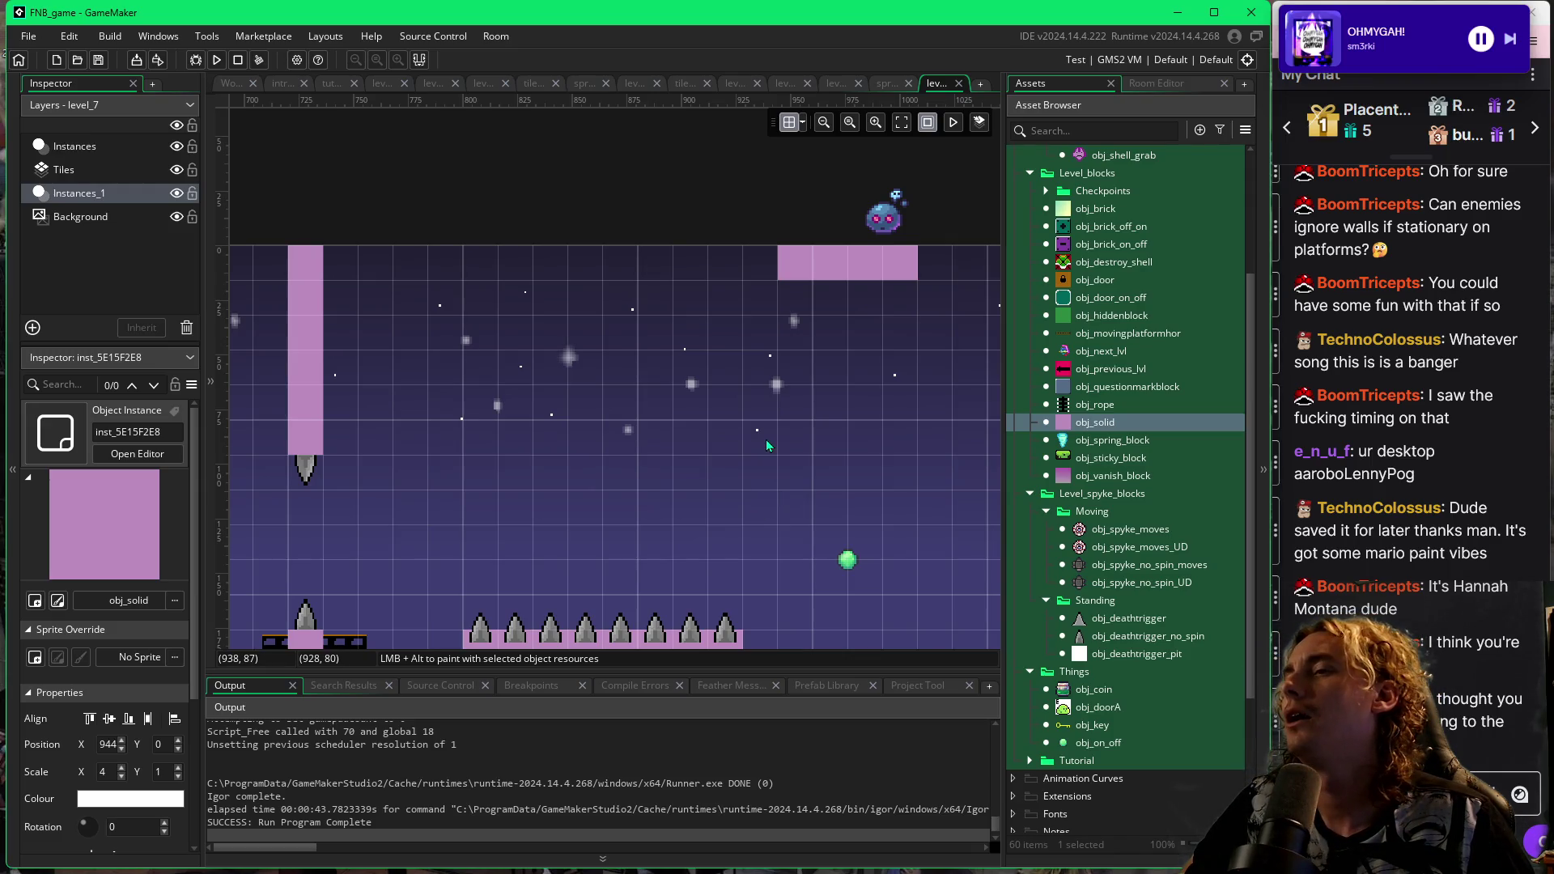
# Move the cyan spring block from X 608 to X 601, then run the game.
pyautogui.scroll(-1, 475, 450)
pyautogui.hscroll(-4, 475, 450)
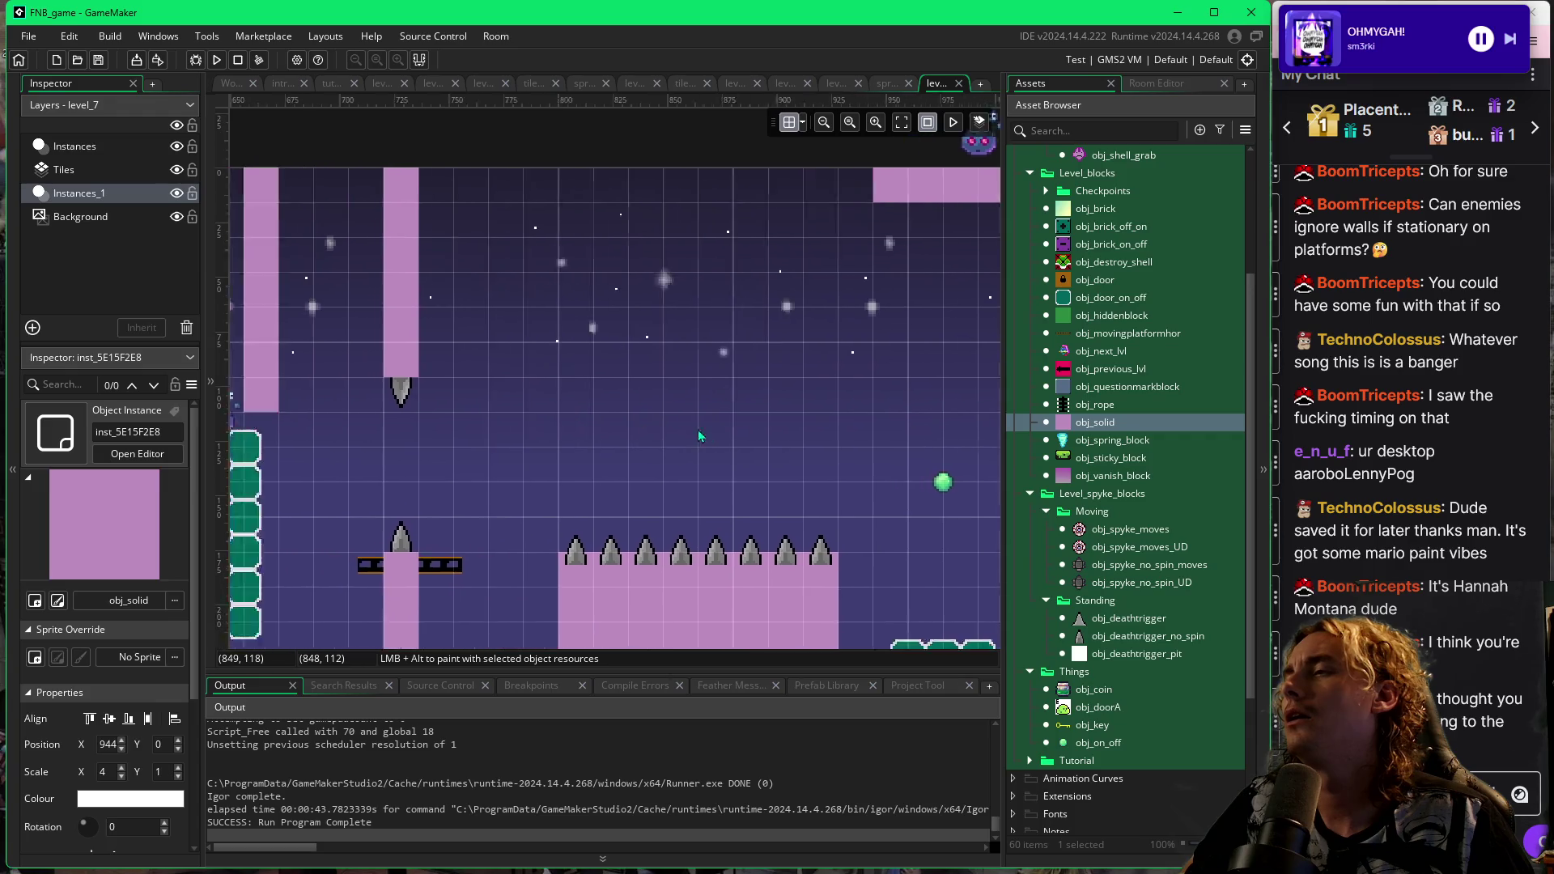
pyautogui.hscroll(-3, 475, 450)
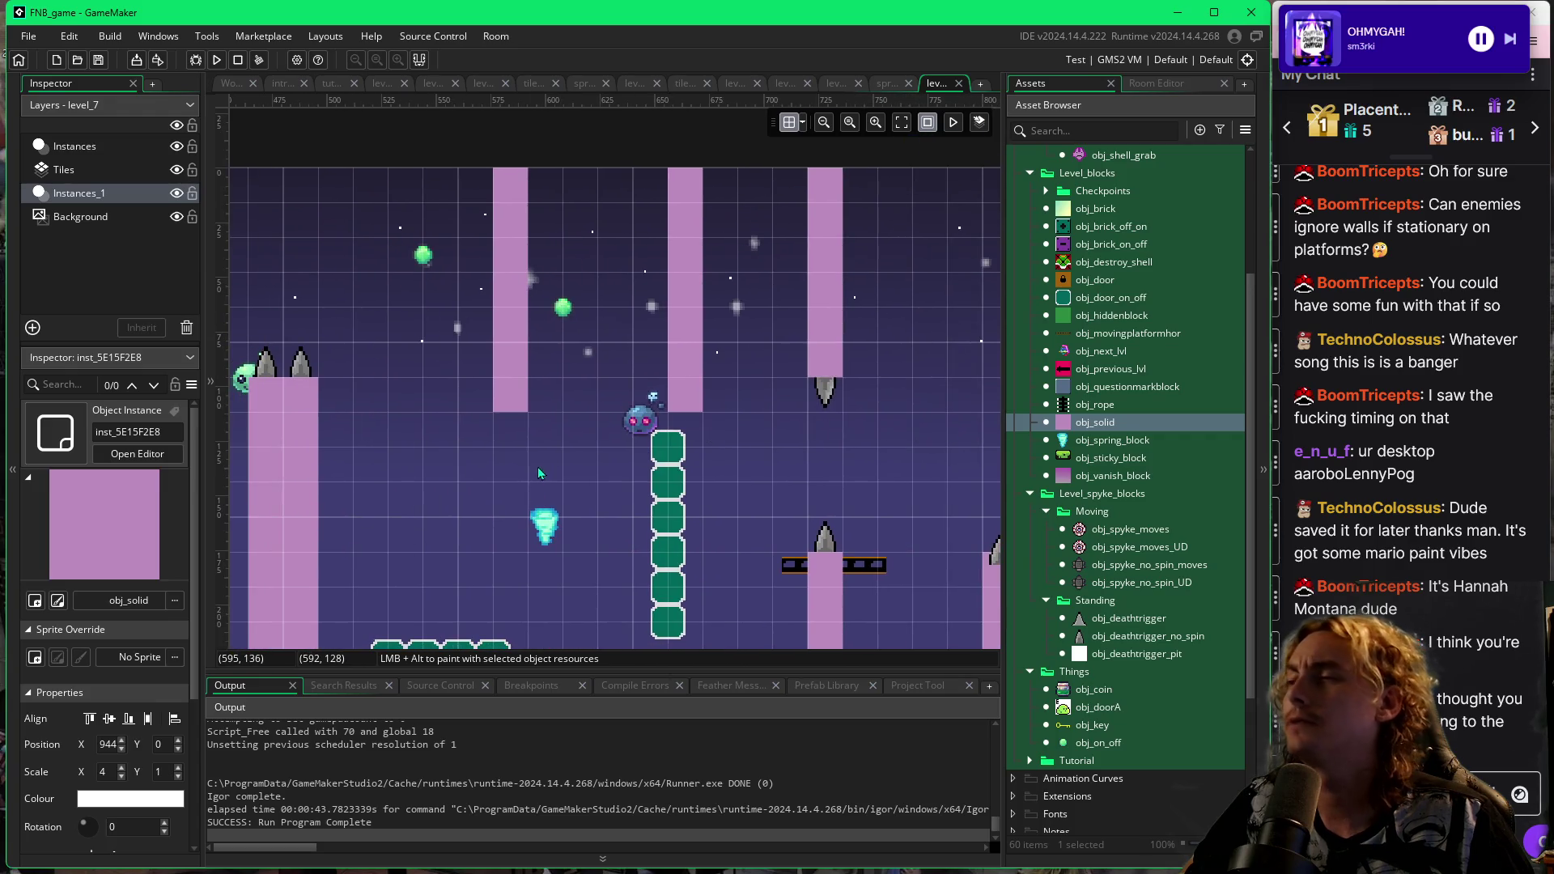
pyautogui.hscroll(-2, 611, 452)
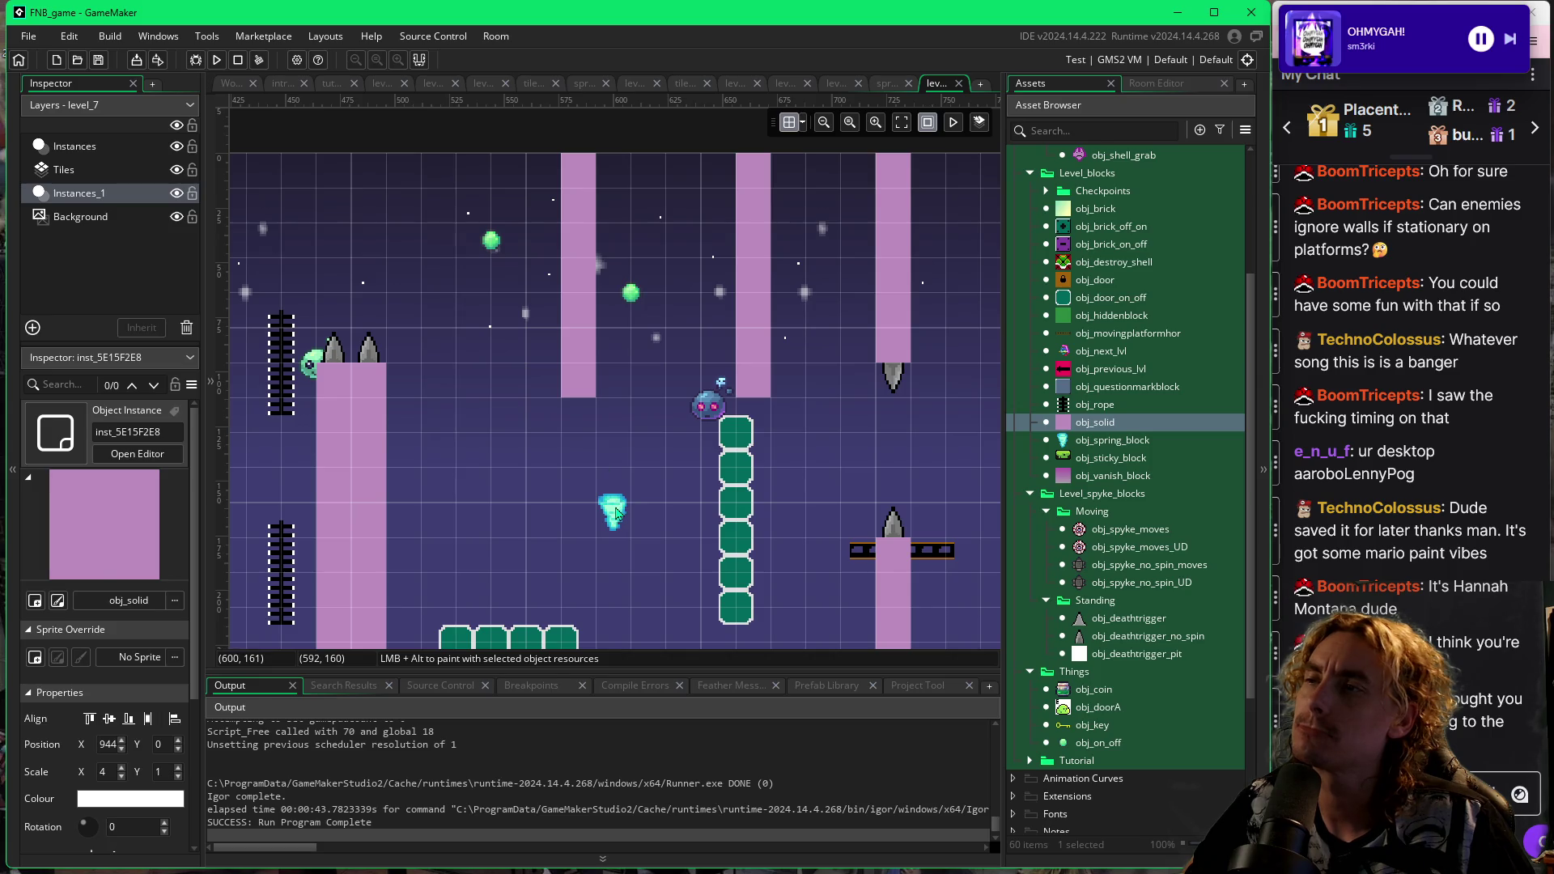
pyautogui.click(617, 513)
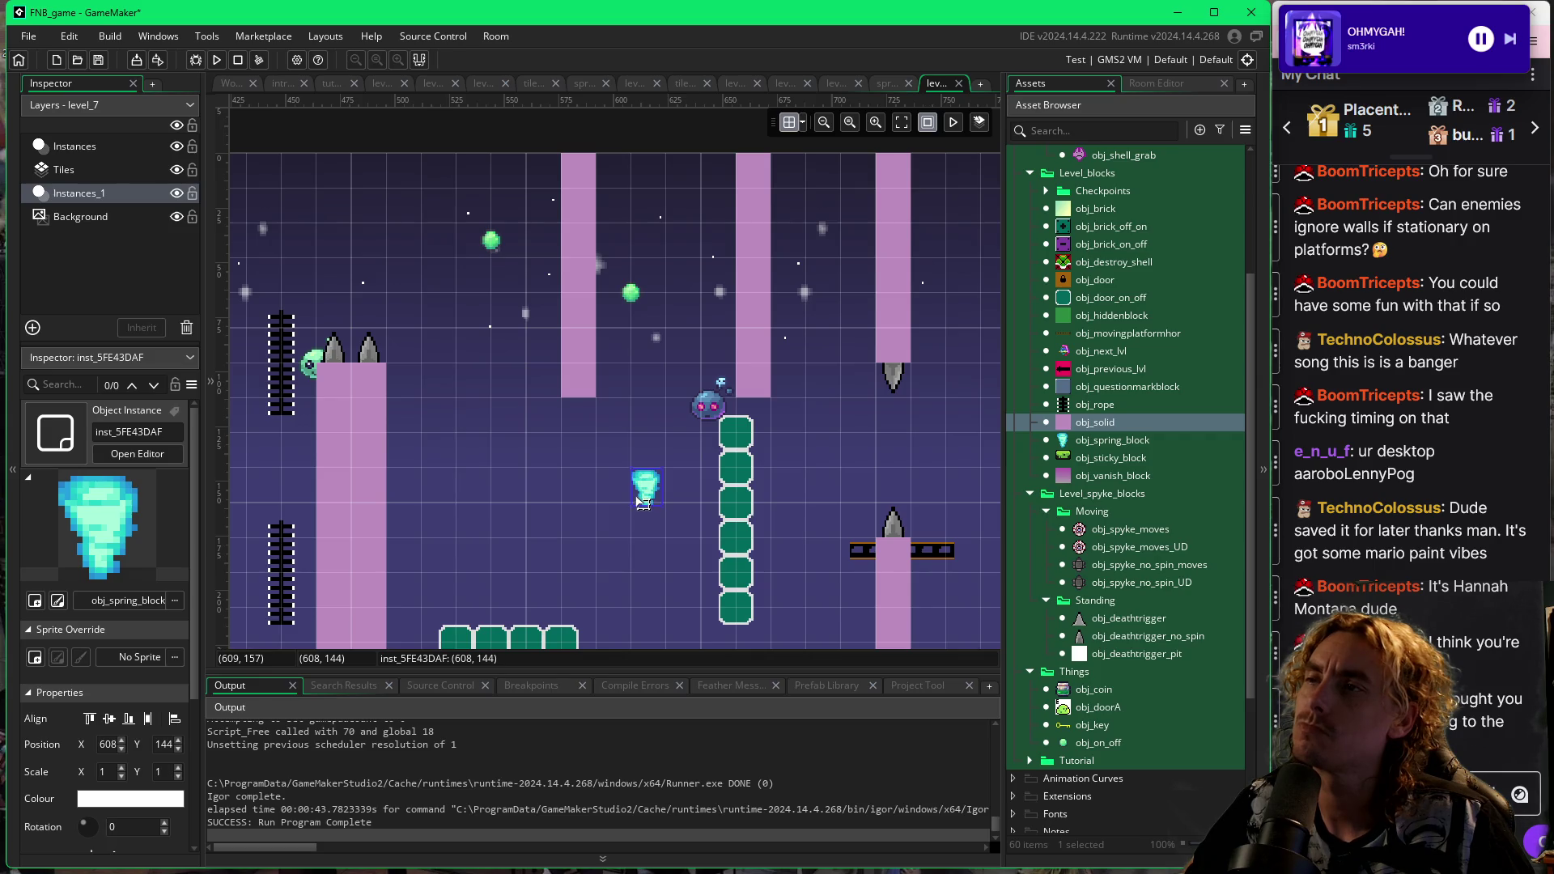
pyautogui.click(803, 123)
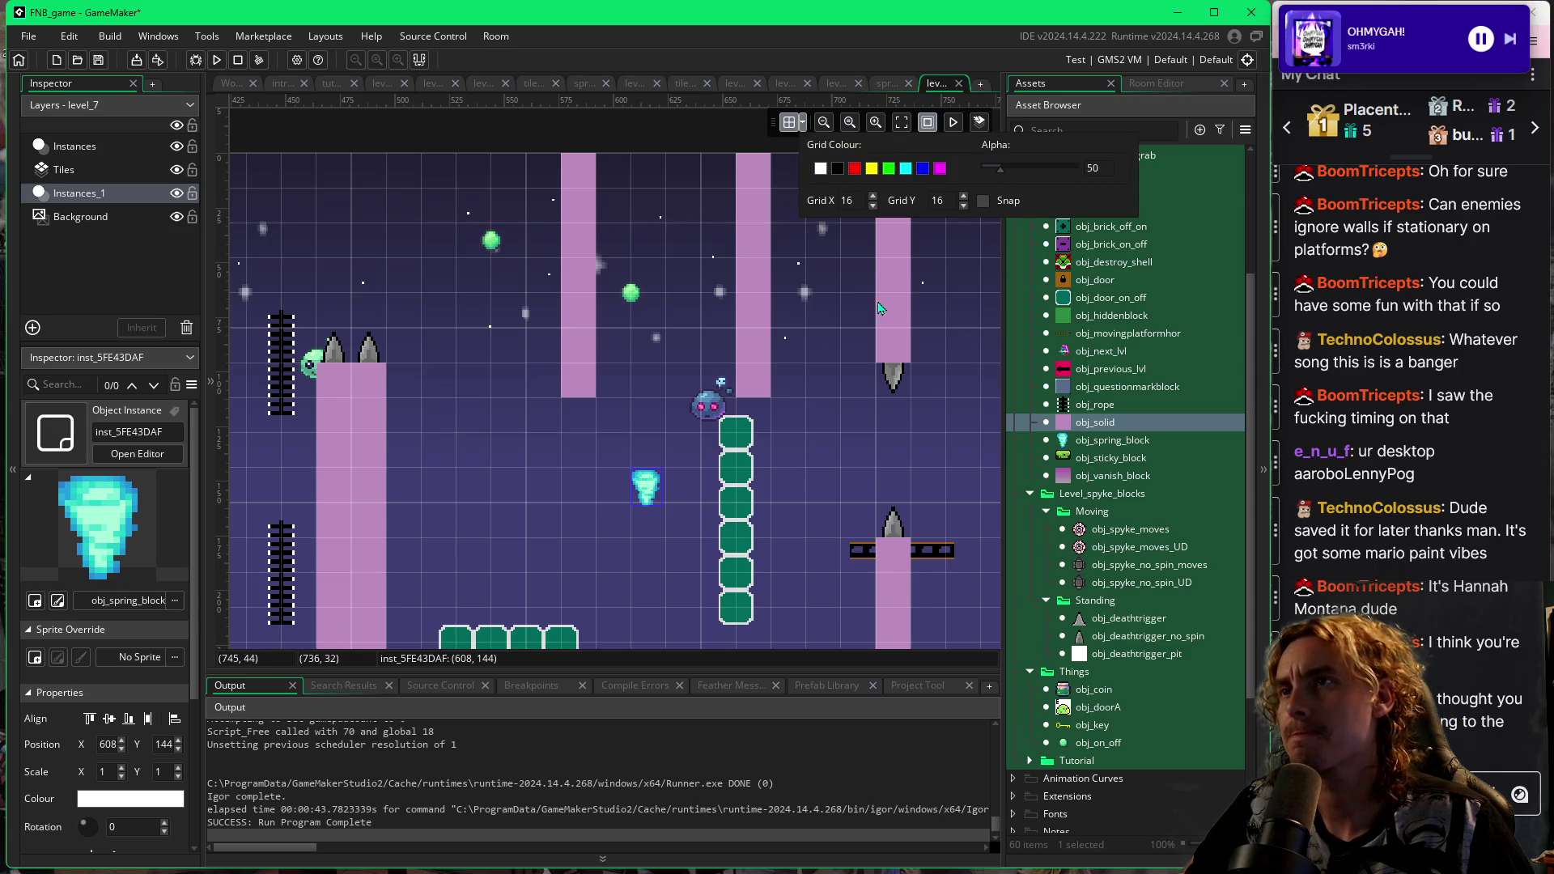
pyautogui.moveTo(652, 493); pyautogui.dragTo(636, 492)
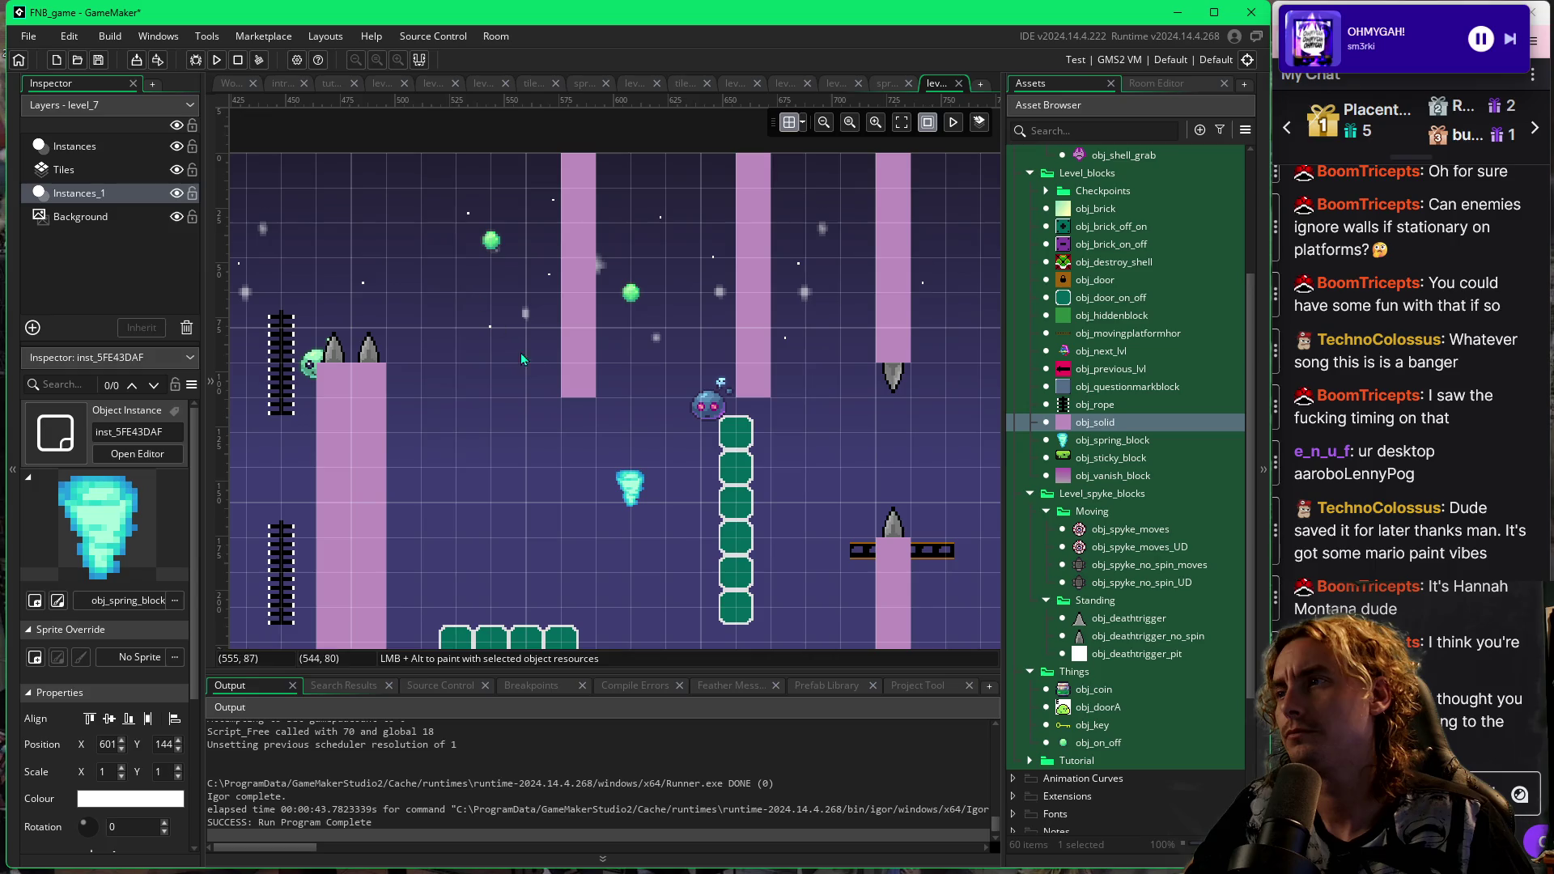
pyautogui.press('F5')
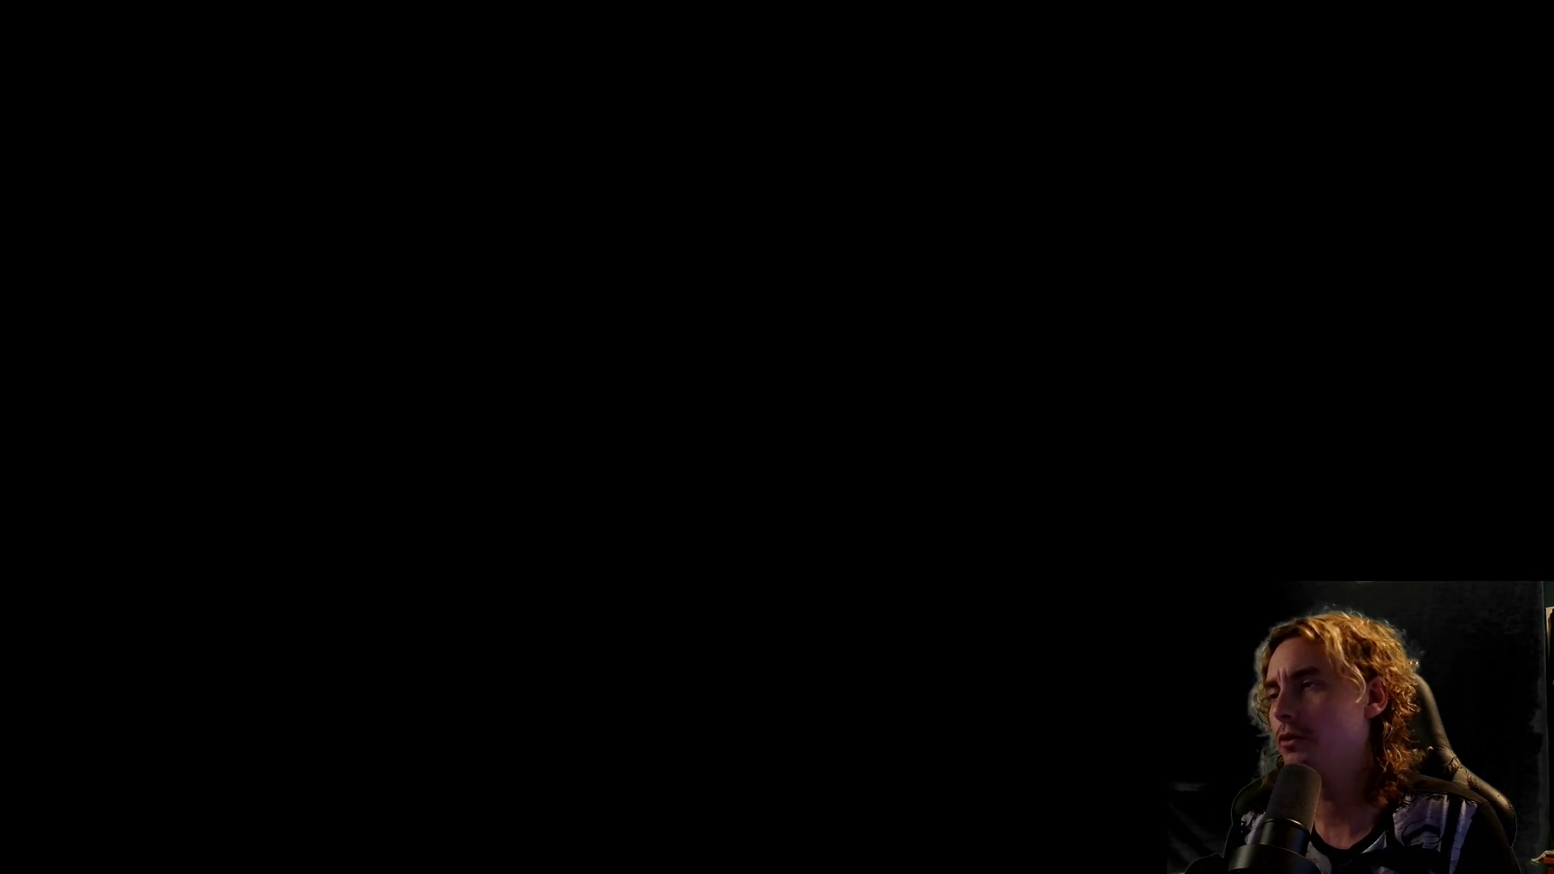
# Guide the player up the ladder column and onto the top of the pink pillar.
pyautogui.press('Left')
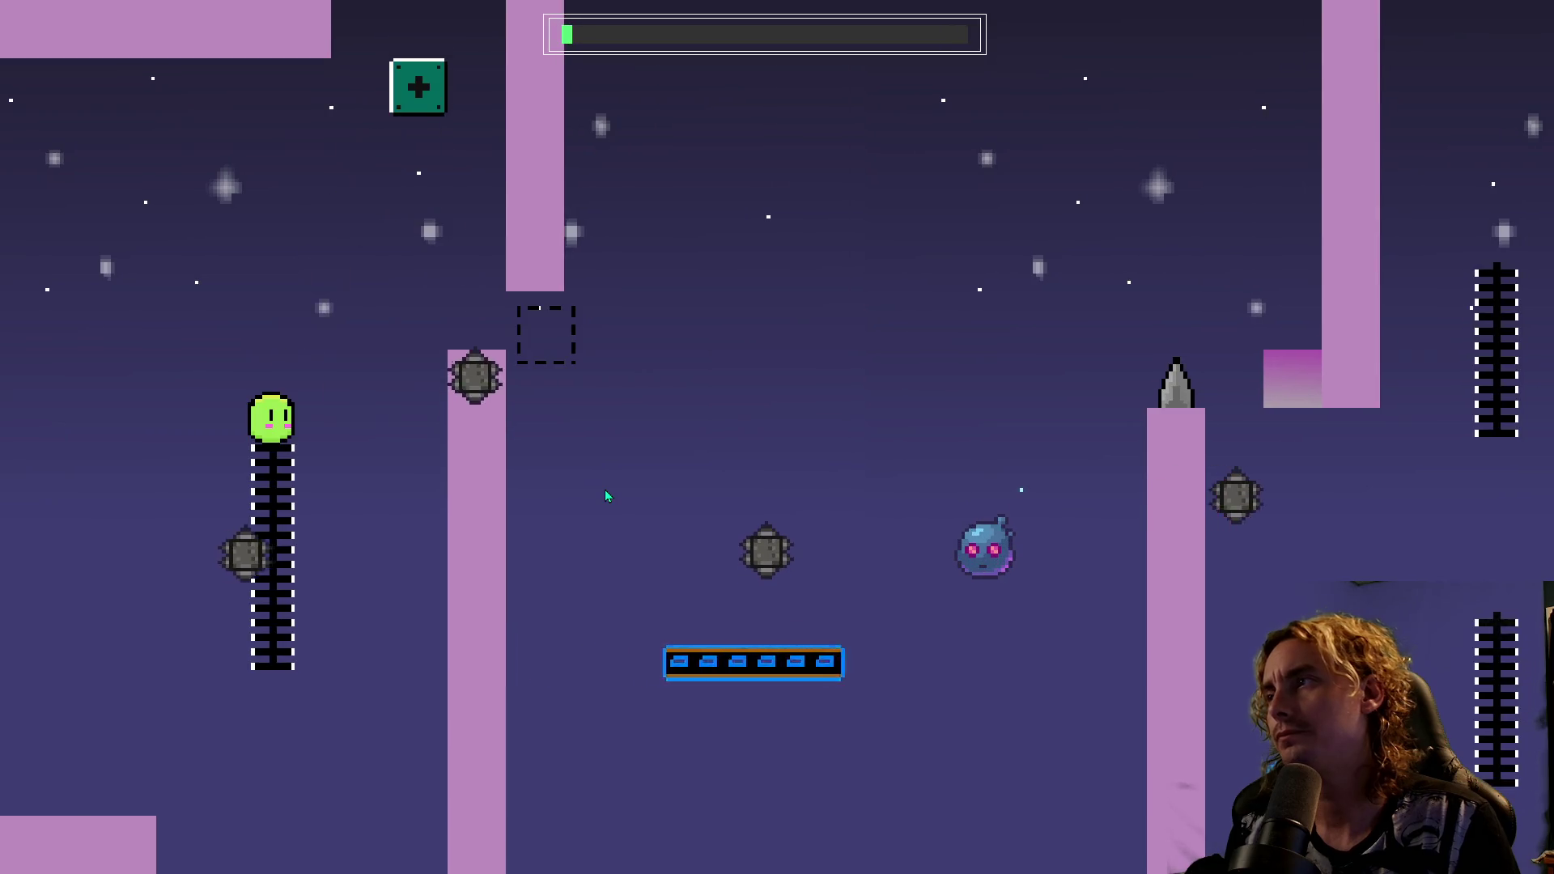
pyautogui.press('space')
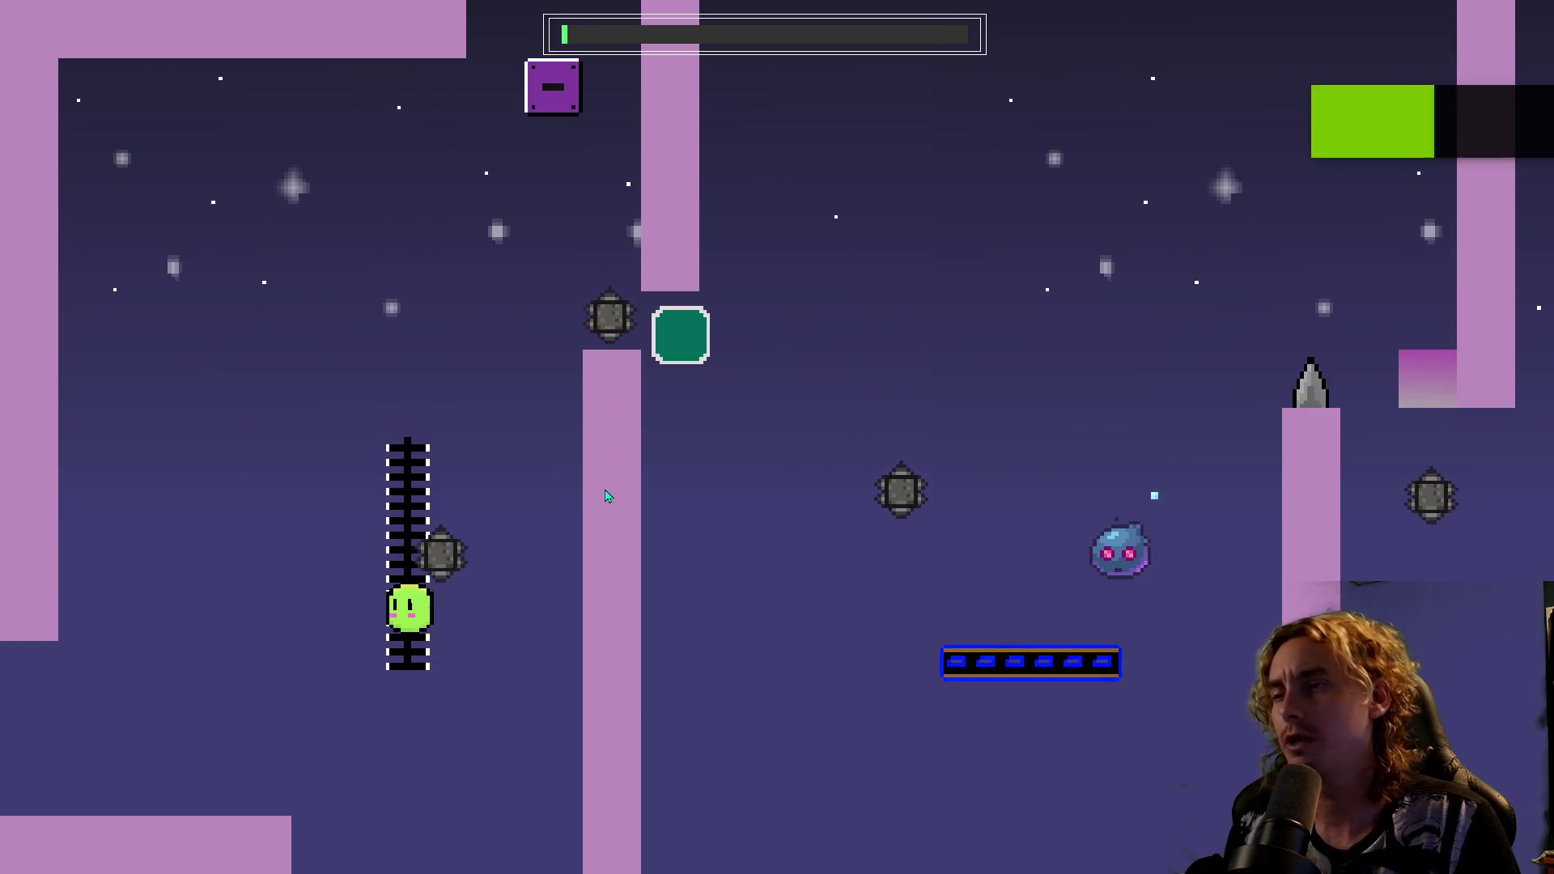
pyautogui.press('space')
pyautogui.press('Right')
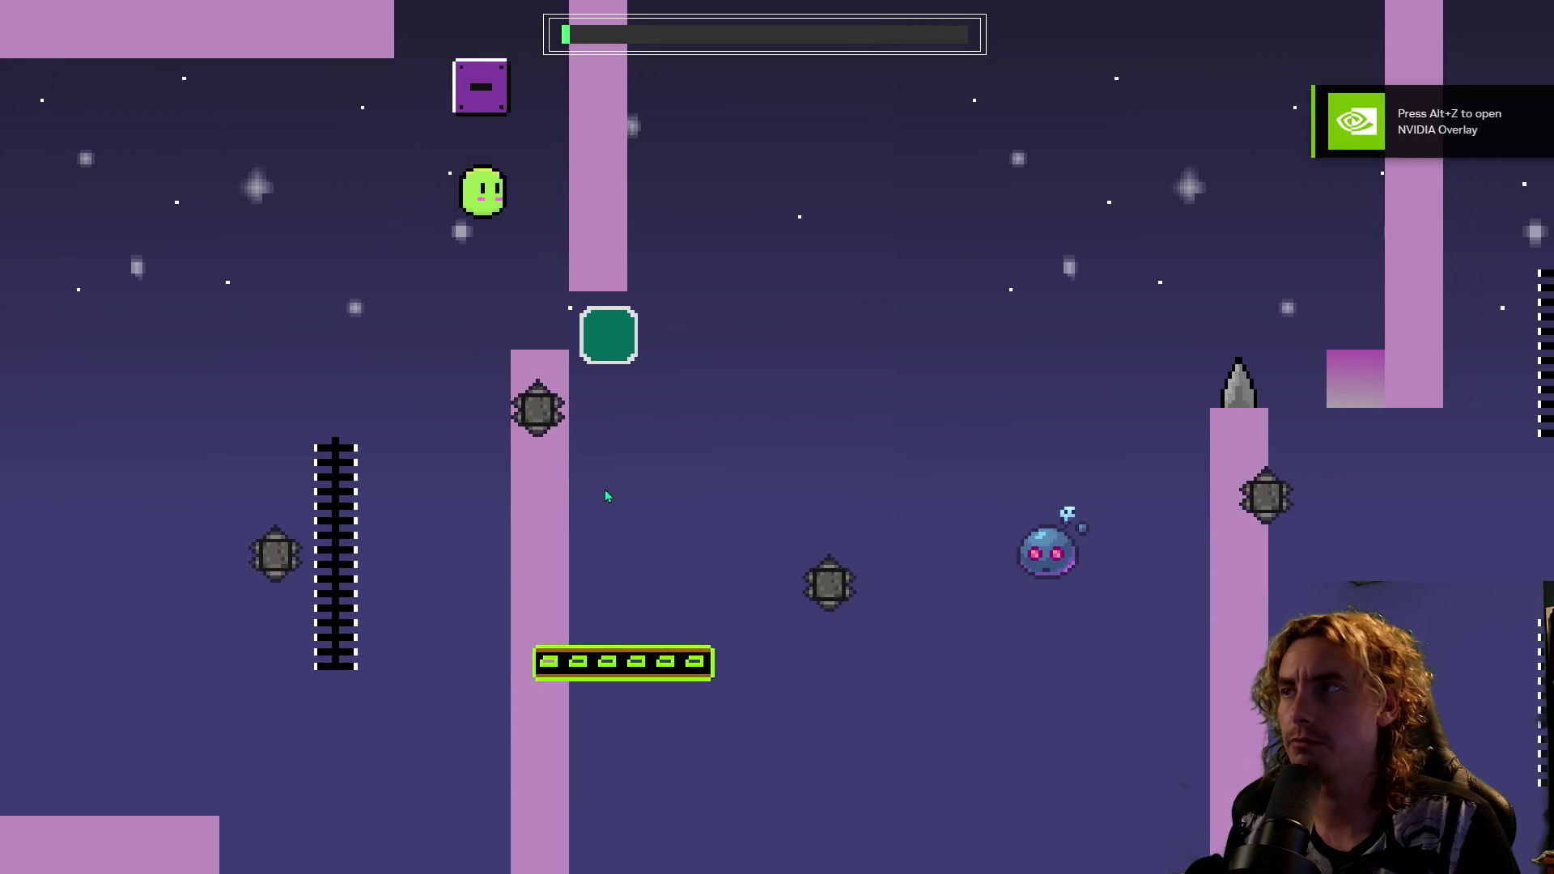
pyautogui.press('Right')
pyautogui.press('space')
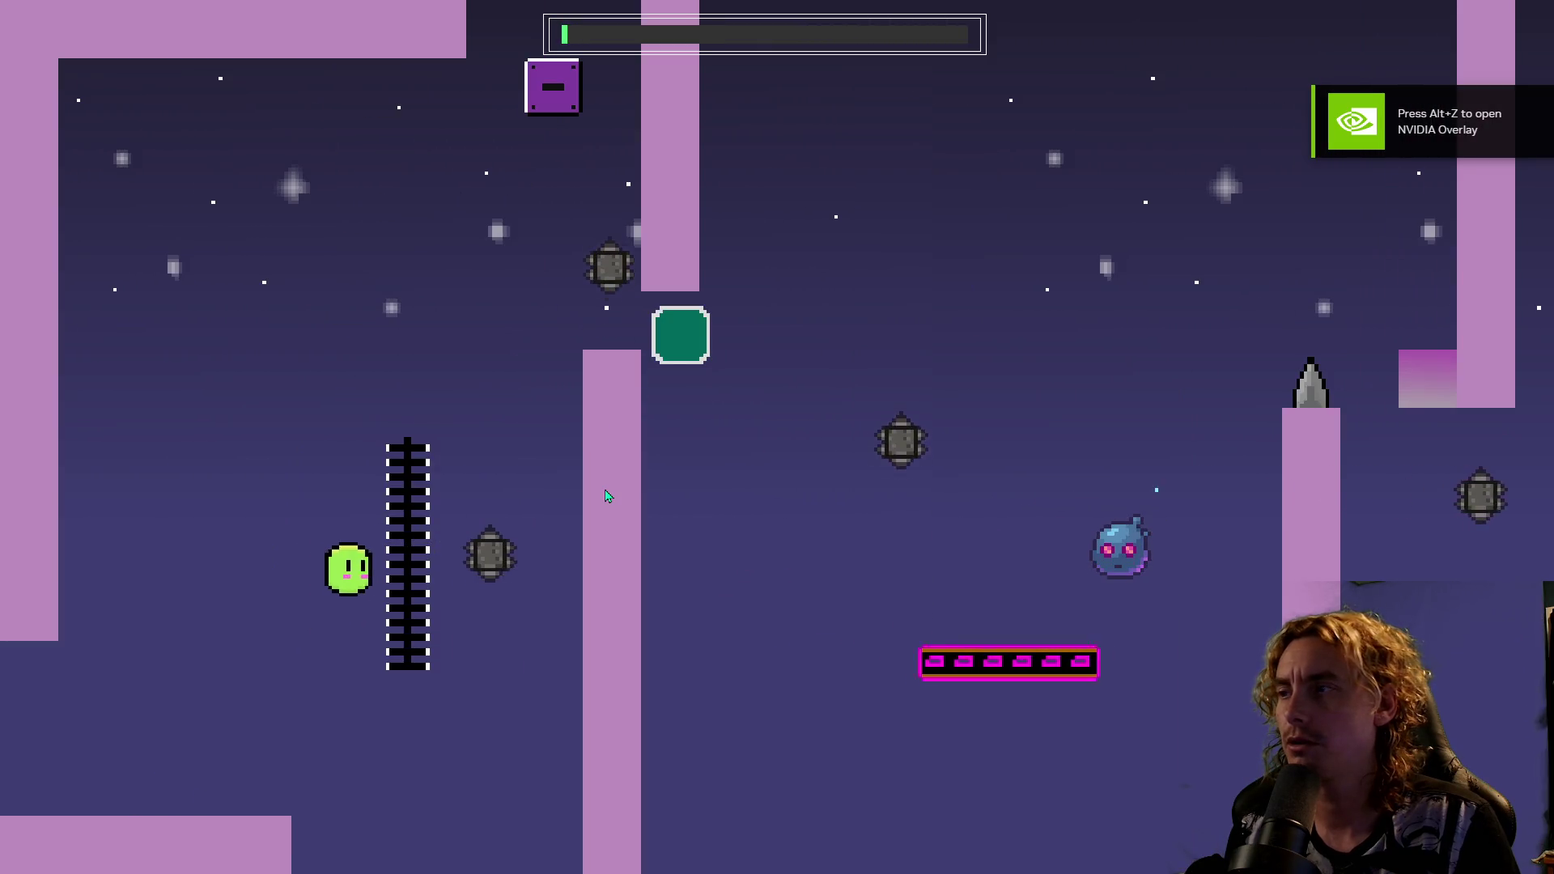
pyautogui.press('space')
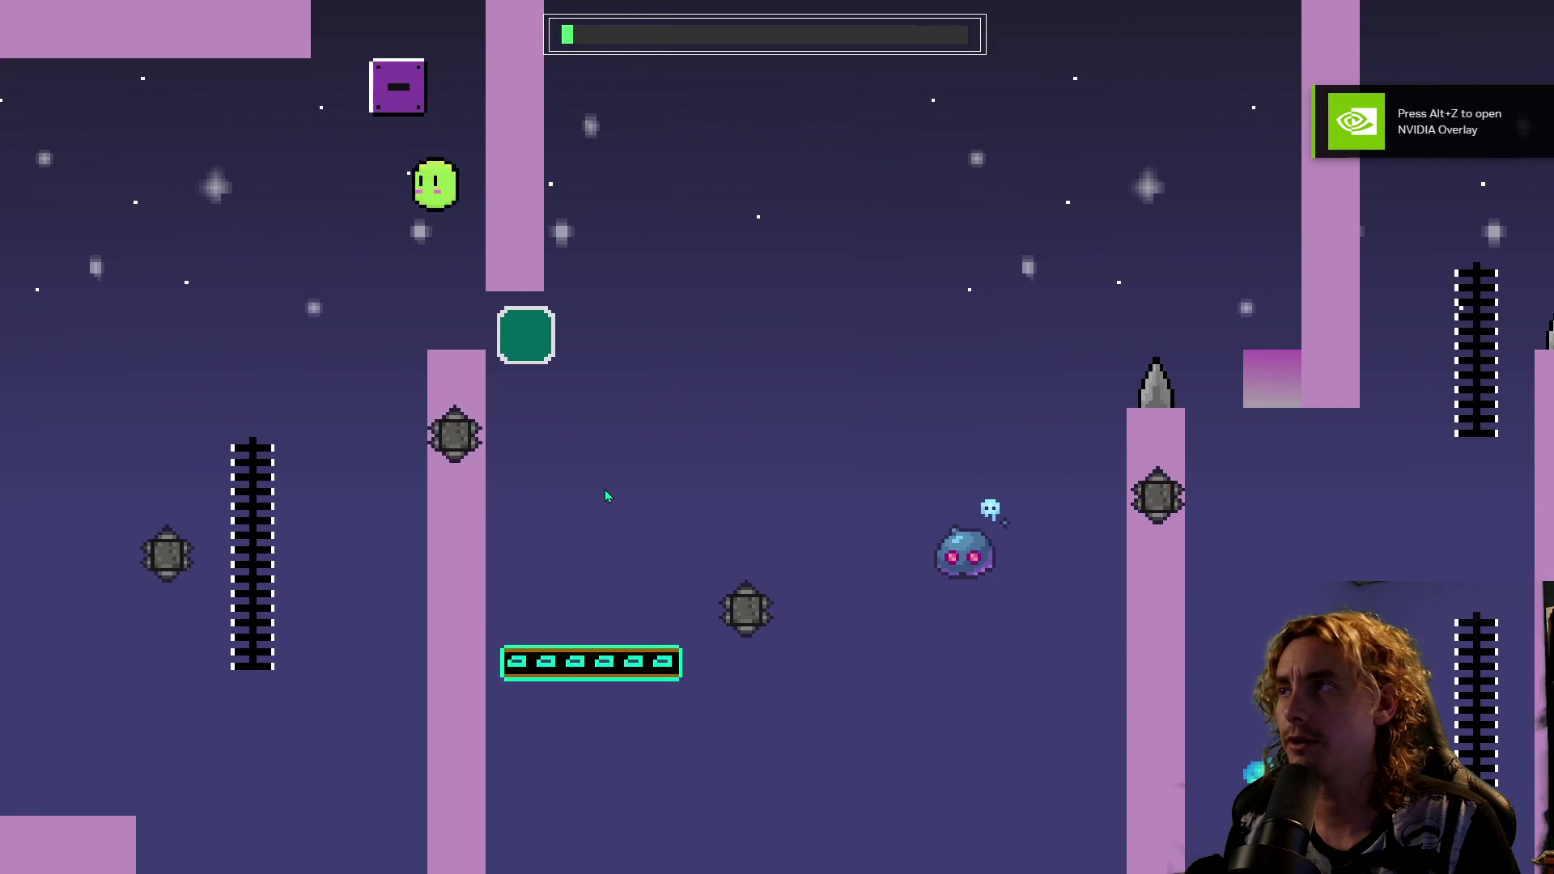
pyautogui.press('Left')
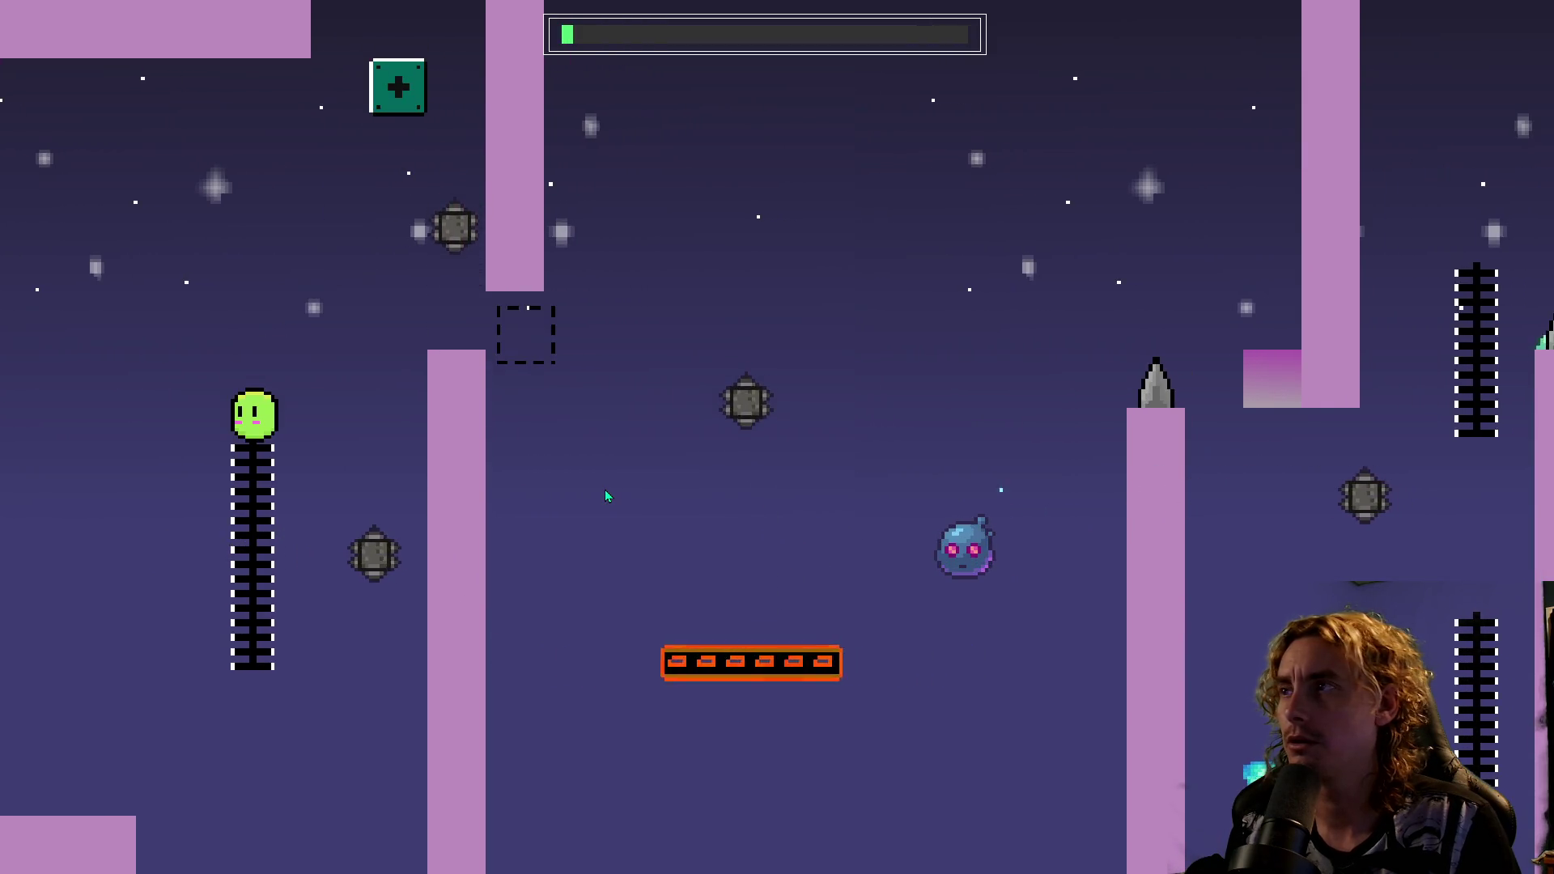
pyautogui.press('space')
pyautogui.press('Right')
# Ride the moving platform, climb beside the black column, and land on the teal blocks.
pyautogui.press('Right')
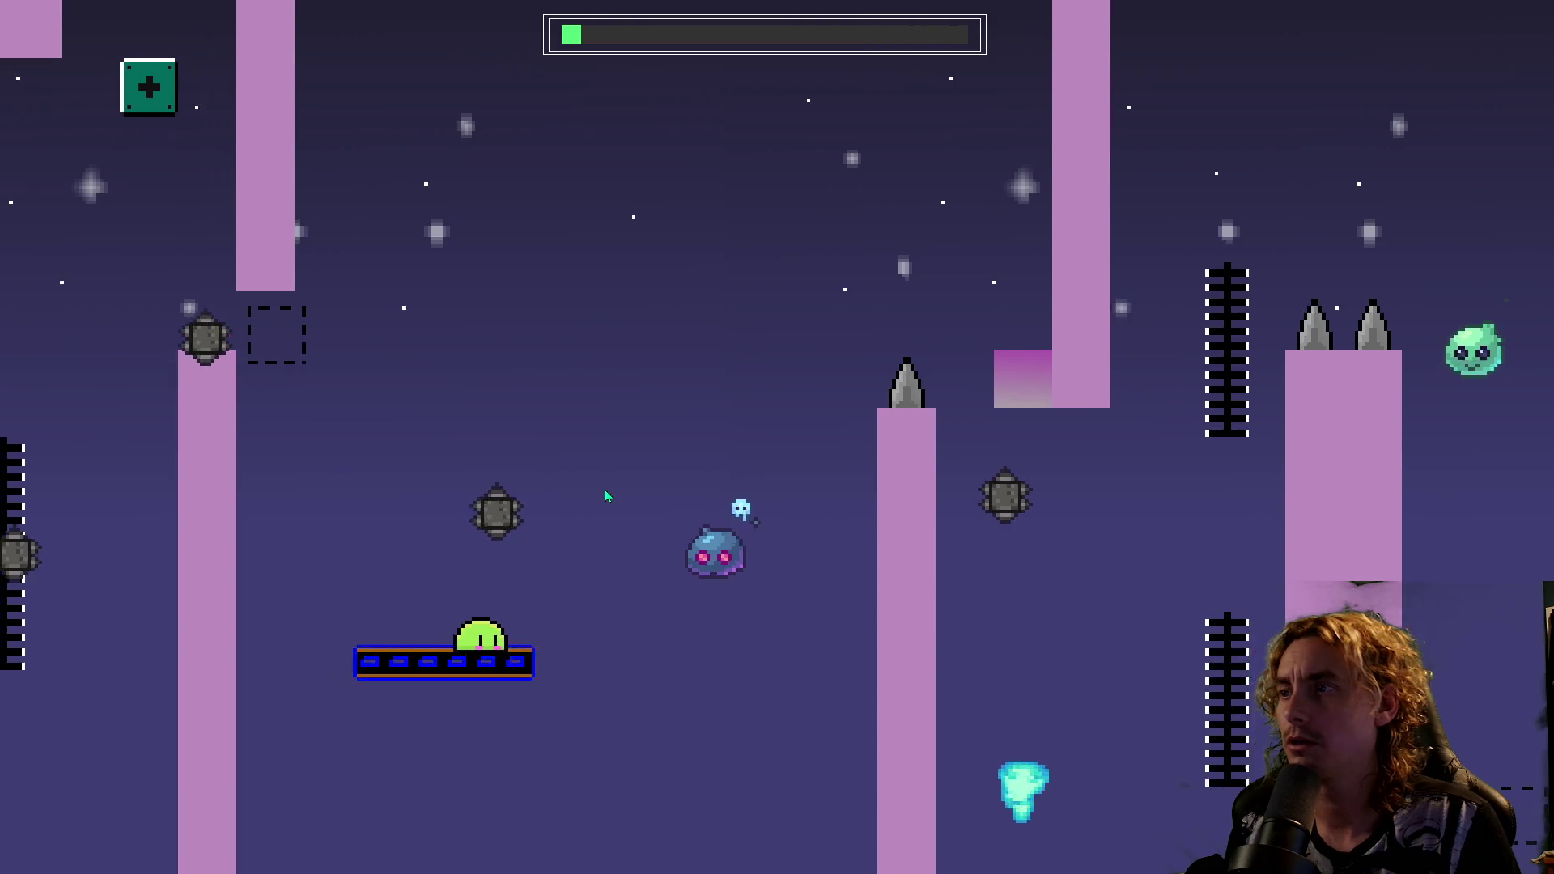
pyautogui.press('space')
pyautogui.press('space')
pyautogui.press('Right')
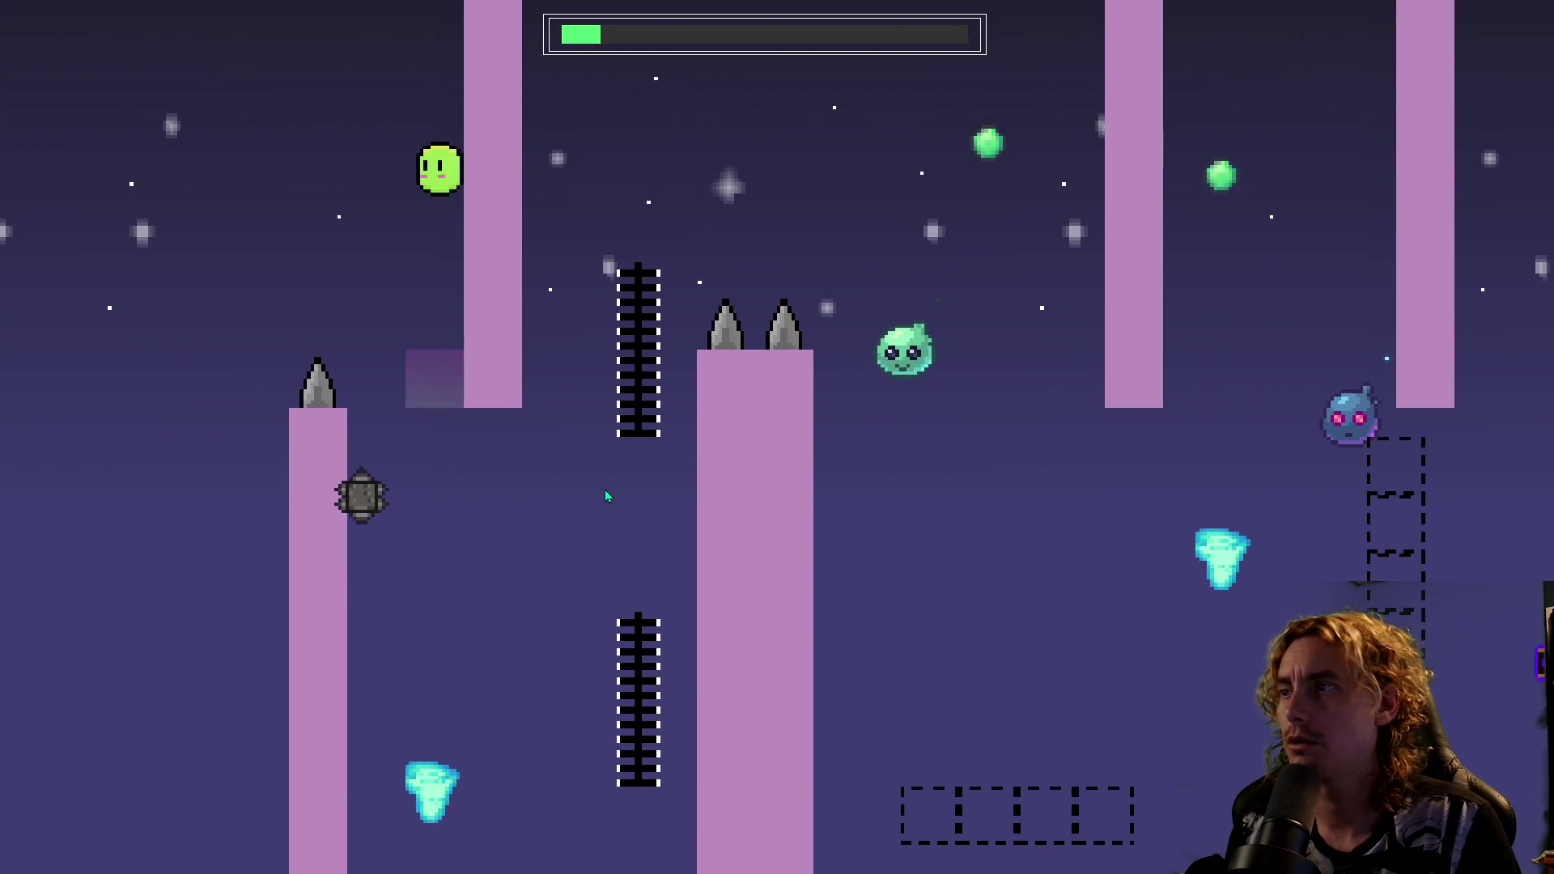
pyautogui.press('Right')
pyautogui.press('space')
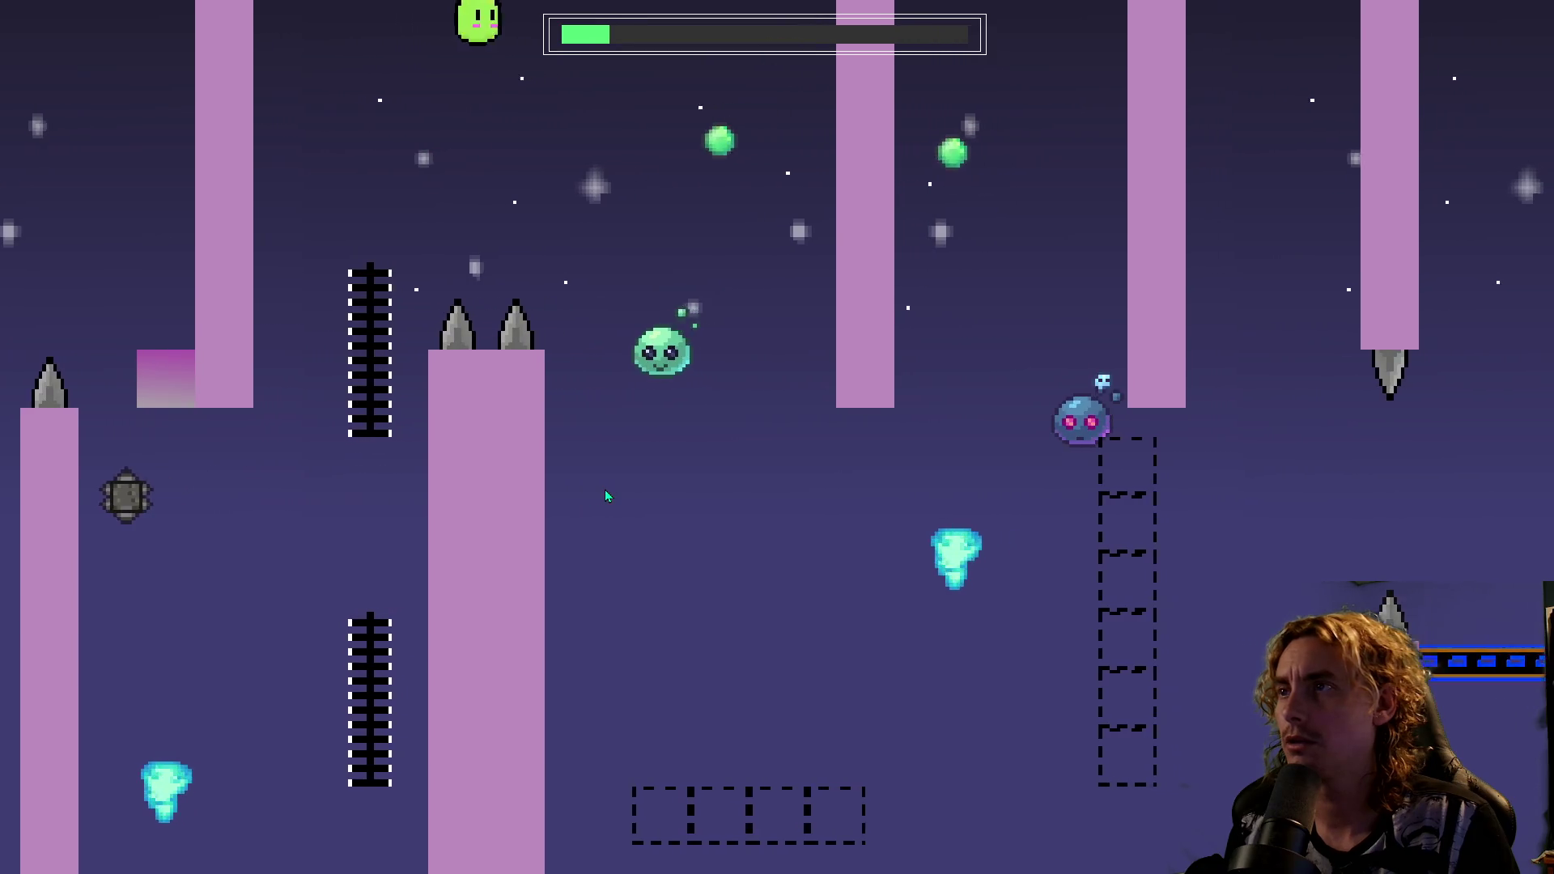
pyautogui.press('Right')
pyautogui.press('space')
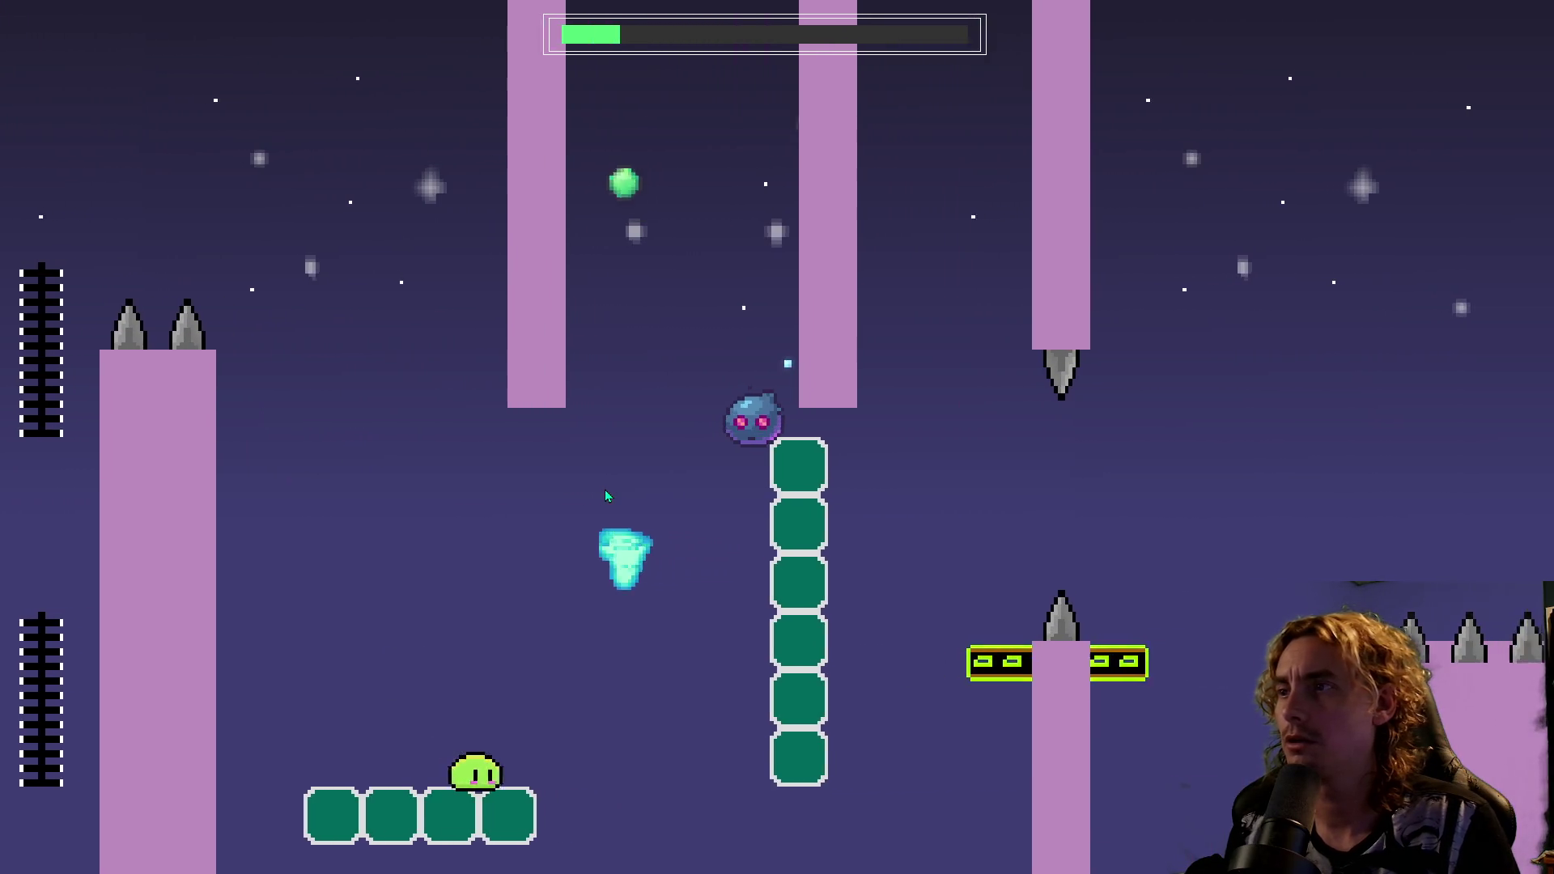
pyautogui.press('space')
pyautogui.press('Right')
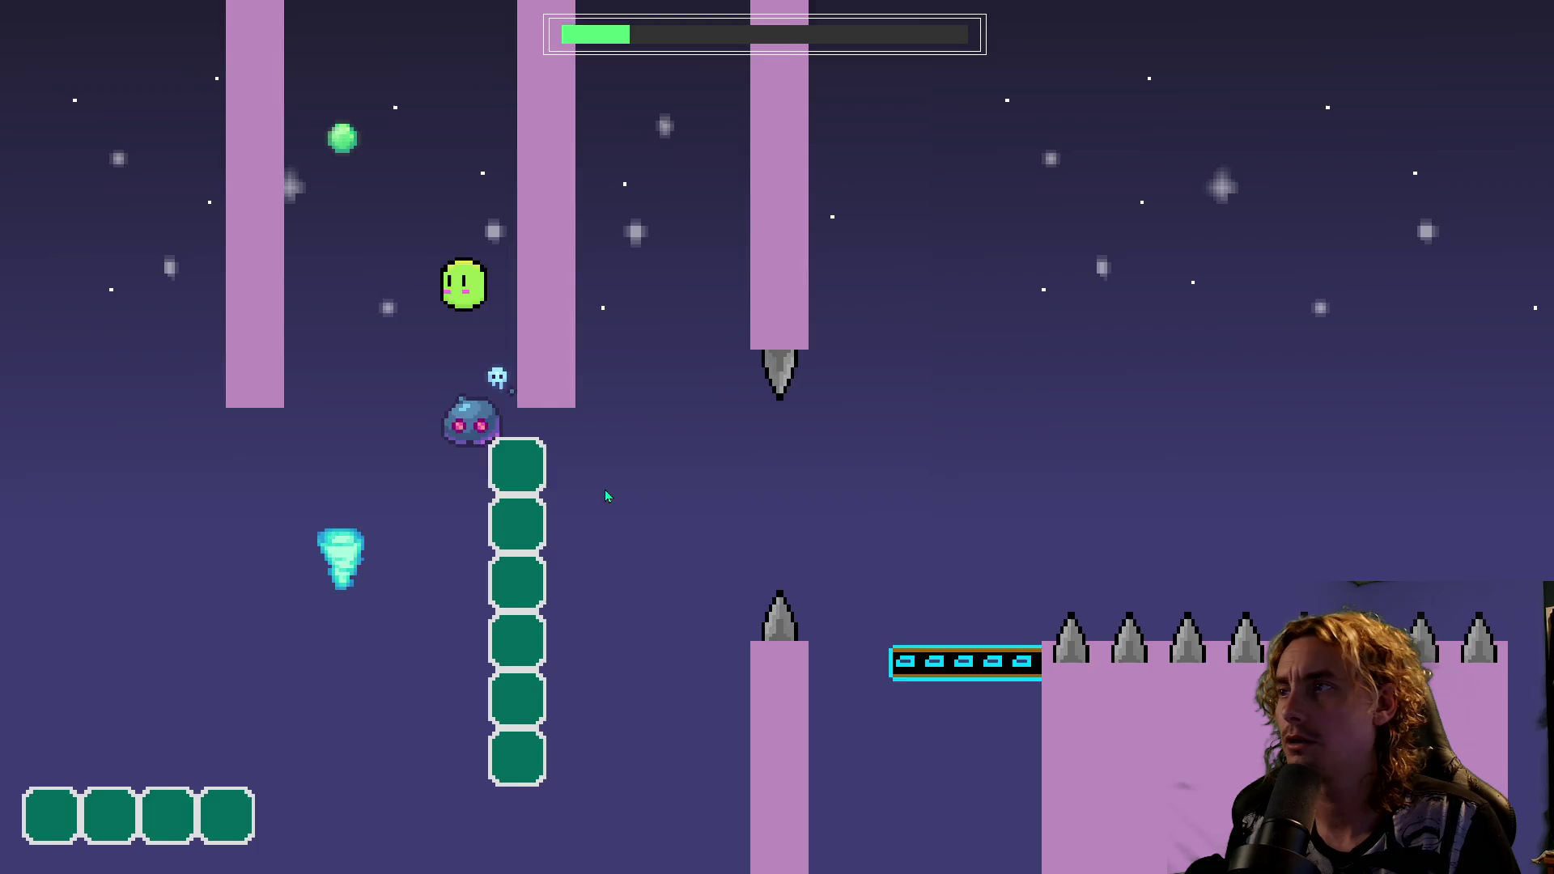
# After respawning, climb the ladder column again and jump over the spiked pillar.
pyautogui.press('Right')
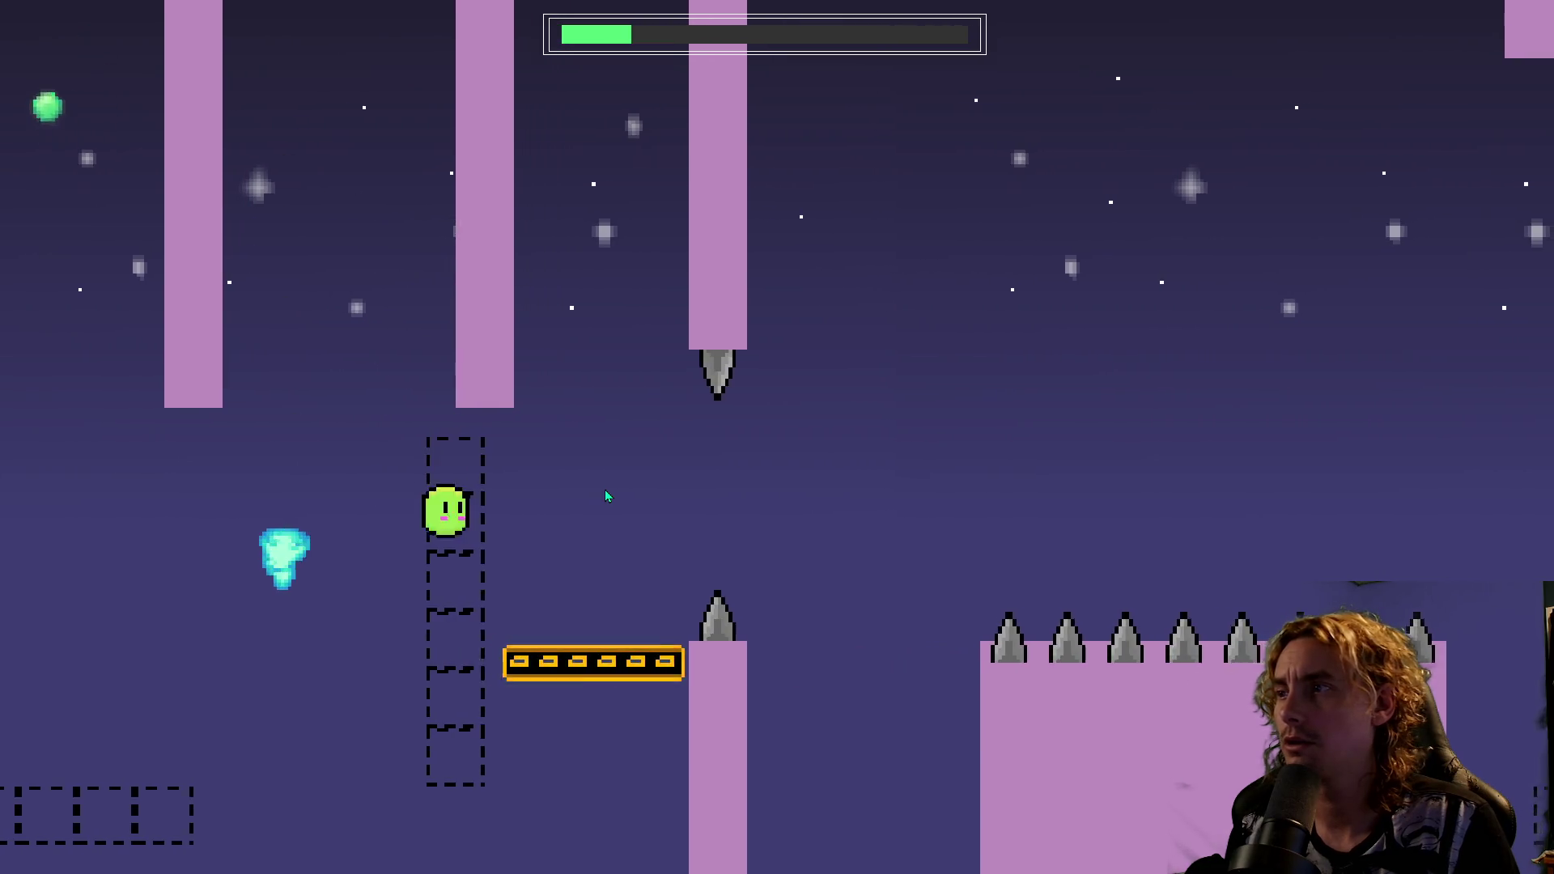
pyautogui.press('space')
pyautogui.press('Left')
pyautogui.press('space')
pyautogui.press('Right')
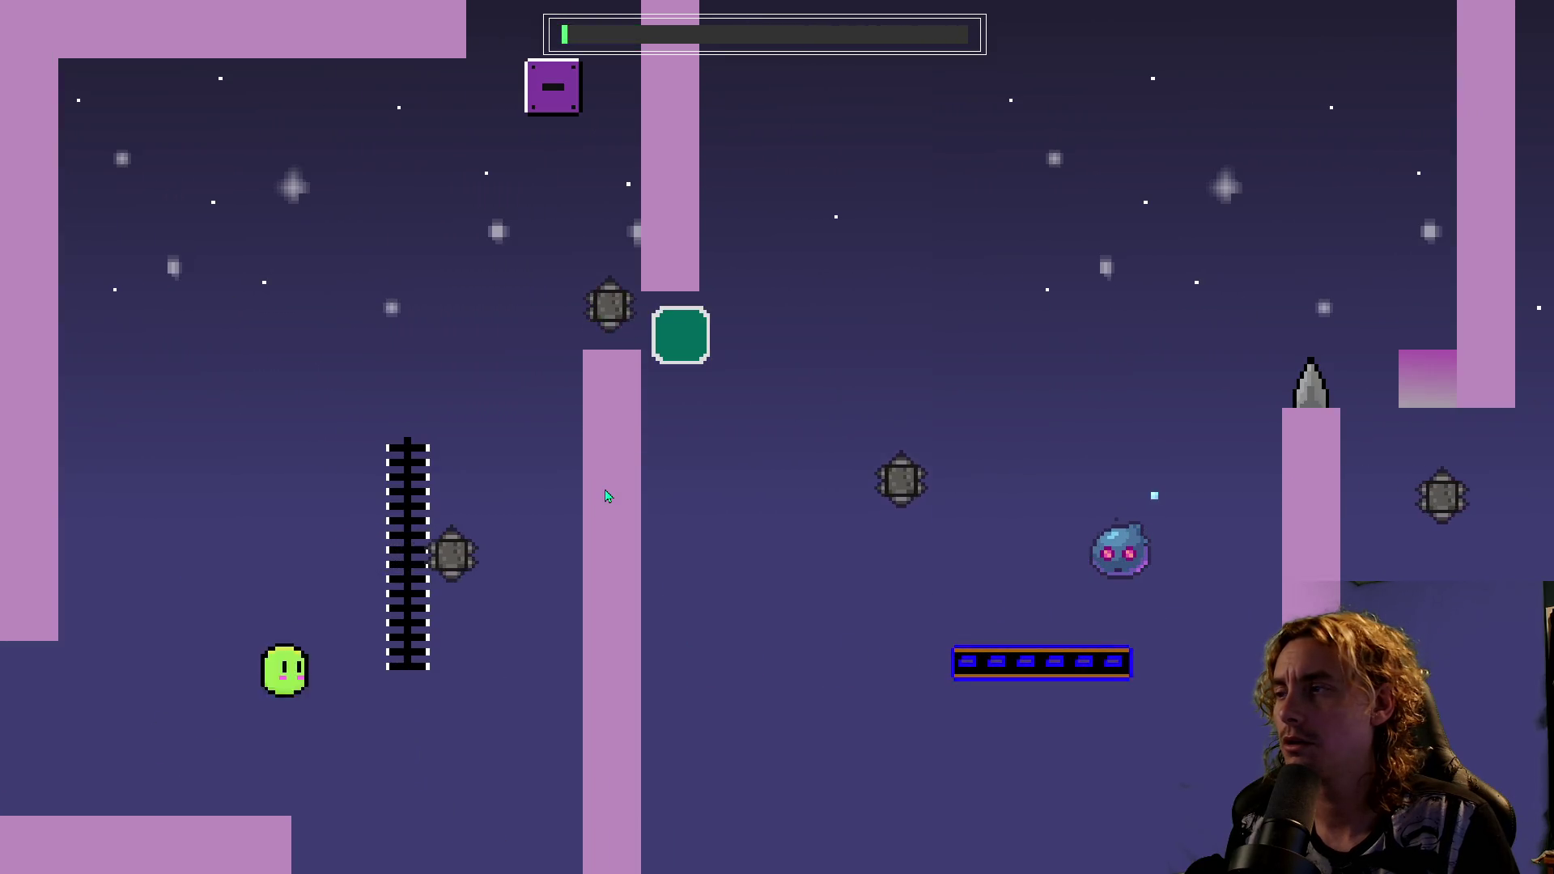
pyautogui.press('space')
pyautogui.press('Right')
pyautogui.press('space')
pyautogui.press('Left')
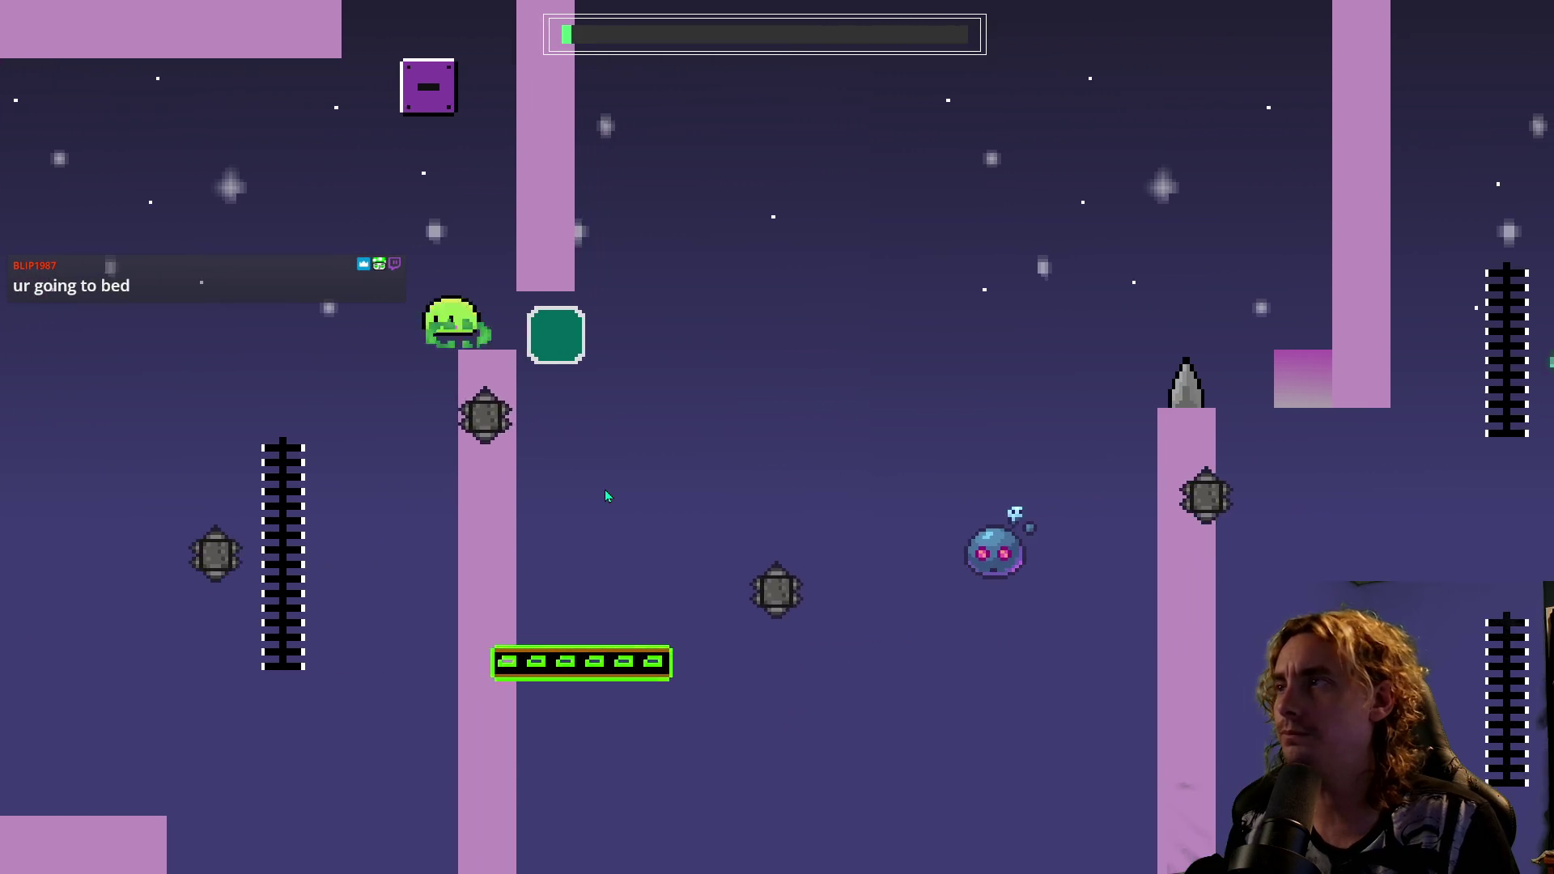
pyautogui.press('space')
pyautogui.press('Right')
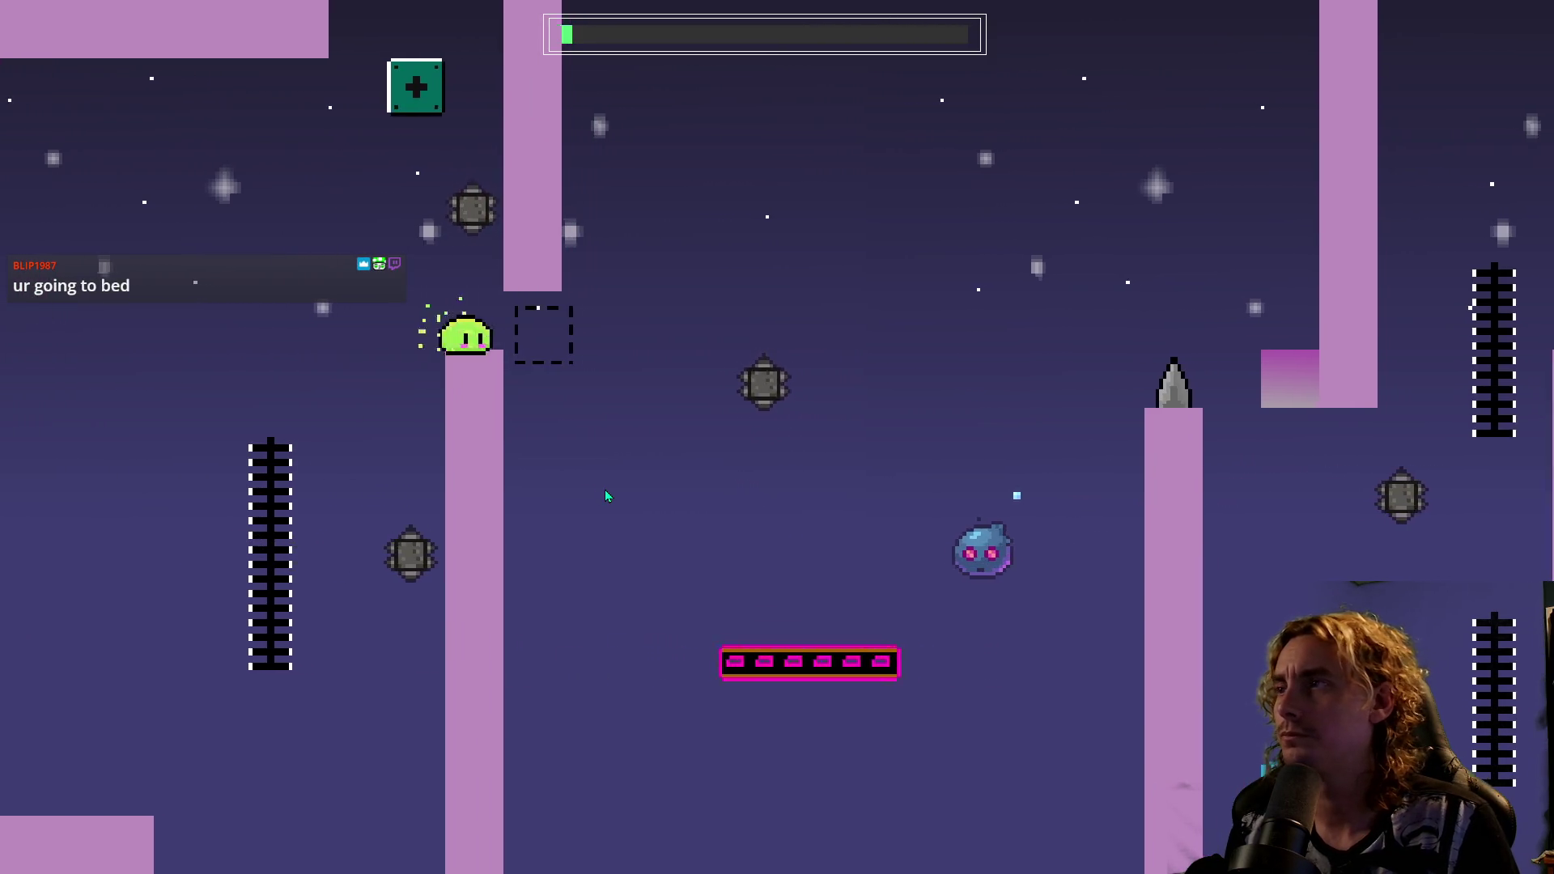
pyautogui.press('space')
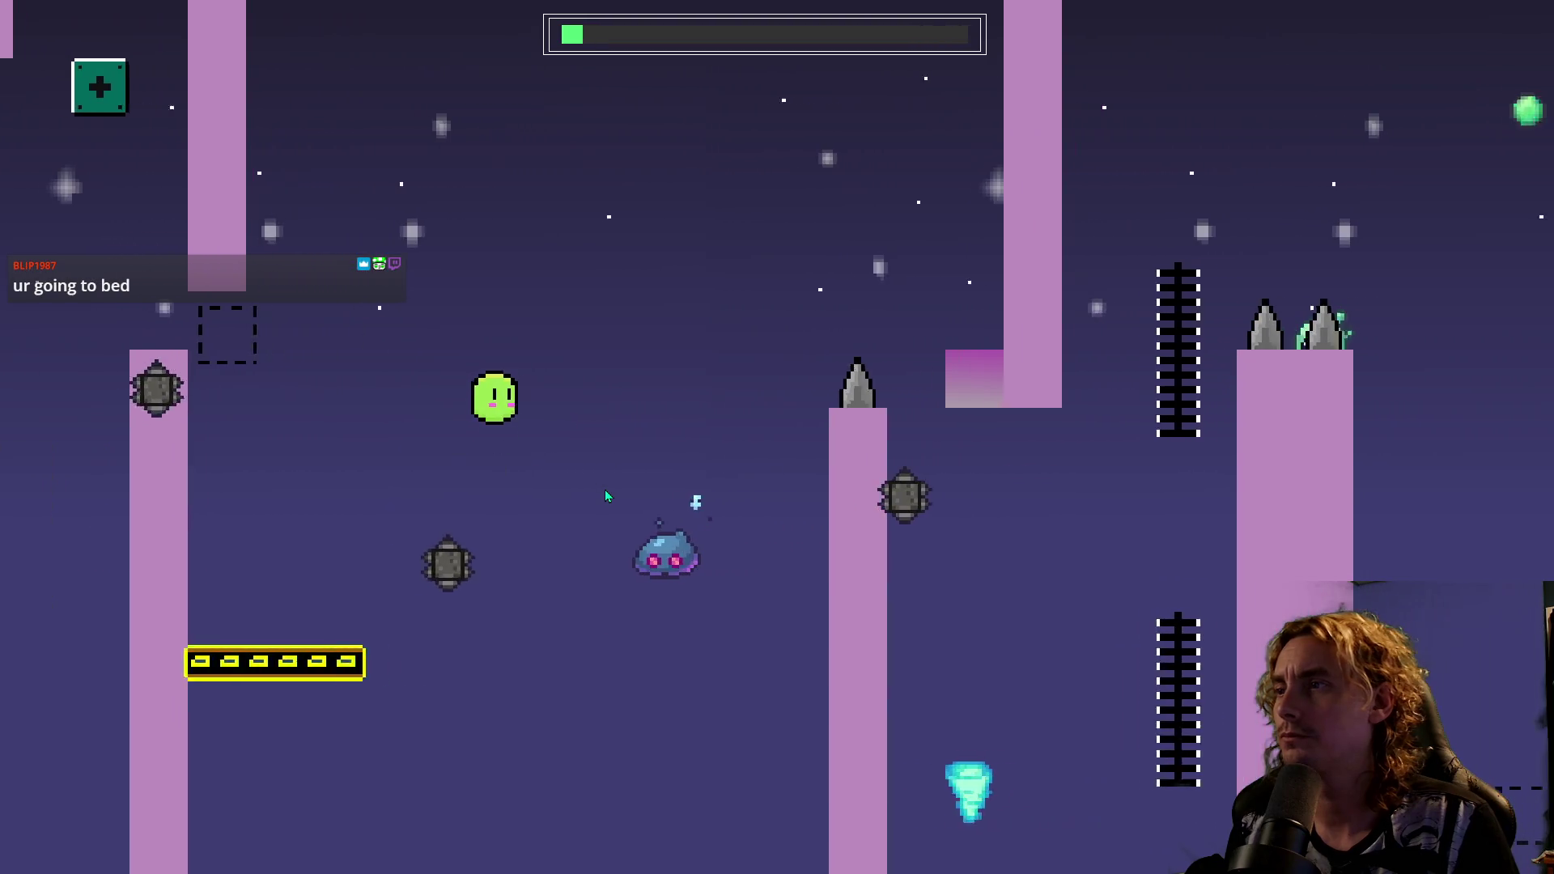
pyautogui.press('space')
pyautogui.press('Right')
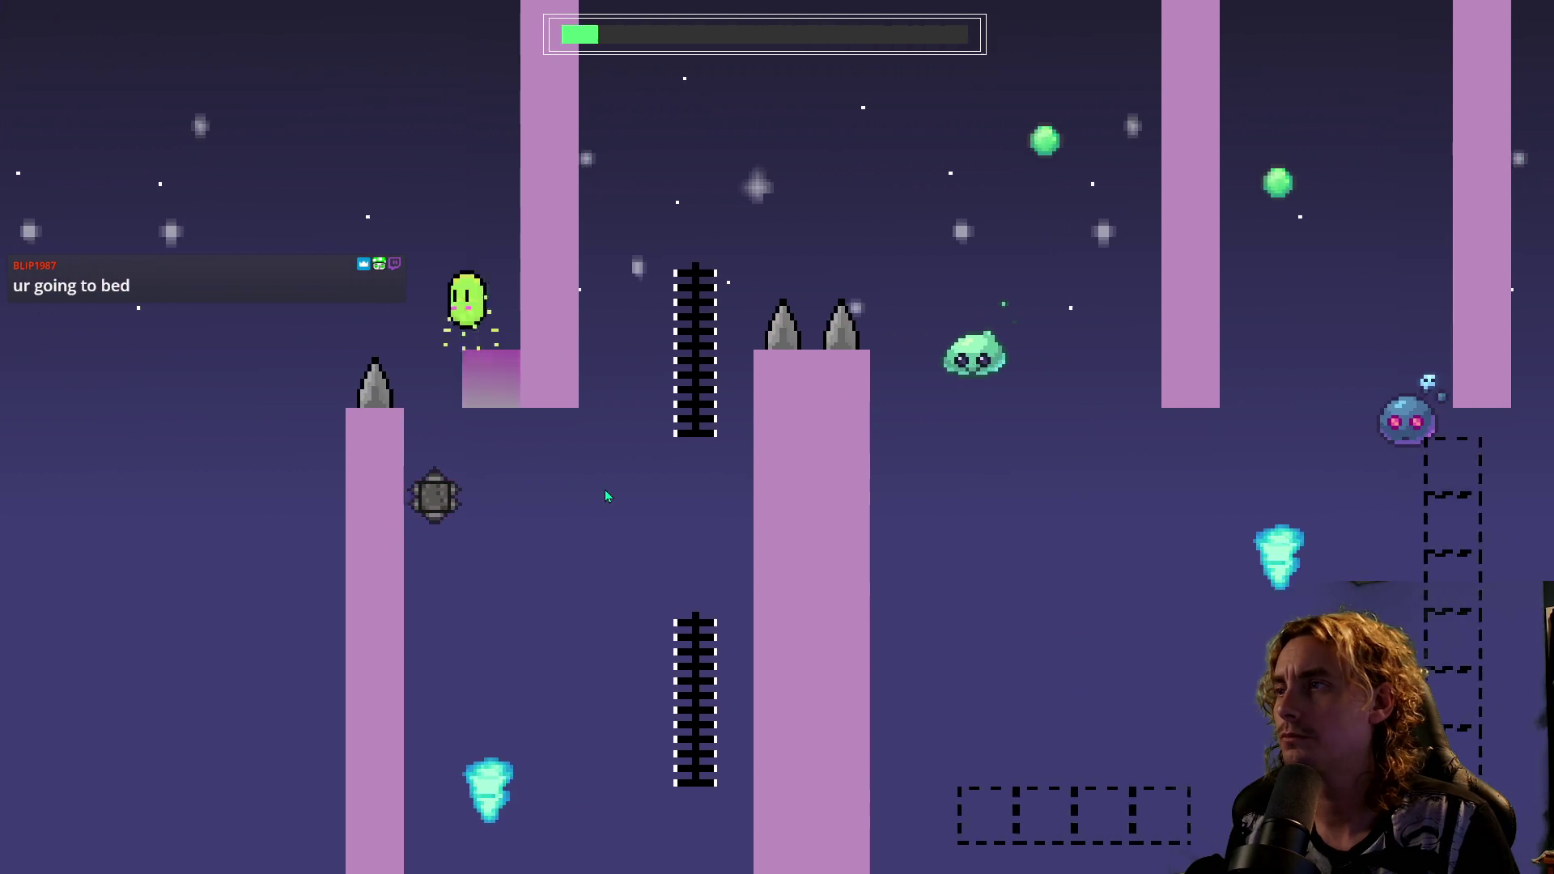
pyautogui.press('space')
pyautogui.press('Right')
pyautogui.press('space')
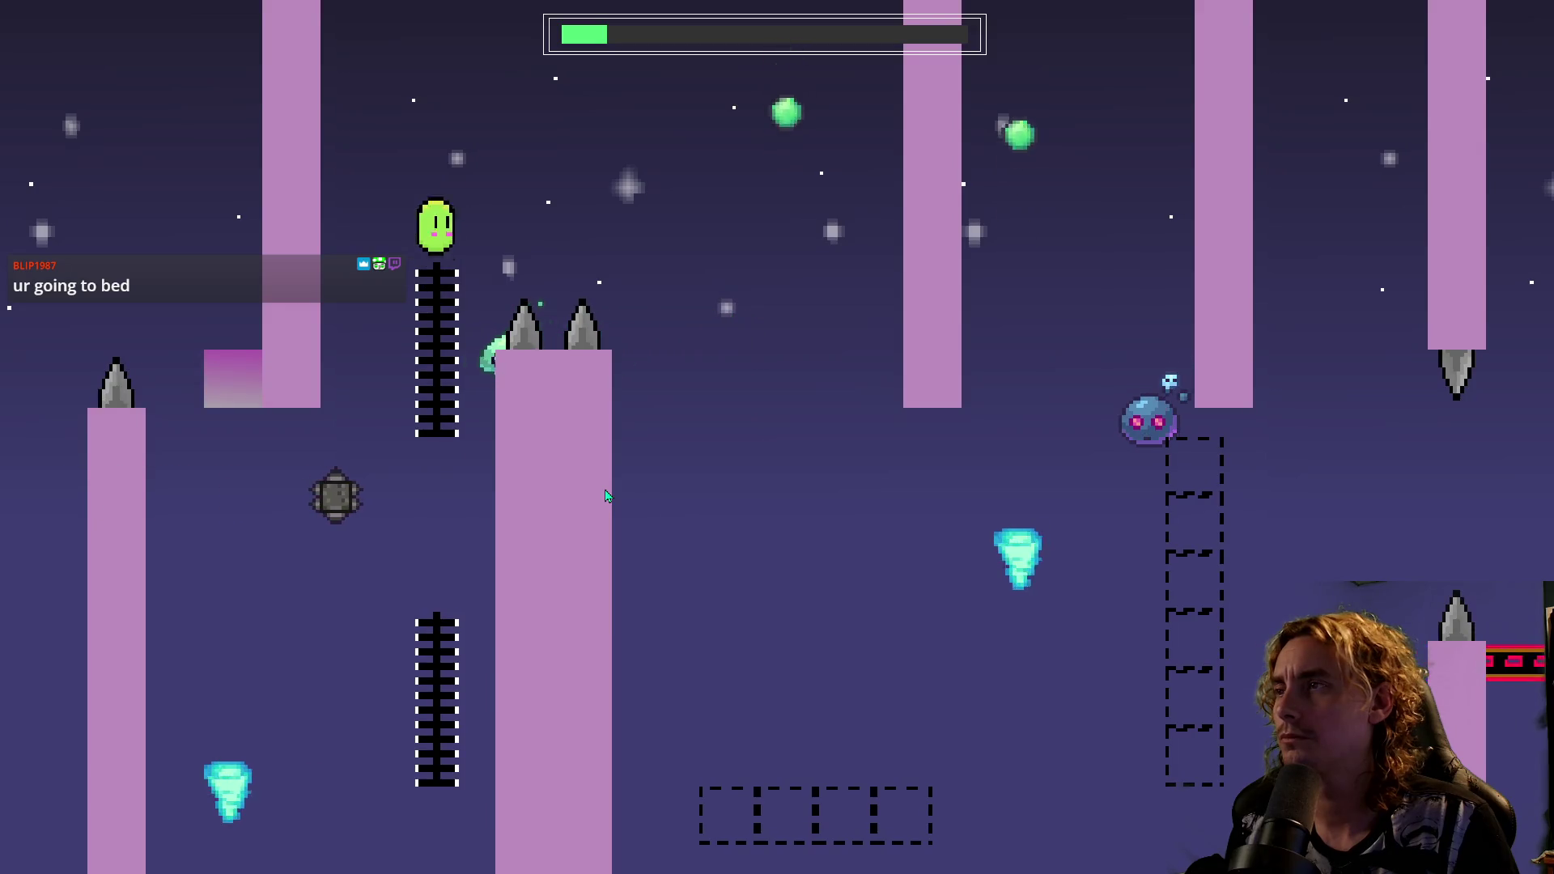
# Jump from the ladder top past the pillar onto the moving platform beside the spikes.
pyautogui.press('Right')
pyautogui.press('space')
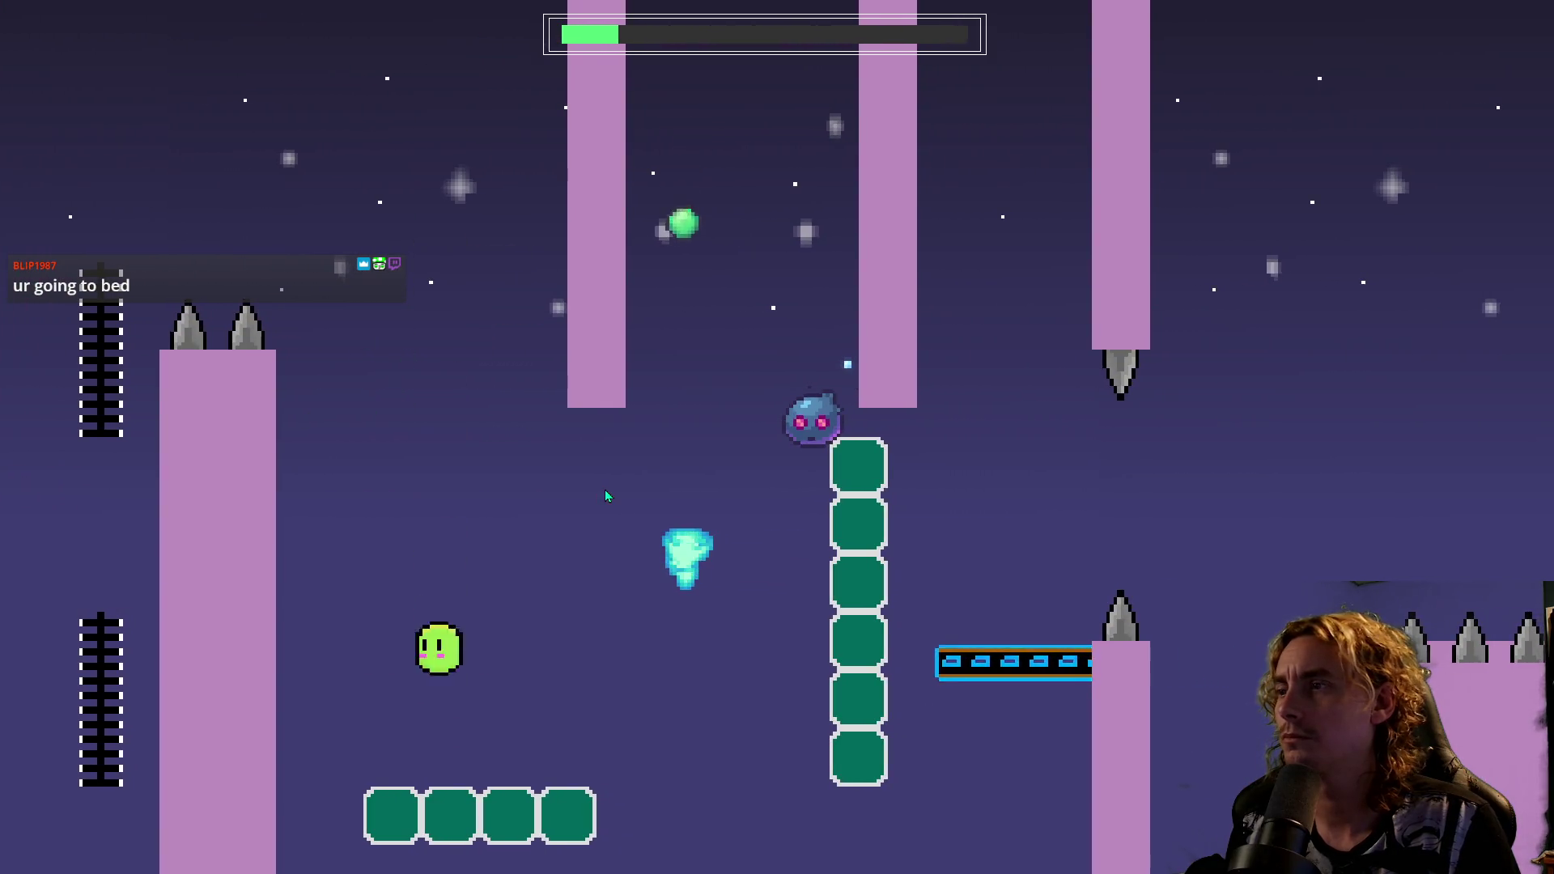
pyautogui.press('Right')
pyautogui.press('space')
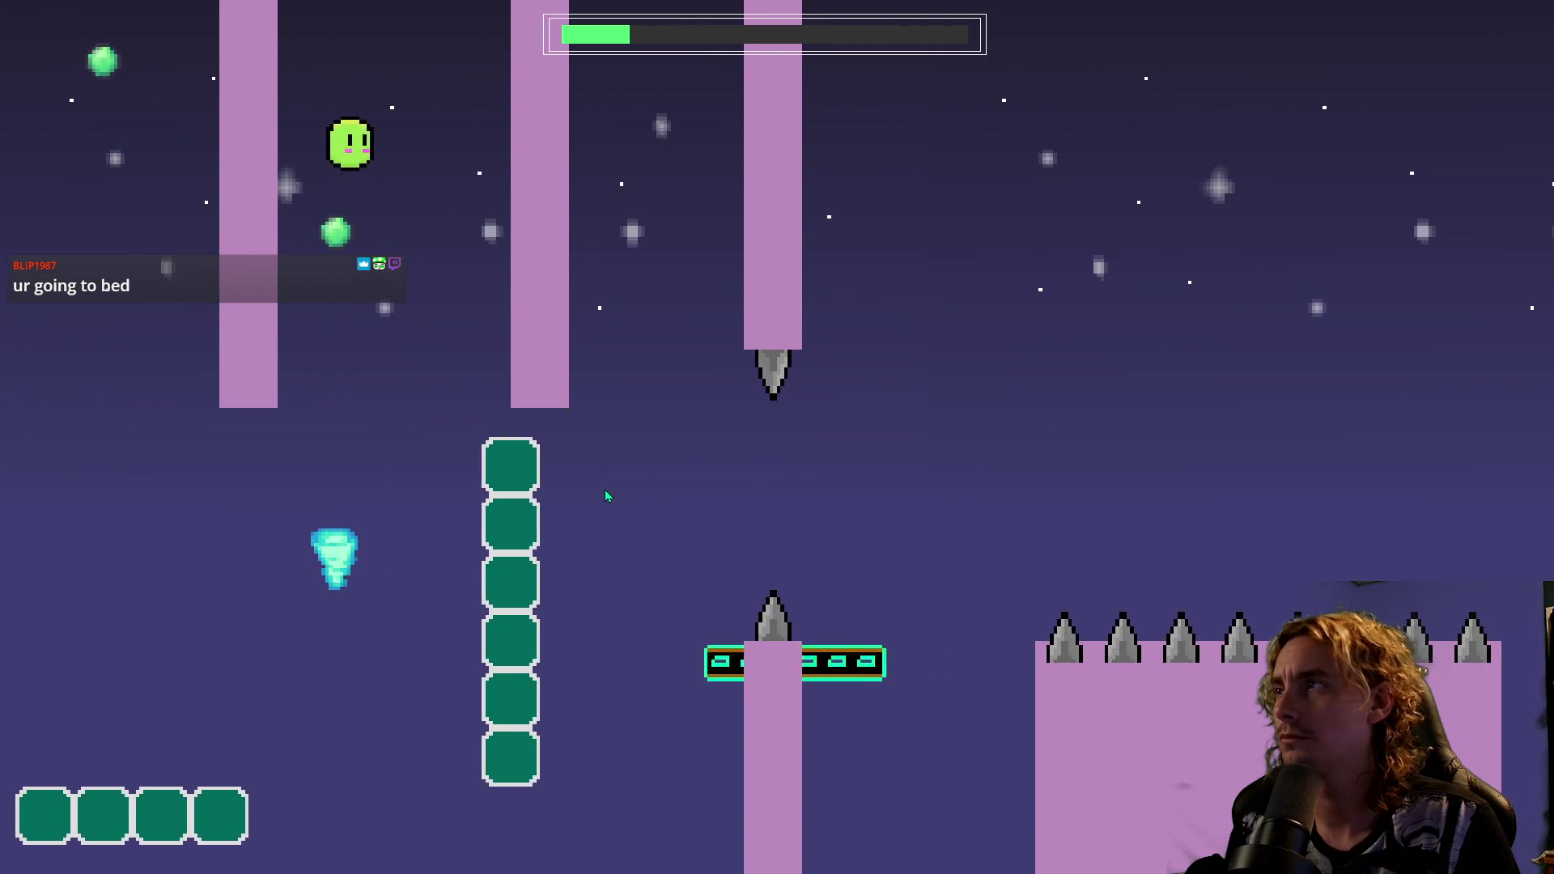
pyautogui.press('Right')
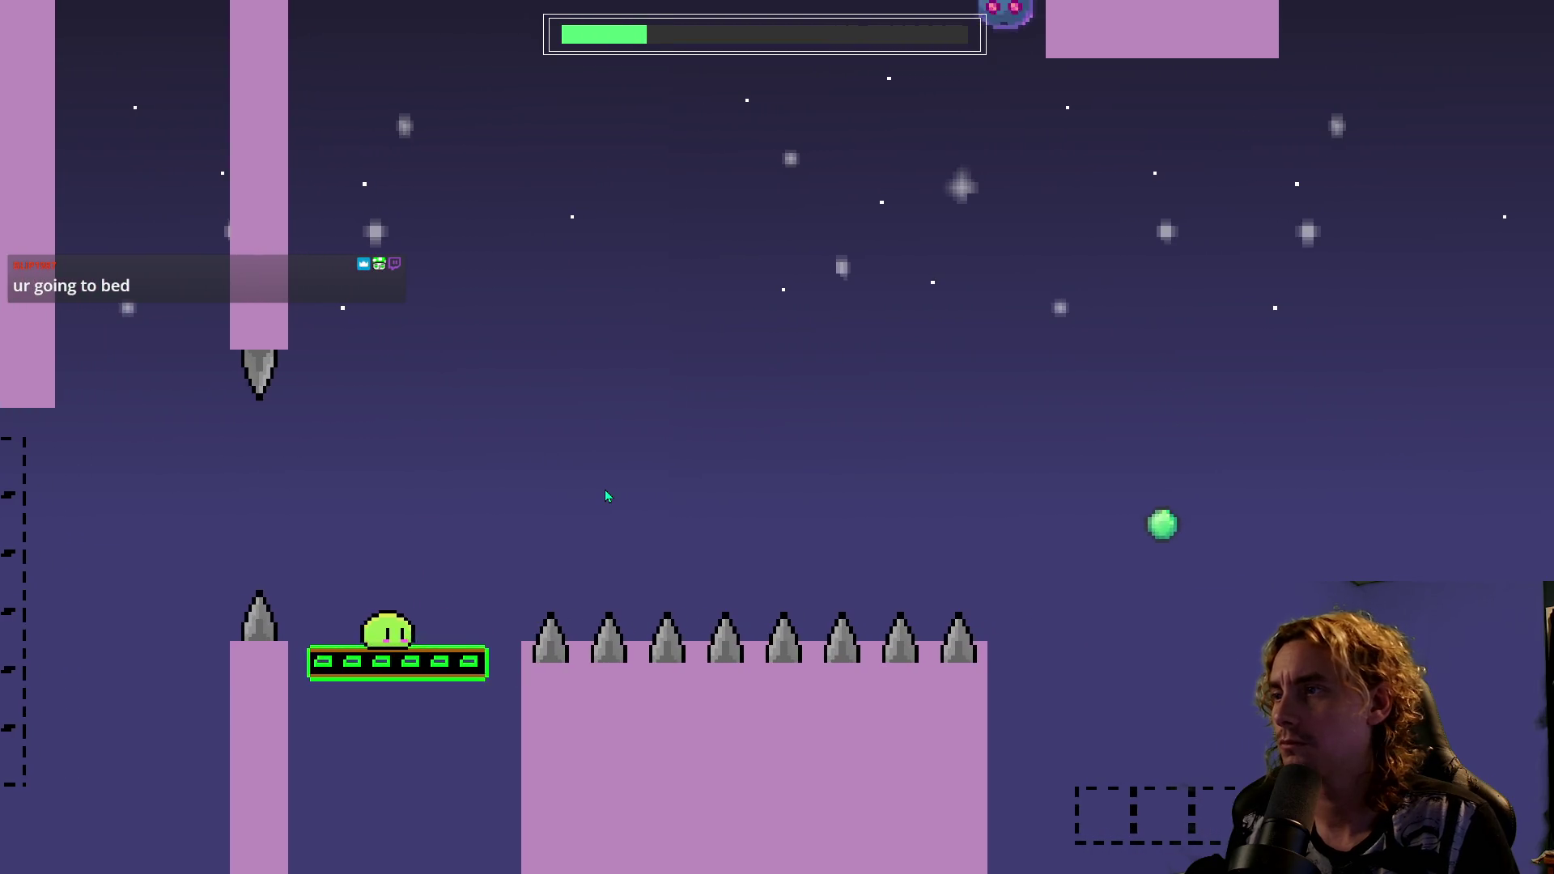
pyautogui.press('space')
pyautogui.press('space')
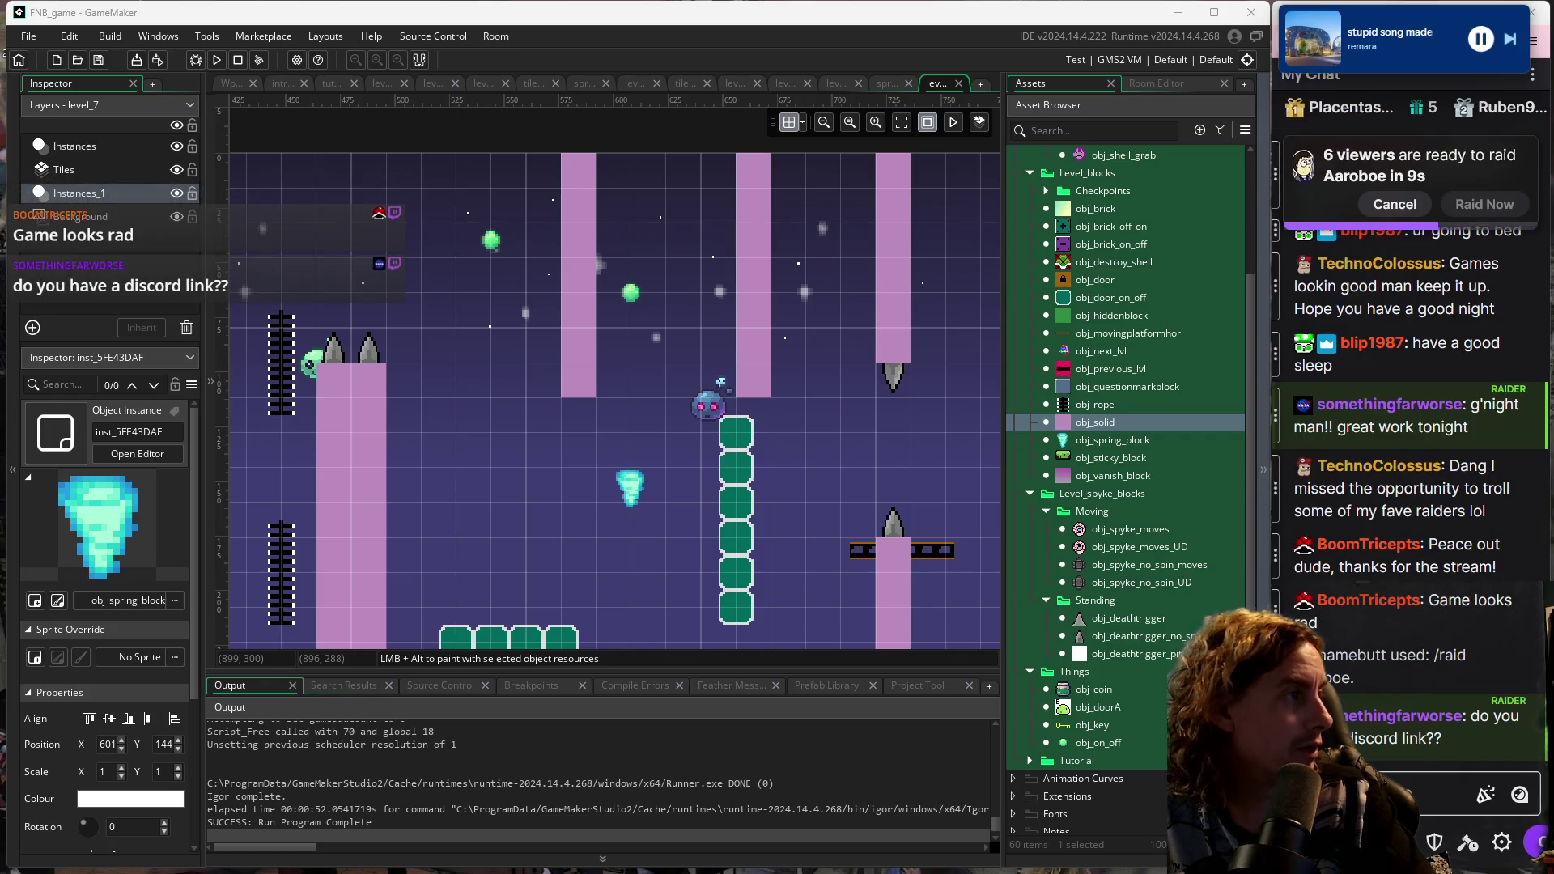
# Paste the Discord invite link into the stream chat box and send it.
pyautogui.moveTo(1494, 354)
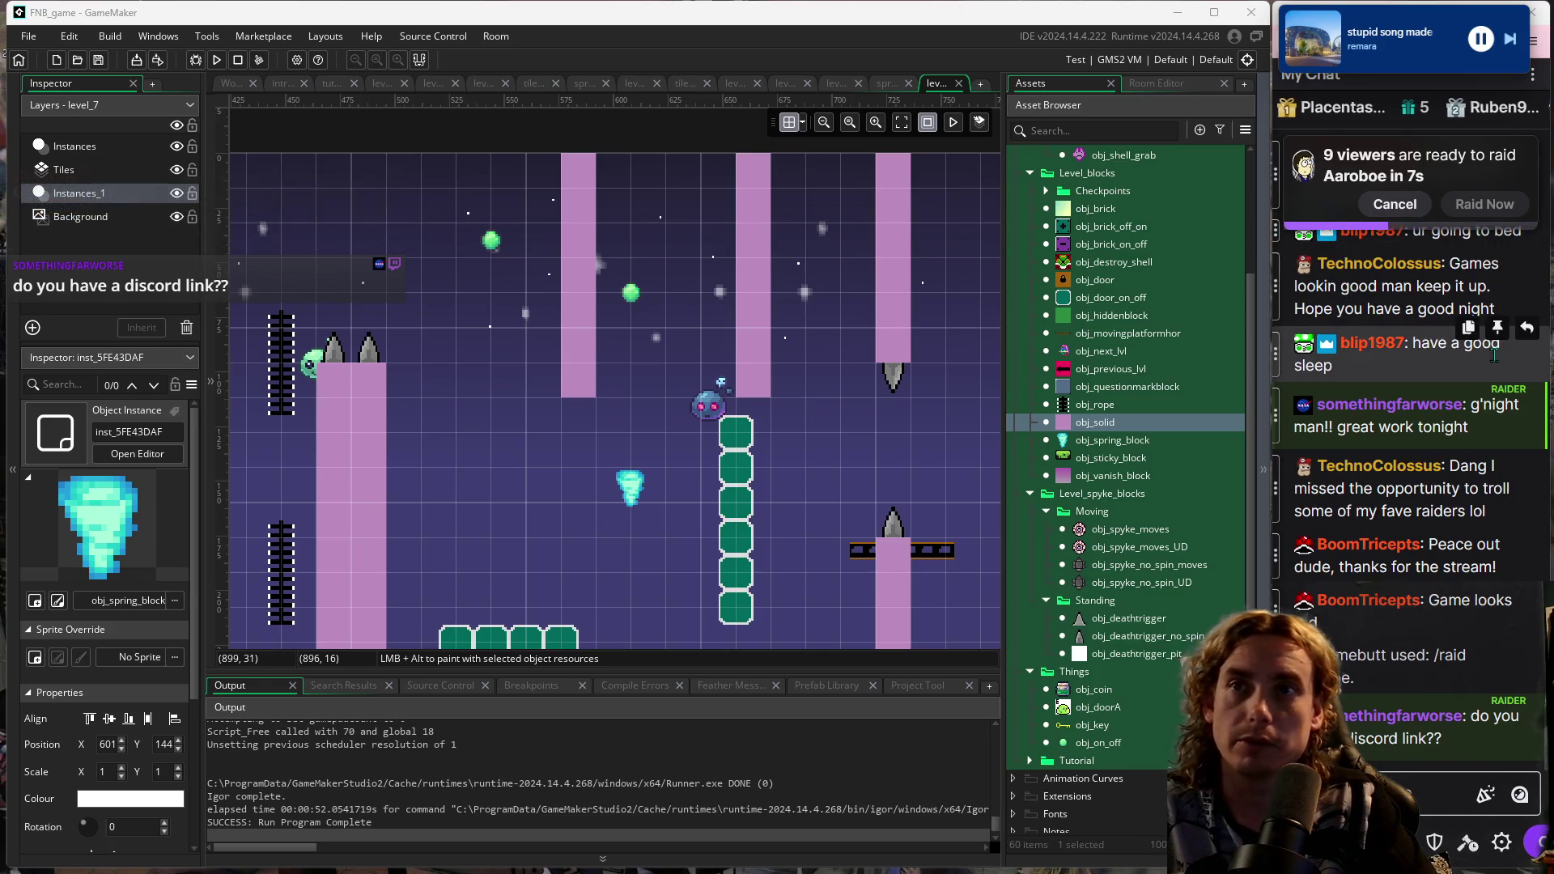
pyautogui.moveTo(1393, 749)
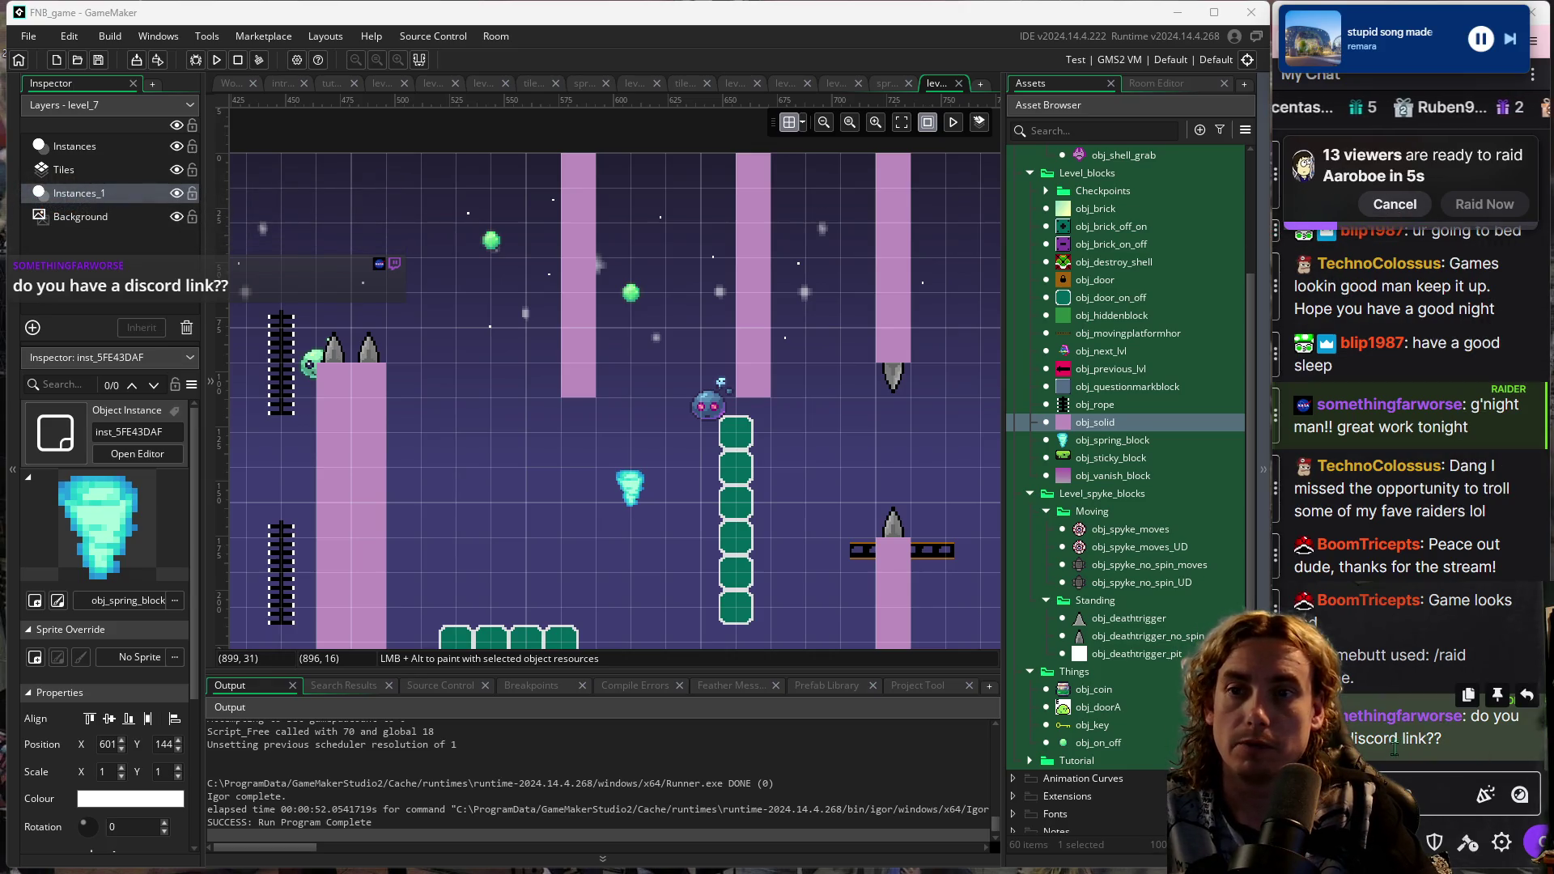
pyautogui.moveTo(919, 871)
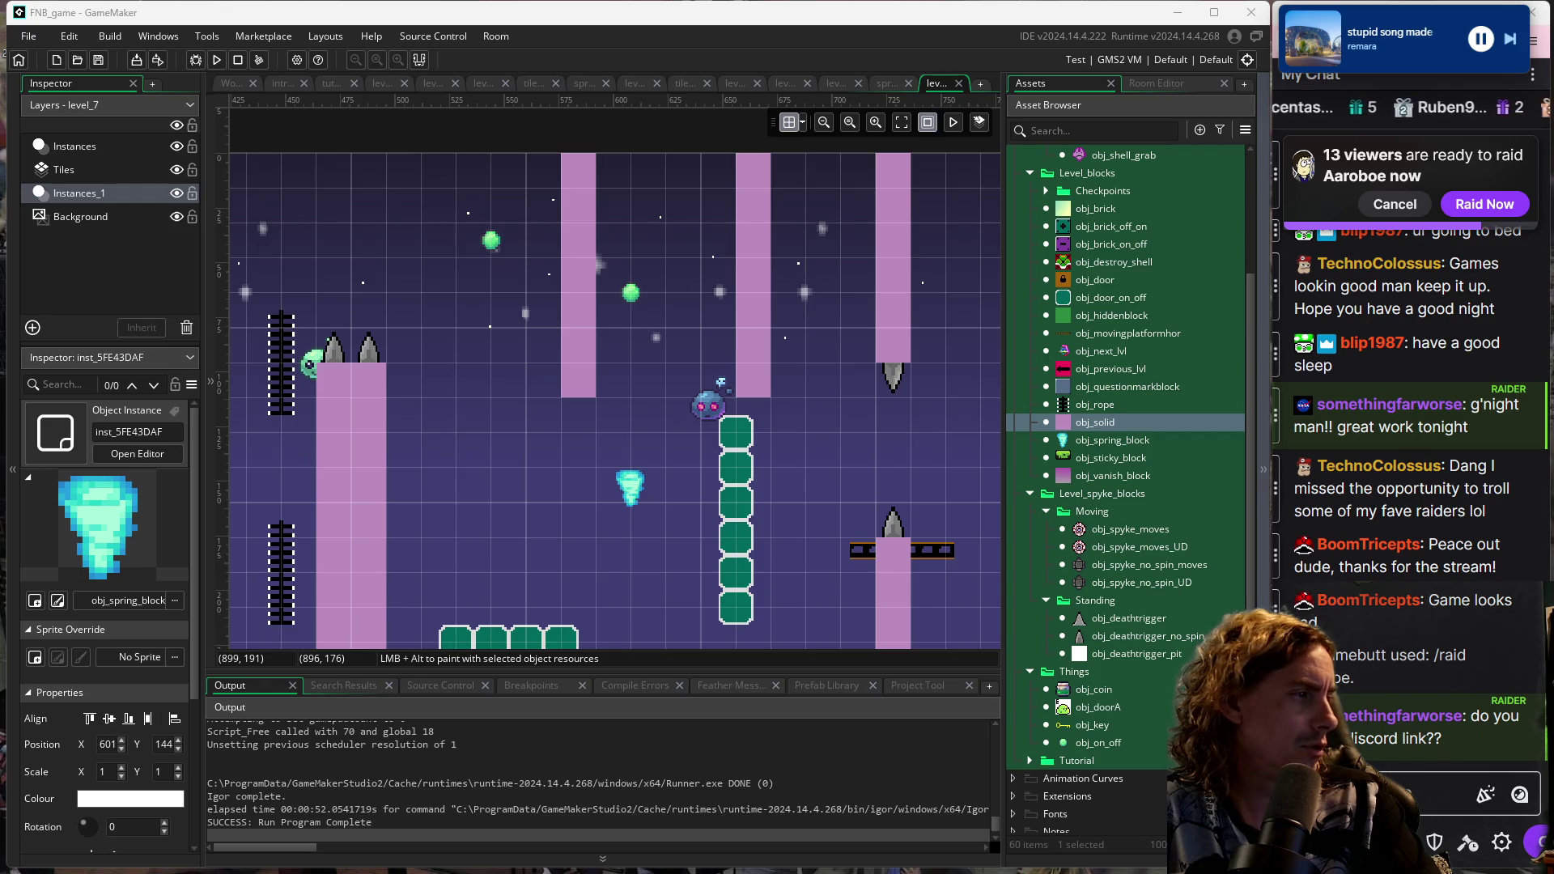
pyautogui.rightClick(1392, 789)
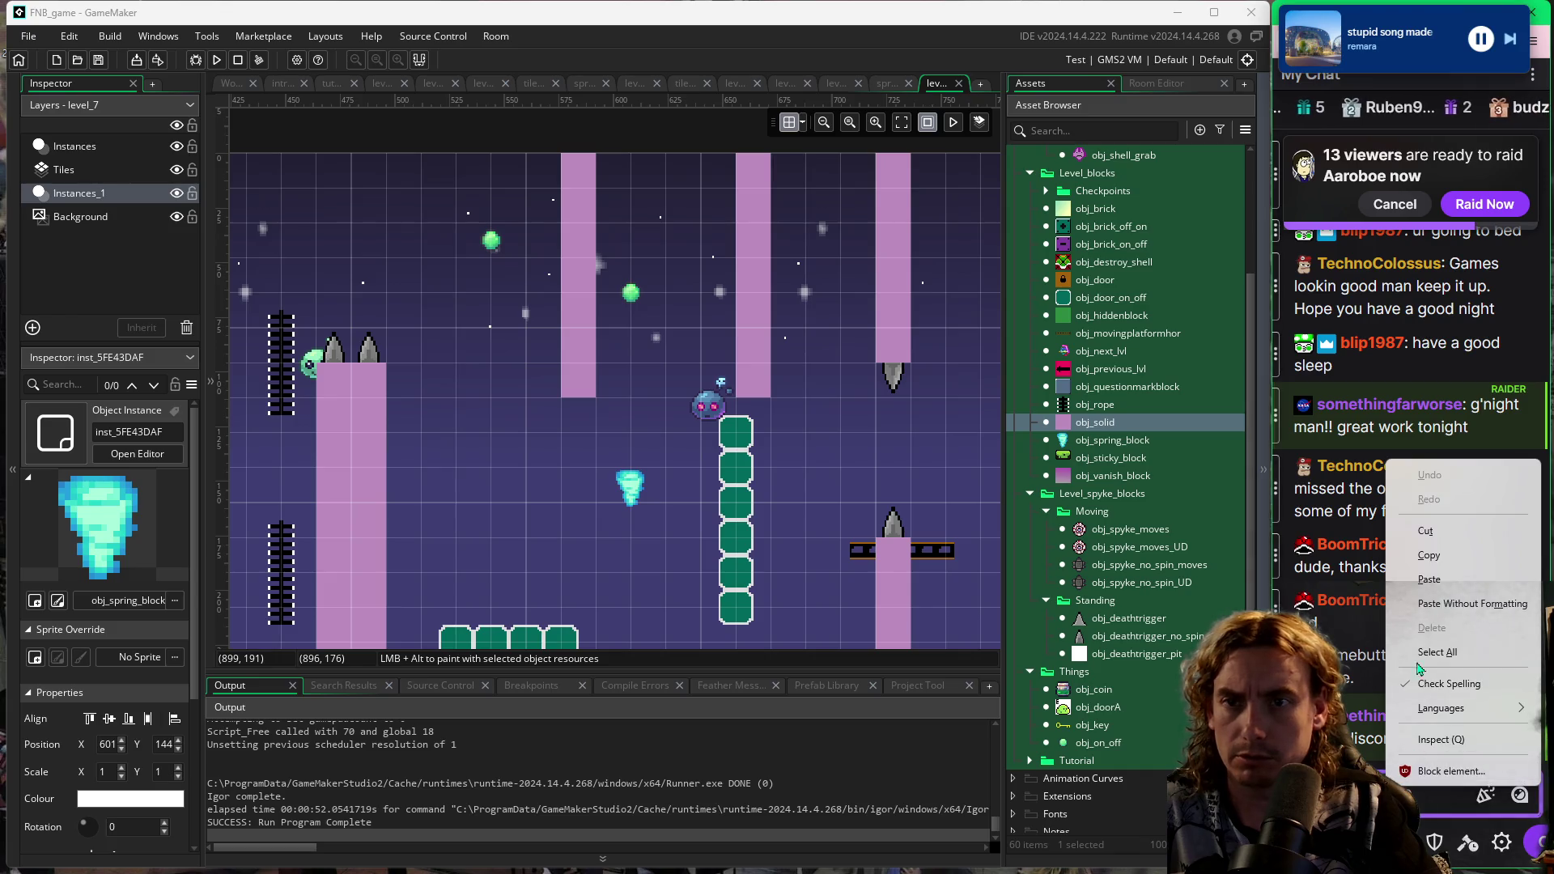
pyautogui.click(1425, 603)
pyautogui.press('Return')
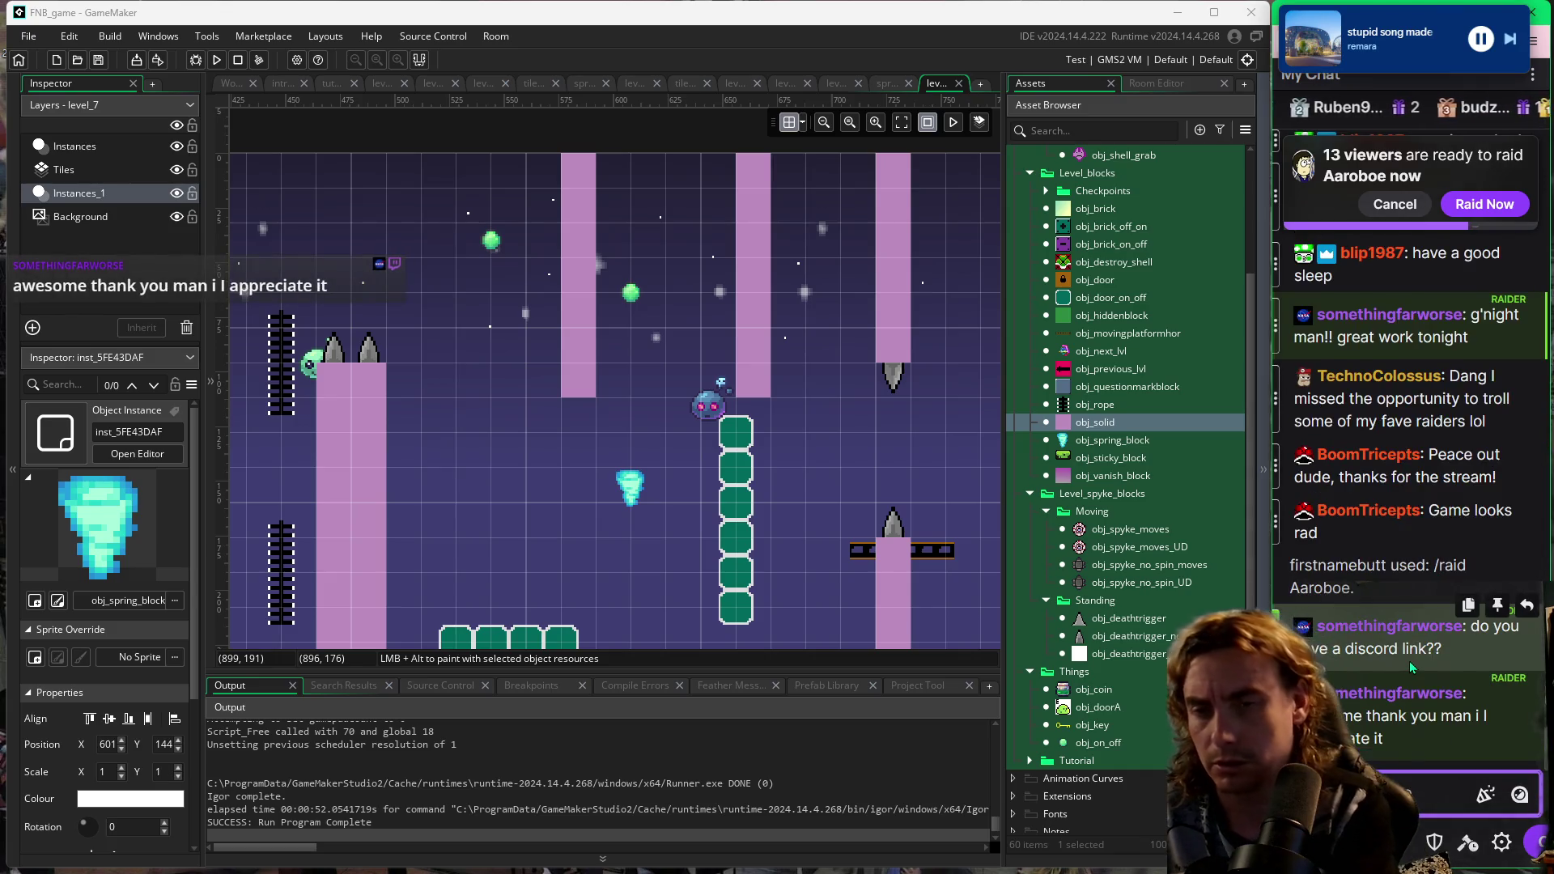